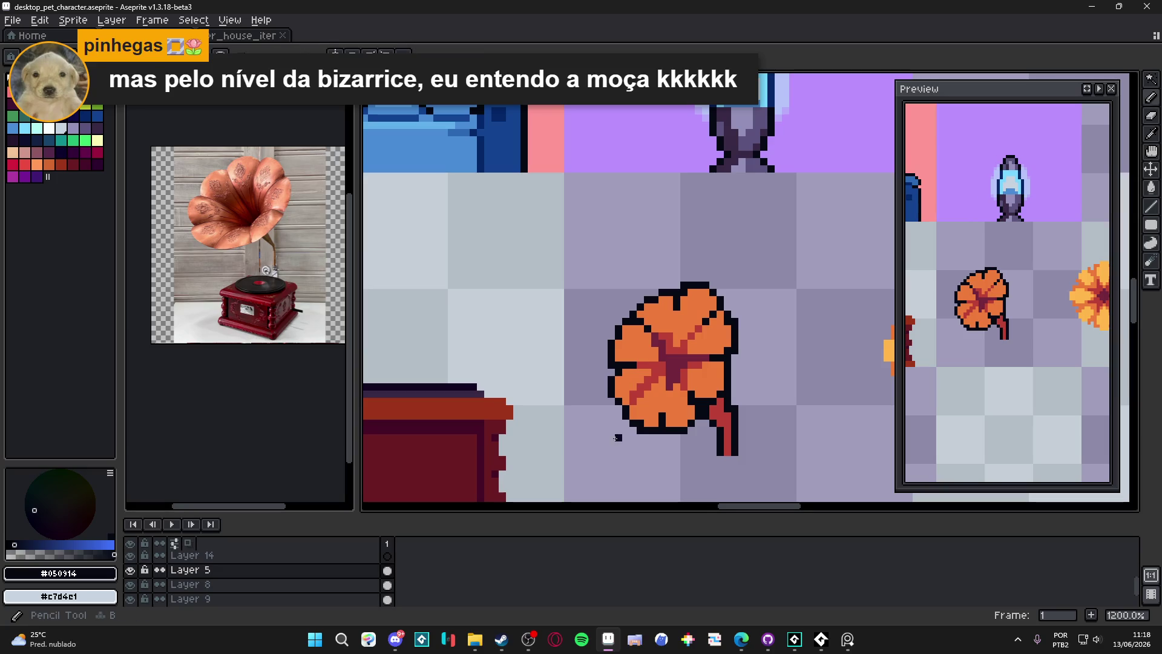
Pencil dark crimson pixels into the flower's centre
scroll(639, 381, "up", 1)
left_click(664, 357, "alt")
scroll(664, 357, "up", 2)
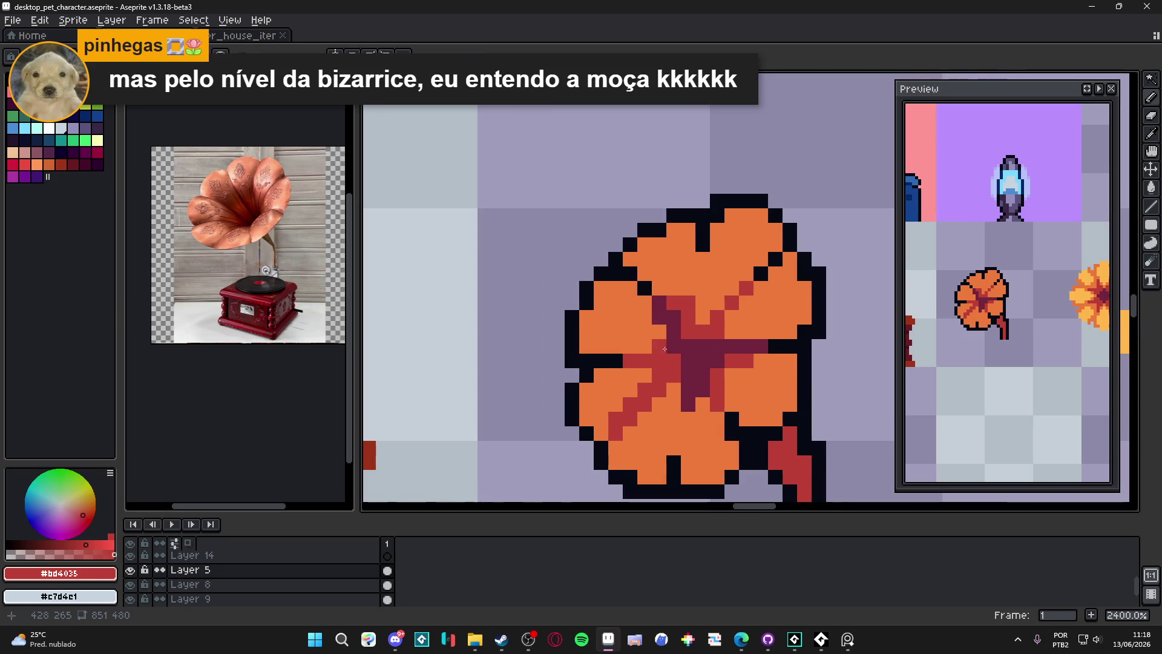
left_click(690, 357, "alt")
left_click(659, 360)
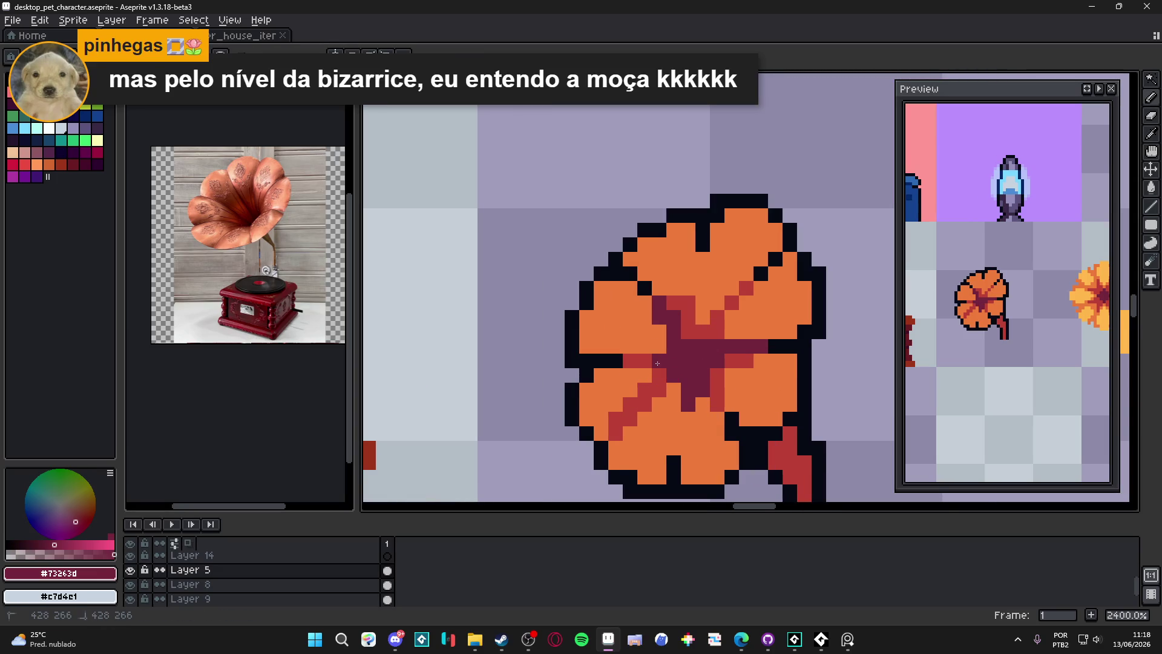
left_click_drag(688, 333, 703, 332)
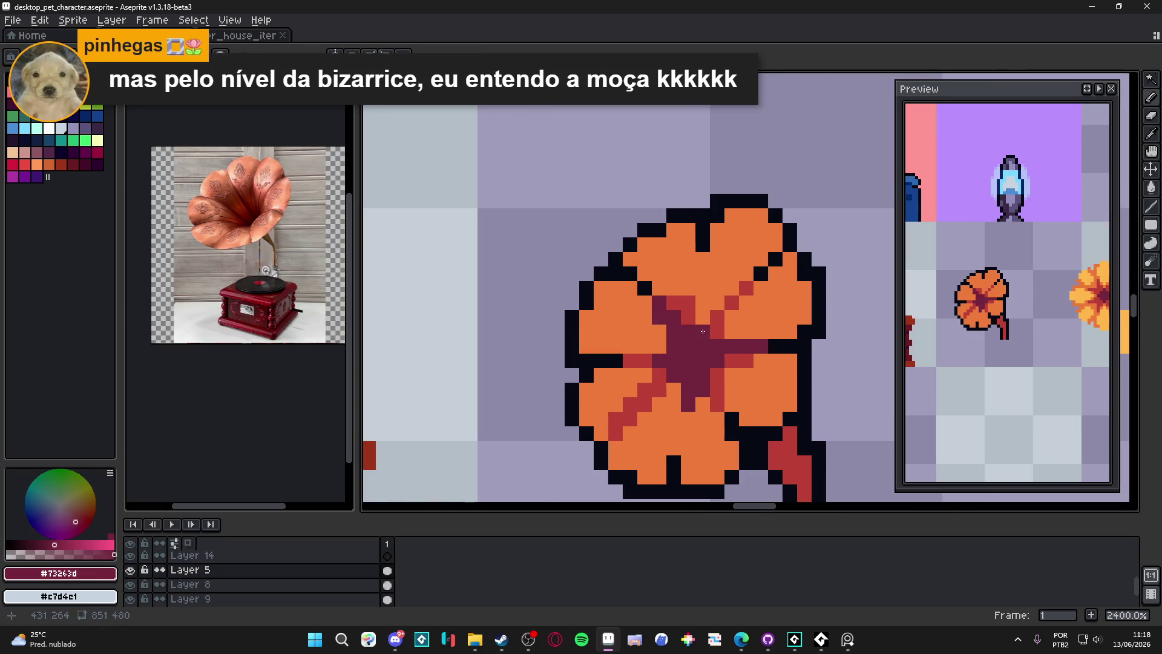
Recolour the red pixels around the flower centre orange and add a red pixel on the upper petal
scroll(703, 332, "down", 3)
scroll(708, 345, "up", 2)
scroll(717, 351, "up", 1)
left_click(718, 353, "alt")
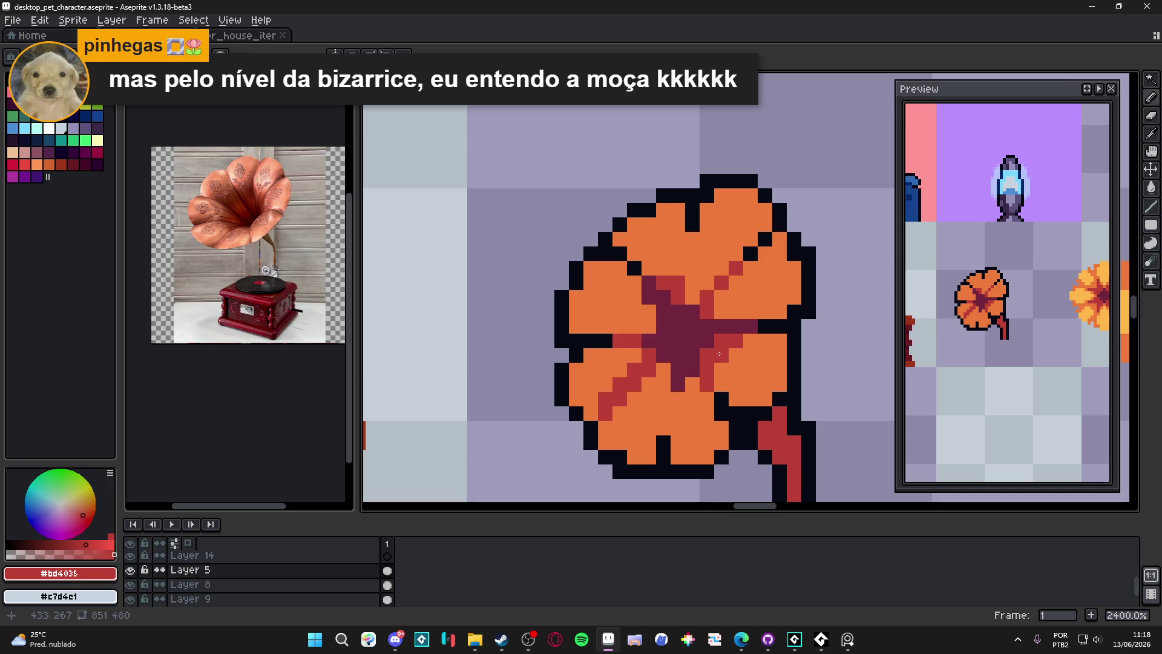
left_click(721, 358, "alt")
left_click(707, 370)
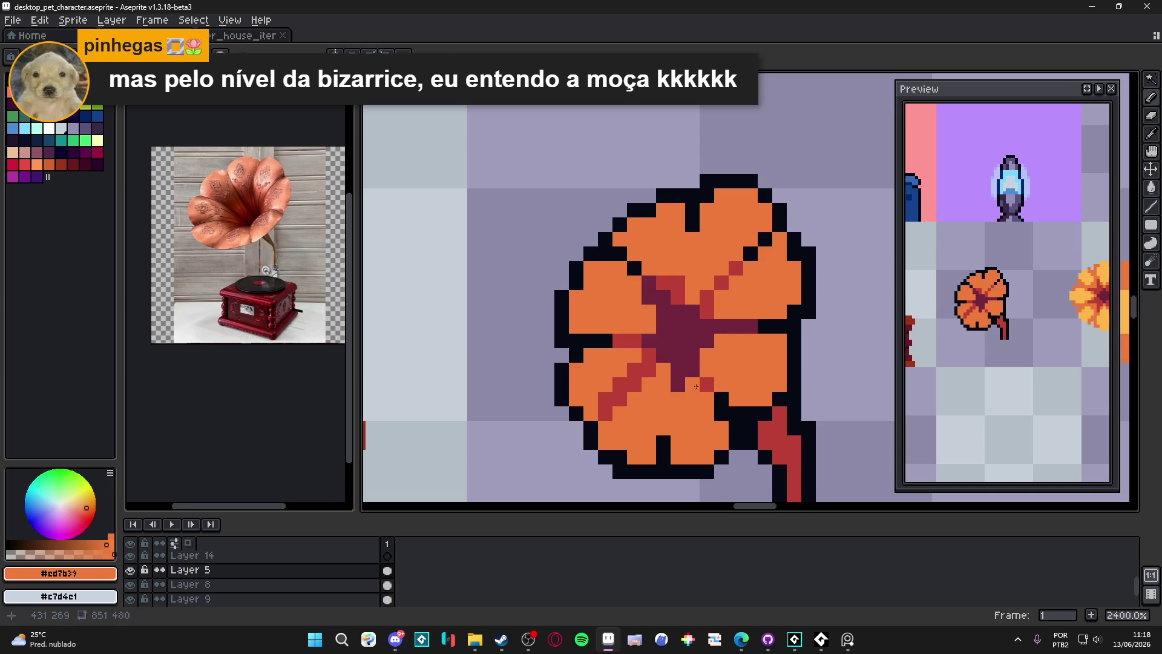
left_click(648, 298)
left_click(663, 283)
left_click(678, 282)
left_click(678, 298)
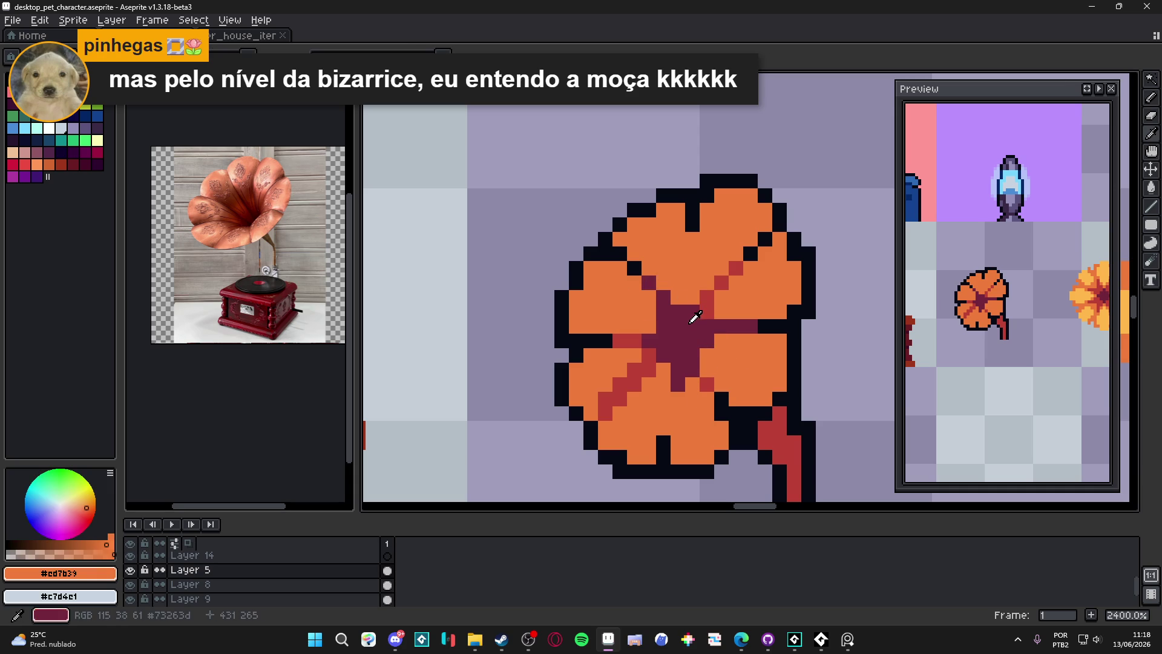
left_click(708, 296, "alt")
left_click(692, 254)
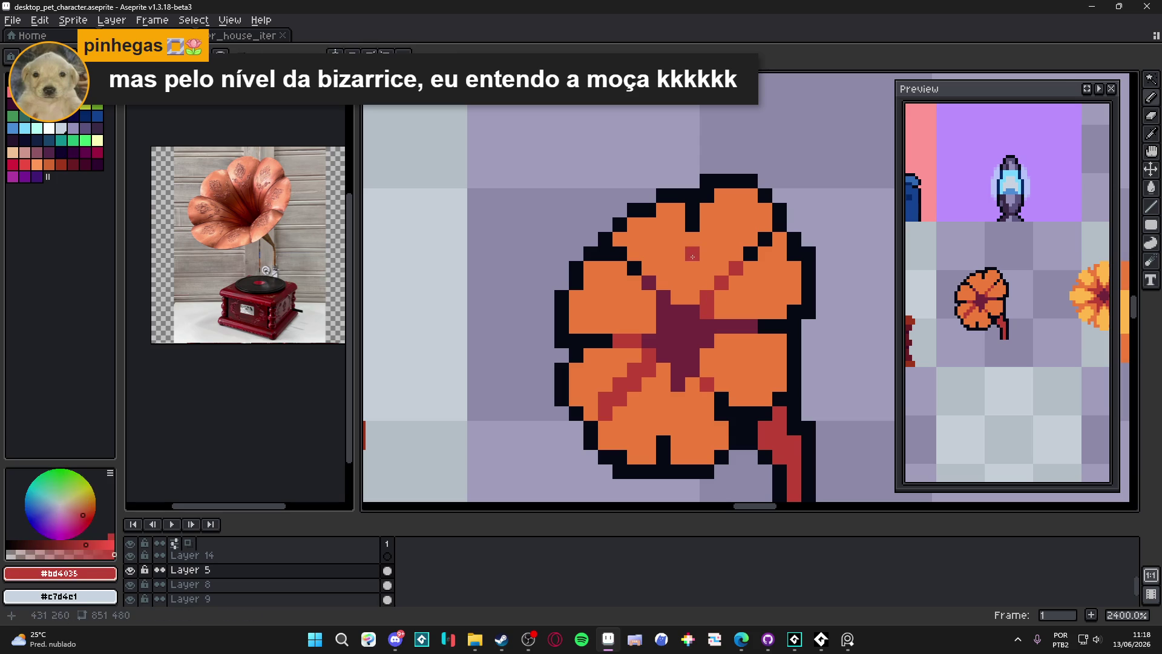
Fill the notches in the right, bottom and left petals with orange
scroll(699, 250, "down", 3)
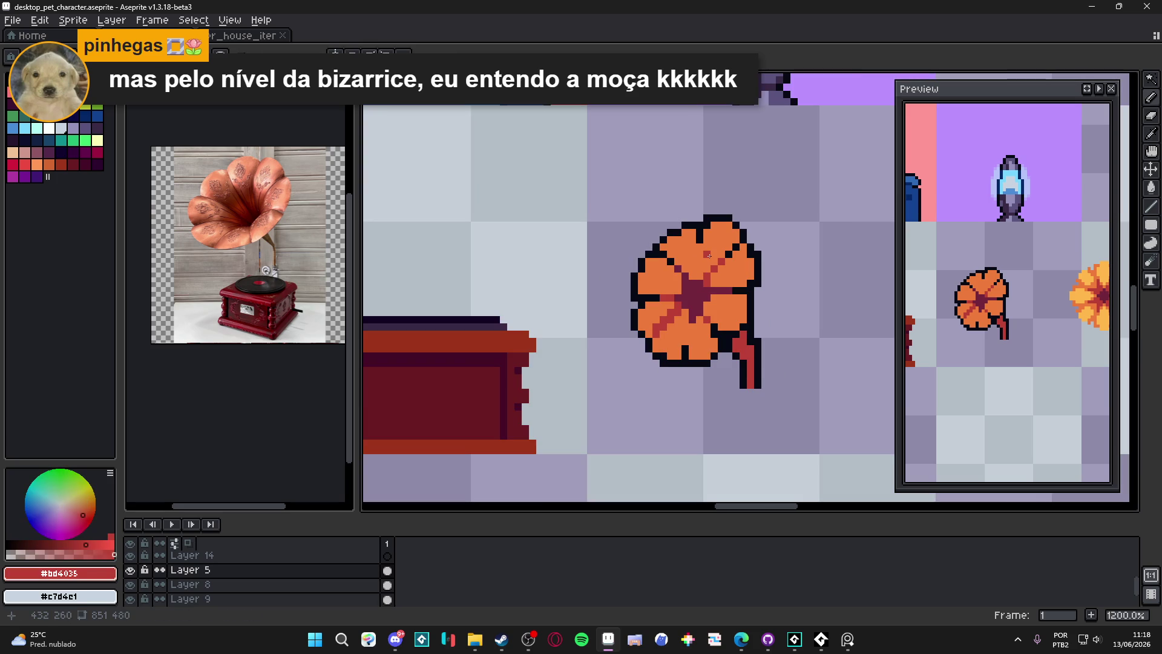
scroll(708, 255, "up", 3)
left_click(694, 226, "alt")
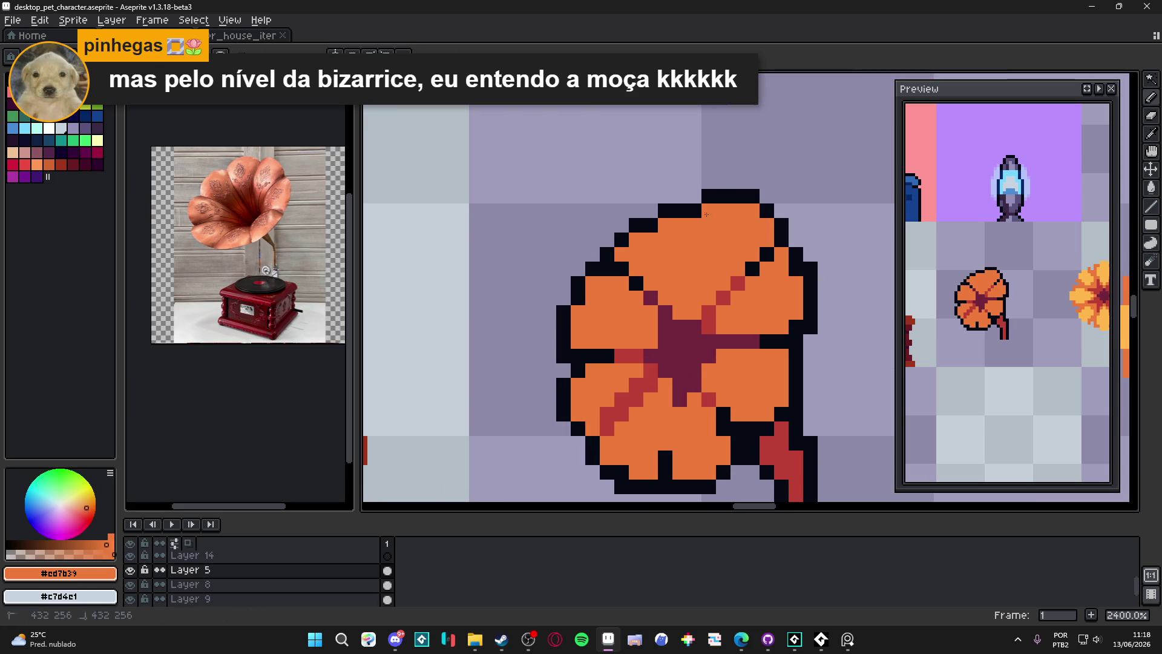
left_click(714, 193, "alt")
left_click(732, 230, "alt")
scroll(756, 258, "down", 2)
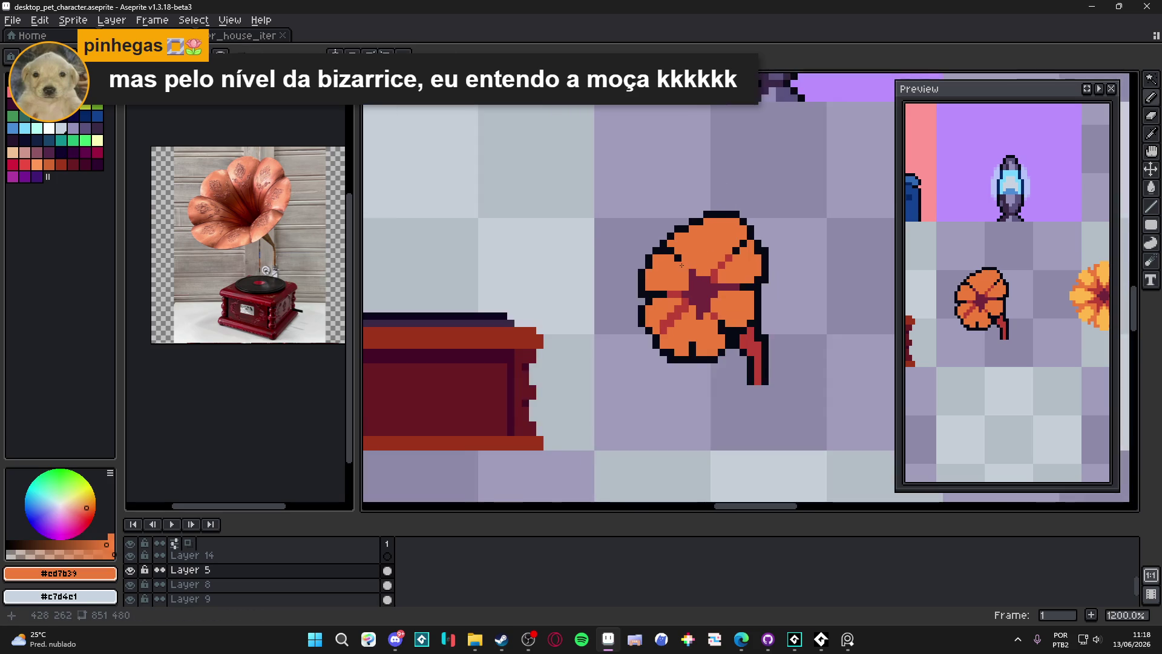
left_click_drag(723, 298, 764, 288)
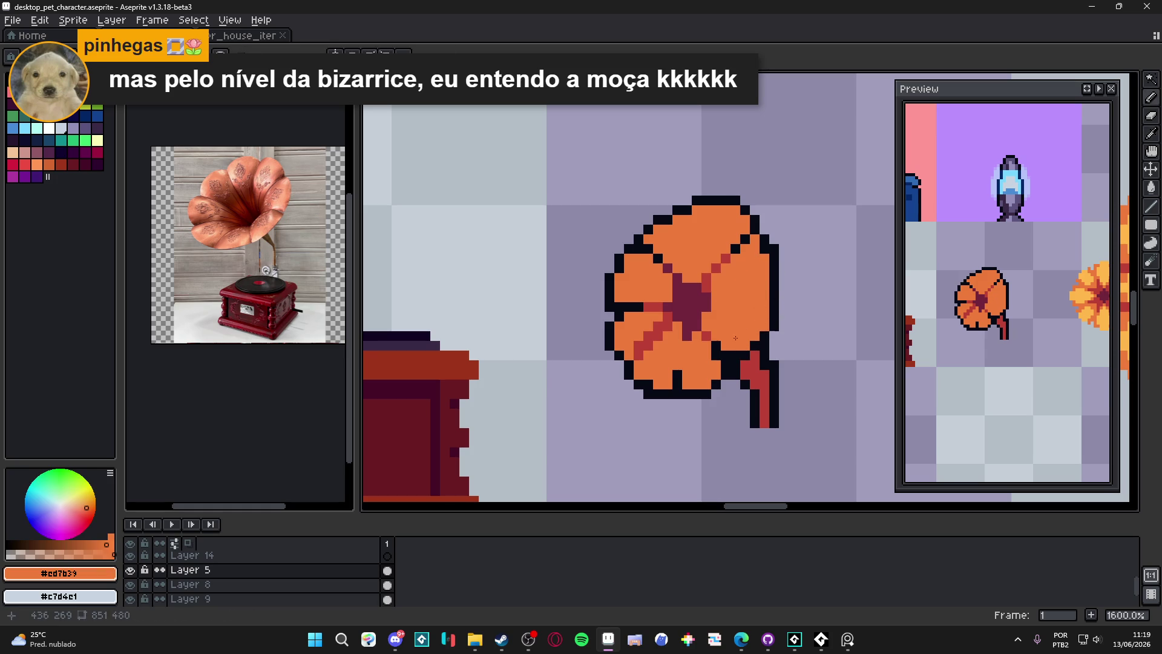
left_click_drag(677, 374, 676, 384)
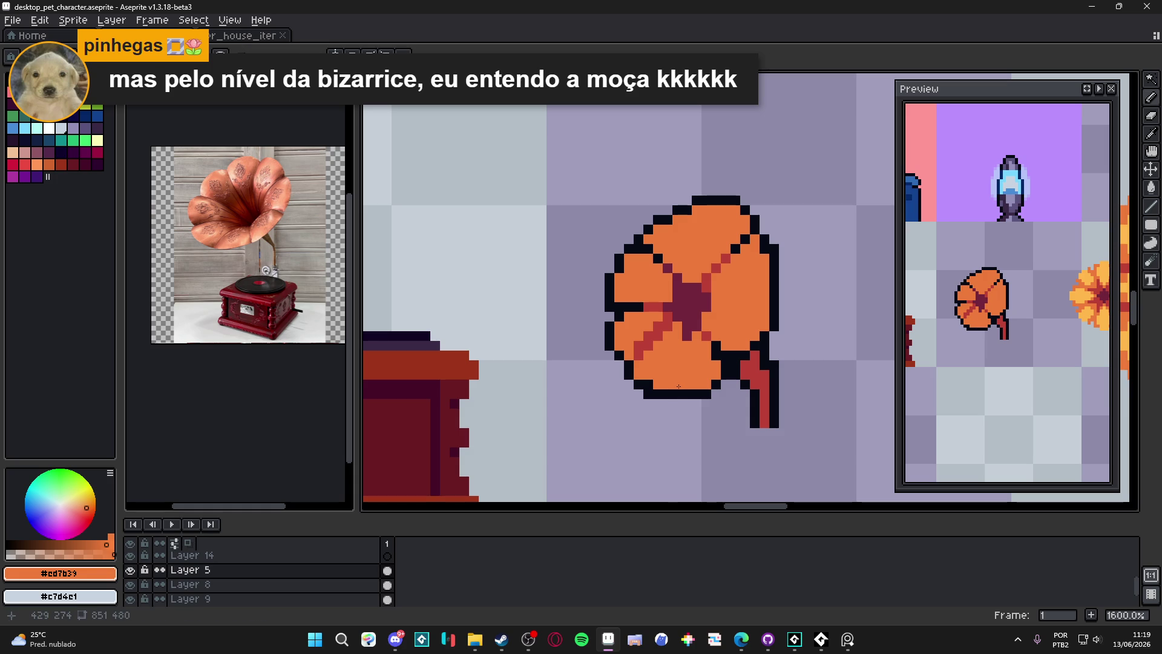
scroll(689, 375, "up", 2)
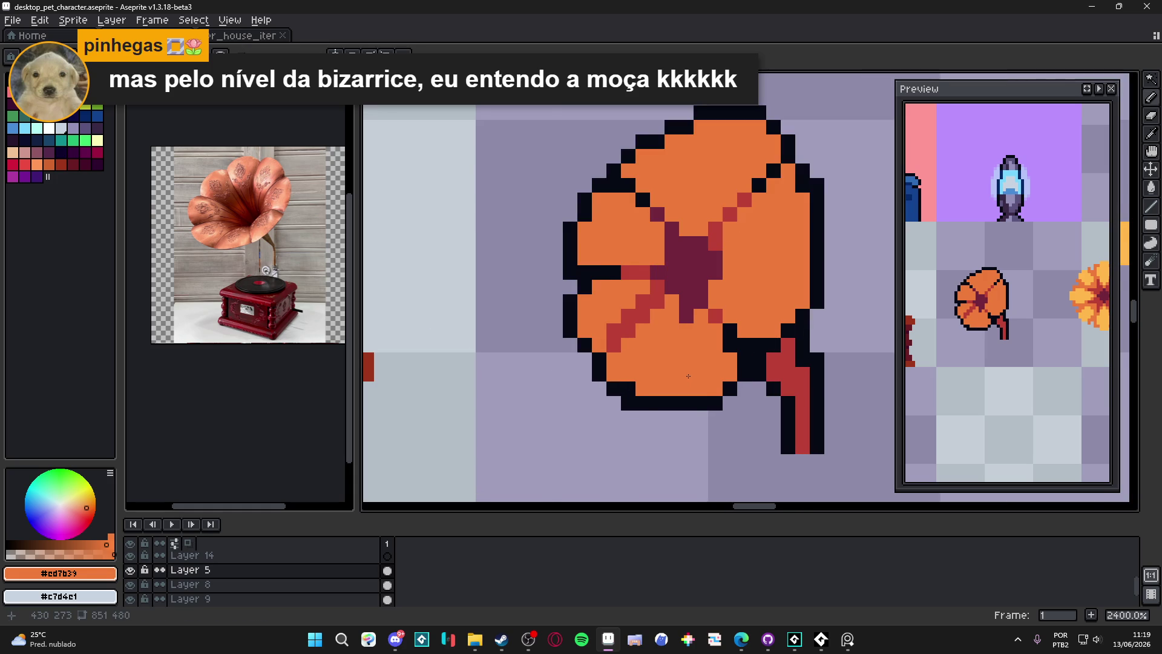
scroll(678, 380, "down", 2)
scroll(643, 301, "up", 2)
mouse_move(643, 301)
left_mouse_down()
mouse_move(658, 294)
mouse_move(619, 294)
mouse_move(602, 309)
left_mouse_up()
Redraw the flower's lower-left outline in black
left_click(591, 305, "alt")
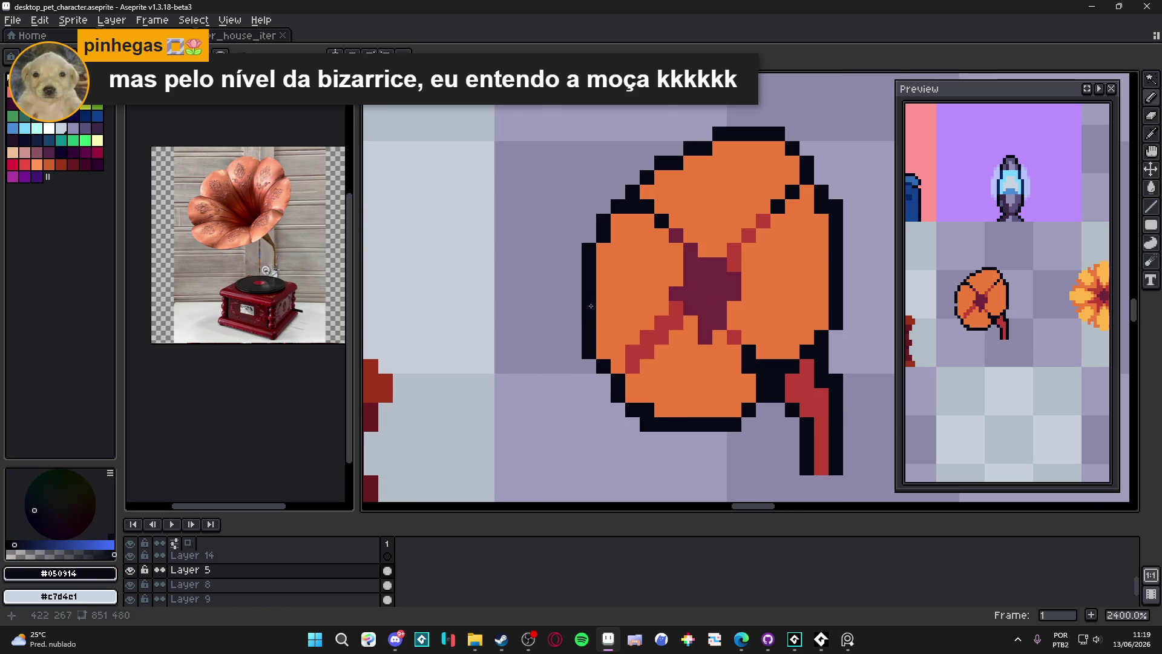
left_click_drag(603, 351, 617, 366)
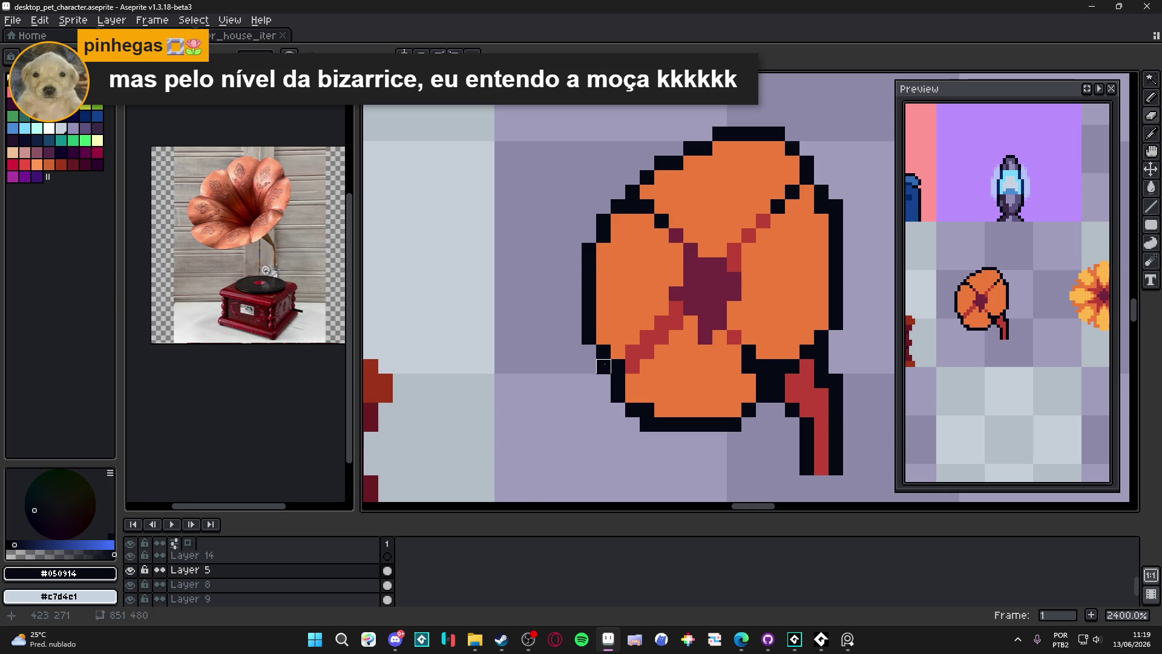
scroll(603, 366, "down", 1)
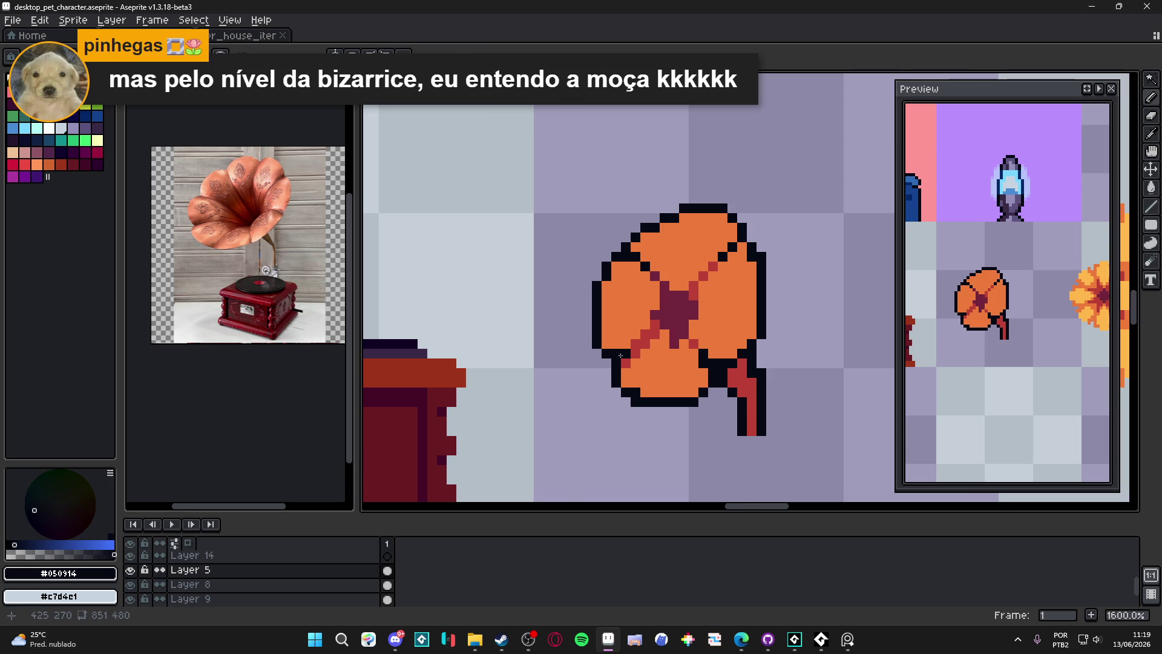
scroll(608, 344, "up", 1)
scroll(609, 343, "down", 1)
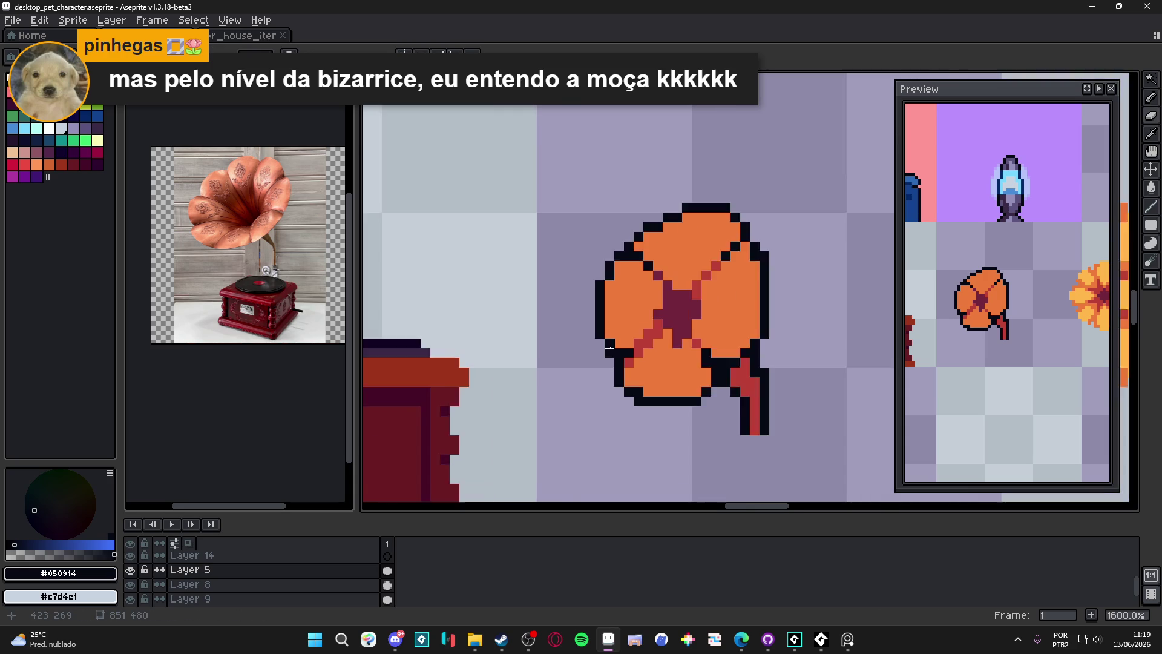
scroll(609, 343, "up", 2)
scroll(706, 308, "down", 1)
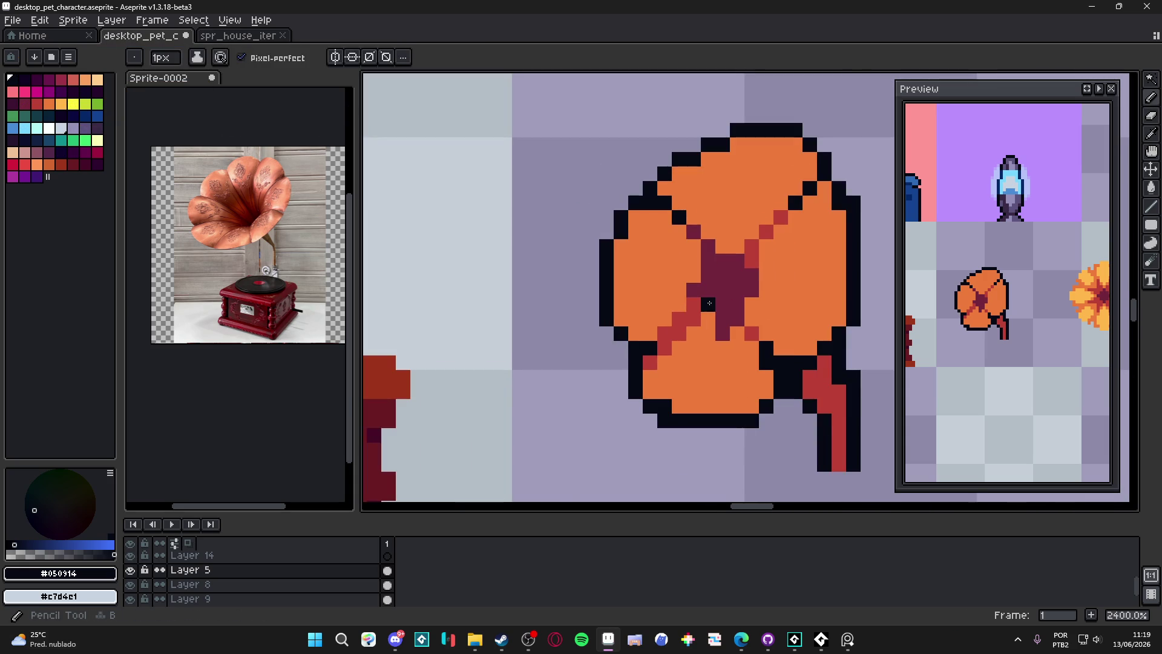
Paint #bd4035 red shading left of the dark centre, along its upper edge and up the upper-right petal edge
left_click(707, 307, "alt")
left_click(751, 246, "alt")
mouse_move(708, 246)
left_mouse_down()
mouse_move(694, 291)
mouse_move(708, 273)
left_mouse_up()
mouse_move(679, 231)
left_mouse_down()
mouse_move(679, 282)
mouse_move(694, 266)
mouse_move(649, 316)
left_mouse_up()
left_click(650, 304)
left_click(636, 333)
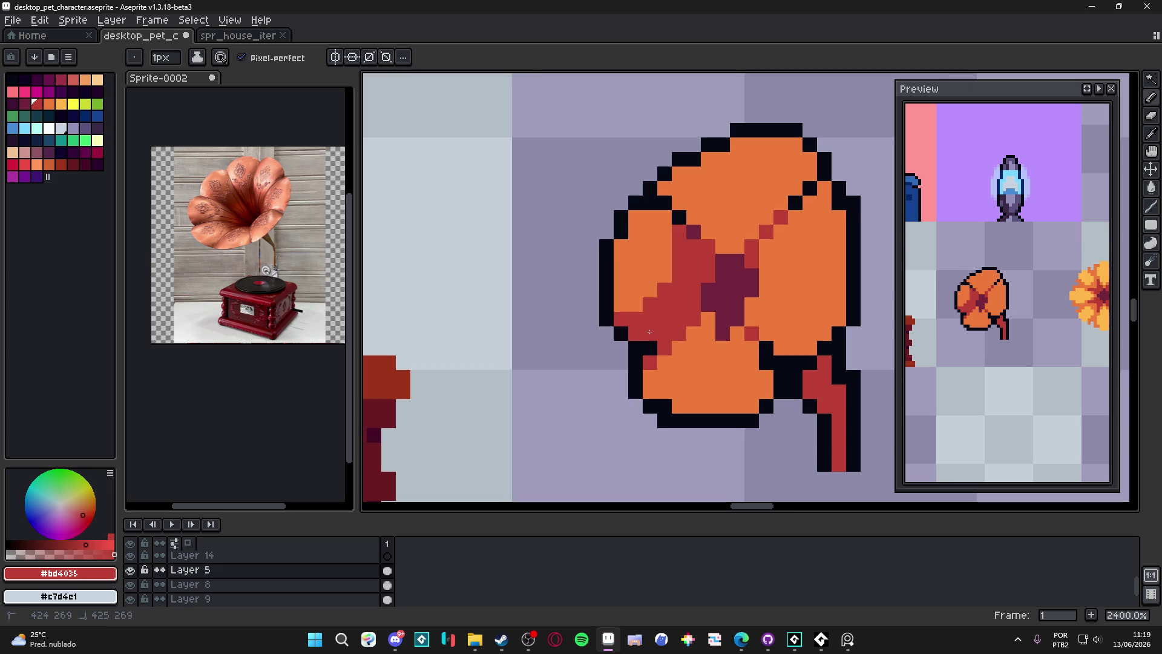
mouse_move(714, 235)
left_mouse_down()
mouse_move(740, 232)
mouse_move(722, 247)
mouse_move(737, 247)
mouse_move(780, 203)
left_mouse_up()
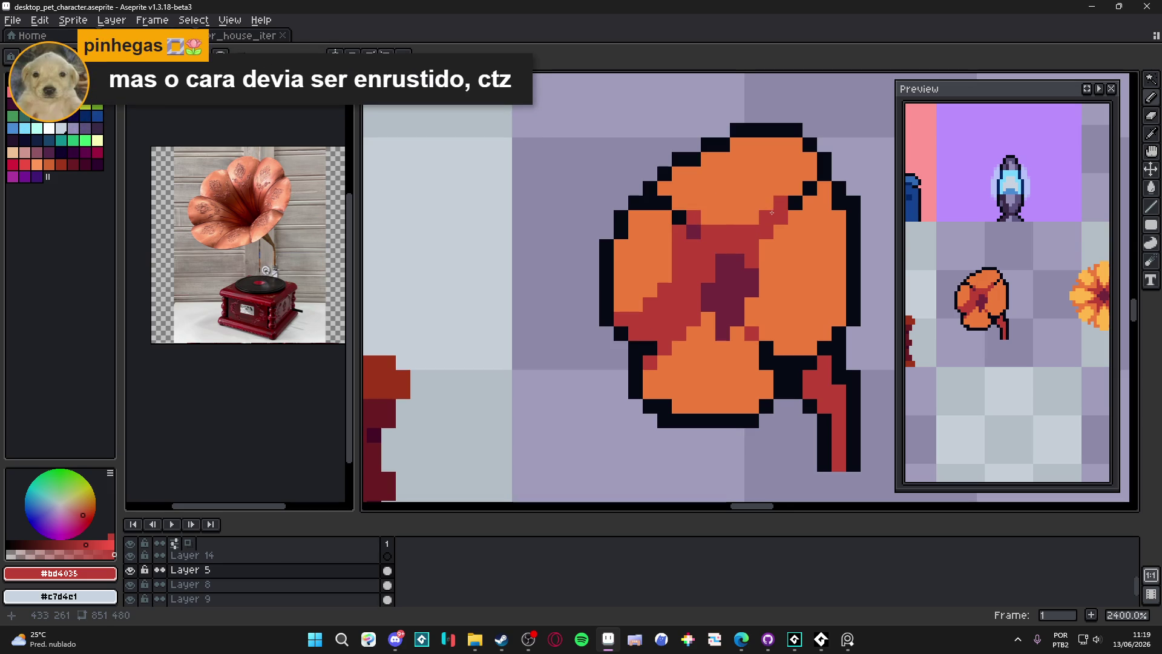
mouse_move(793, 191)
left_mouse_down()
mouse_move(809, 158)
mouse_move(784, 145)
left_mouse_up()
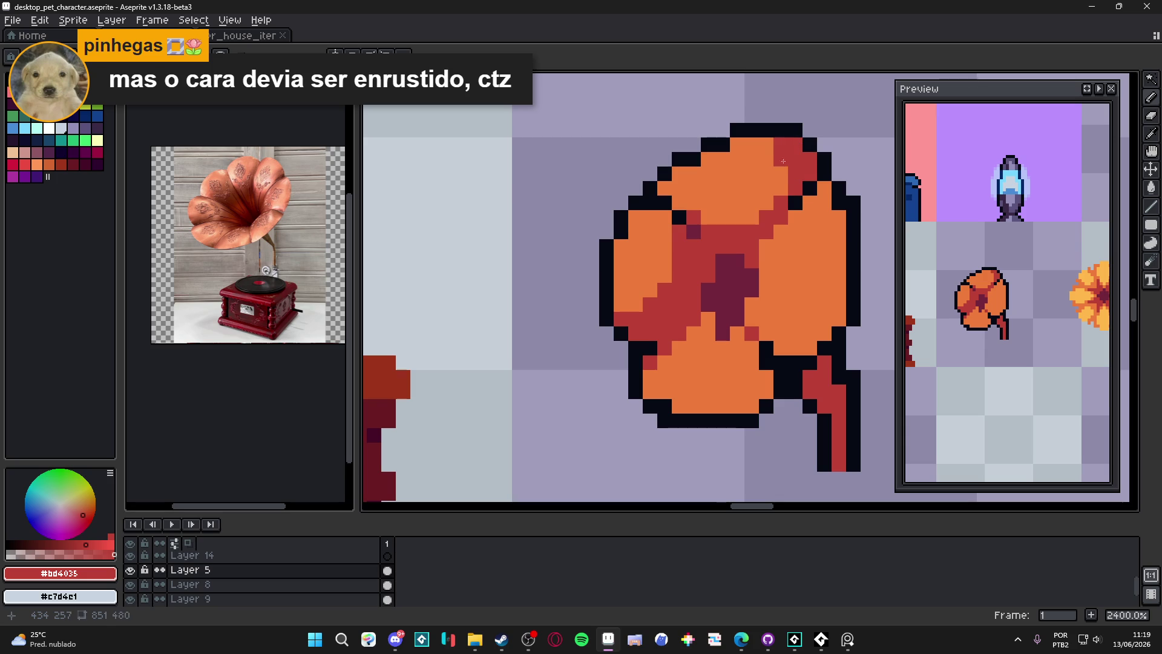
scroll(714, 234, "up", 2)
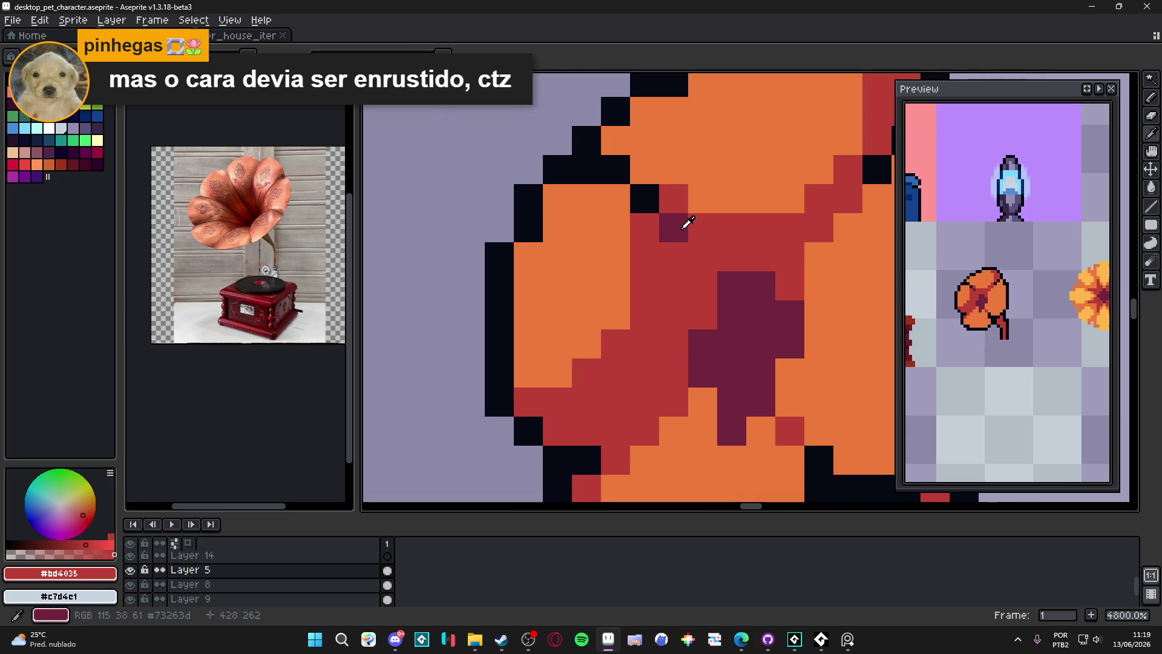
Paint a diagonal of dark crimson pixels running down-left from the centre
left_click(700, 251, "alt")
left_click(707, 311)
key("ctrl+z")
left_click(674, 402)
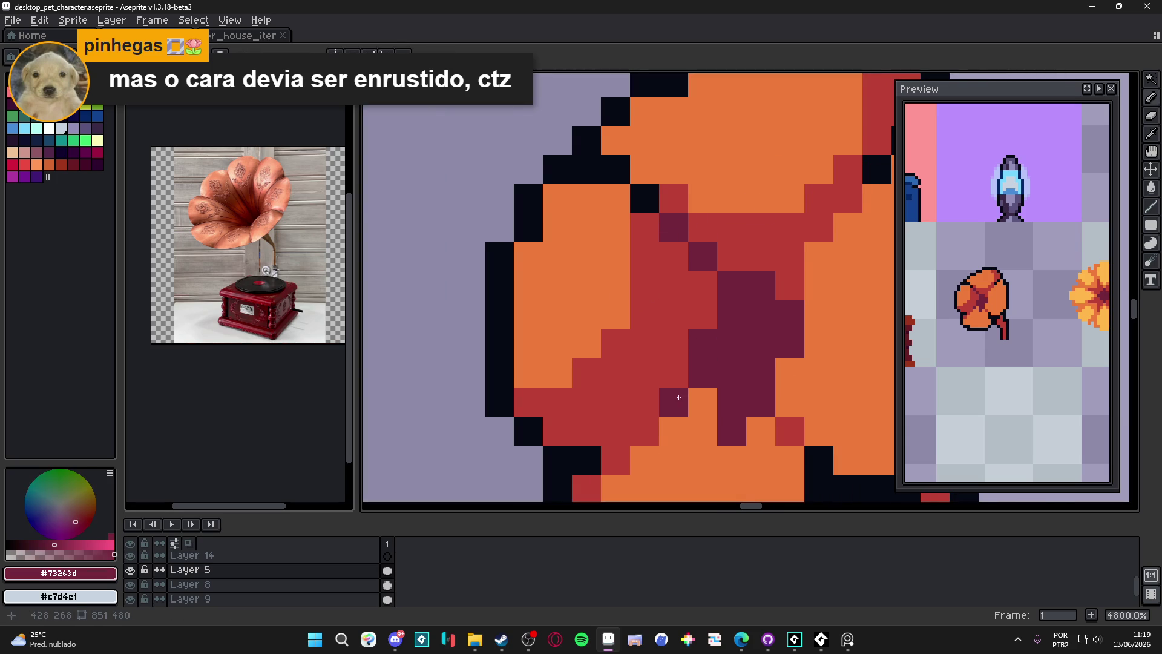
left_click(645, 431)
left_click(625, 450)
scroll(671, 390, "down", 2)
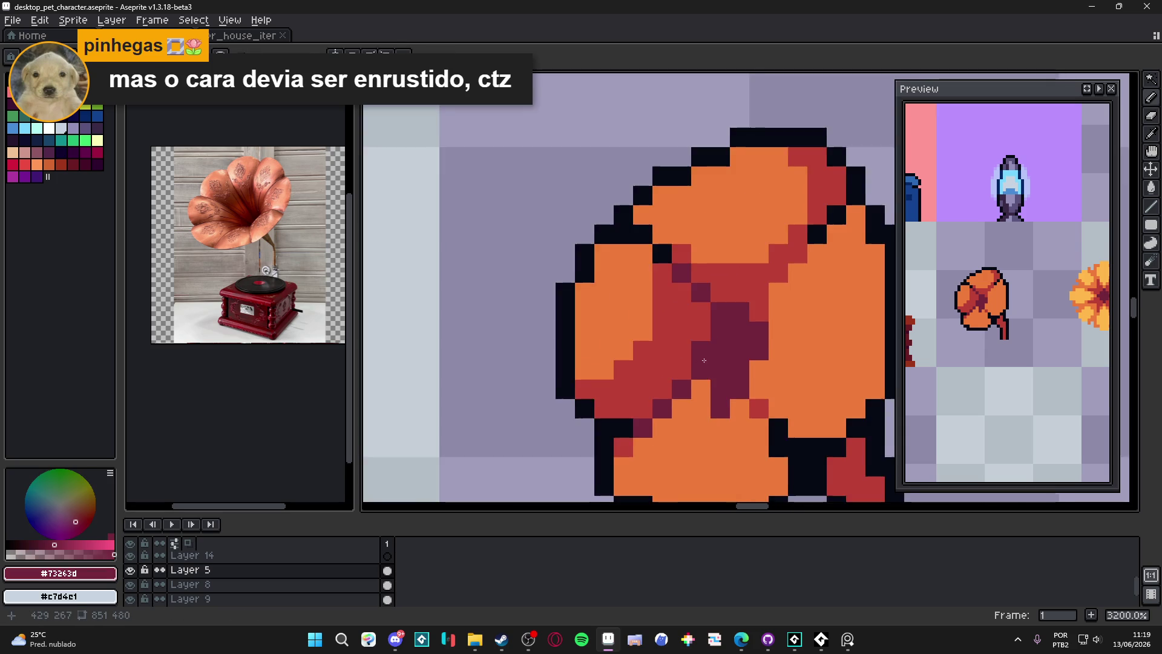
Add red shading on the lower petal and extend it down-left from the existing red
left_click(722, 342, "alt")
left_click(701, 309, "alt")
left_click(723, 342, "alt")
left_click_drag(741, 380, 755, 378)
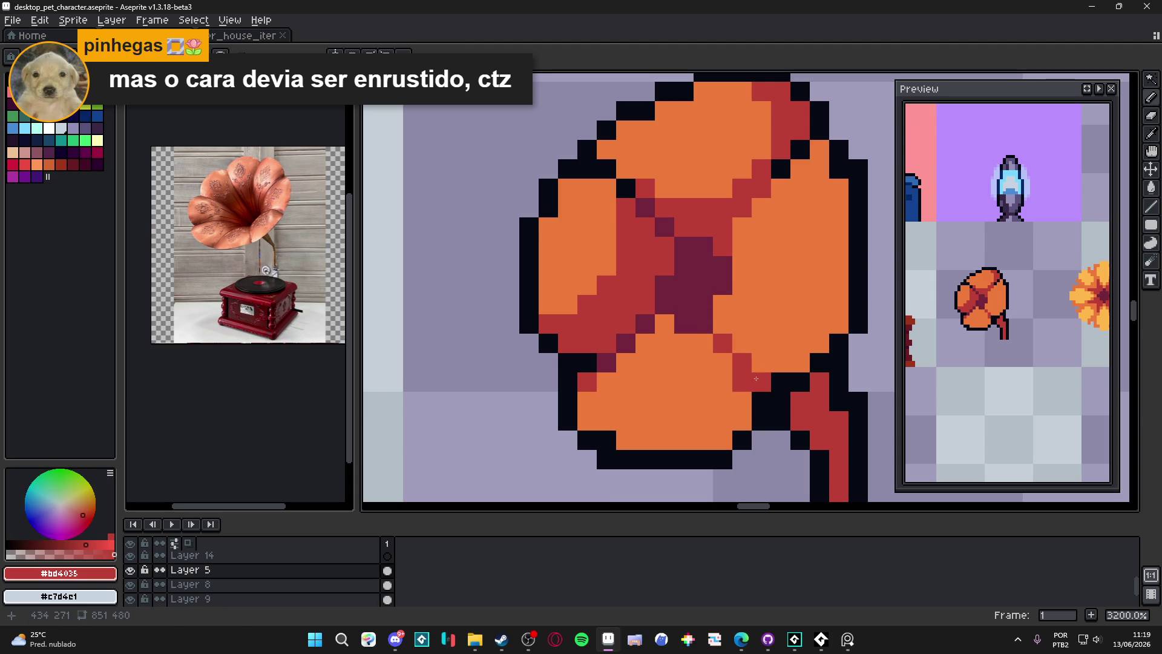
left_click(697, 384)
key("ctrl+z")
left_click(703, 343)
left_click(684, 343)
left_click(664, 324)
left_click(671, 345)
left_click_drag(671, 346, 609, 380)
Try repainting several centre pixels red, undoing each attempt
left_click(624, 380)
key("ctrl+z")
left_click(683, 324)
key("ctrl+z")
left_click(689, 320)
key("ctrl+z")
left_click(697, 319)
key("ctrl+z")
Add #73263d maroon pixels along the centre's seam
left_click(700, 285, "alt")
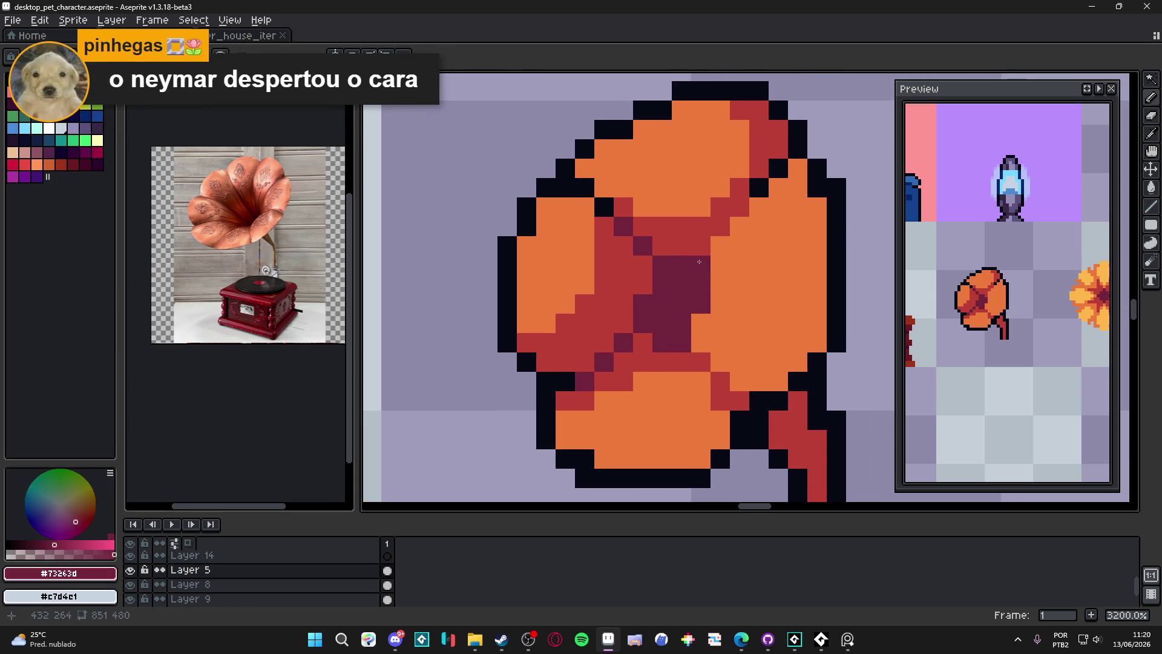
left_click(700, 246)
left_click(720, 226)
left_click(740, 207)
left_click(694, 270)
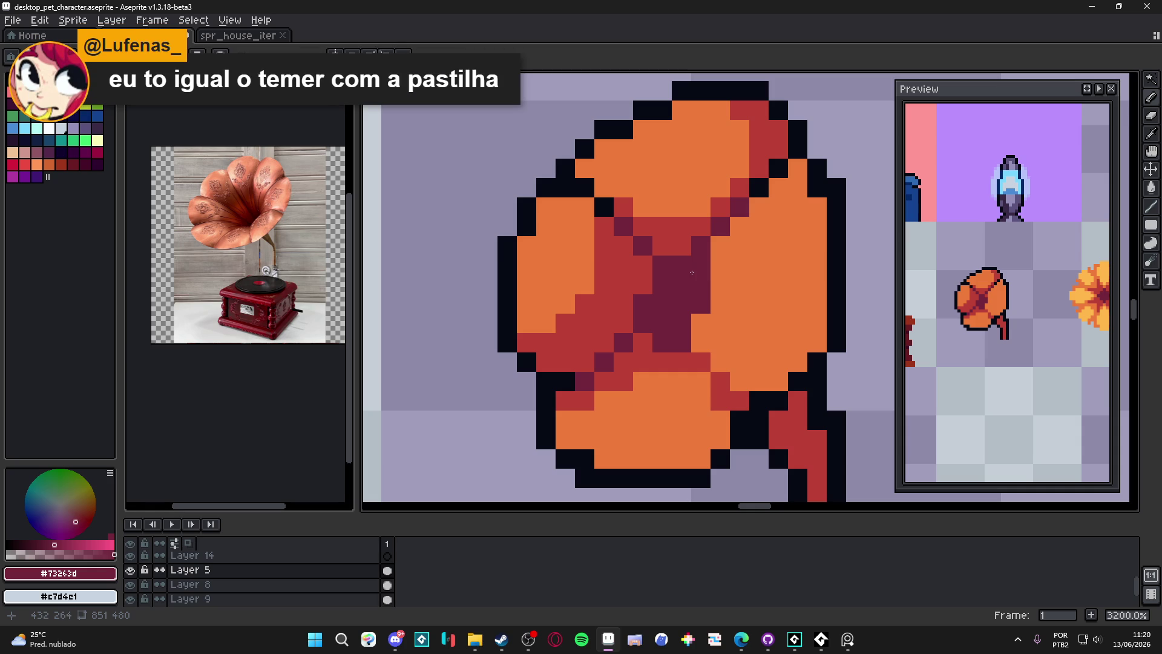
key("ctrl+z")
Paint a red seam stepping down-right then up-right across the lower petals
left_click(668, 245, "alt")
left_click(700, 324)
left_click(720, 343)
left_click(720, 362)
left_click(739, 381)
left_click(740, 362)
left_click(756, 381)
left_click(778, 381)
left_click(798, 362)
left_click(817, 342)
Shade red pixels near the upper-right outline and along the upper-left petal edge
left_click(802, 211)
left_click(817, 207)
left_click(797, 168)
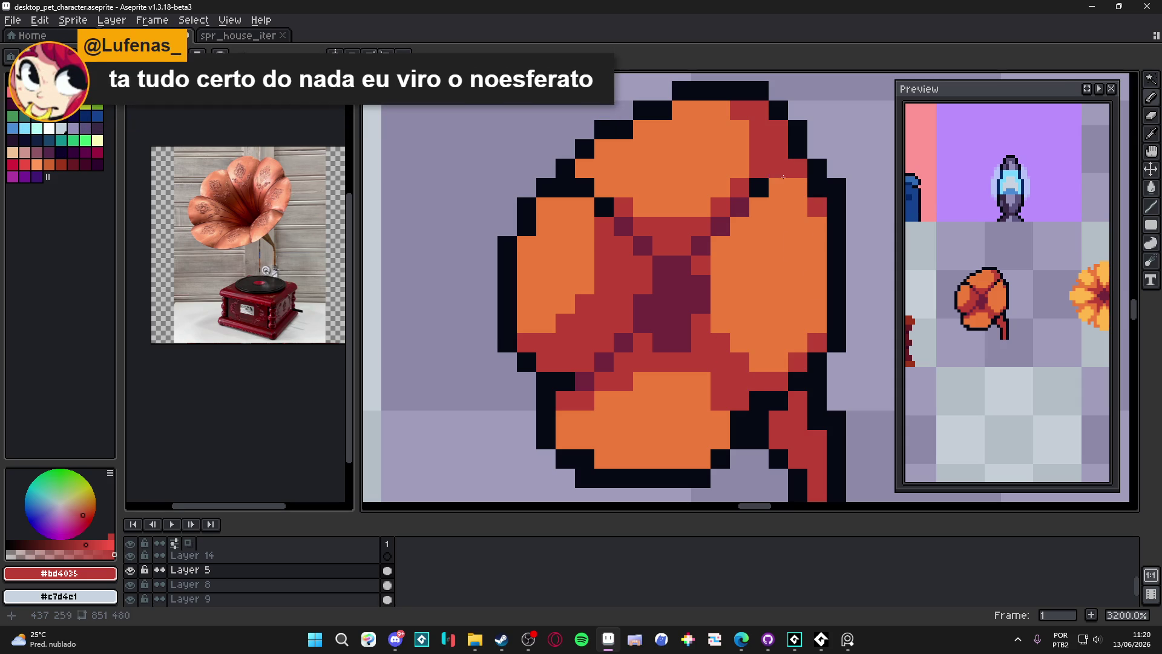
left_click(677, 104)
left_click(642, 129)
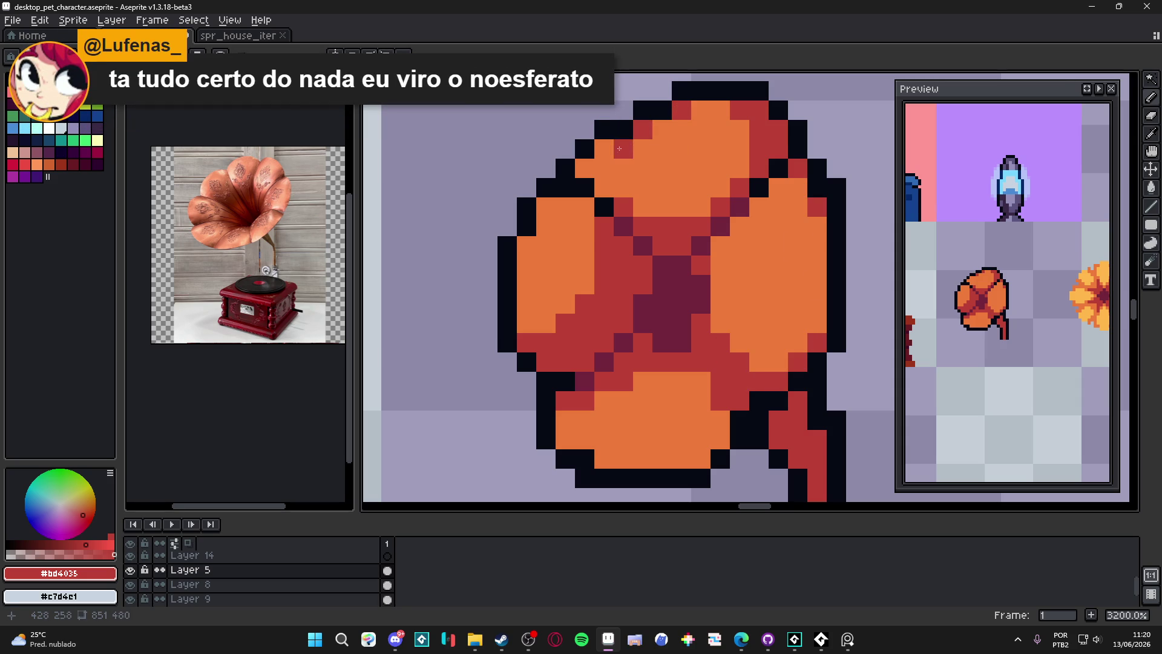
left_click(604, 149)
left_click(584, 168)
Continue red edge shading down the horn's left outline and along the lower petal
left_click(546, 207)
left_click(527, 246)
left_click(527, 323)
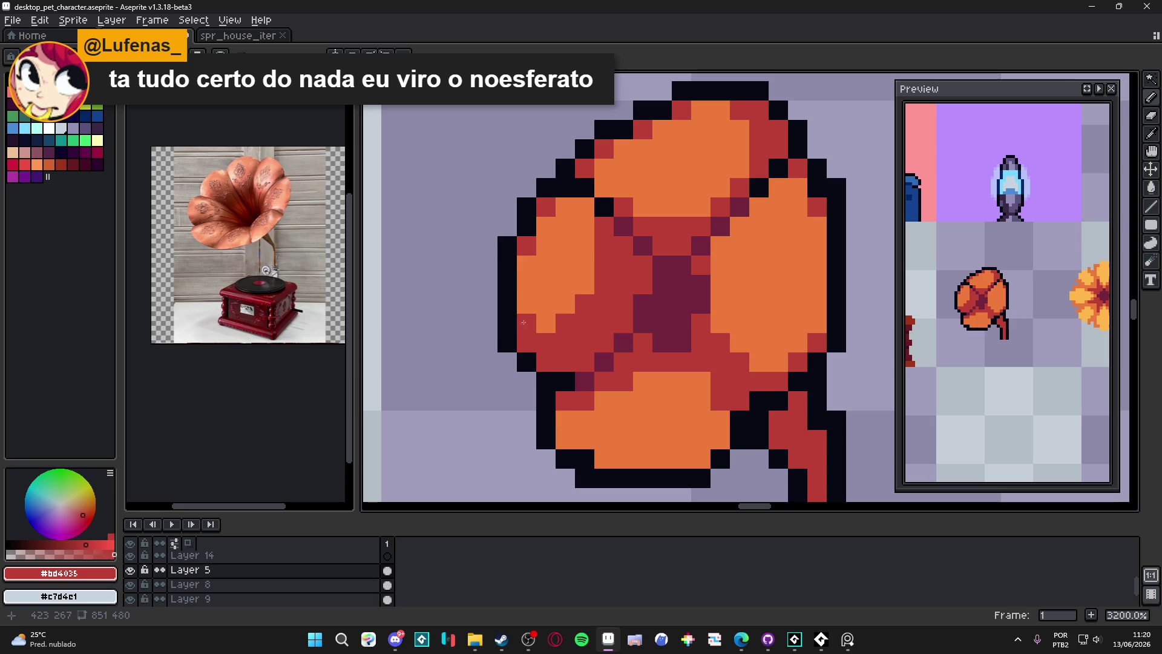
left_click(565, 439)
left_click(701, 459)
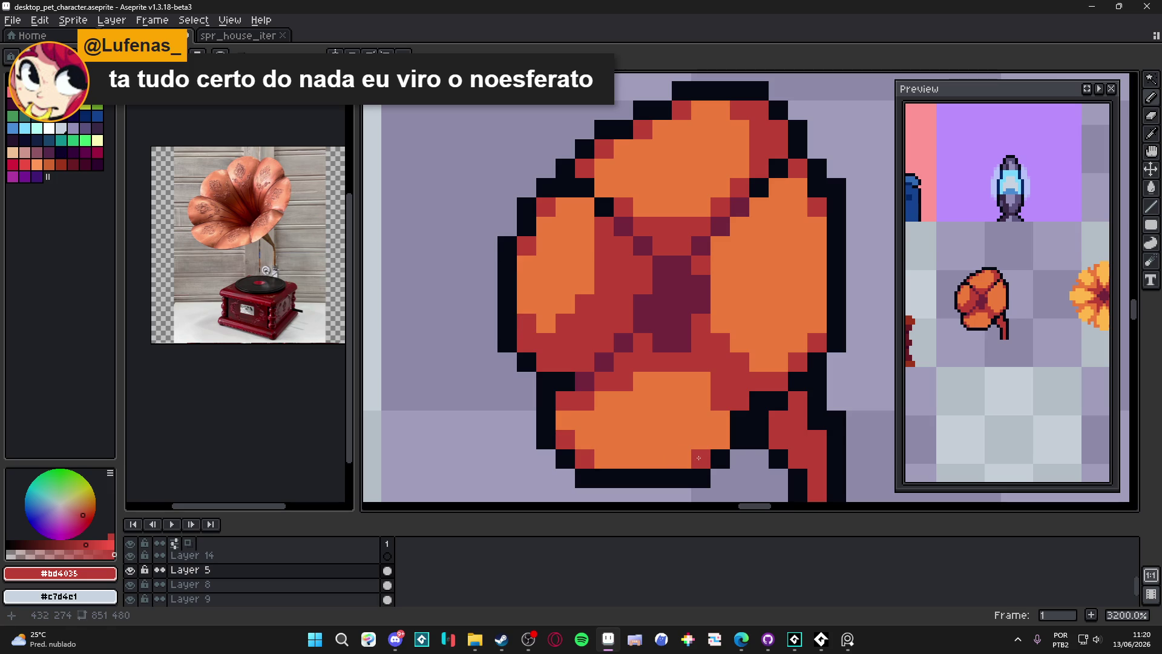
left_click(720, 439)
left_click(703, 380)
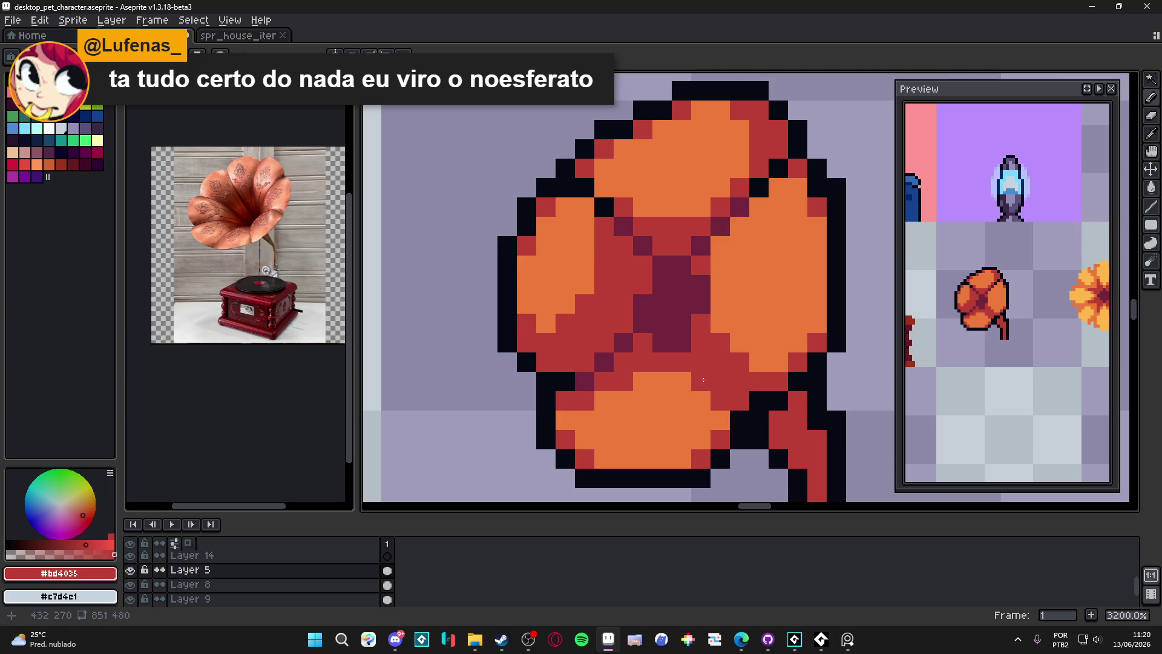
Add dark maroon pixels beside the lower petal and right of the centre
left_click(678, 320, "alt")
left_click(739, 381)
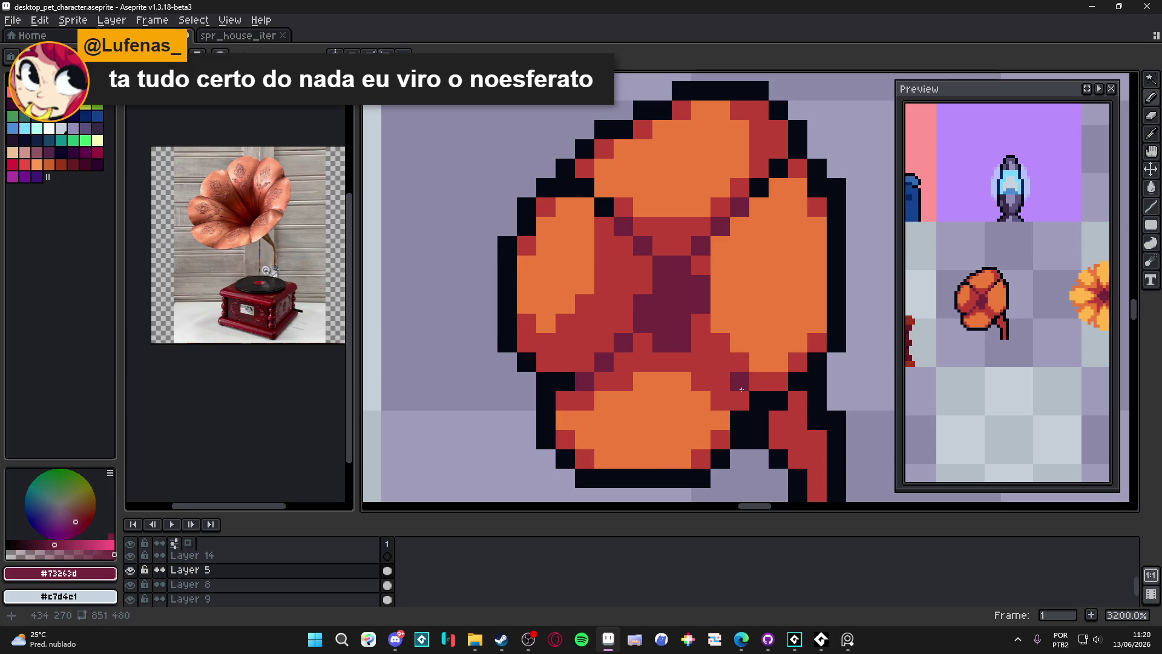
left_click(701, 327)
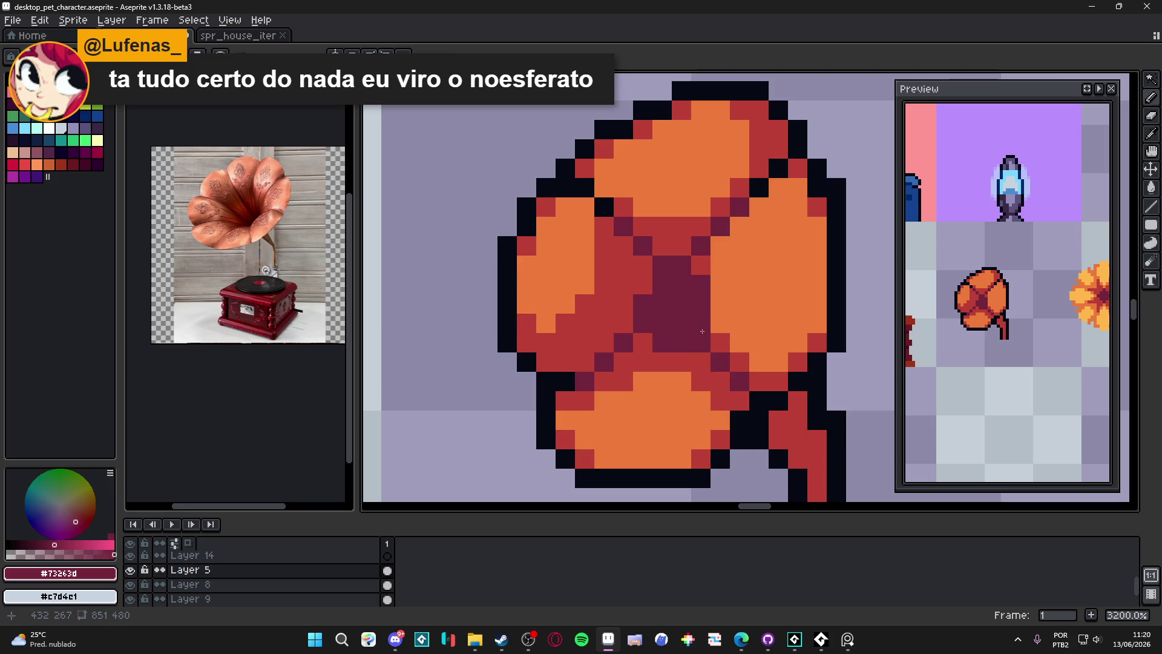
scroll(704, 334, "down", 3)
scroll(718, 381, "down", 4)
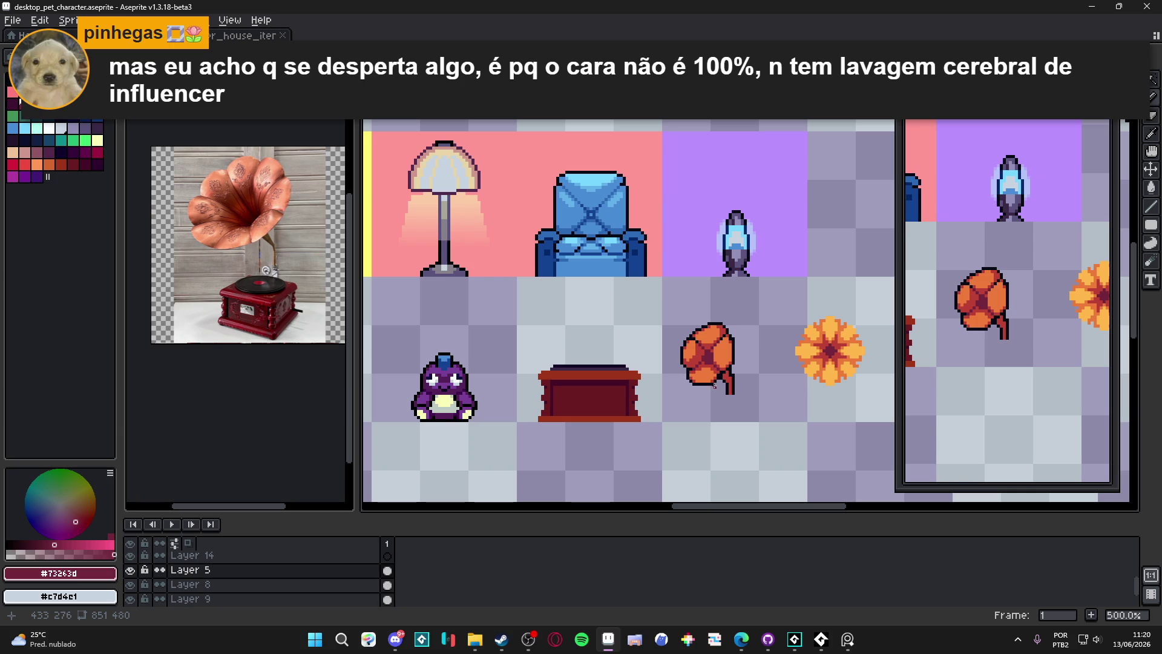
Add #73263d maroon shading and a red pixel along the upper-right petal's inner edge
scroll(722, 370, "up", 5)
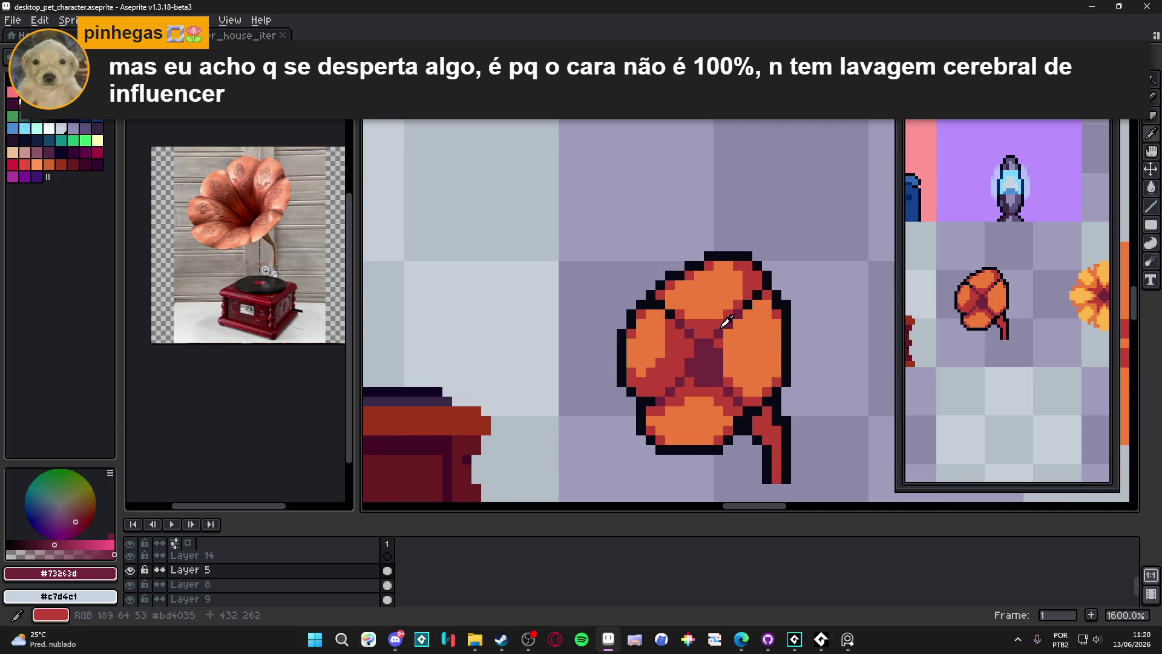
left_click_drag(723, 329, 748, 308)
left_click(765, 290, "alt")
scroll(724, 308, "down", 1)
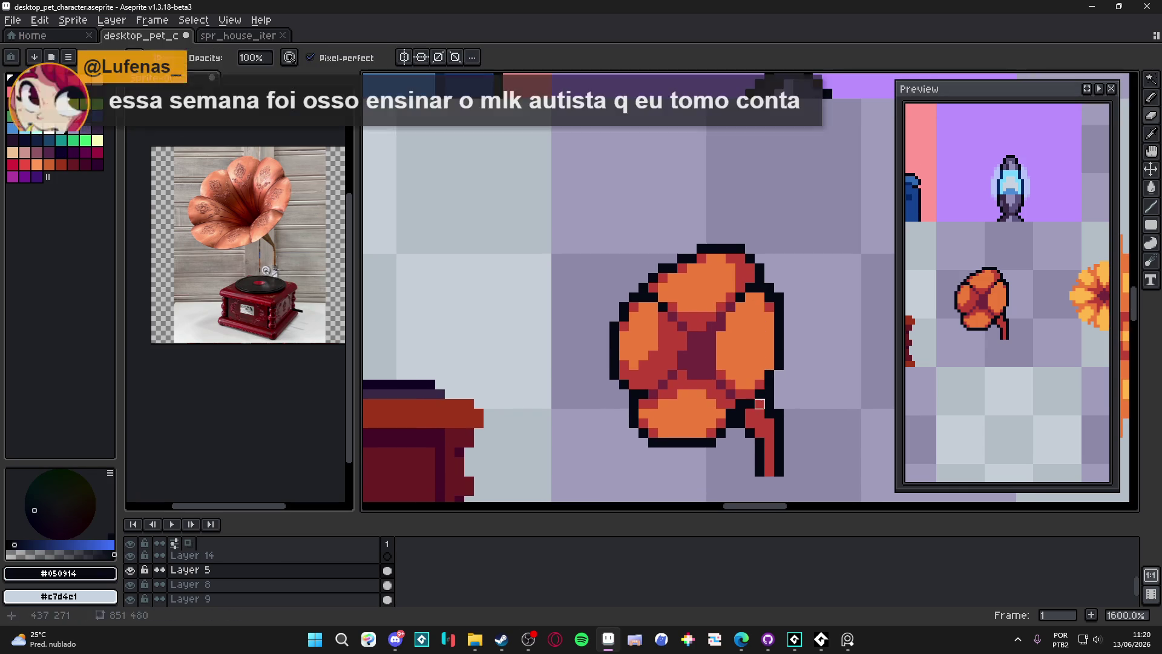
left_click(739, 364)
key("ctrl+z")
left_click(723, 372, "alt")
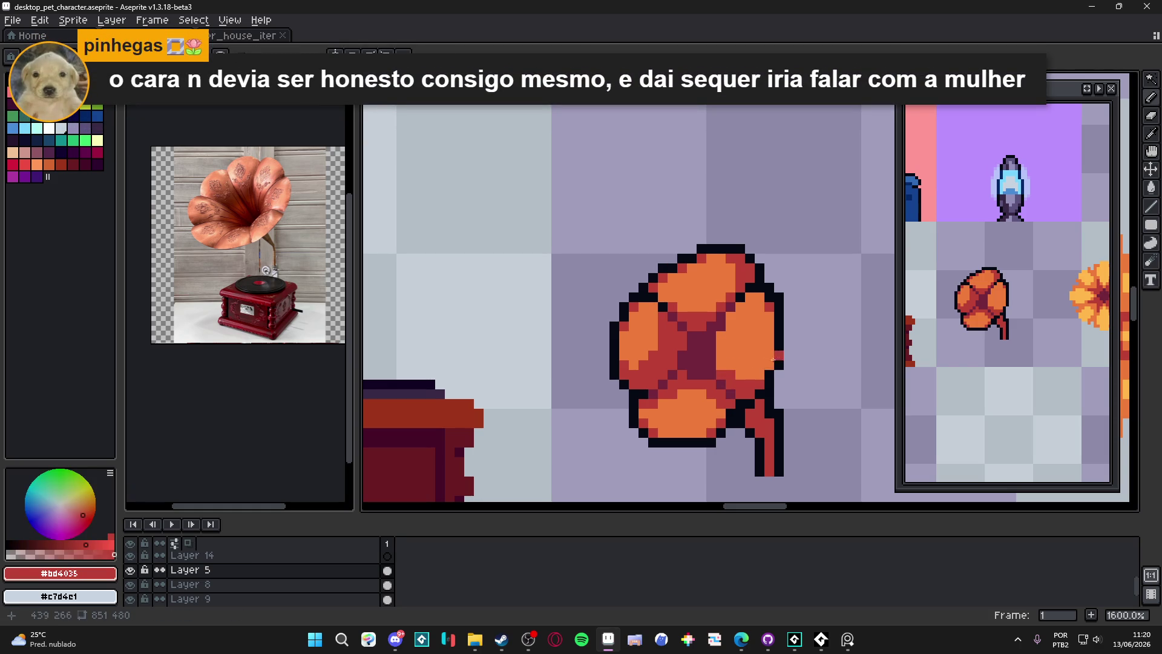
left_click(740, 374)
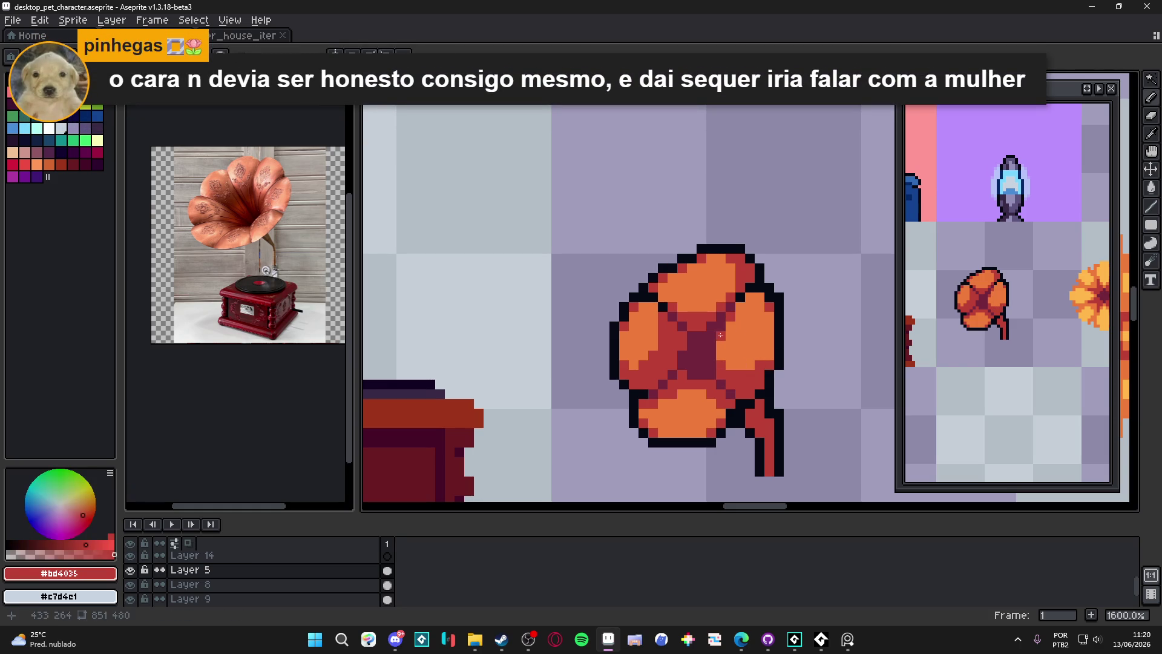
left_click(75, 110)
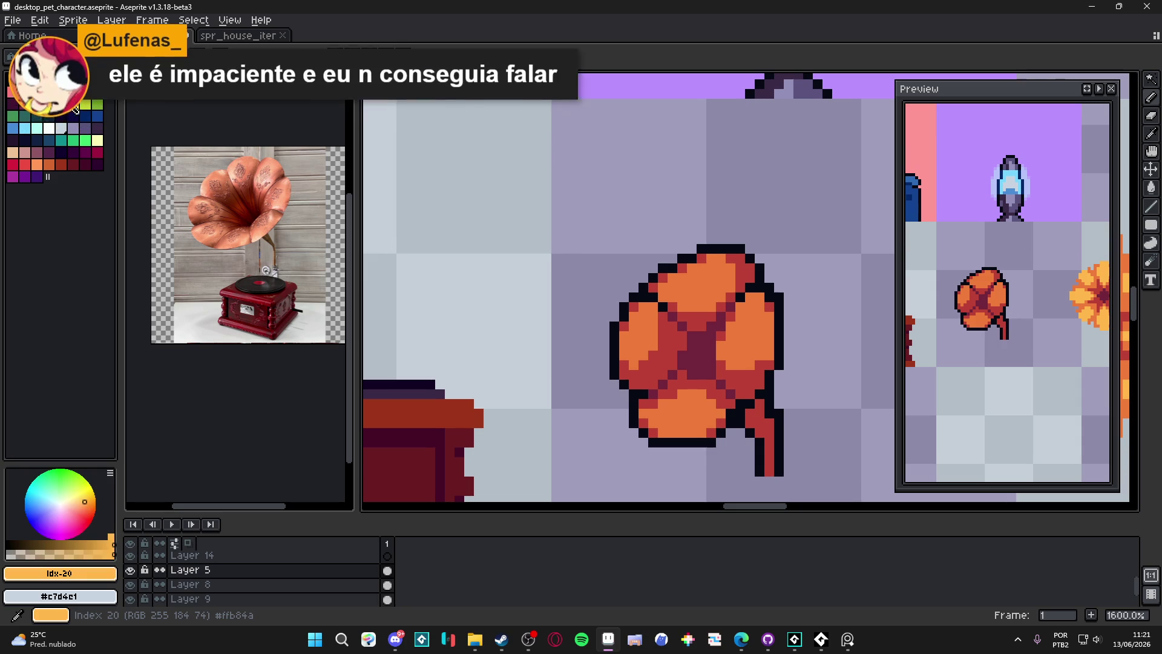
Add #ffb84a light-orange highlight pixels on the upper-right petal and where it meets the stem
left_click(761, 328)
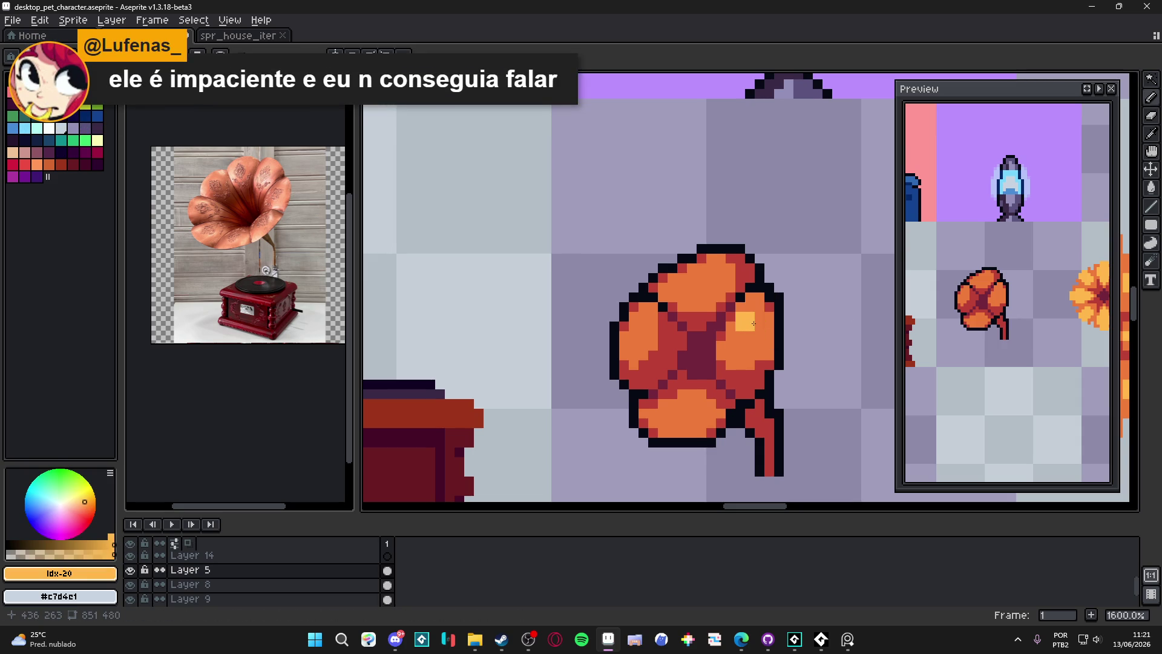
left_click(745, 335)
left_click(760, 320)
left_click(759, 336)
left_click_drag(756, 344, 751, 343)
key("ctrl+z")
key("ctrl+z")
key("ctrl+z")
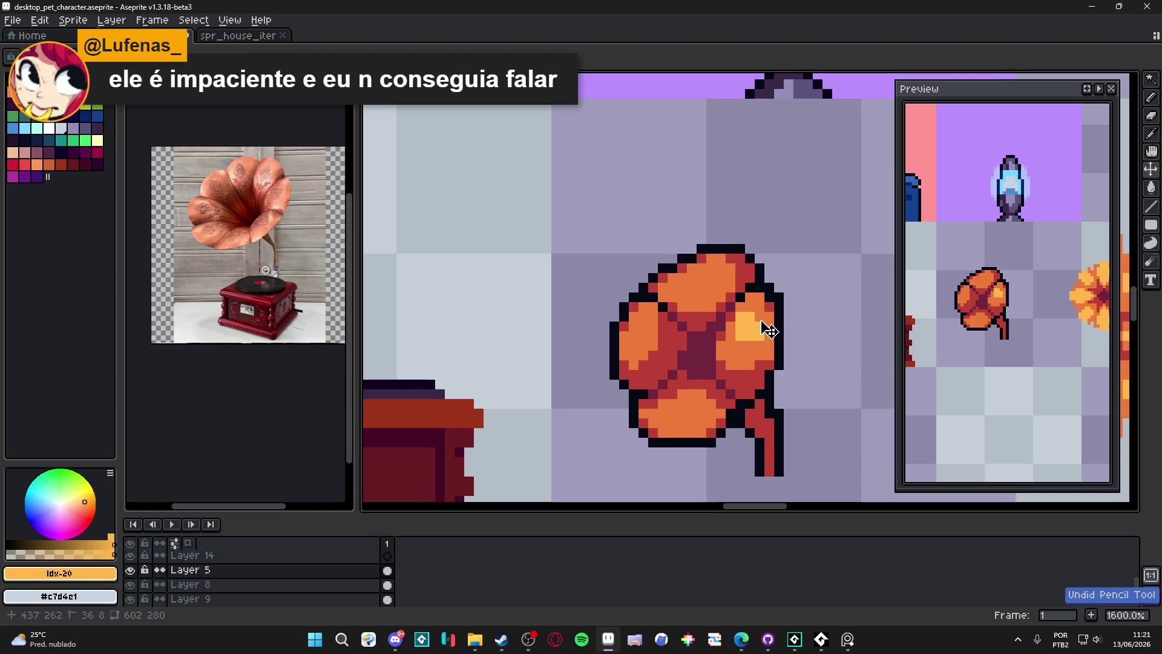
left_click(750, 325)
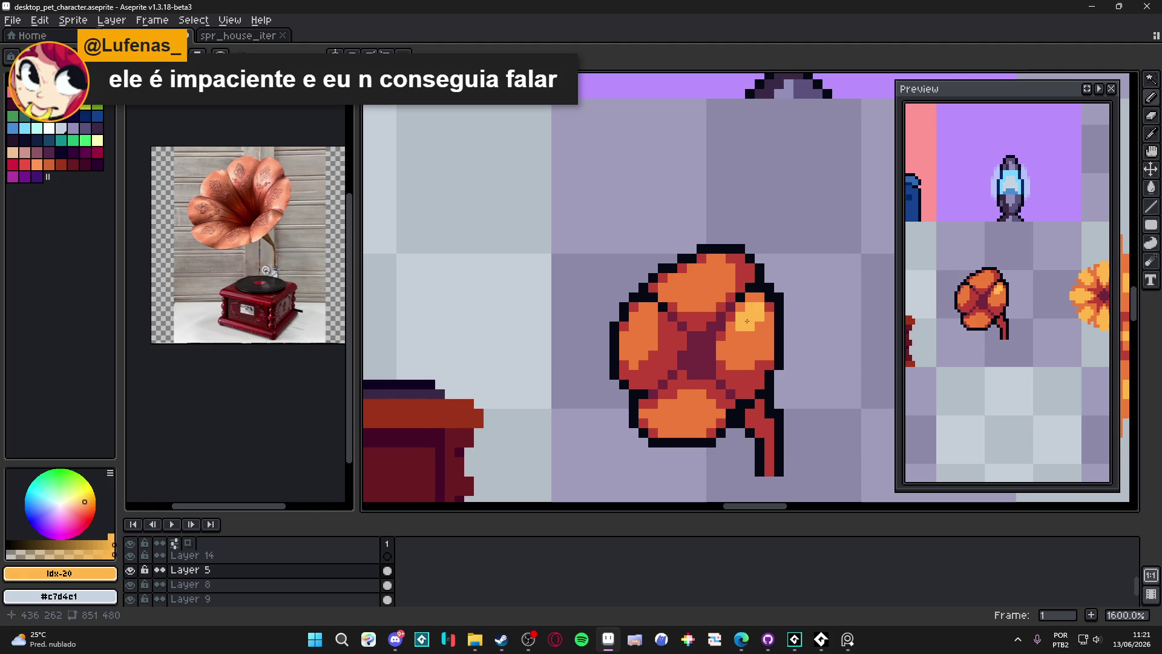
left_click(732, 403)
Extend the #050914 near-black outline along the lower petal beside the stem
left_click(732, 392, "alt")
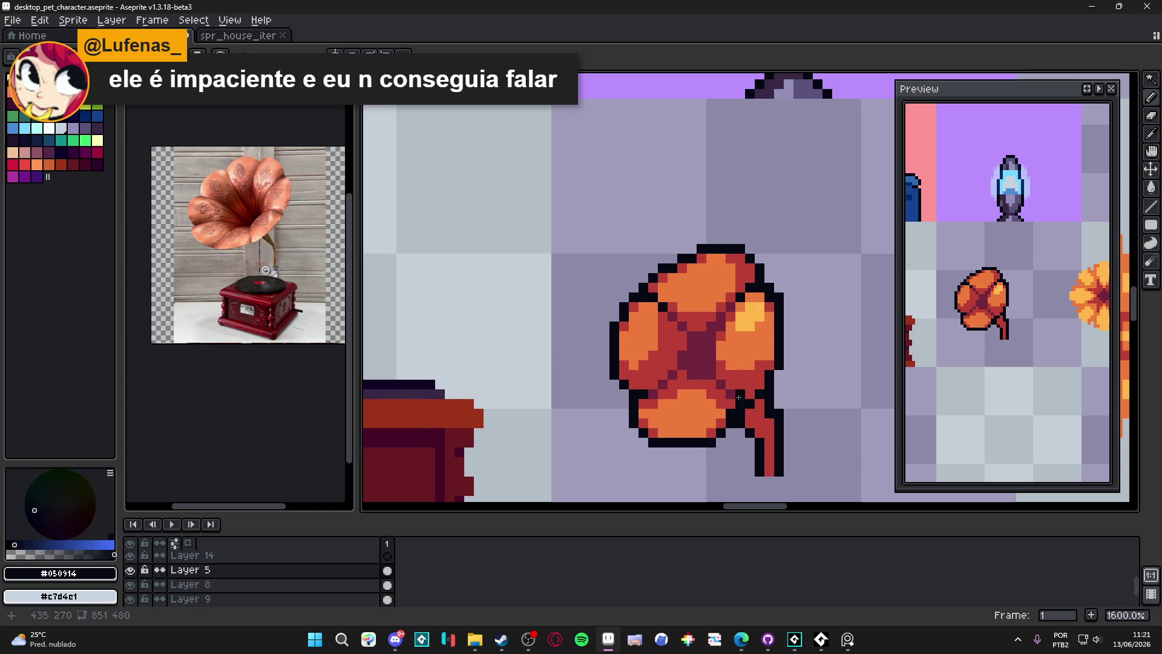
left_click(731, 385)
left_click(721, 375)
left_click(711, 374)
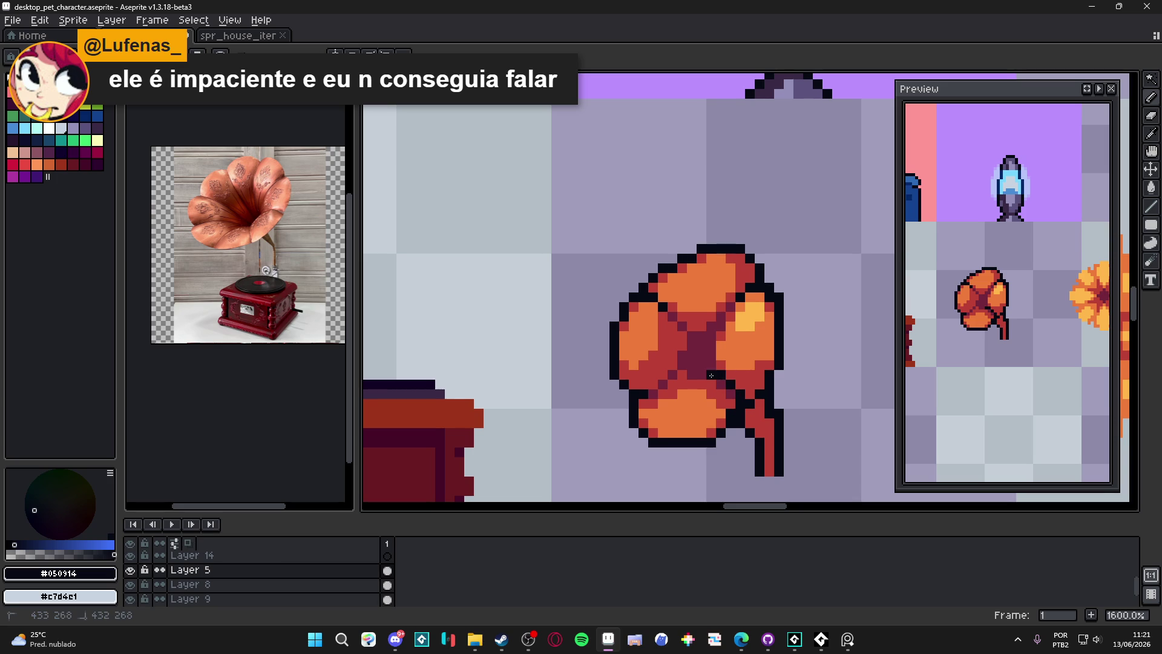
left_click(720, 385)
left_click(743, 395, "alt")
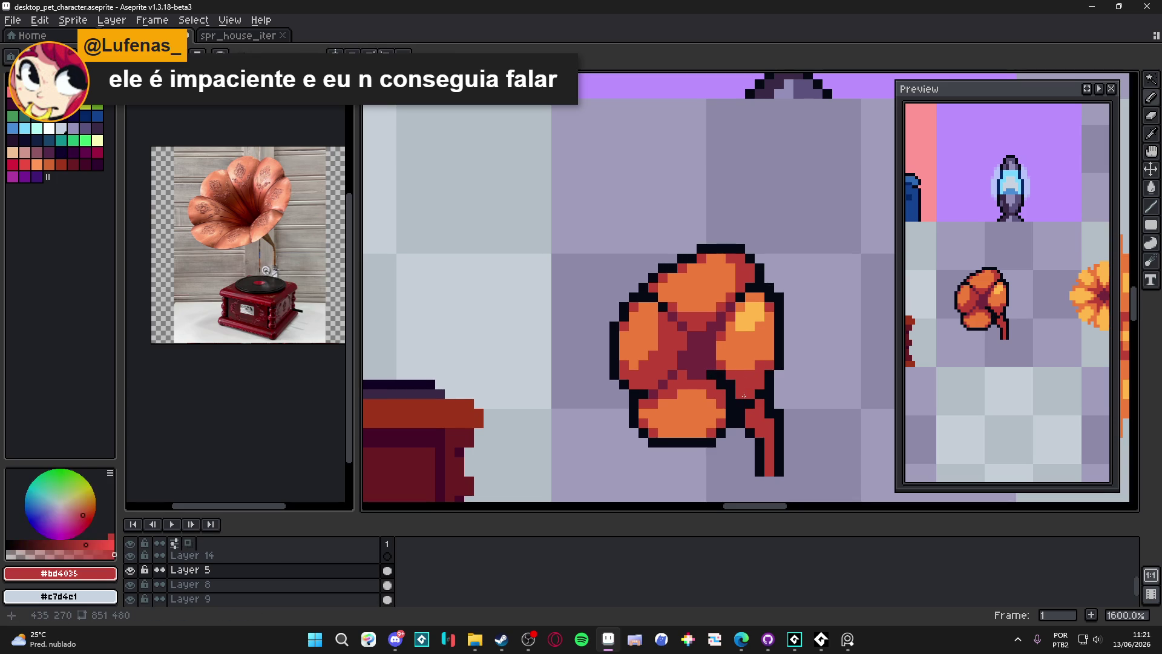
left_click(727, 382, "alt")
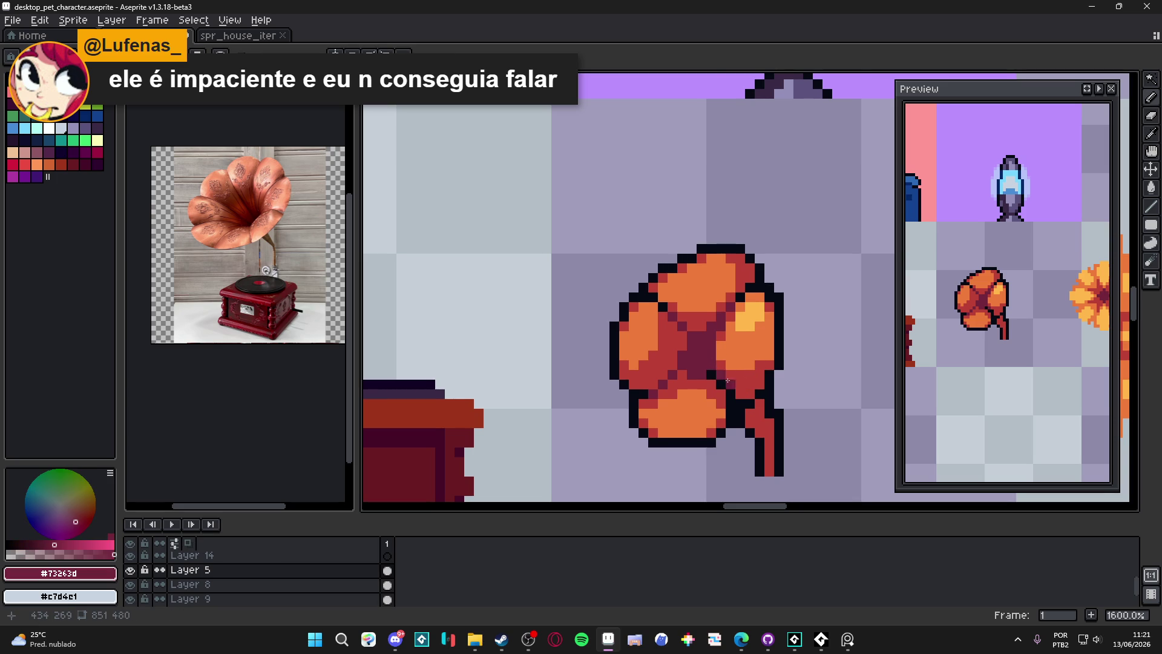
scroll(757, 426, "down", 4)
scroll(757, 426, "down", 1)
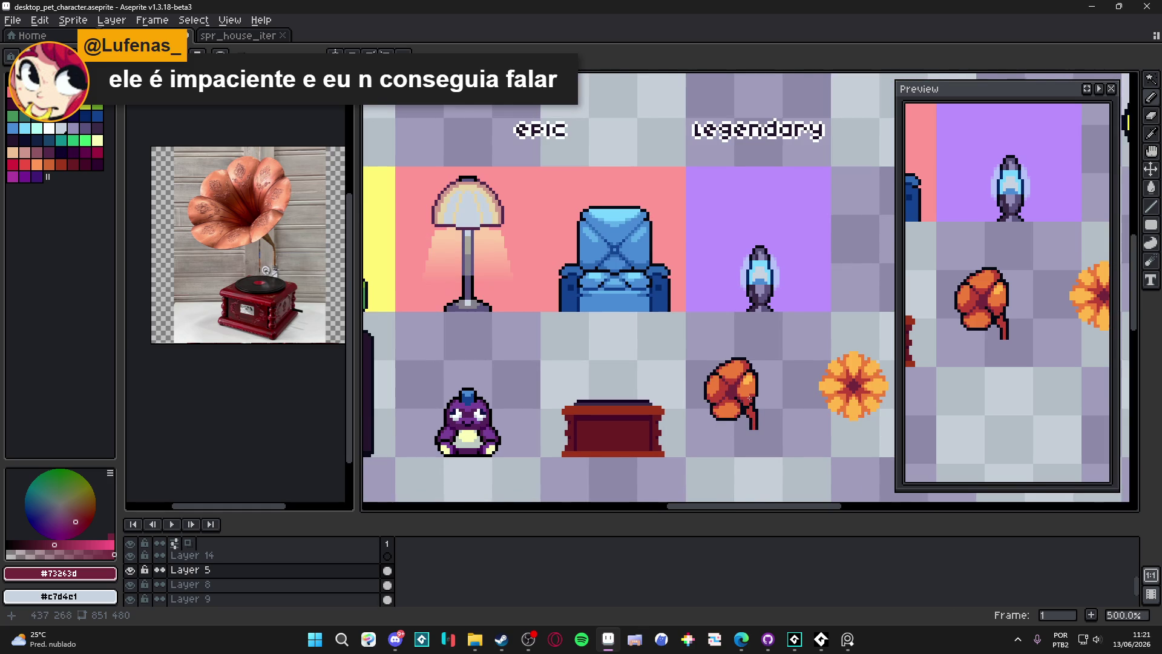
scroll(749, 399, "down", 1)
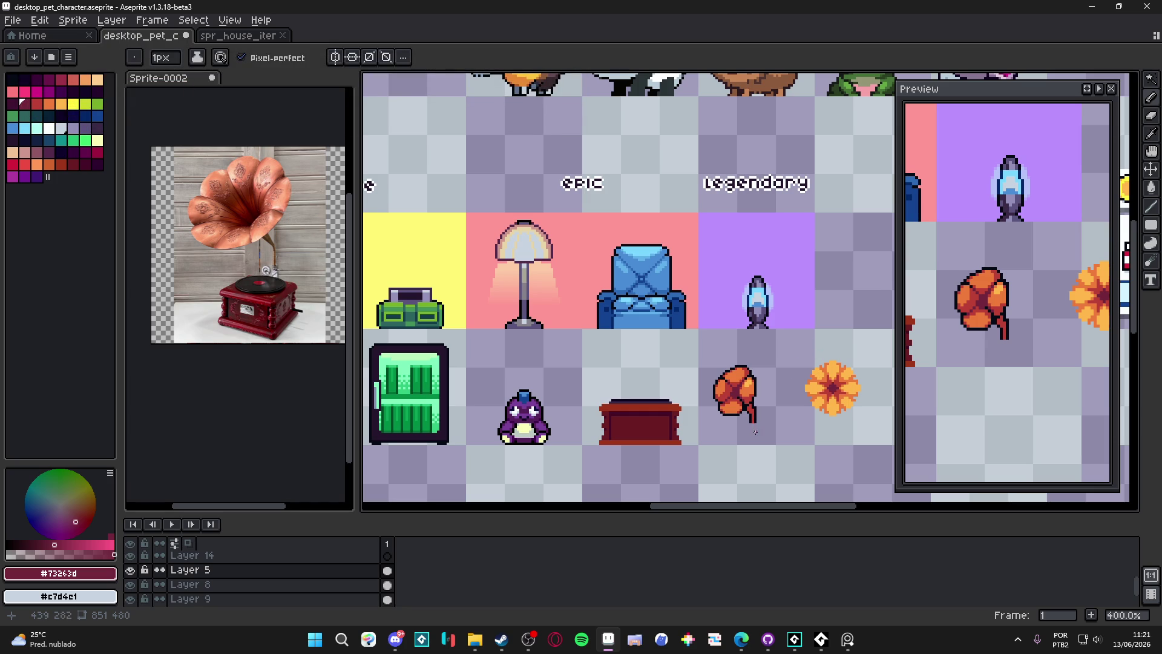
scroll(747, 416, "up", 6)
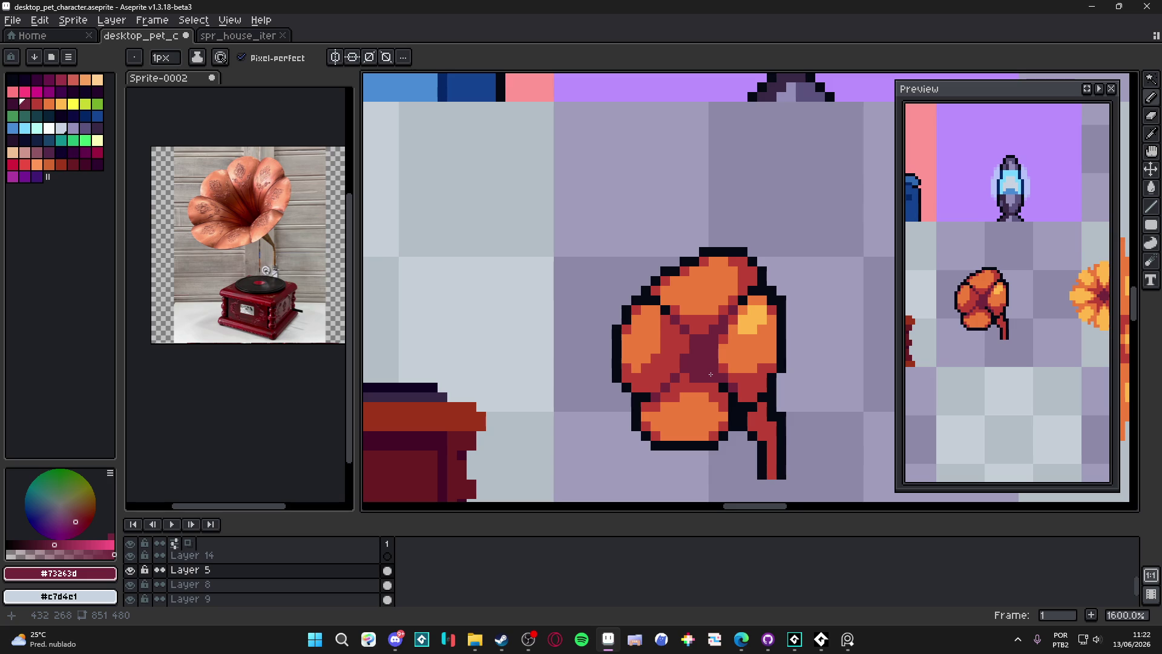
scroll(709, 399, "down", 2)
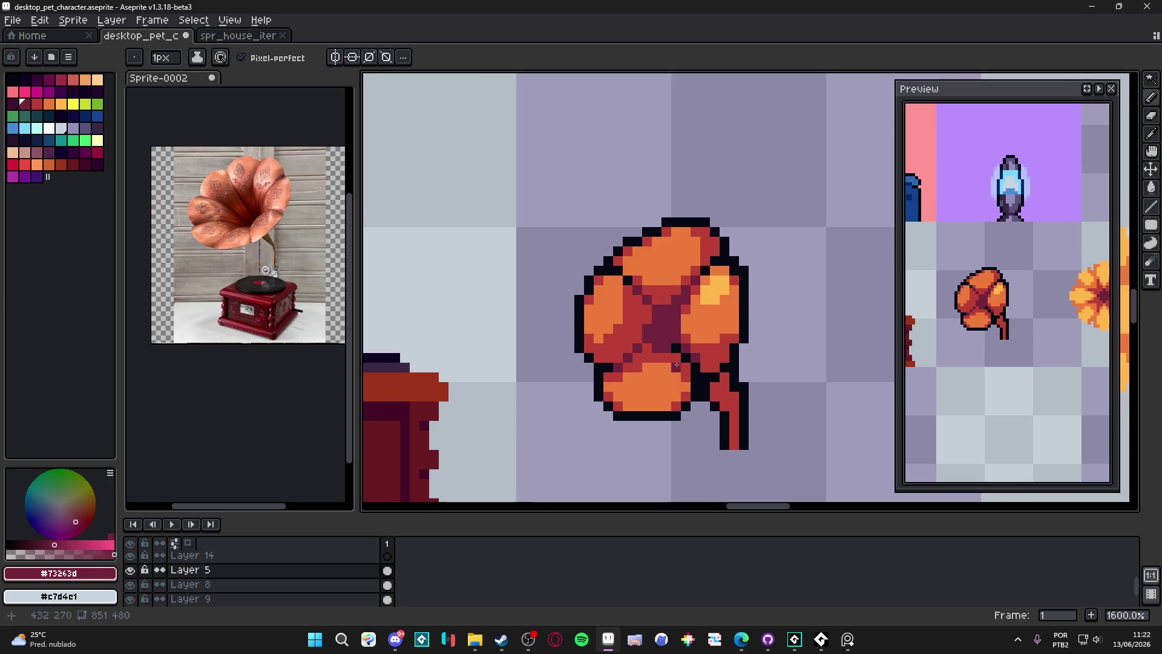
Erase the flower's inner and lower-left petals with a large round eraser
key("e")
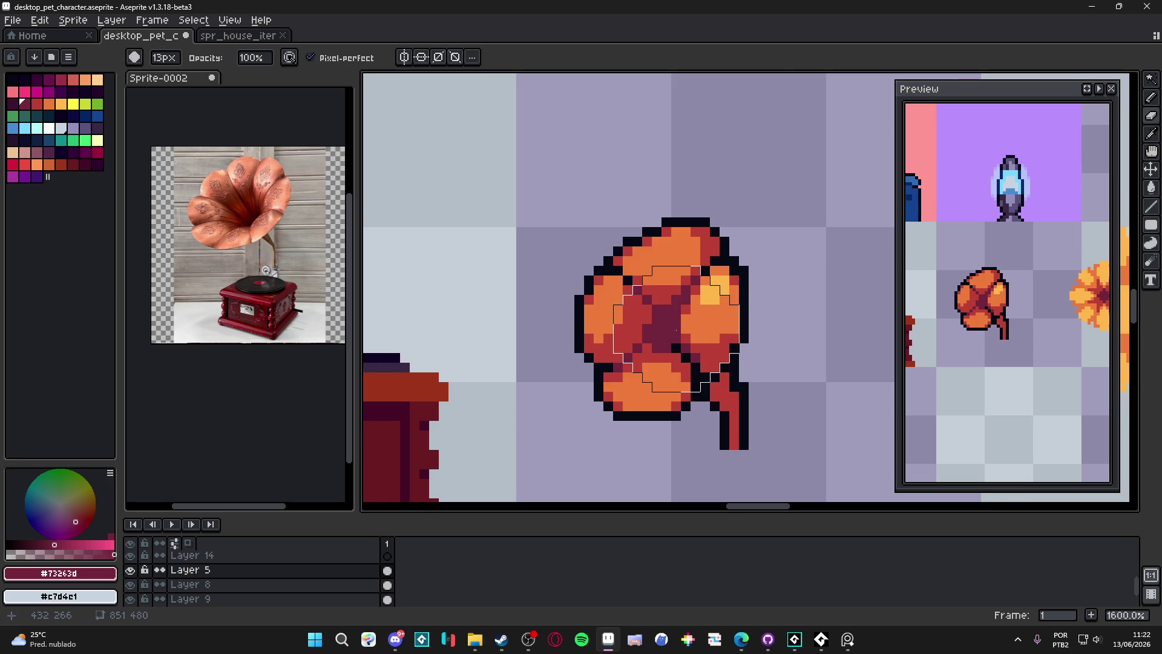
left_click(677, 328)
mouse_move(677, 328)
left_mouse_down()
mouse_move(623, 381)
mouse_move(619, 260)
mouse_move(661, 295)
left_mouse_up()
Paint a large dark maroon #73263d rounded horn blob above the stem, then pick red
key("b")
scroll(641, 311, "up", 6)
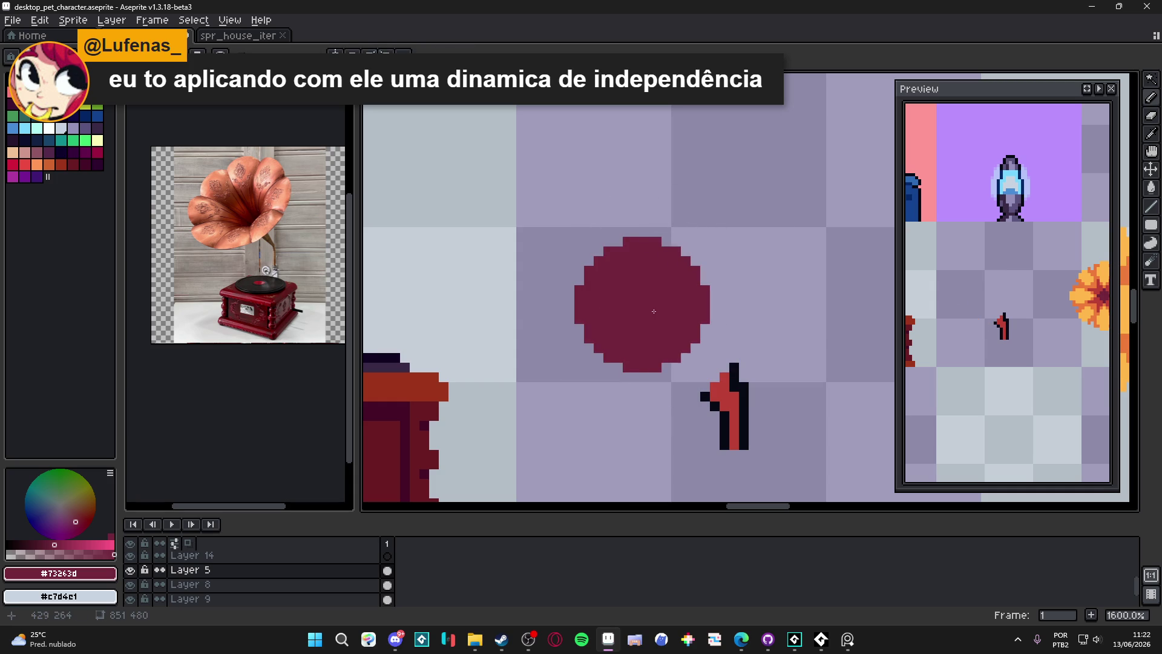
mouse_move(700, 308)
left_mouse_down()
mouse_move(660, 357)
mouse_move(652, 351)
mouse_move(664, 316)
mouse_move(680, 340)
left_mouse_up()
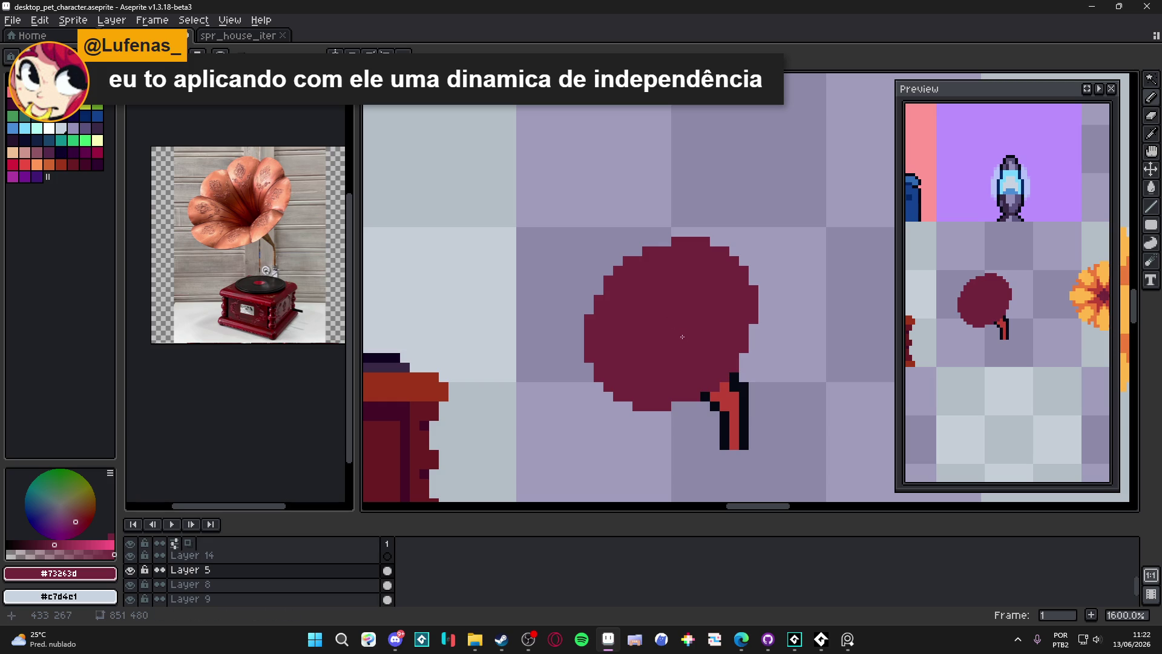
scroll(680, 341, "down", 5)
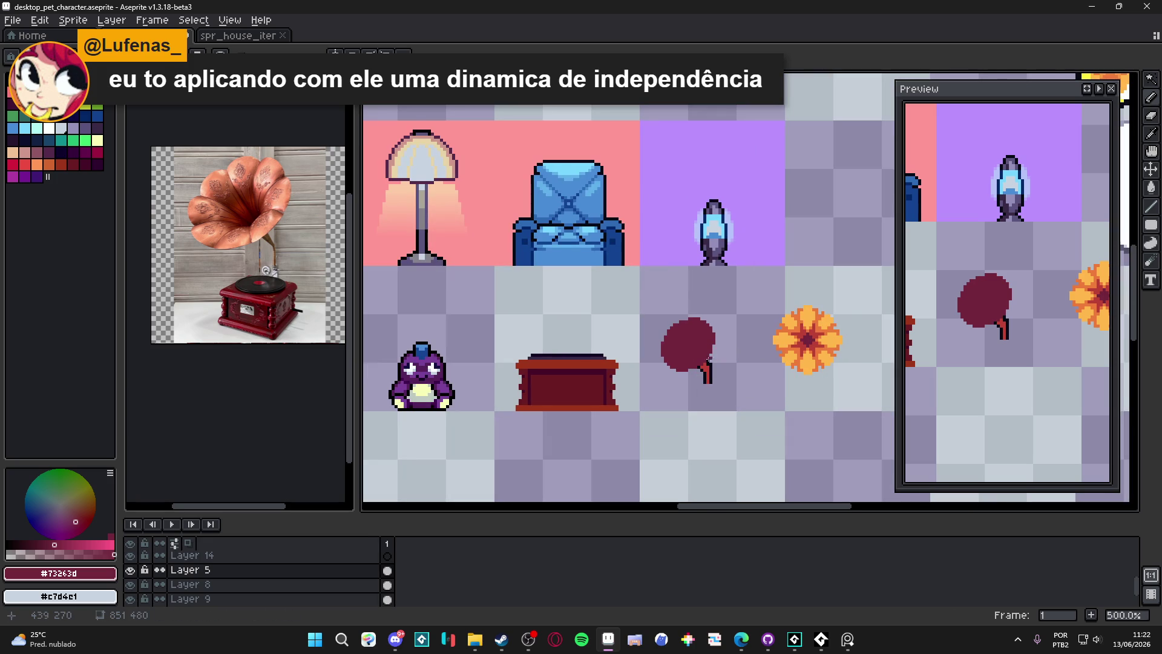
scroll(691, 355, "up", 5)
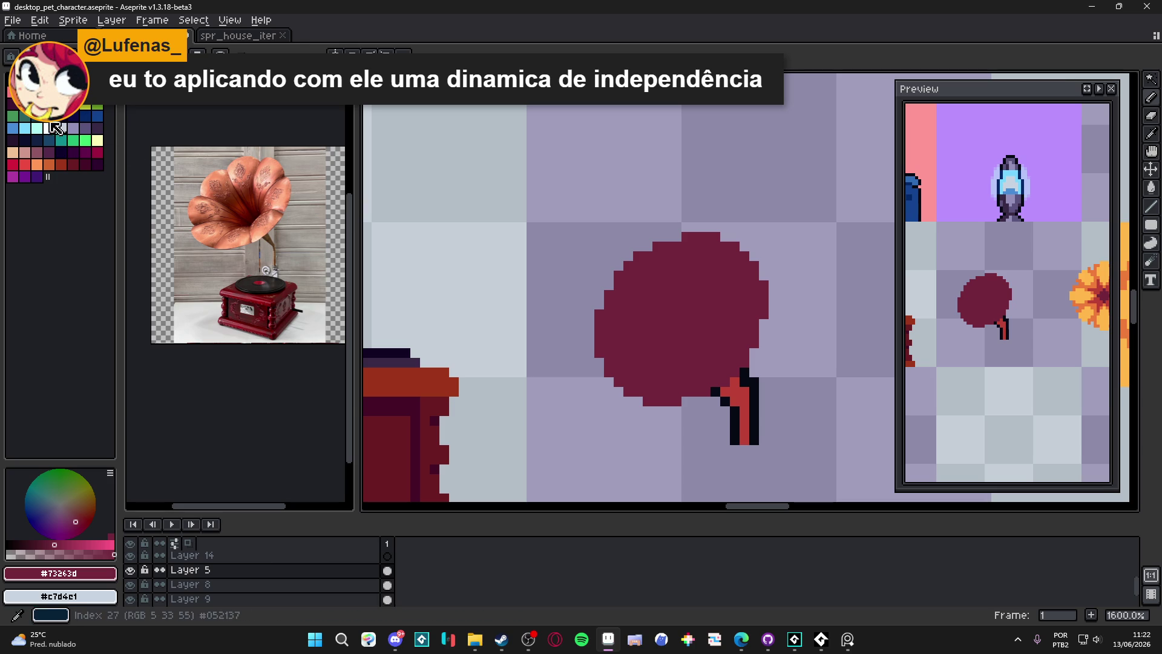
left_click(37, 103)
Refill the horn blob with red and add a dark maroon spot at its centre
left_click(656, 262)
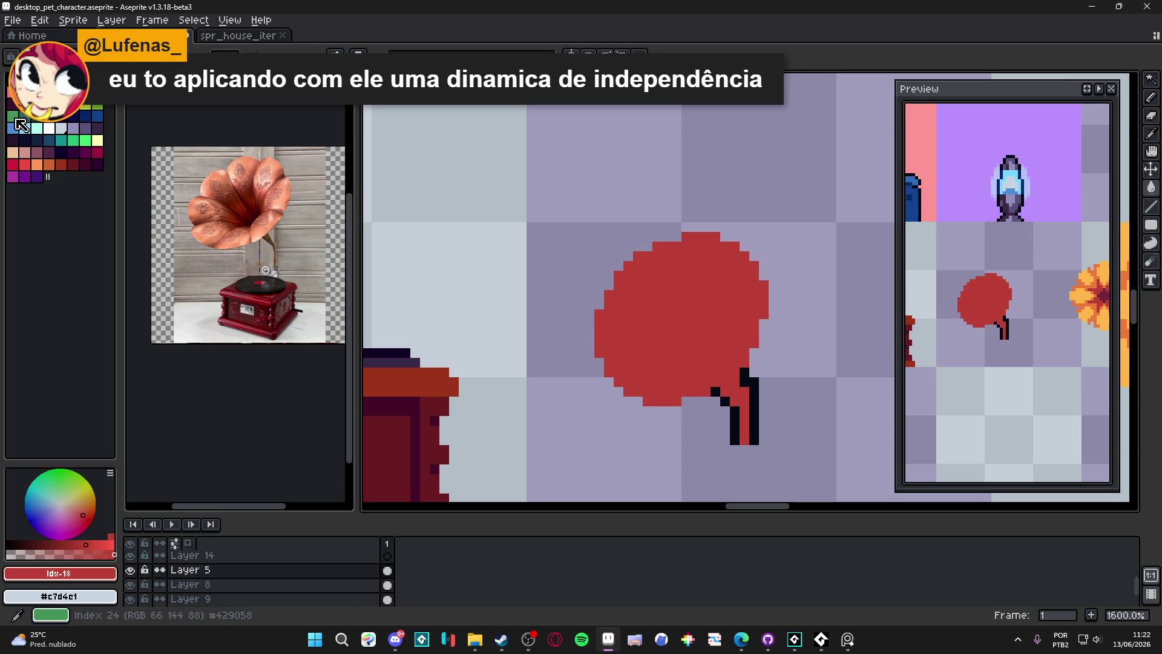
left_click(24, 103)
scroll(699, 342, "up", 3)
left_click(697, 340)
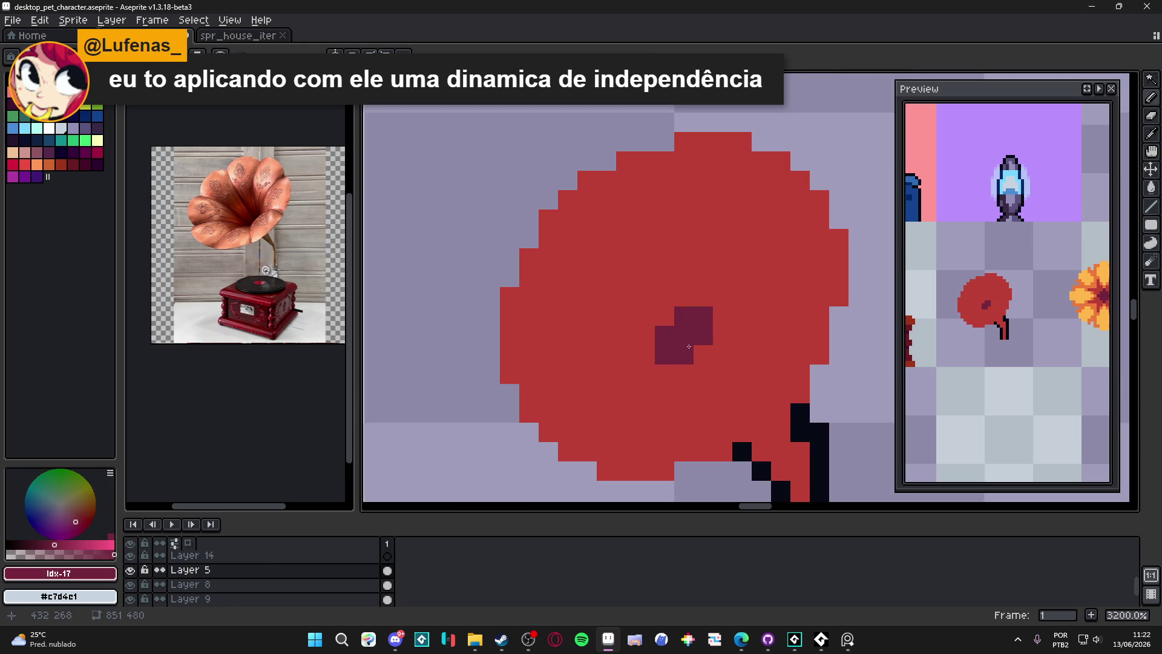
Draw maroon groove lines from the horn's upper left, rightward, and diagonally down-right
left_click_drag(626, 160, 629, 216)
left_click(635, 242)
key("ctrl+z")
left_click(720, 330)
mouse_move(718, 331)
left_mouse_down()
mouse_move(723, 316)
mouse_move(761, 315)
mouse_move(764, 299)
mouse_move(796, 301)
mouse_move(762, 297)
mouse_move(838, 297)
left_mouse_up()
left_click(657, 373)
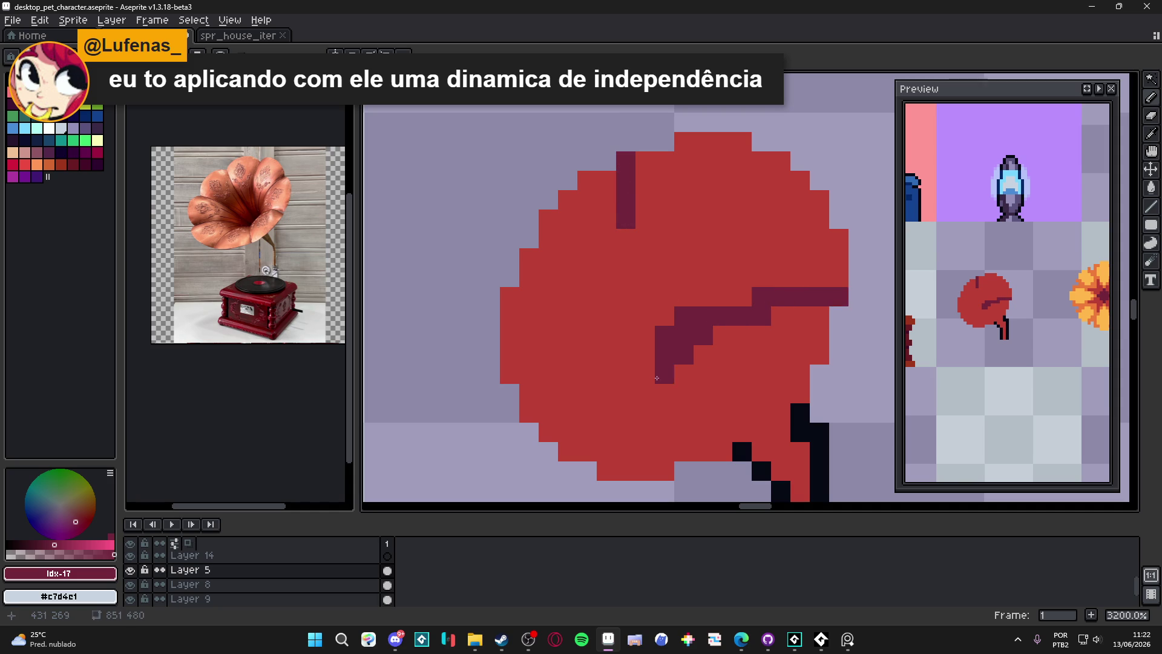
mouse_move(669, 381)
left_mouse_down()
mouse_move(684, 412)
mouse_move(666, 403)
mouse_move(666, 378)
left_mouse_up()
key("ctrl+z")
left_click(684, 412)
left_click(684, 432)
left_click(703, 451)
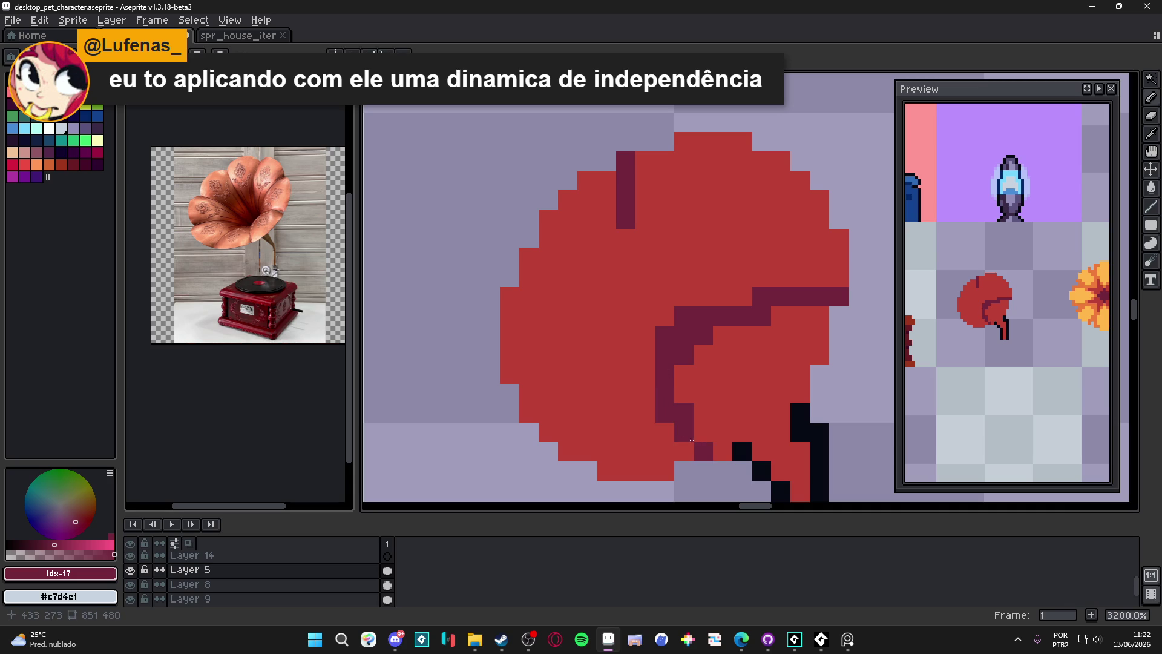
Draw a maroon dividing line leftward across the horn down to its left edge
left_click_drag(645, 336, 571, 337)
left_click(567, 354)
left_click(549, 355)
left_click(582, 352)
left_click(548, 375)
left_click(529, 393)
left_click(529, 412)
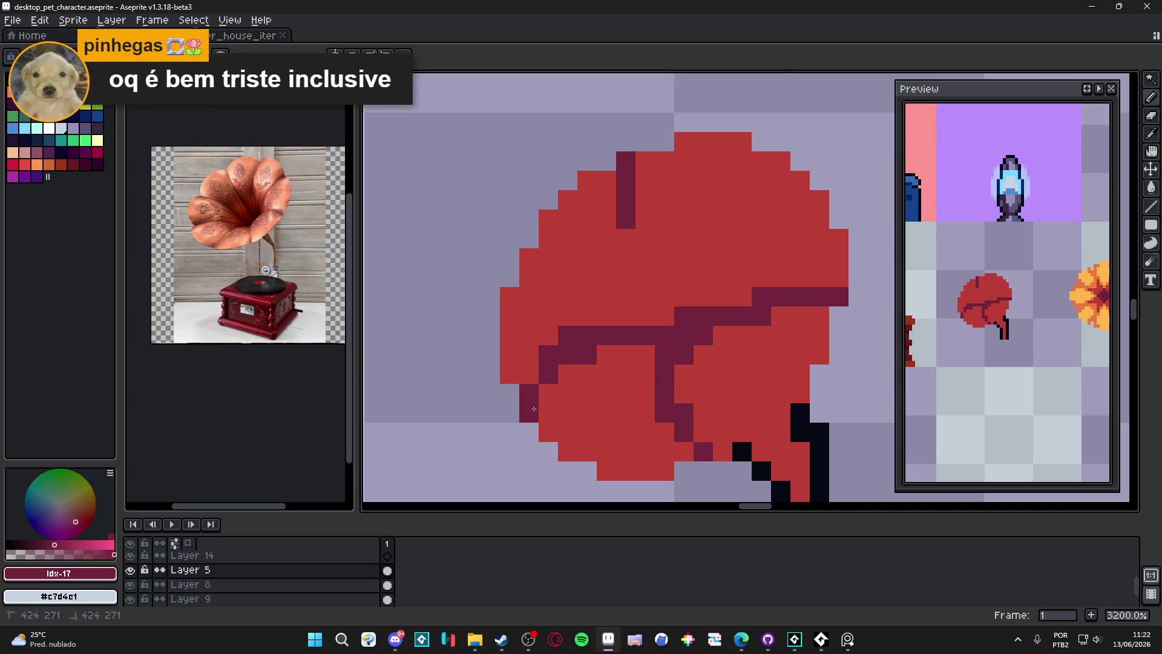
key("ctrl+z")
left_click_drag(563, 280, 543, 320)
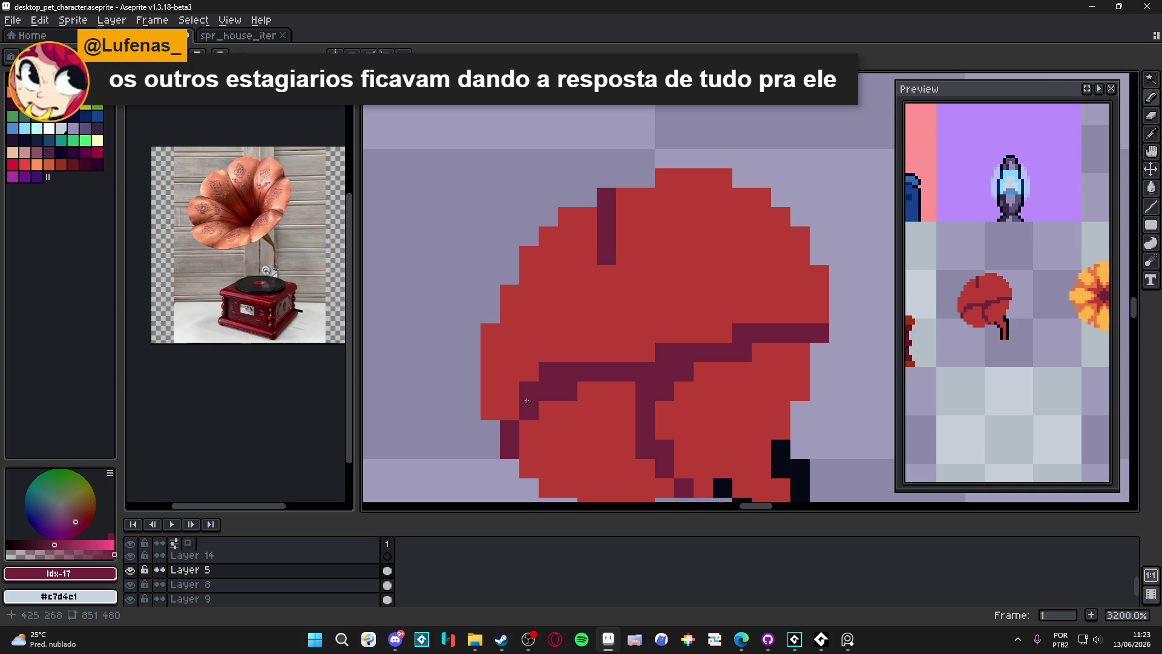
left_click(516, 418)
left_click(641, 352)
left_click(664, 333)
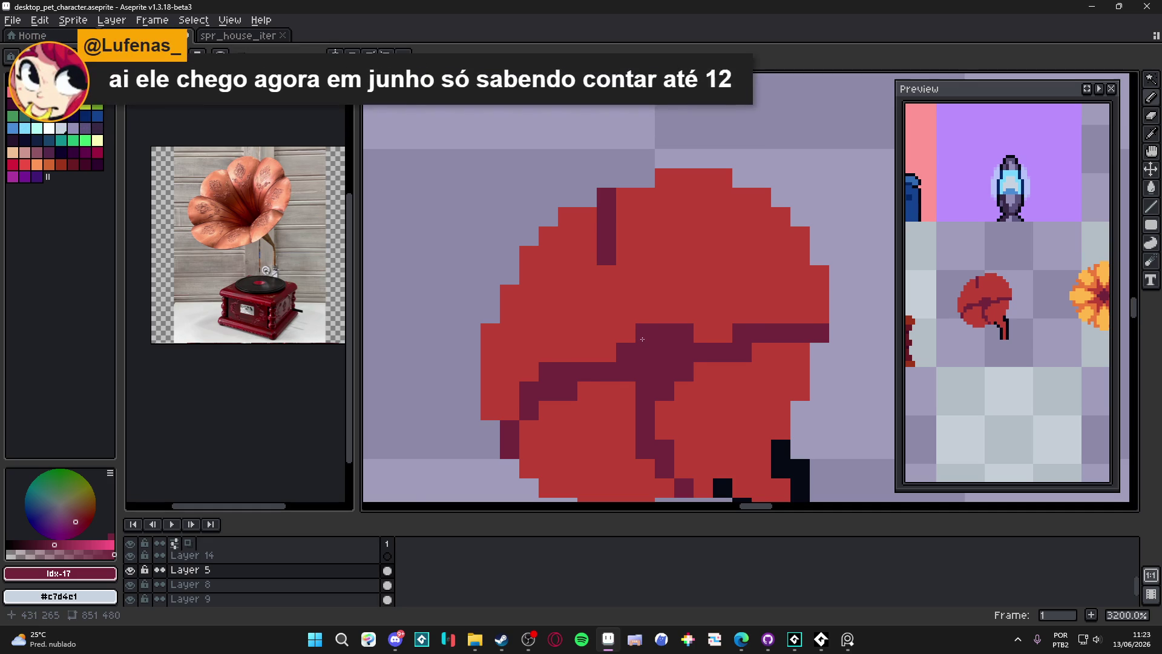
Draw a maroon petal line across the horn's upper part and repaint stray dark pixels red
scroll(640, 343, "down", 1)
mouse_move(562, 282)
left_mouse_down()
mouse_move(590, 276)
mouse_move(611, 292)
left_mouse_up()
left_click(630, 320)
left_click(644, 321)
left_click(615, 306)
left_click(602, 285)
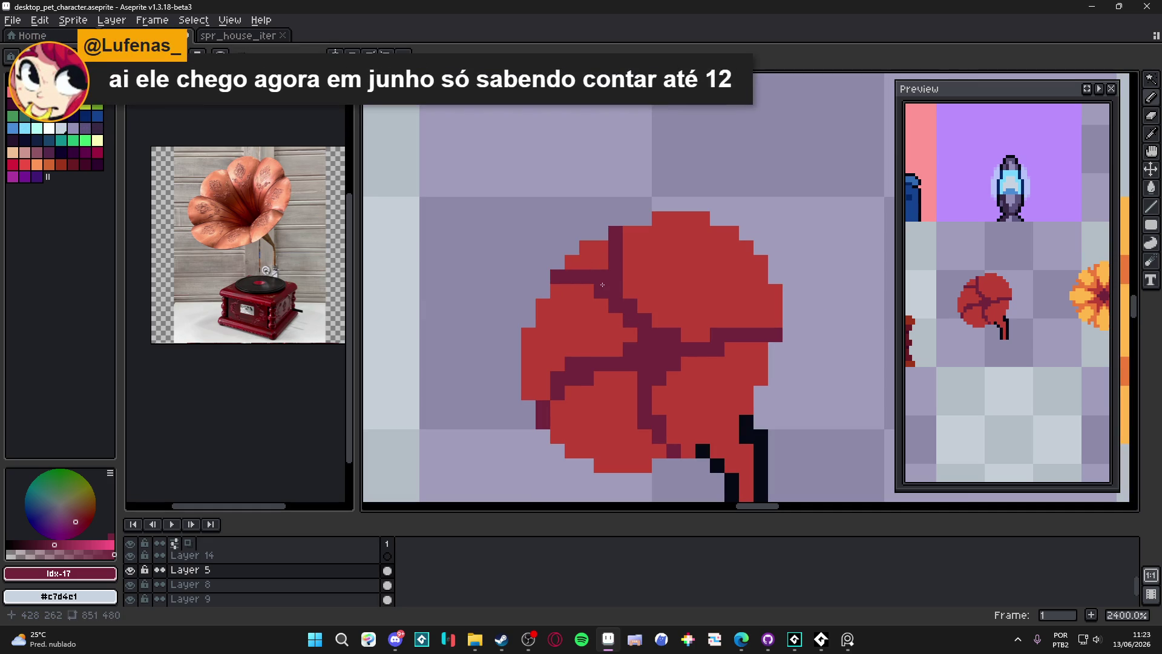
left_click(612, 263, "alt")
mouse_move(611, 264)
left_mouse_down()
mouse_move(615, 233)
mouse_move(620, 273)
left_mouse_up()
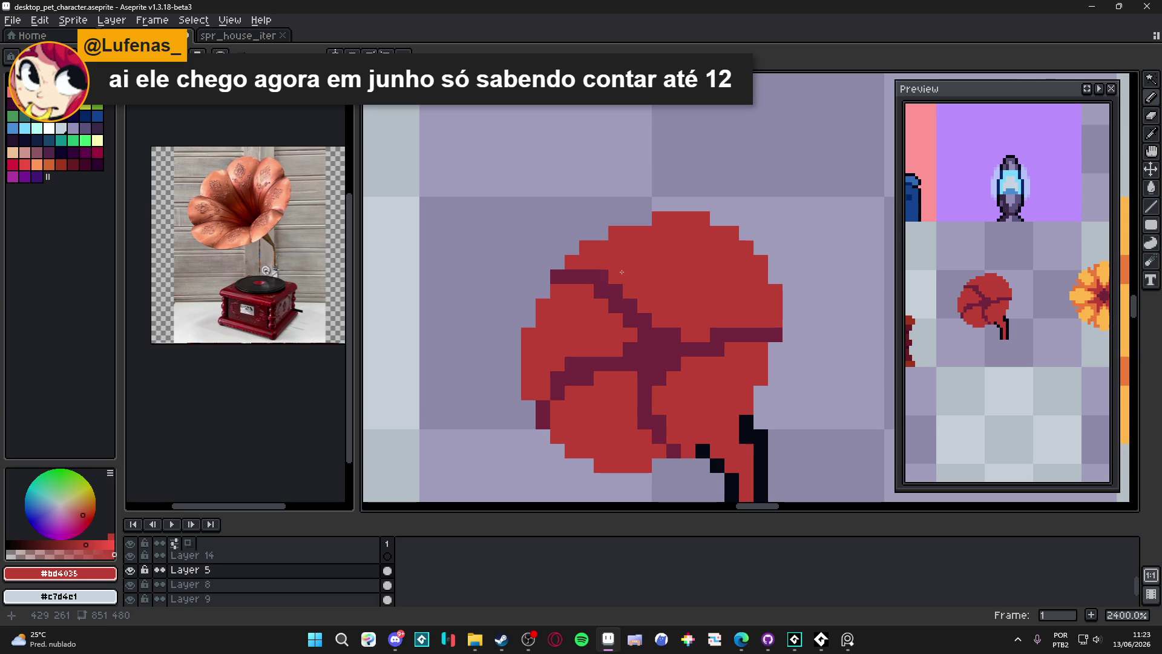
left_click(601, 276)
Extend a maroon line up-right from the centre, turning its top pixels back to red
left_click(660, 334, "alt")
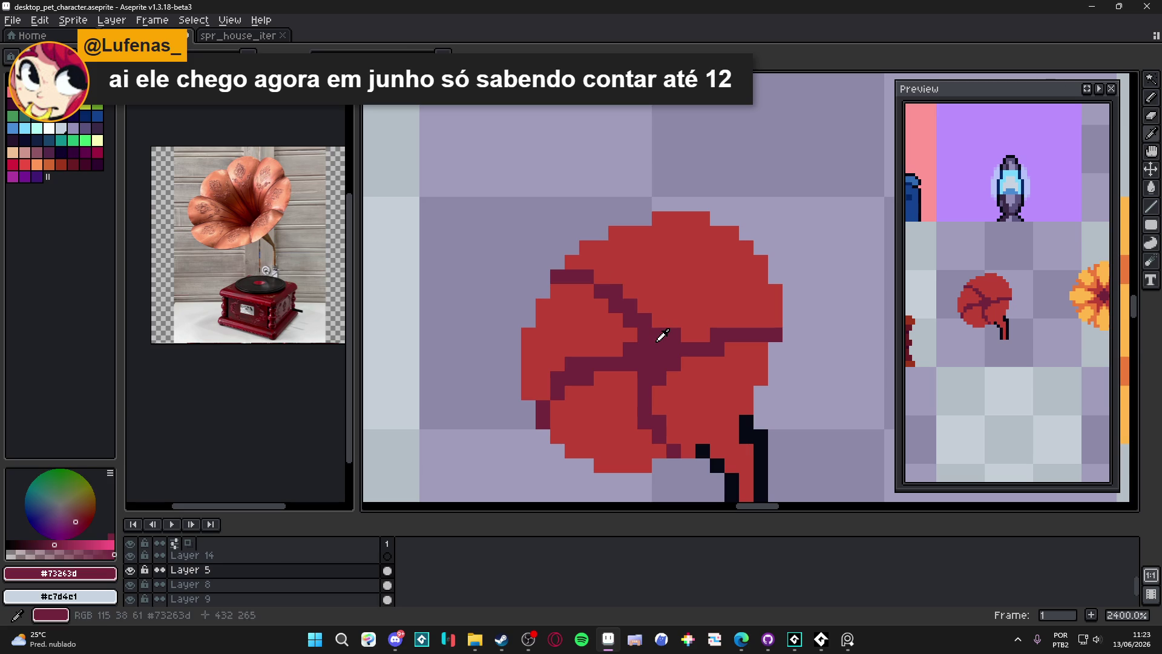
left_click(659, 306)
left_click(659, 292)
left_click(674, 277)
left_click(673, 291)
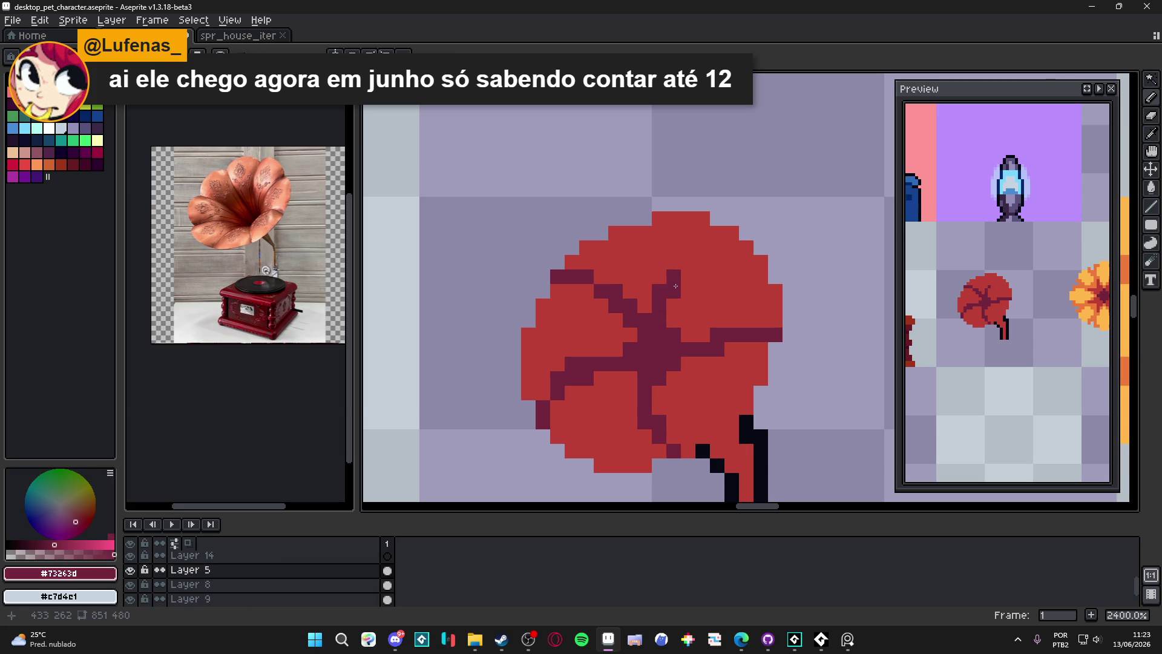
left_click(703, 258)
left_click(731, 235)
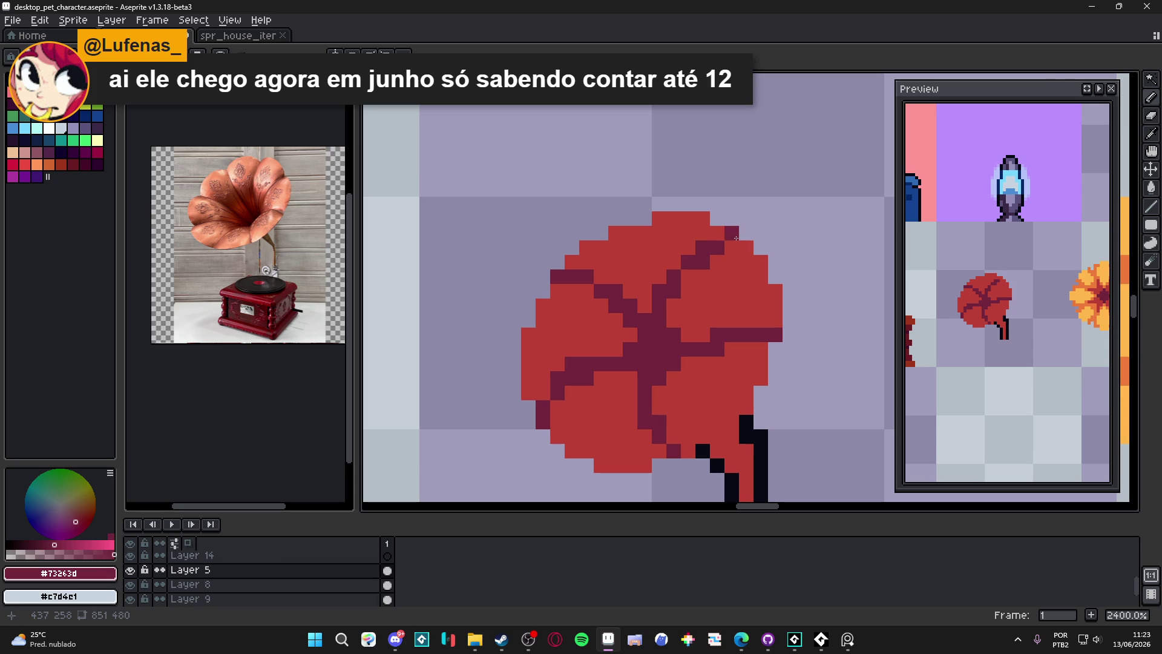
left_click(717, 233, "alt")
left_click(732, 232)
left_click(689, 274, "alt")
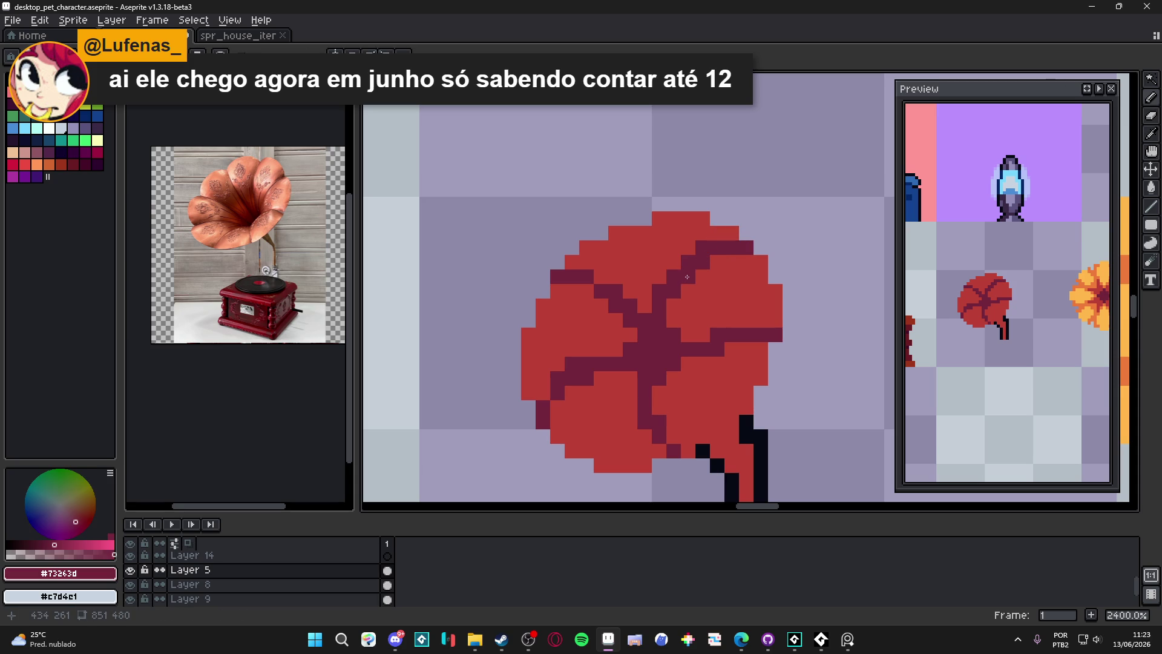
scroll(749, 346, "down", 3)
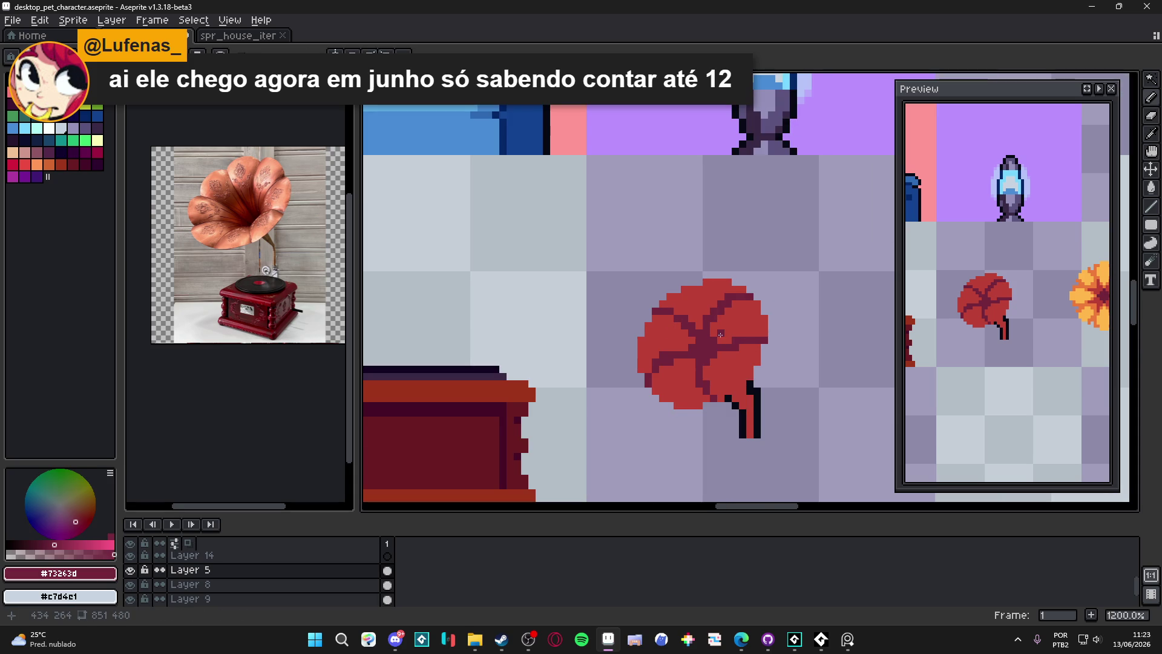
scroll(721, 334, "up", 3)
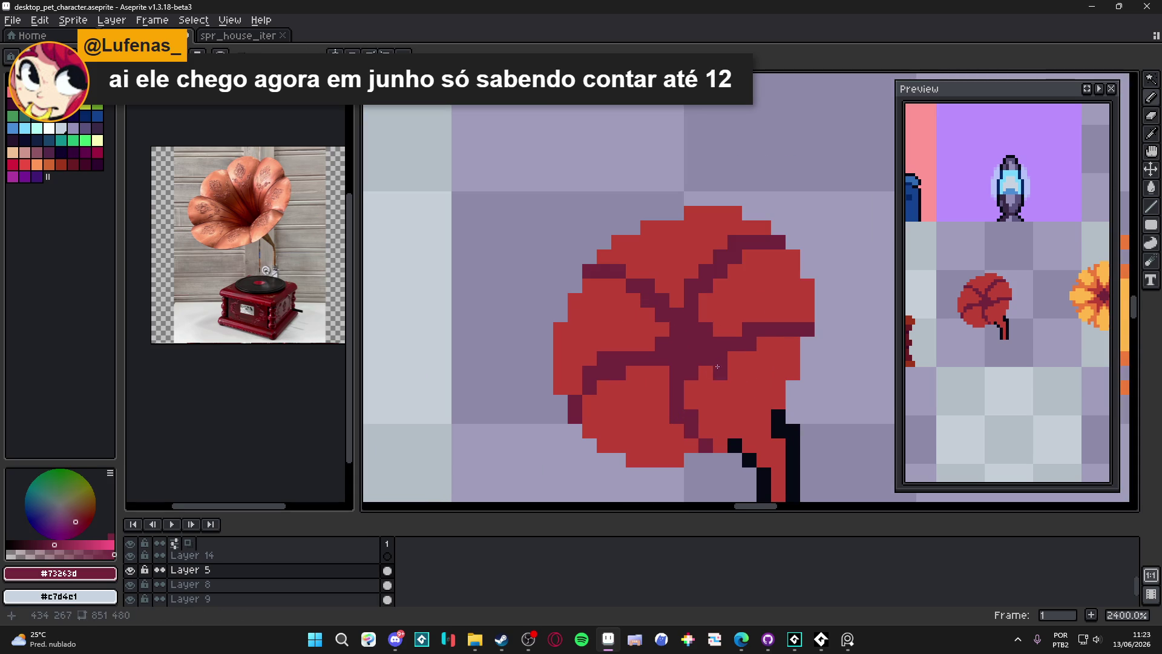
Touch up maroon and red pixels near the flower's centre and the horn's bottom
left_click(719, 307, "alt")
left_click(663, 341)
left_click(682, 347, "alt")
left_click(662, 343)
left_click(705, 330)
left_click_drag(707, 332, 734, 315)
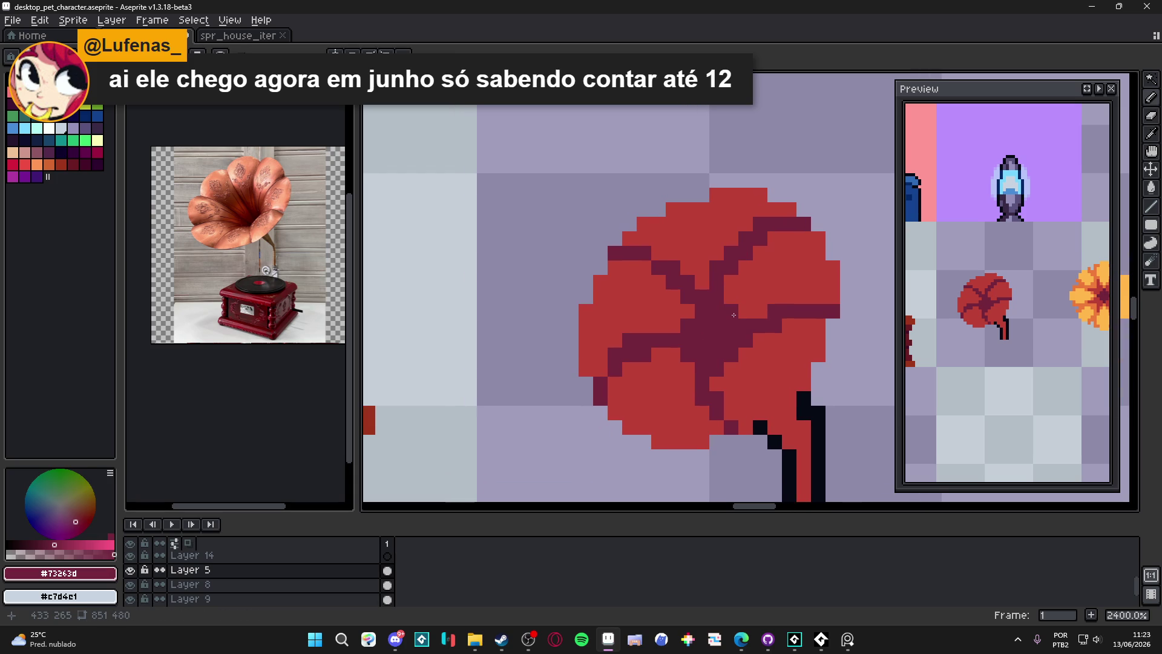
key("ctrl+z")
left_click(717, 428)
left_click(729, 421, "alt")
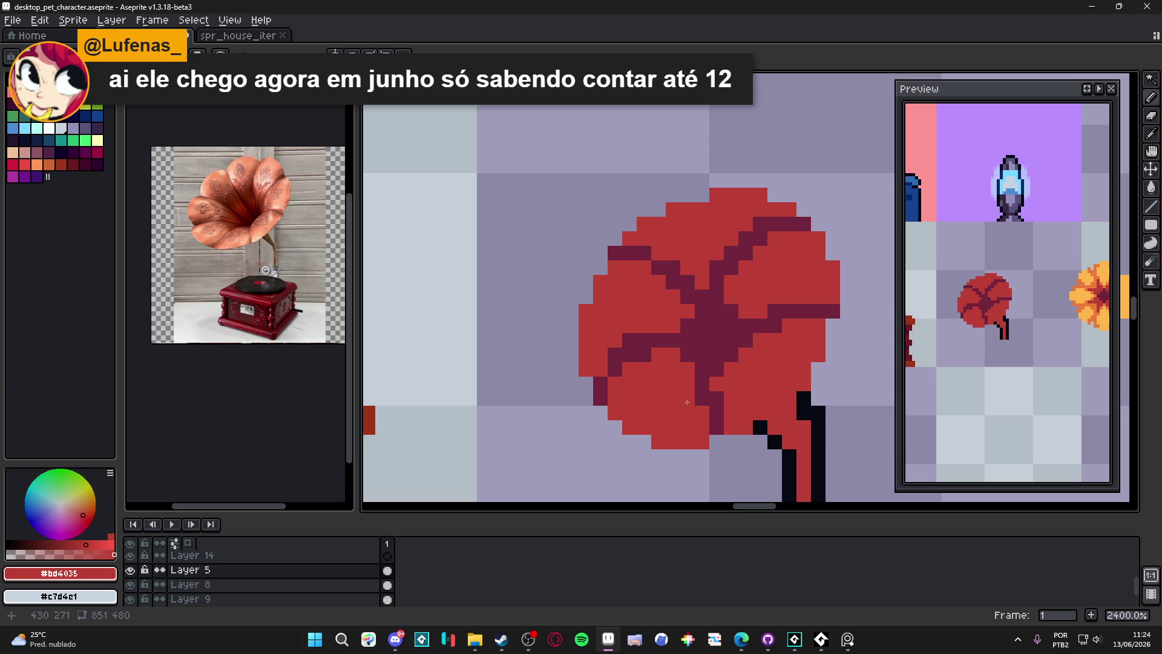
Start a black outline along the horn's bottom edge
left_click(805, 400, "alt")
left_click(790, 410)
left_click(777, 422)
mouse_move(752, 435)
left_mouse_down()
mouse_move(715, 456)
mouse_move(660, 461)
mouse_move(599, 417)
mouse_move(599, 427)
mouse_move(584, 399)
mouse_move(584, 414)
mouse_move(570, 383)
mouse_move(571, 315)
mouse_move(600, 254)
mouse_move(595, 261)
mouse_move(659, 208)
left_mouse_up()
Outline the horn's bottom-left and top edges in black #050914
key("e")
key("b")
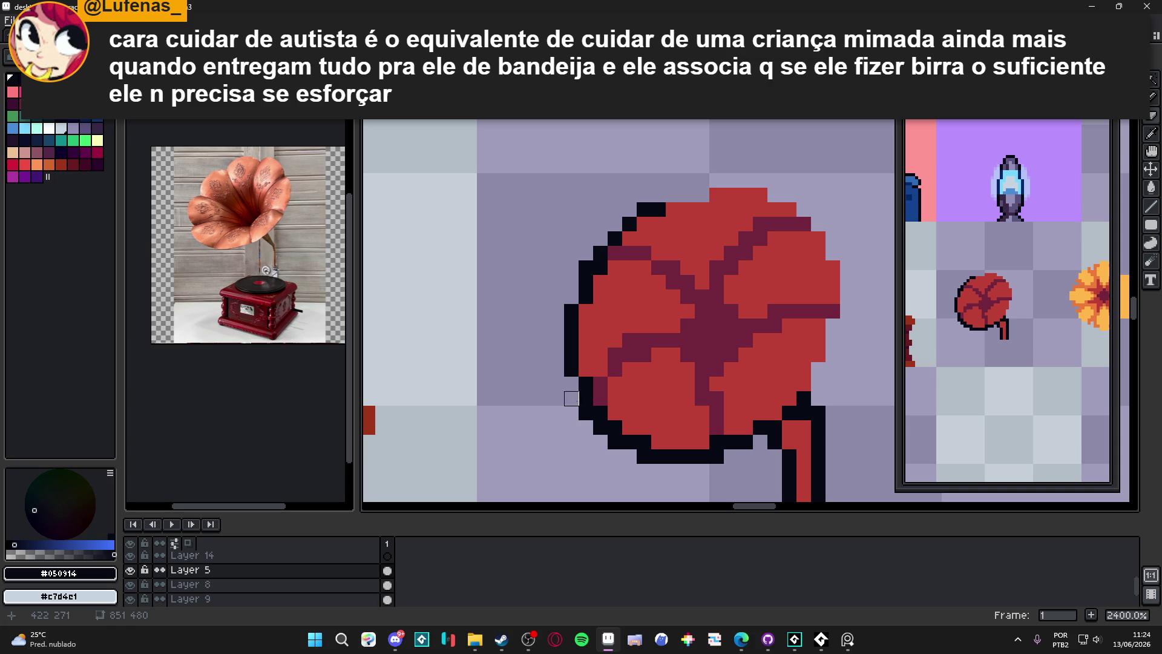
mouse_move(586, 413)
left_mouse_down()
mouse_move(629, 456)
mouse_move(717, 456)
left_mouse_up()
mouse_move(671, 195)
left_mouse_down()
mouse_move(760, 180)
mouse_move(832, 239)
mouse_move(846, 284)
mouse_move(832, 357)
mouse_move(817, 399)
mouse_move(784, 403)
mouse_move(805, 380)
left_mouse_up()
scroll(783, 403, "down", 4)
scroll(791, 373, "up", 4)
Blacken the remaining outline pixels along the horn's right and left edges
left_click_drag(805, 292, 775, 293)
left_click(616, 322)
left_click_drag(615, 322, 641, 322)
left_click(601, 453)
left_click(616, 438)
key("ctrl+z")
left_click(601, 438)
mouse_move(616, 438)
left_mouse_down()
mouse_move(621, 422)
mouse_move(645, 423)
left_mouse_up()
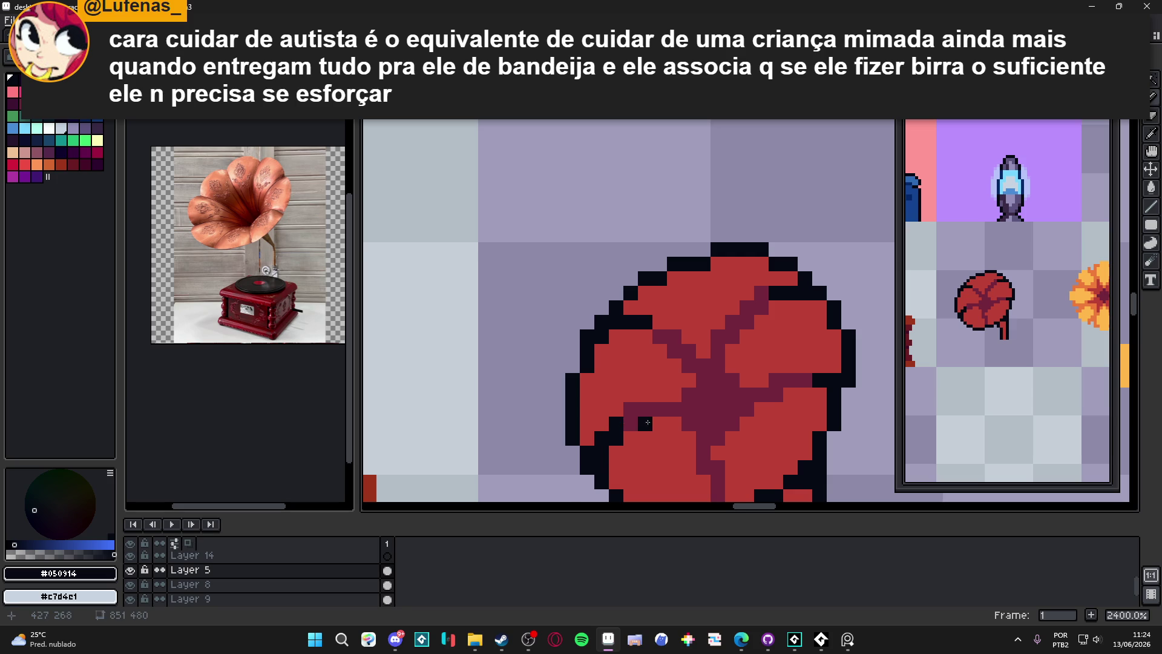
scroll(688, 424, "down", 3)
scroll(669, 407, "up", 1)
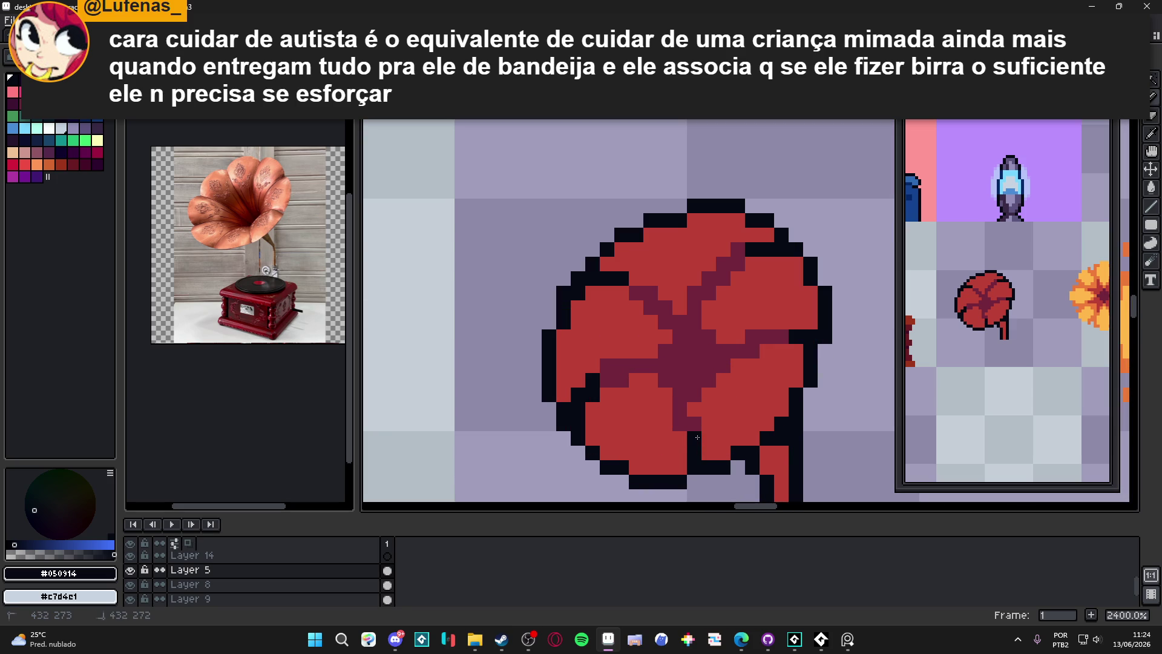
scroll(668, 394, "down", 2)
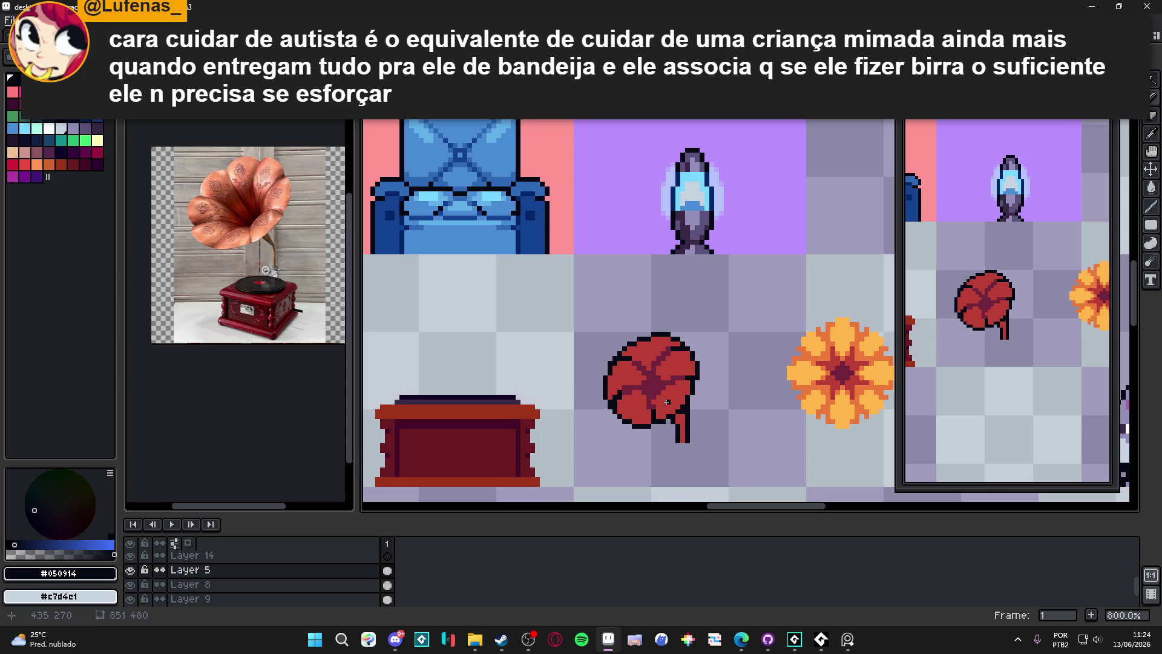
scroll(666, 400, "down", 2)
scroll(666, 393, "up", 6)
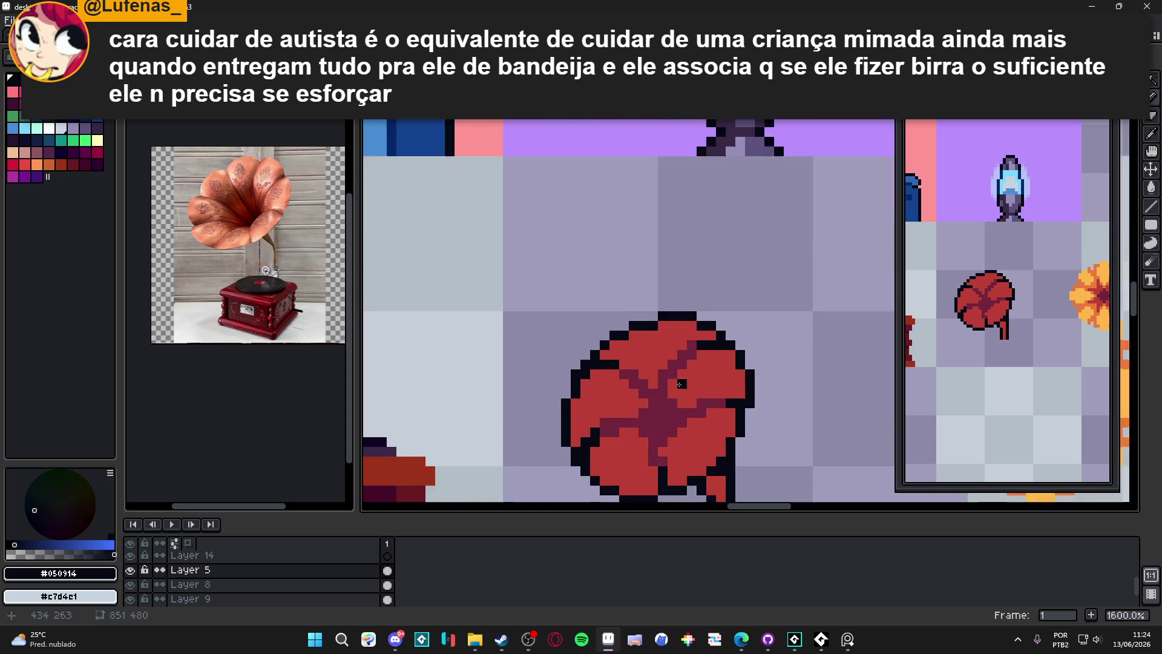
Repaint a stray dark pixel inside the horn red, then select an orange palette colour
left_click(696, 345, "alt")
left_click_drag(696, 345, 677, 361)
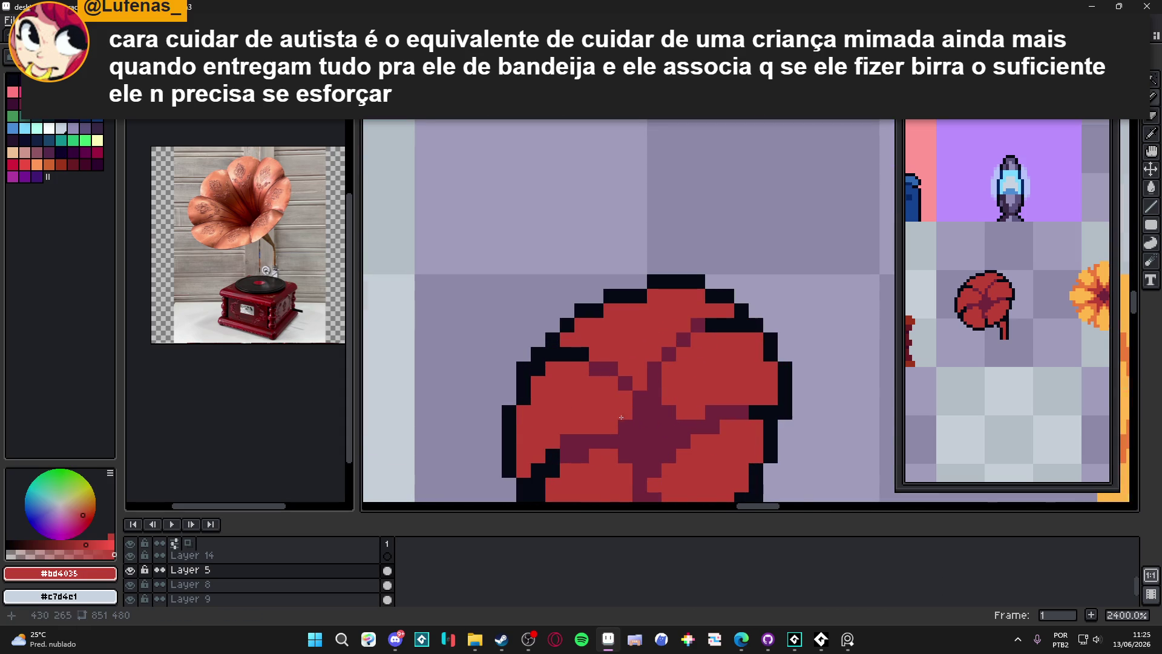
scroll(622, 410, "down", 2)
scroll(605, 393, "up", 1)
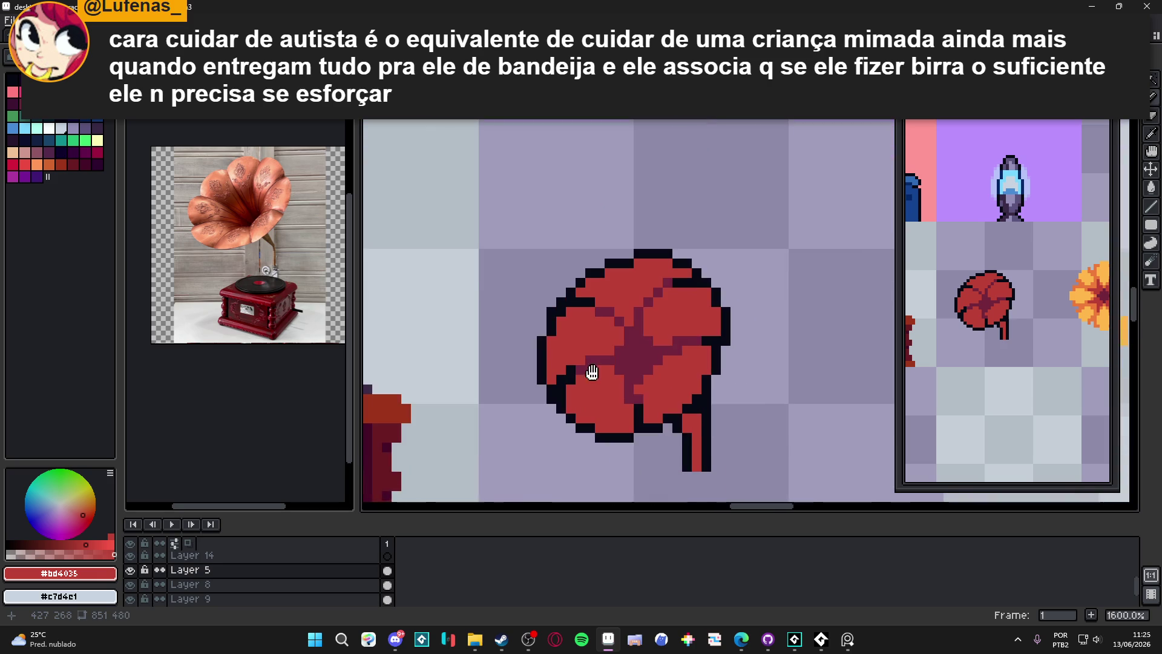
scroll(592, 376, "up", 1)
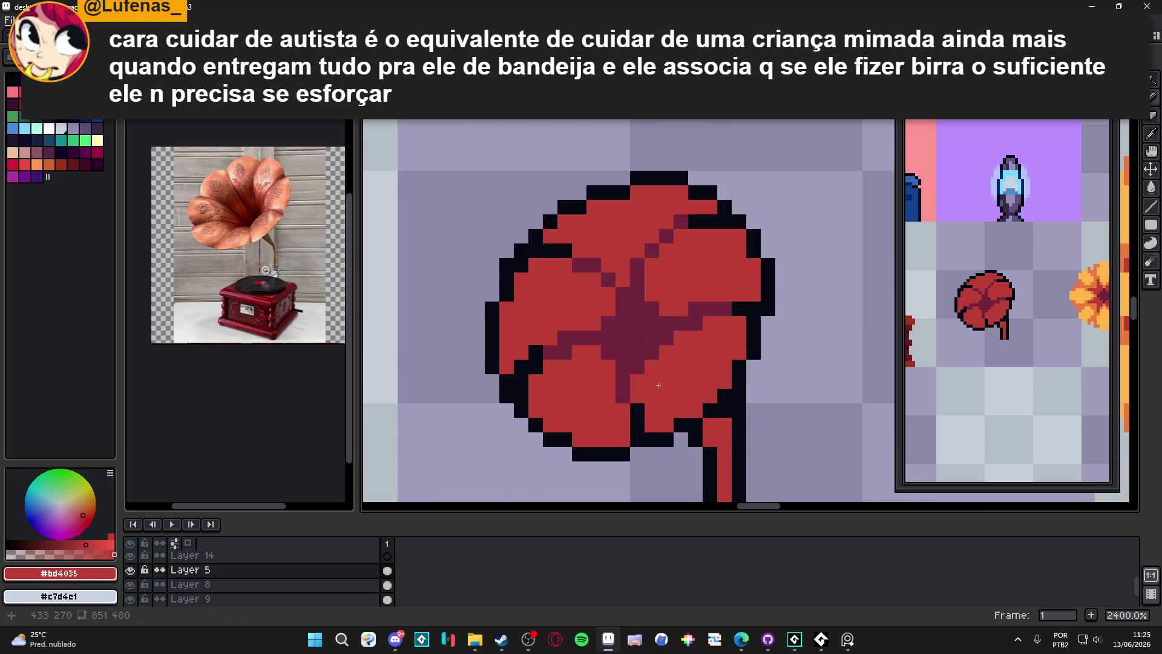
scroll(656, 386, "down", 3)
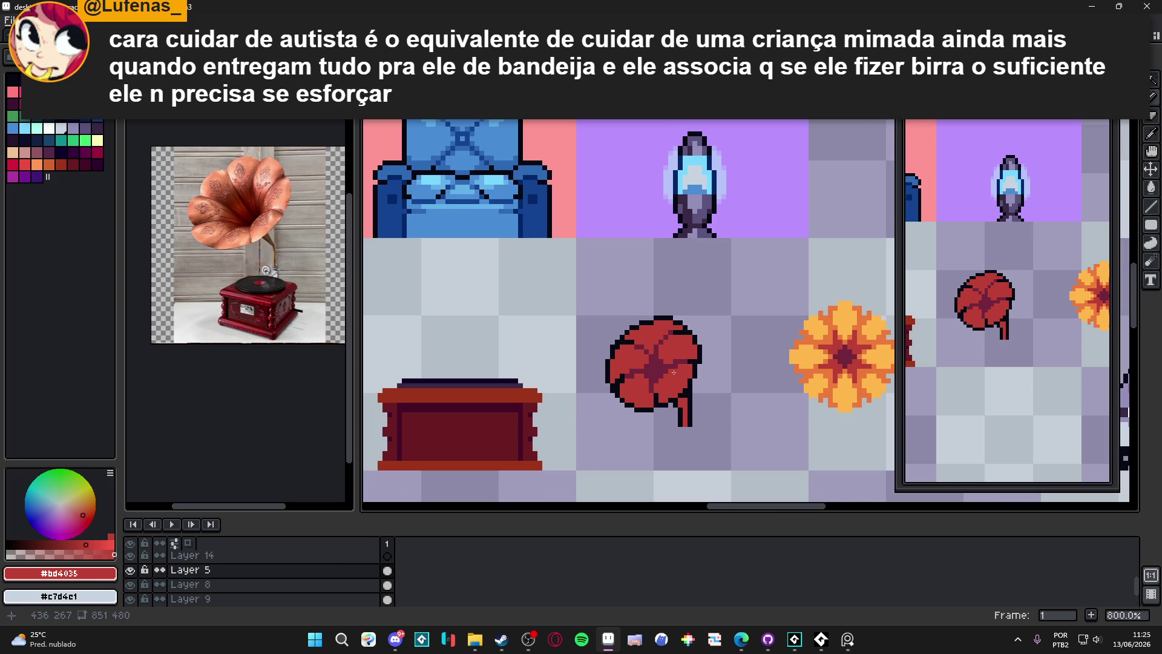
scroll(653, 351, "up", 4)
scroll(650, 357, "down", 4)
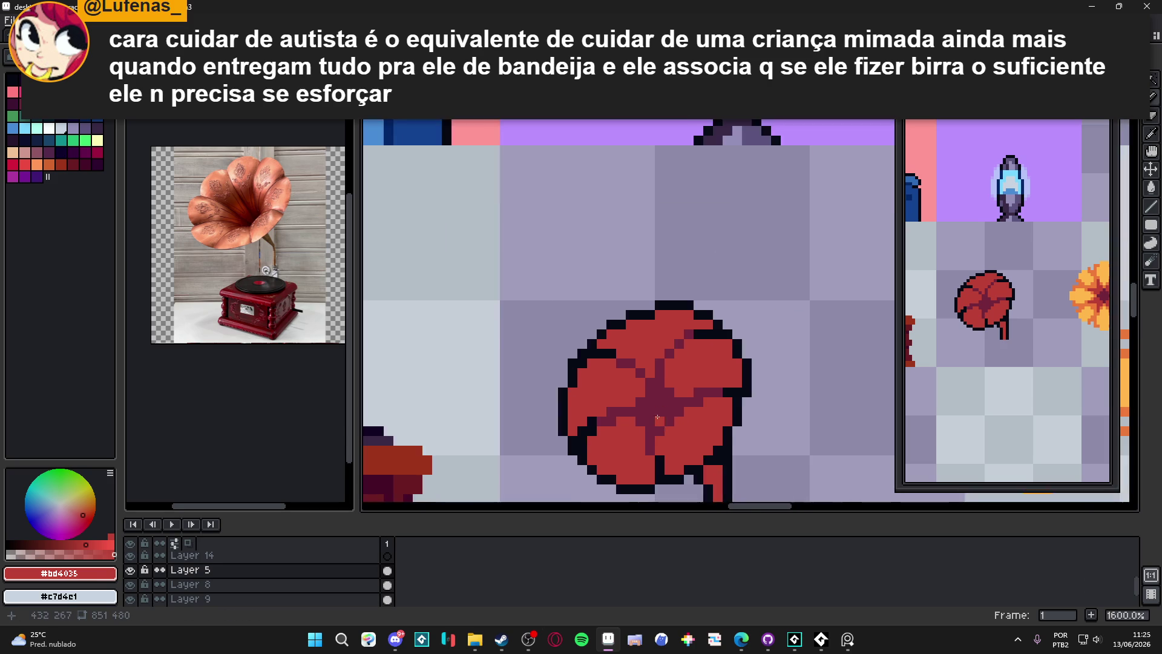
scroll(638, 376, "up", 2)
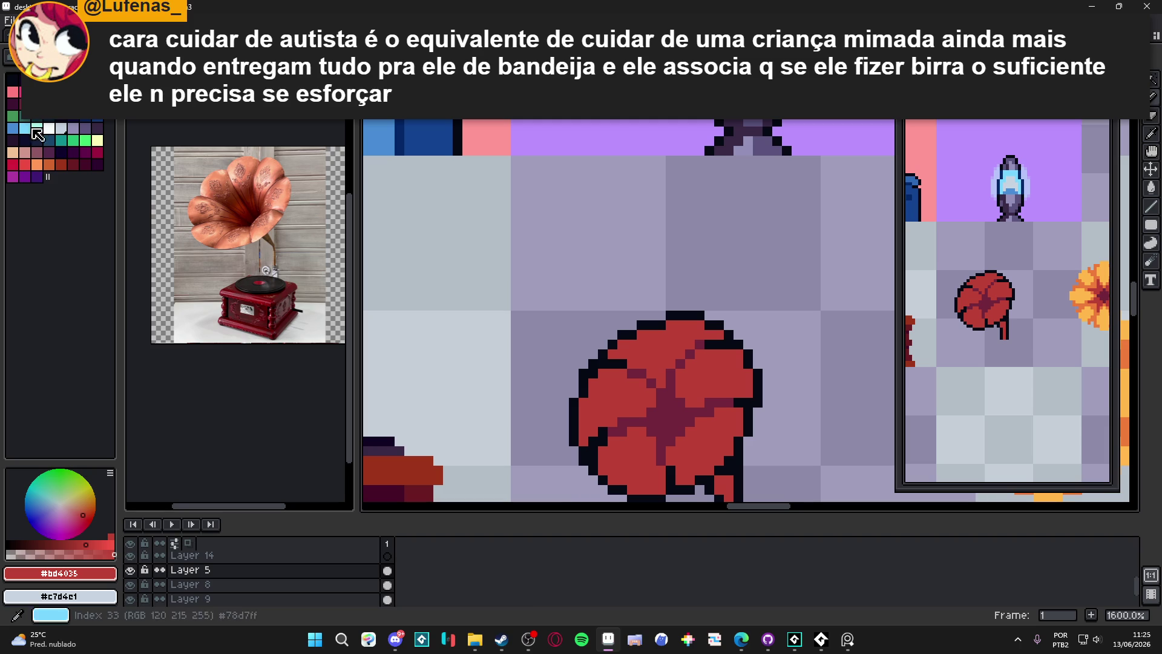
left_click(49, 104)
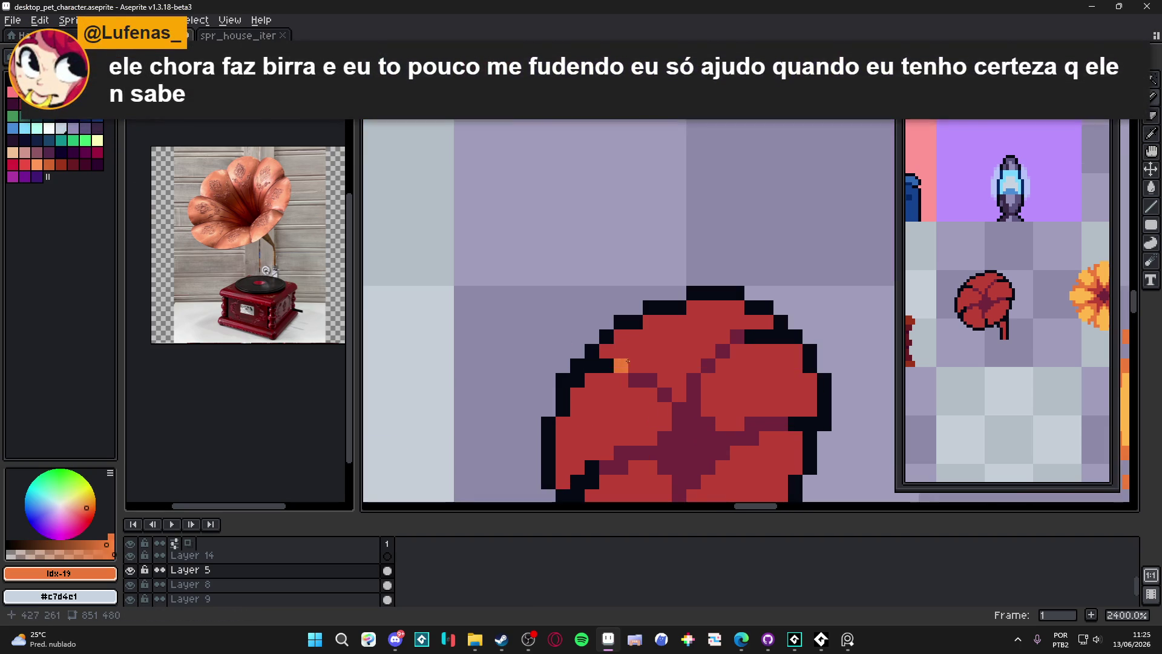
Paint light-pink highlights on the horn's top-left with a two-pixel brush
mouse_move(680, 373)
left_mouse_down()
mouse_move(614, 276)
mouse_move(646, 334)
left_mouse_up()
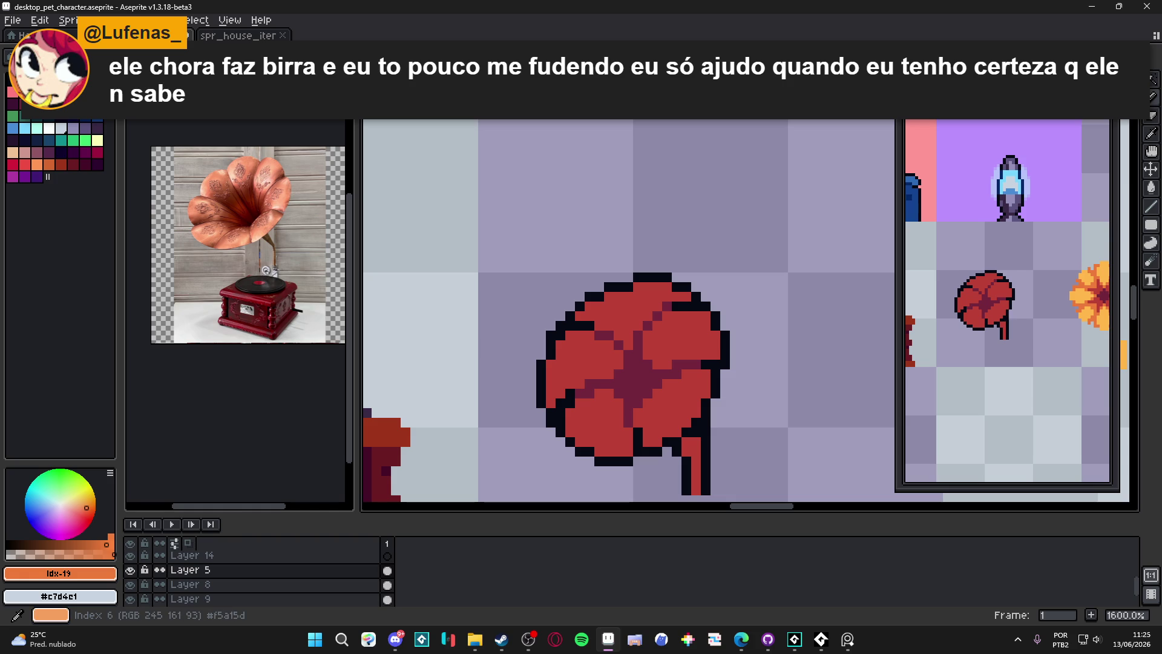
left_click(24, 152)
scroll(618, 317, "up", 2)
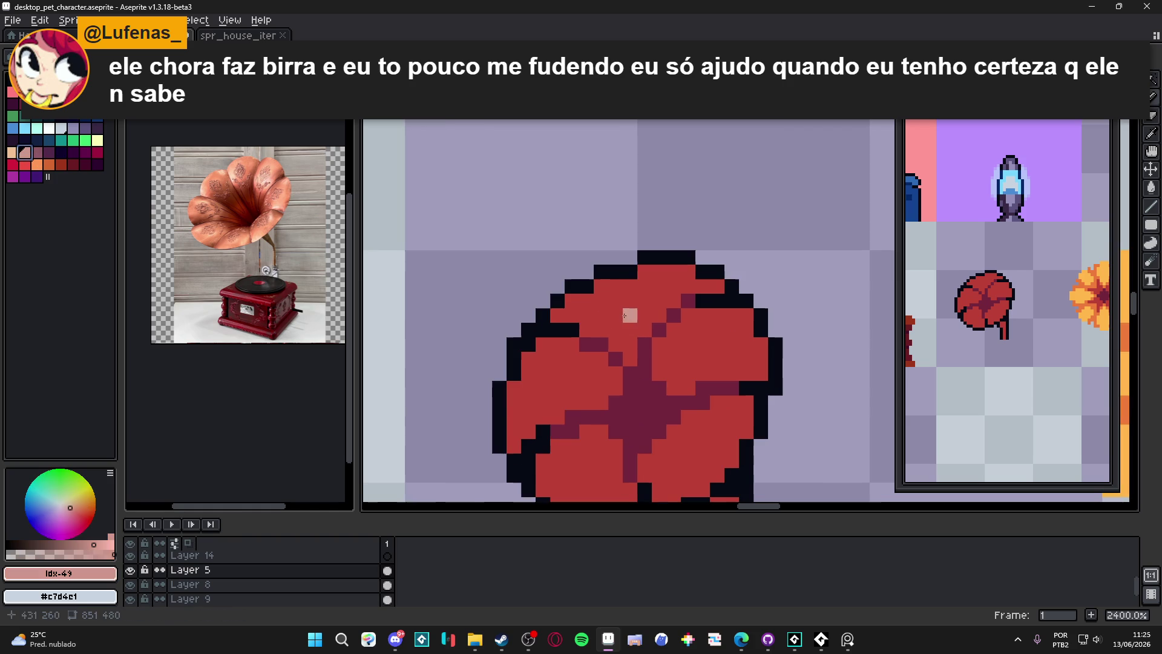
key("plus")
mouse_move(620, 315)
left_mouse_down()
mouse_move(635, 301)
mouse_move(615, 287)
mouse_move(665, 297)
mouse_move(667, 271)
left_mouse_up()
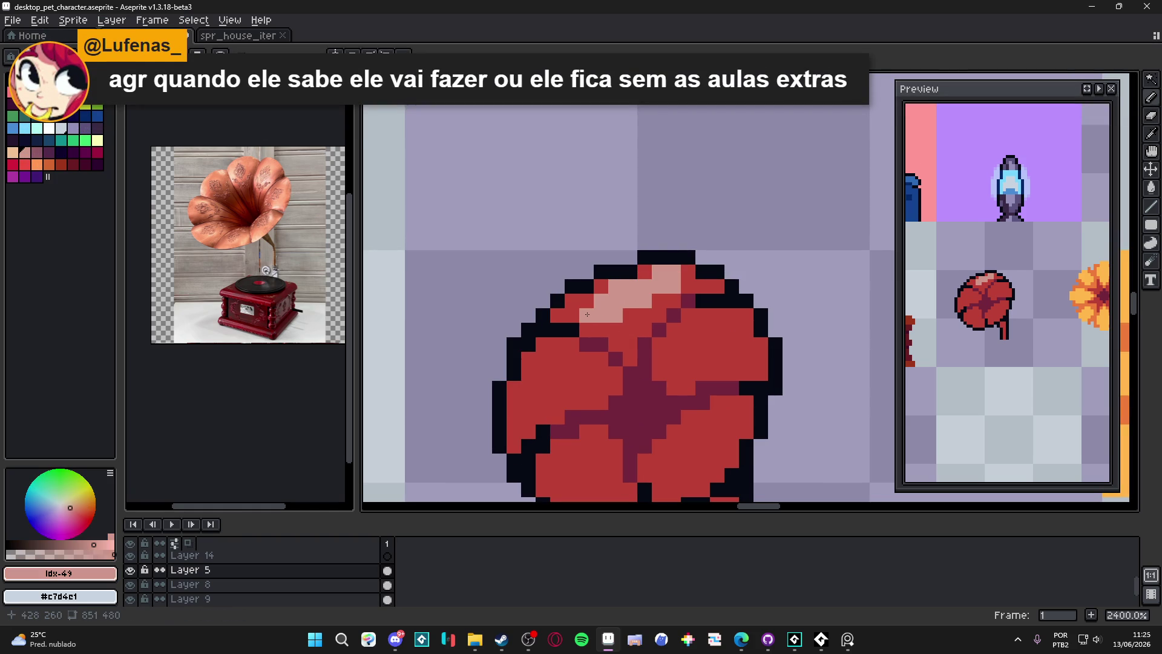
scroll(589, 303, "down", 3)
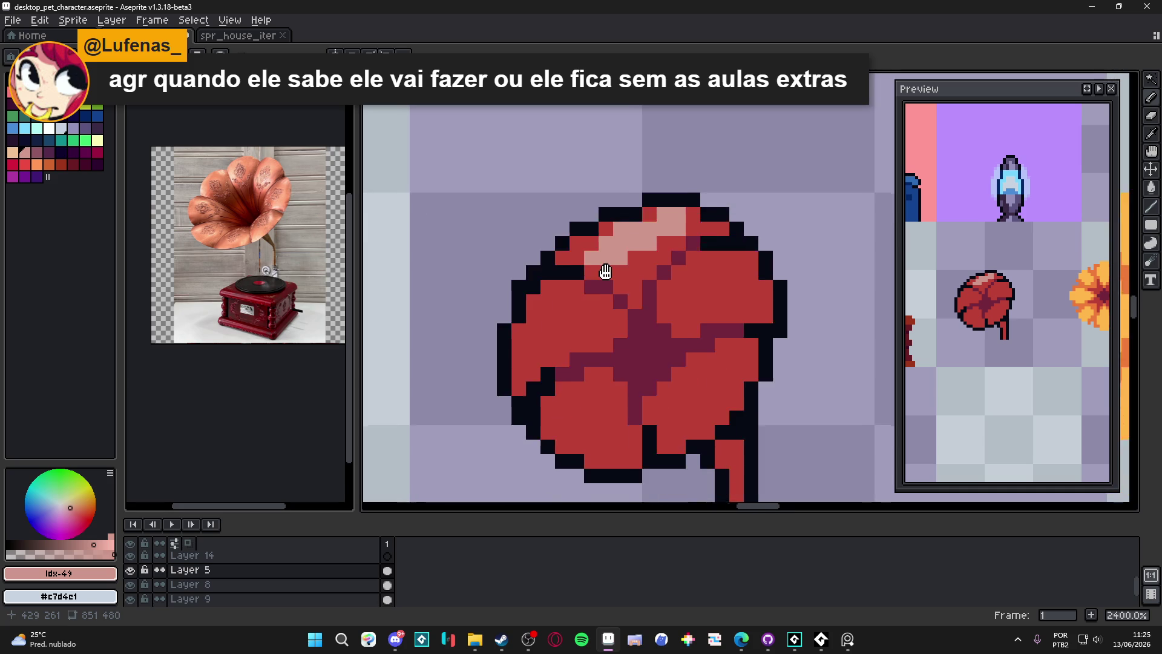
left_click(589, 272)
key("ctrl+z")
left_click(559, 278)
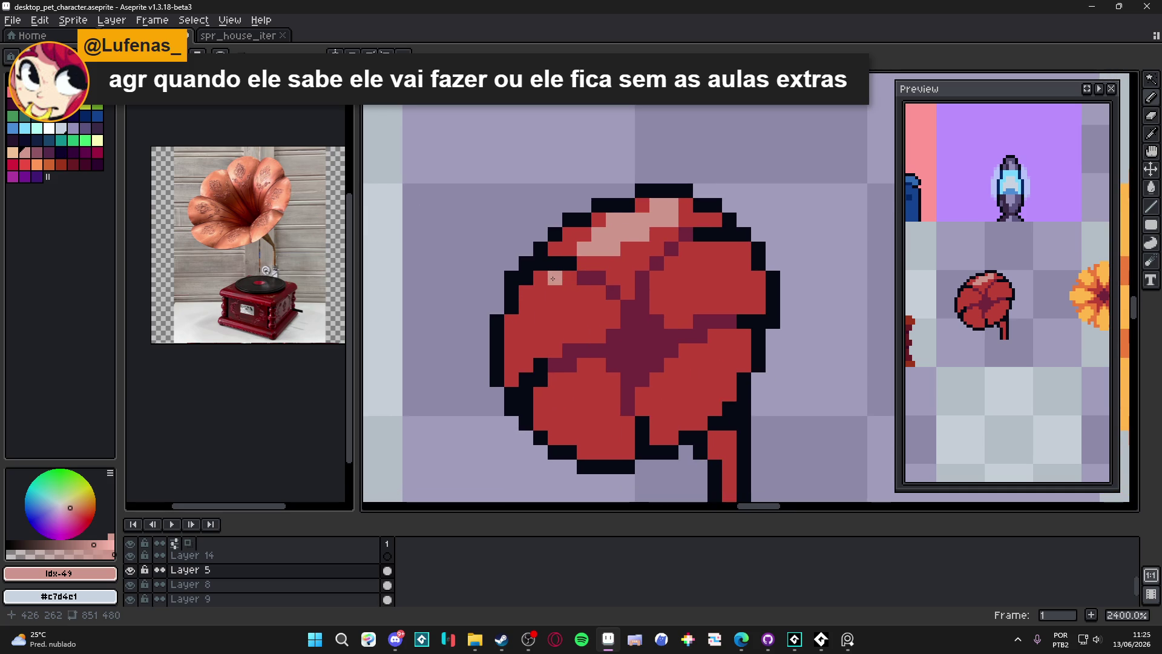
Add more light-pink highlight to the left petals, then undo the highlight strokes
key("plus")
mouse_move(566, 299)
left_mouse_down()
mouse_move(563, 284)
mouse_move(533, 350)
mouse_move(555, 336)
left_mouse_up()
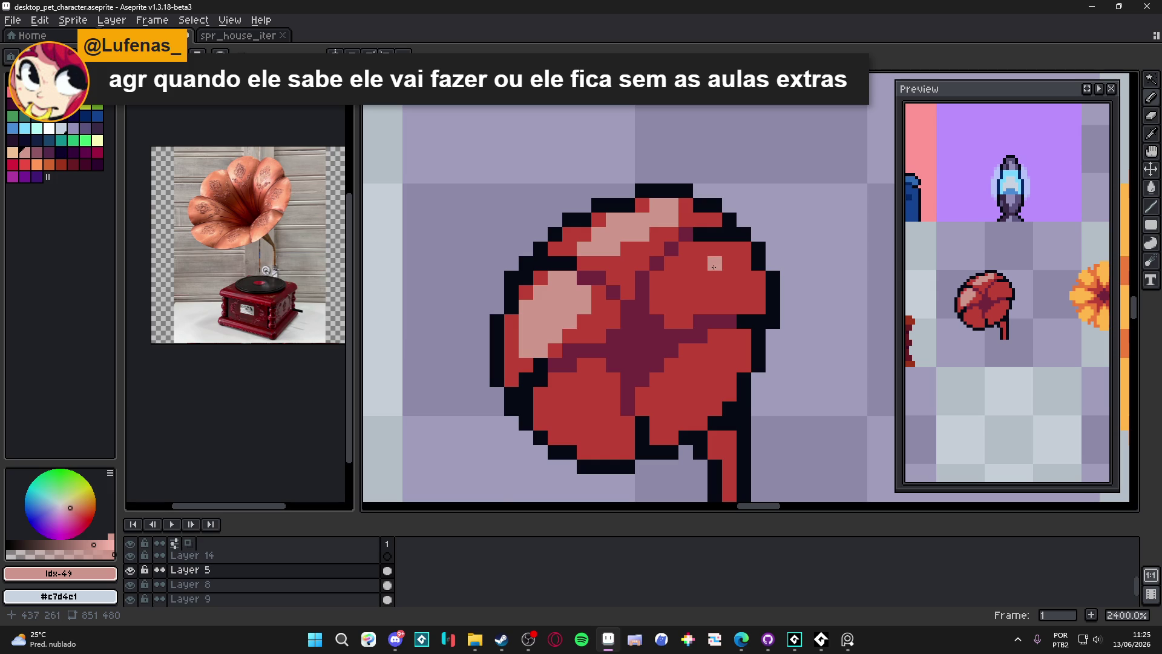
scroll(714, 266, "down", 3)
key("ctrl+z")
key("ctrl+z")
key("ctrl+z")
key("ctrl+z")
key("ctrl+z")
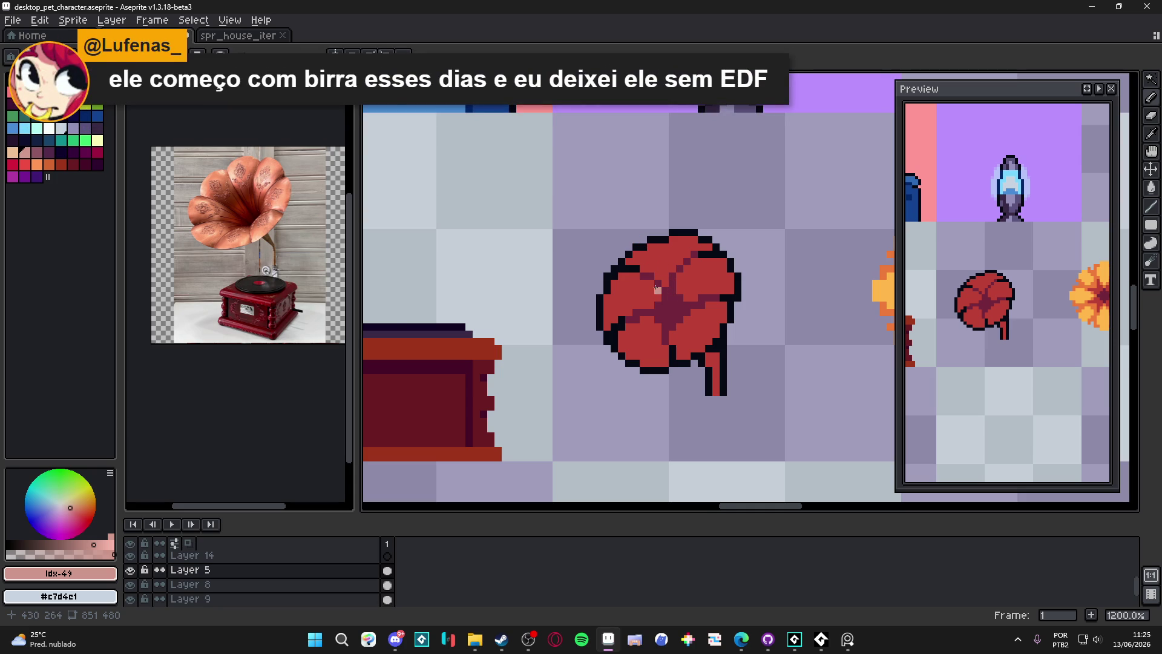
Eyedrop the dark outline colour and add an outline pixel at the horn's upper-left edge
scroll(657, 289, "down", 4)
scroll(690, 323, "up", 5)
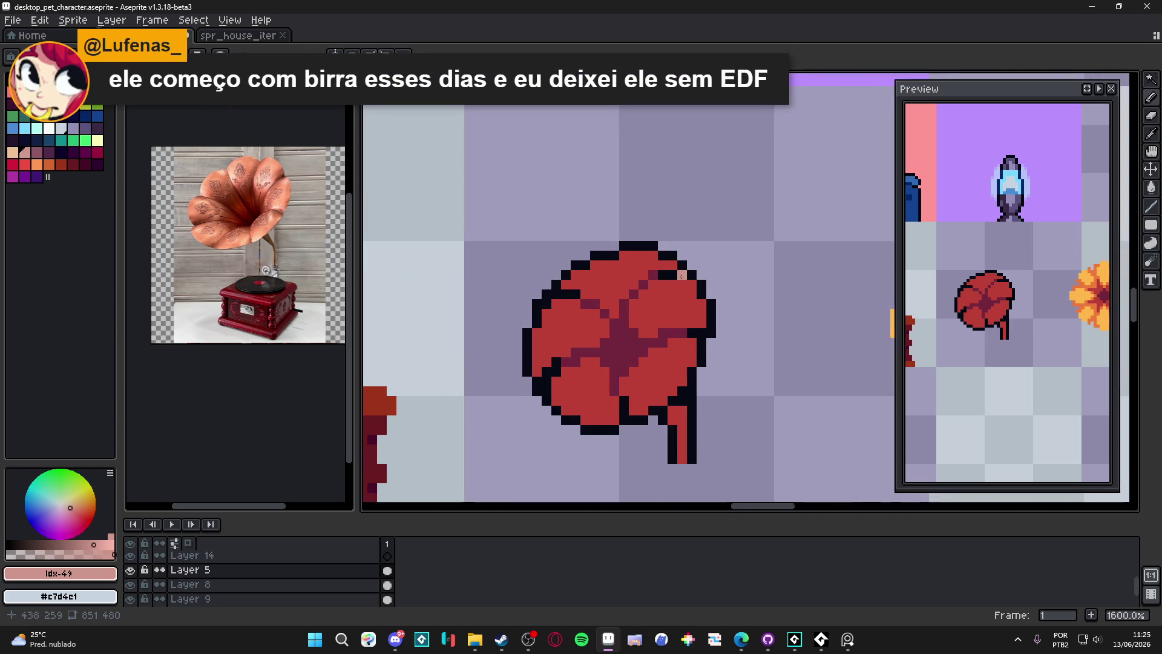
left_click(673, 264, "alt")
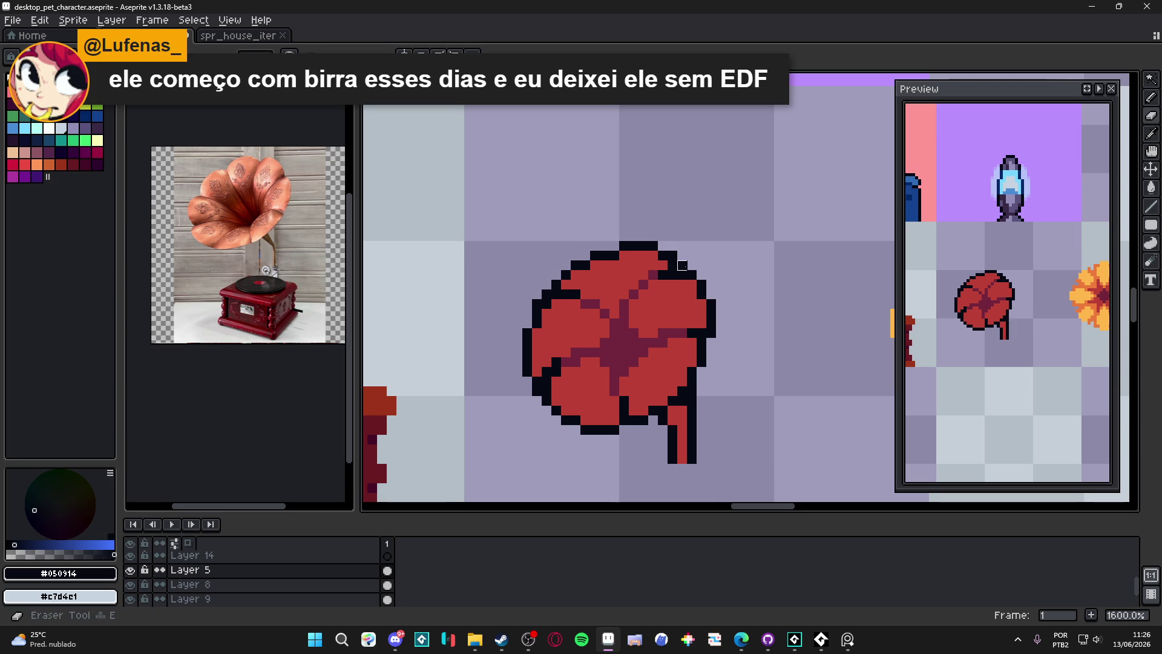
left_click(563, 287)
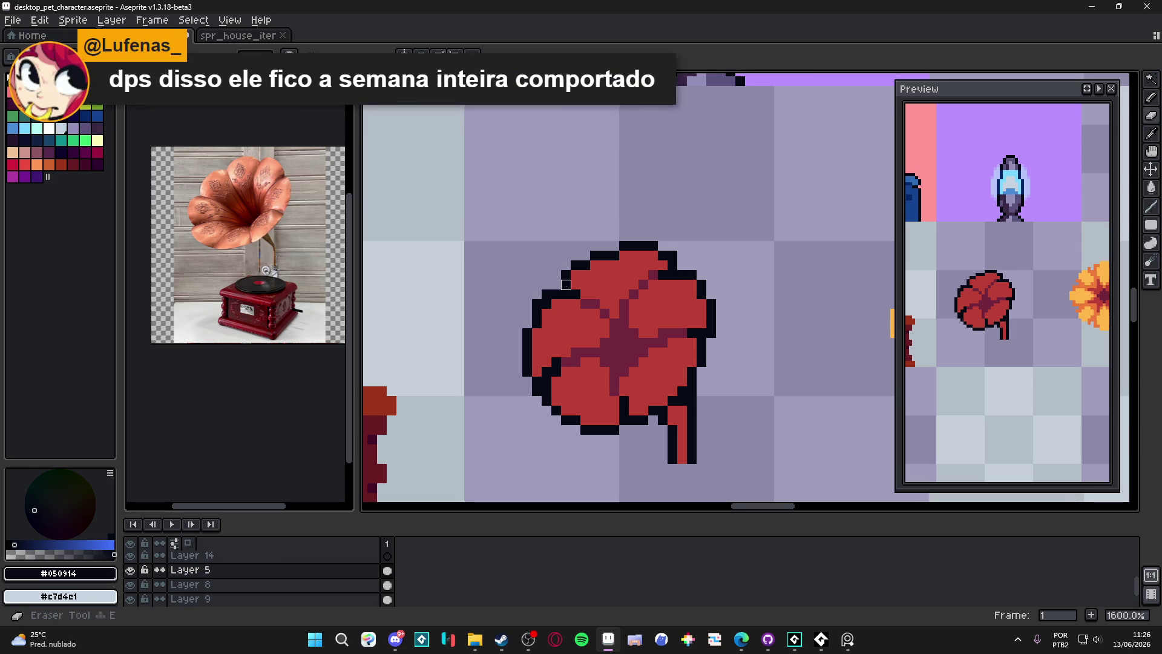
scroll(563, 287, "down", 3)
scroll(562, 286, "up", 3)
Erase the extra outline pixels just left of the flower horn's left edge
key("e")
left_click_drag(560, 294, 560, 317)
left_click(550, 288)
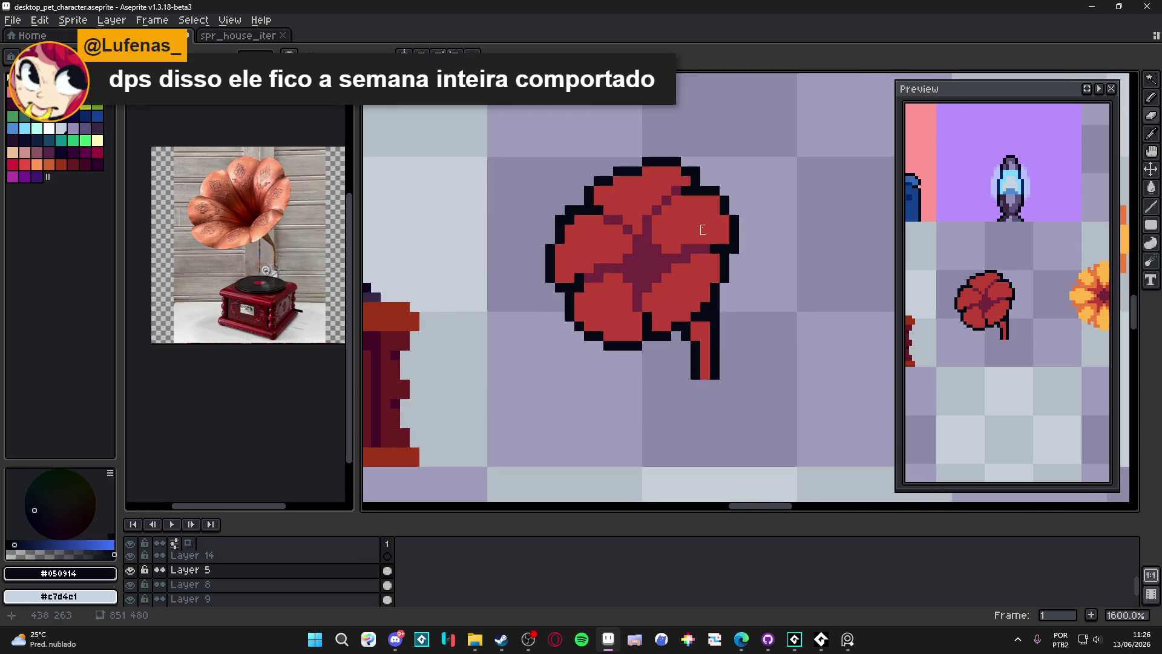
scroll(743, 249, "down", 3)
scroll(735, 255, "up", 3)
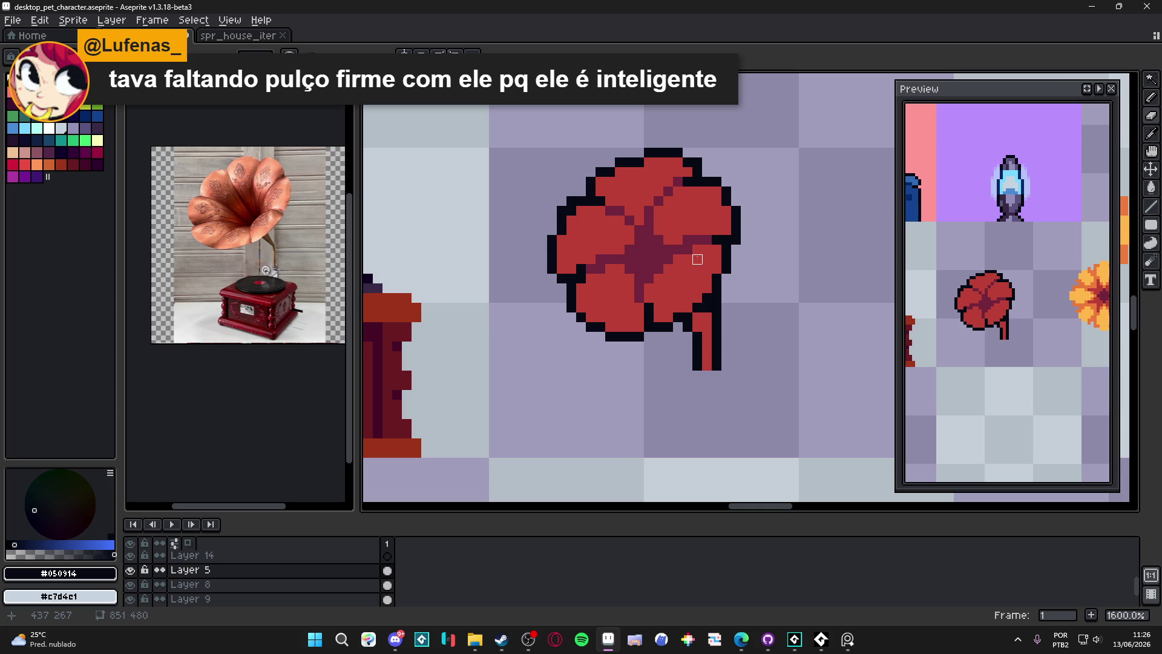
Erase the stray black pixel on the red flower horn
scroll(658, 182, "up", 2)
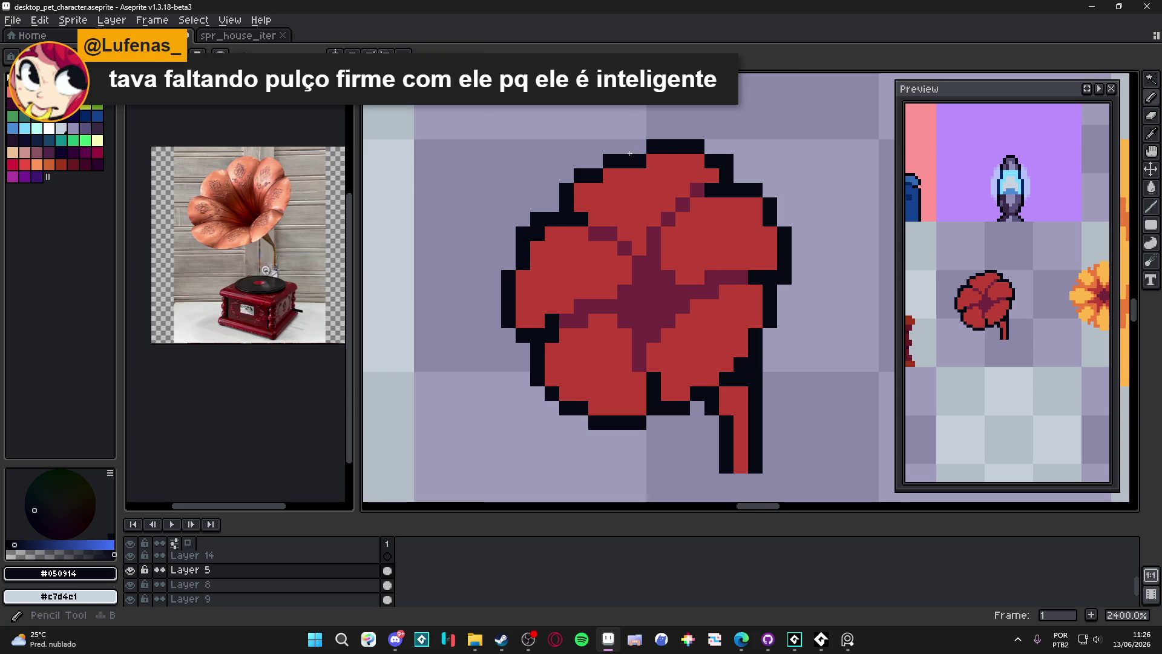
left_click(640, 167, "alt")
key("e")
scroll(640, 167, "down", 3)
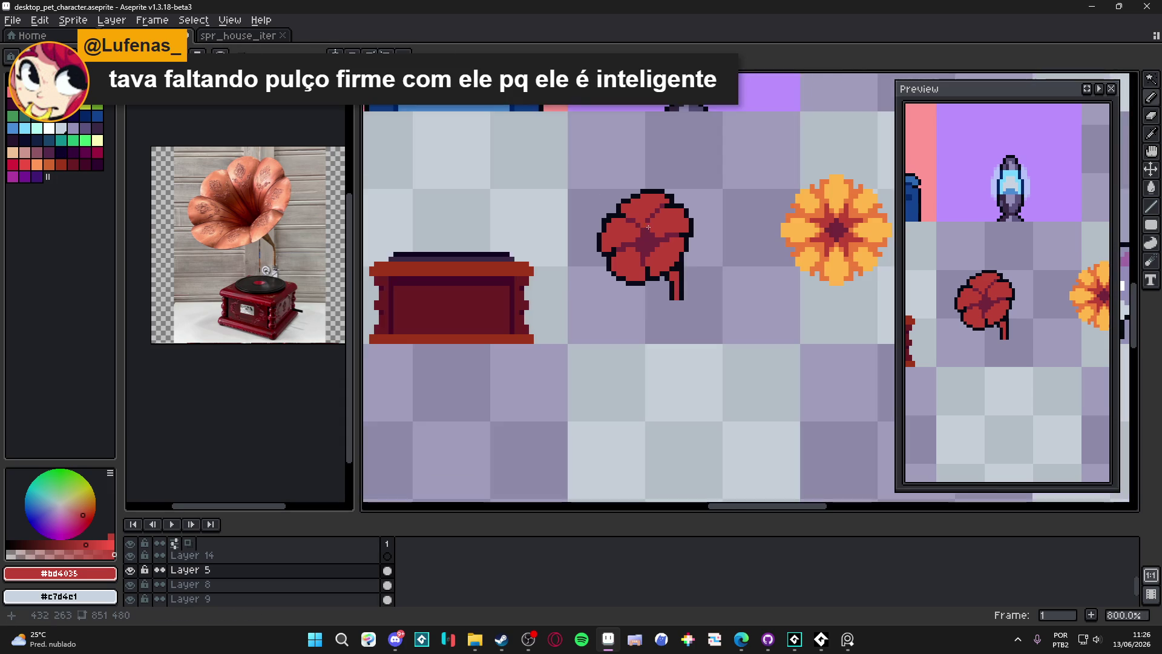
scroll(669, 195, "up", 3)
left_click(669, 195)
scroll(669, 195, "down", 5)
key("b")
Add black pixels to the upper-right petals of the flower
scroll(670, 251, "up", 4)
scroll(669, 251, "down", 3)
scroll(670, 267, "up", 3)
scroll(590, 265, "up", 2)
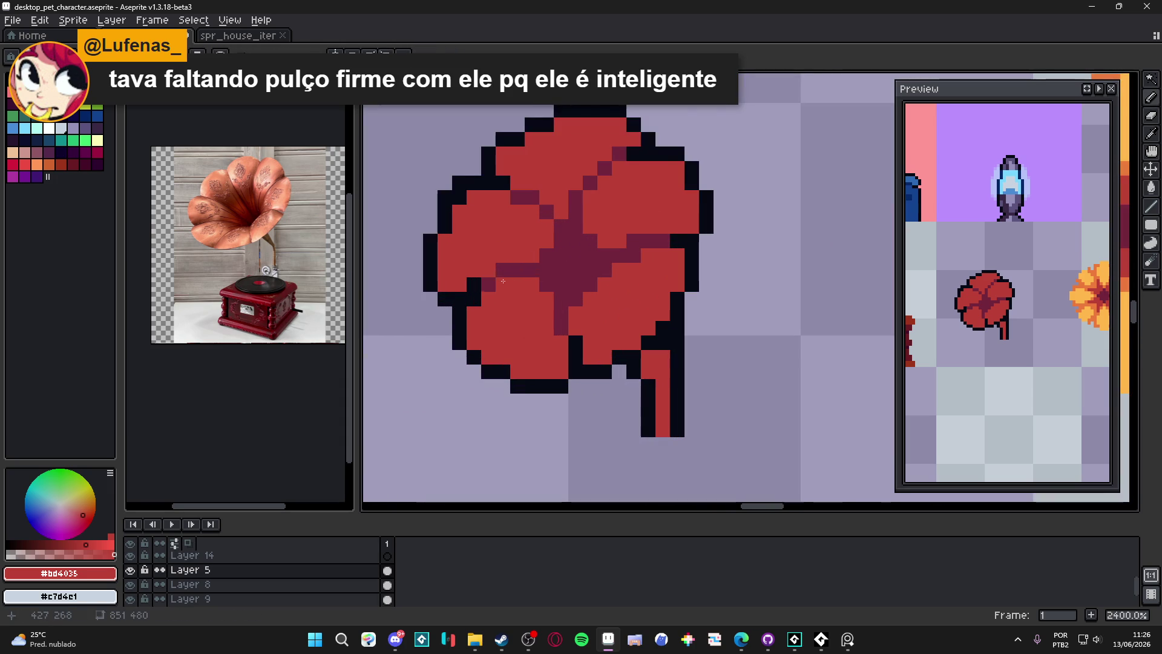
left_click(489, 285, "alt")
left_click(619, 260)
key("ctrl+z")
left_click(662, 241)
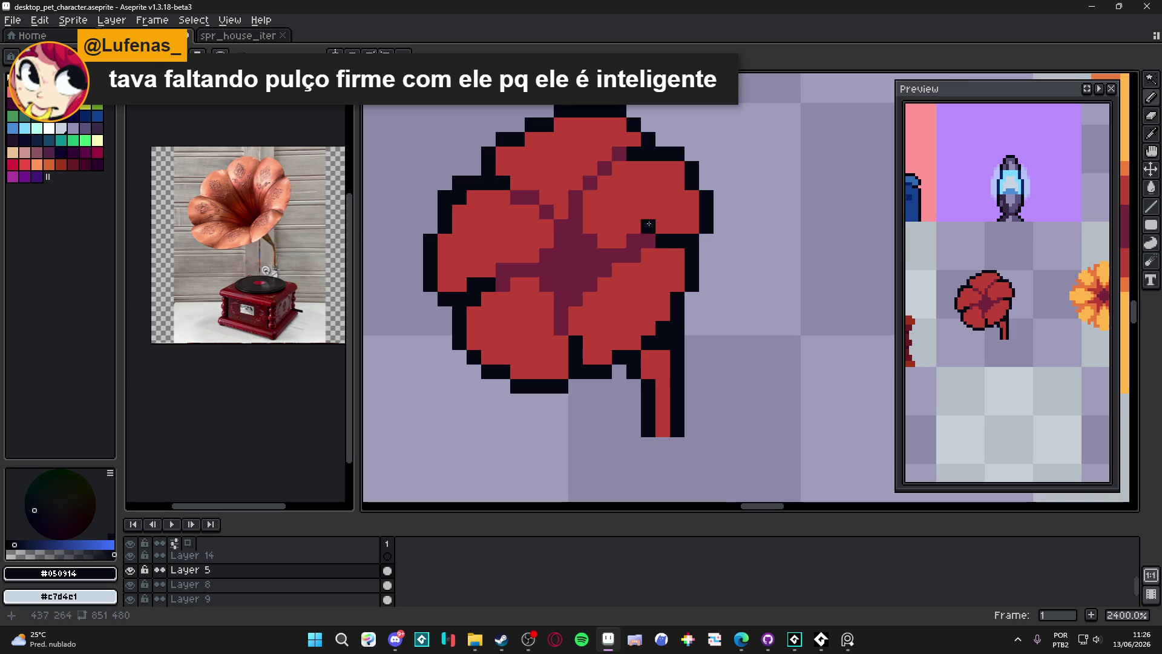
left_click(619, 152)
left_click(619, 167)
left_click(604, 167)
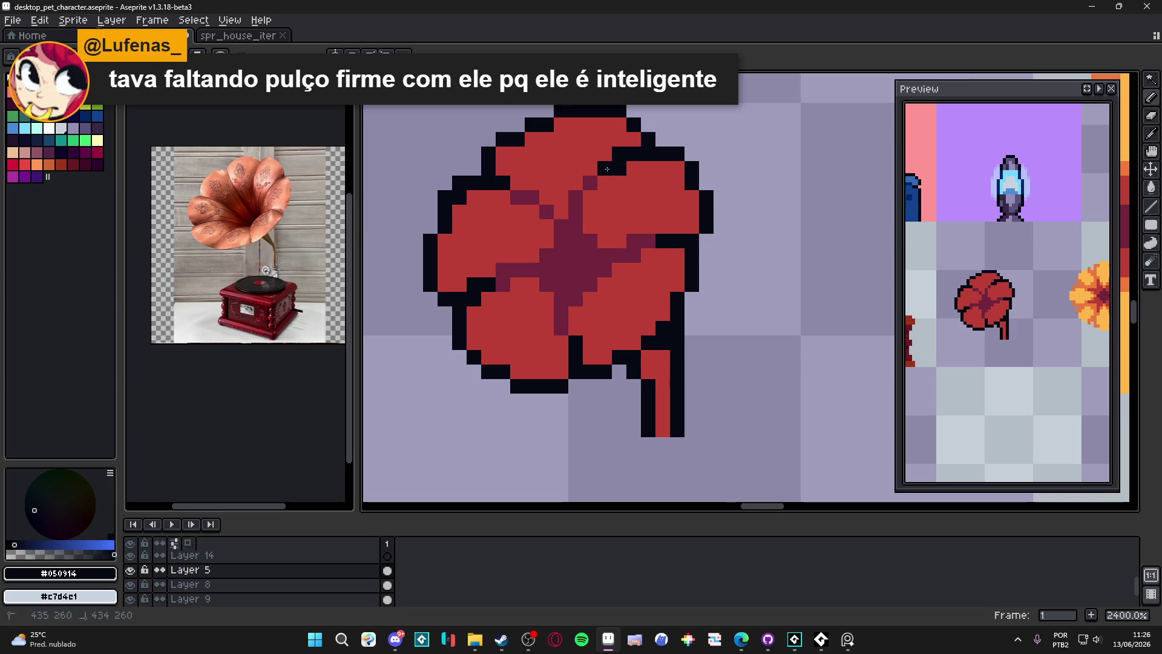
Place a dark pixel at the flower's centre, adjusting it one pixel higher
scroll(607, 169, "down", 5)
scroll(609, 180, "up", 3)
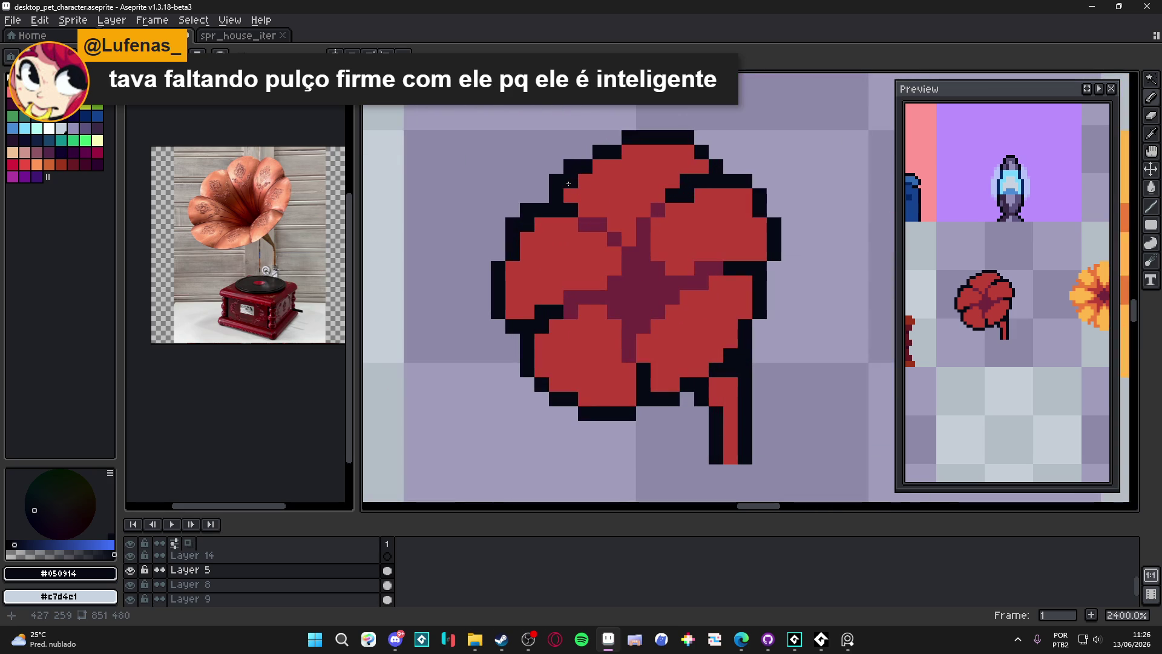
scroll(569, 290, "down", 5)
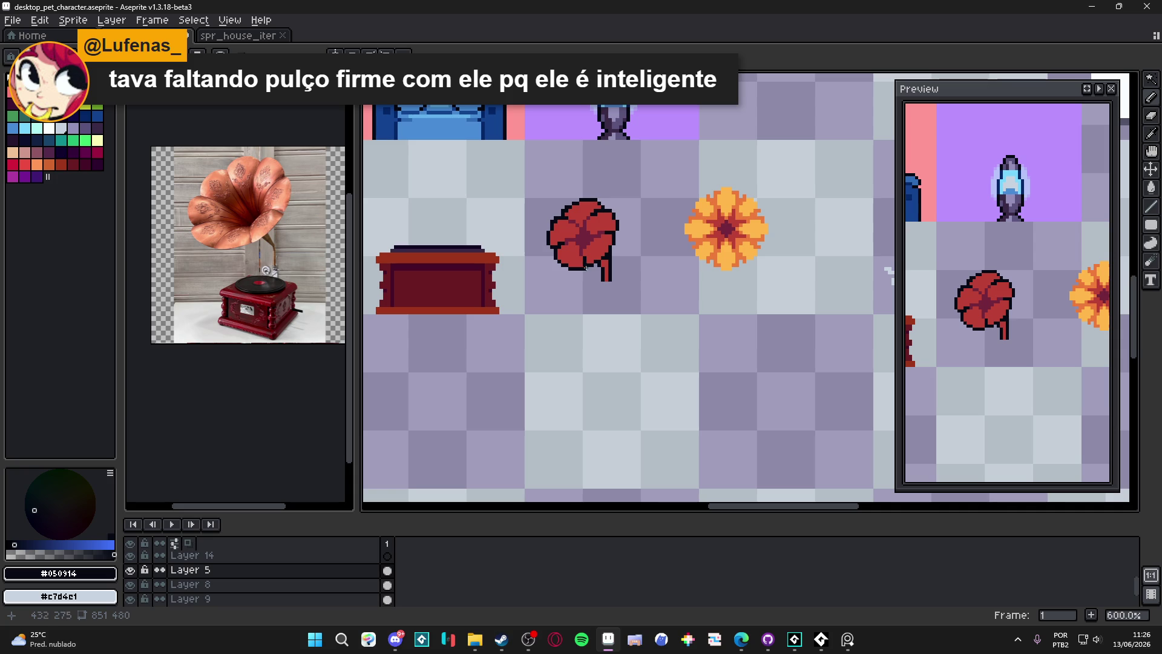
scroll(583, 266, "up", 4)
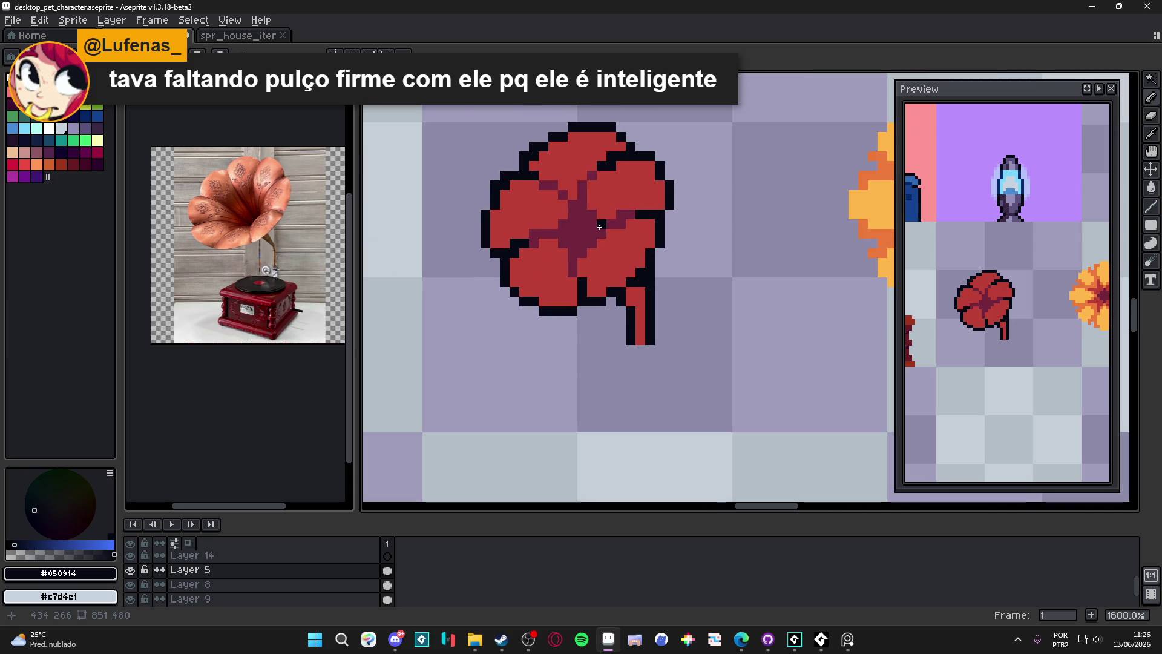
left_click(583, 241)
key("ctrl+z")
left_click(613, 227)
scroll(594, 273, "down", 3)
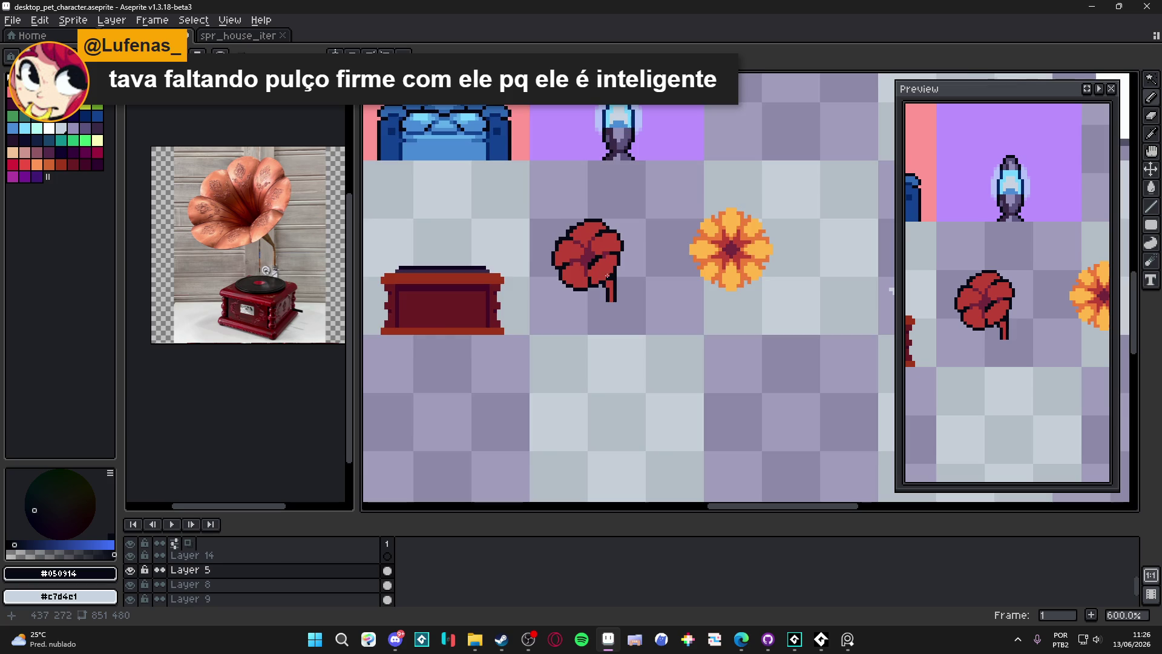
scroll(606, 298, "up", 3)
left_click(611, 254, "alt")
scroll(607, 254, "down", 2)
scroll(586, 262, "up", 3)
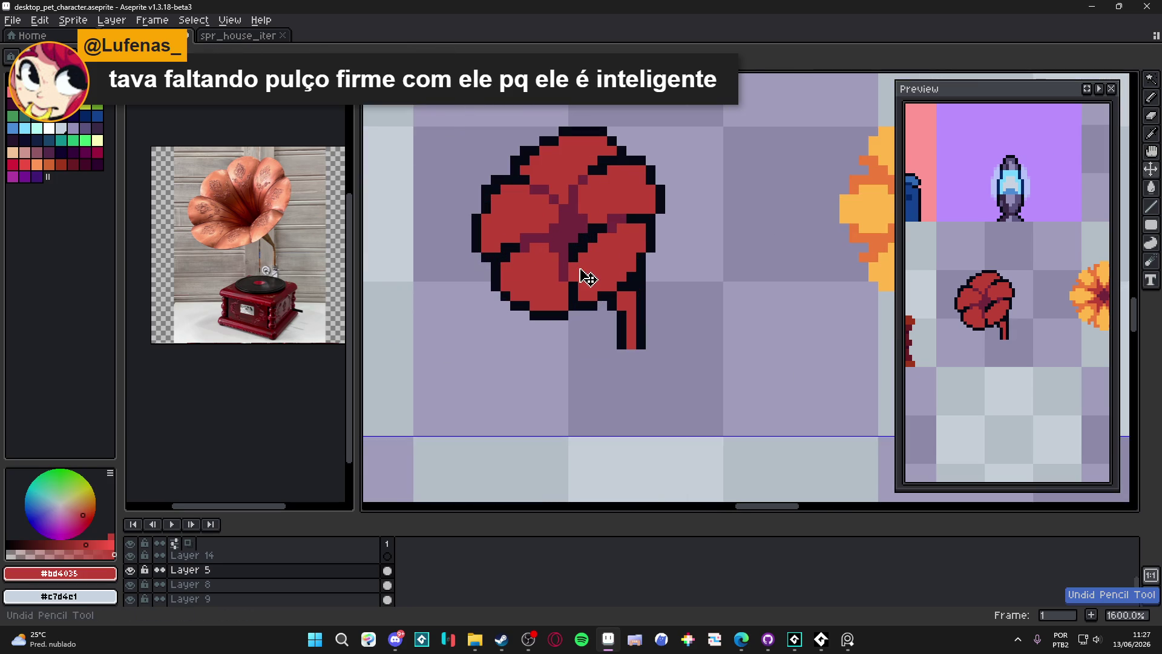
Draw dark maroon seams between the petals and outline pixels above the centre
left_click(578, 236, "alt")
left_click(578, 230)
left_click(566, 237)
left_click(563, 230)
scroll(574, 237, "down", 3)
scroll(574, 236, "up", 5)
left_click(561, 200)
left_click(575, 199)
scroll(590, 236, "down", 6)
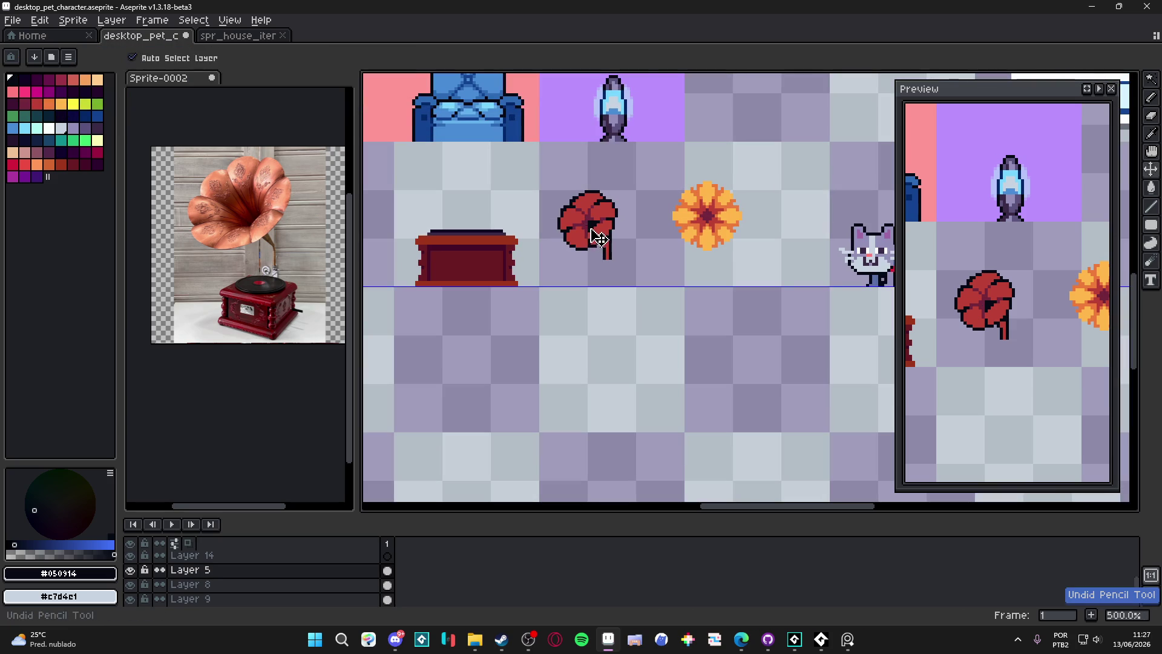
scroll(595, 239, "up", 4)
Try black strokes above the flower's centre, then undo them
left_click(598, 219, "alt")
left_click(598, 222, "alt")
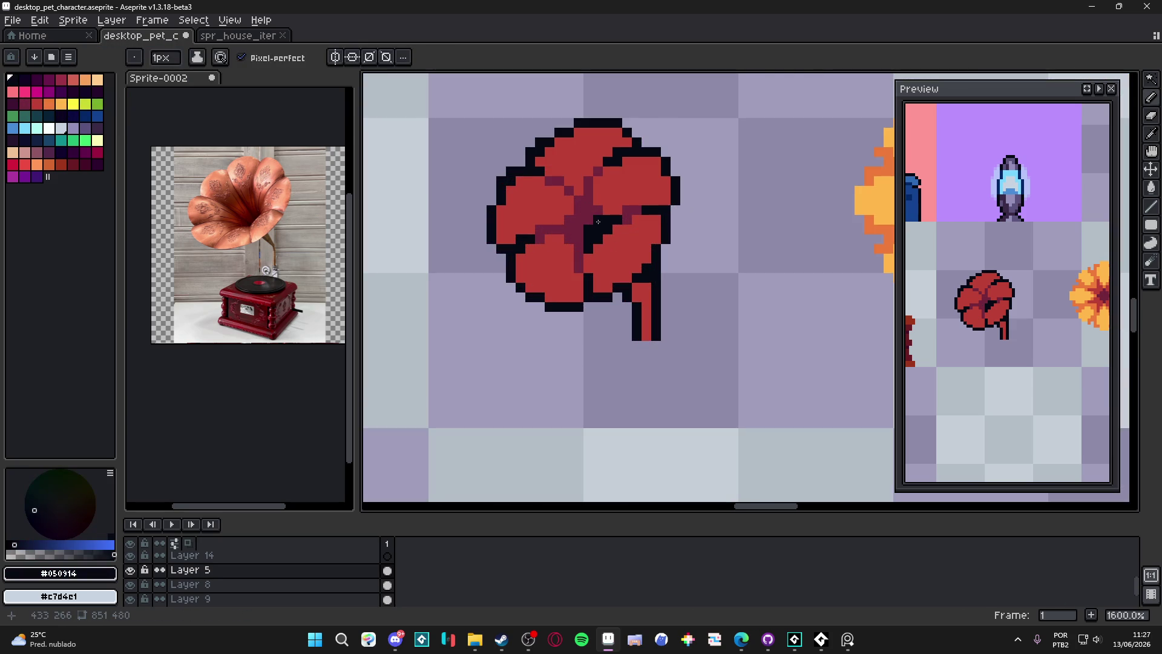
mouse_move(578, 200)
left_mouse_down()
mouse_move(558, 228)
mouse_move(596, 220)
mouse_move(589, 189)
left_mouse_up()
scroll(596, 220, "down", 1)
scroll(596, 221, "down", 5)
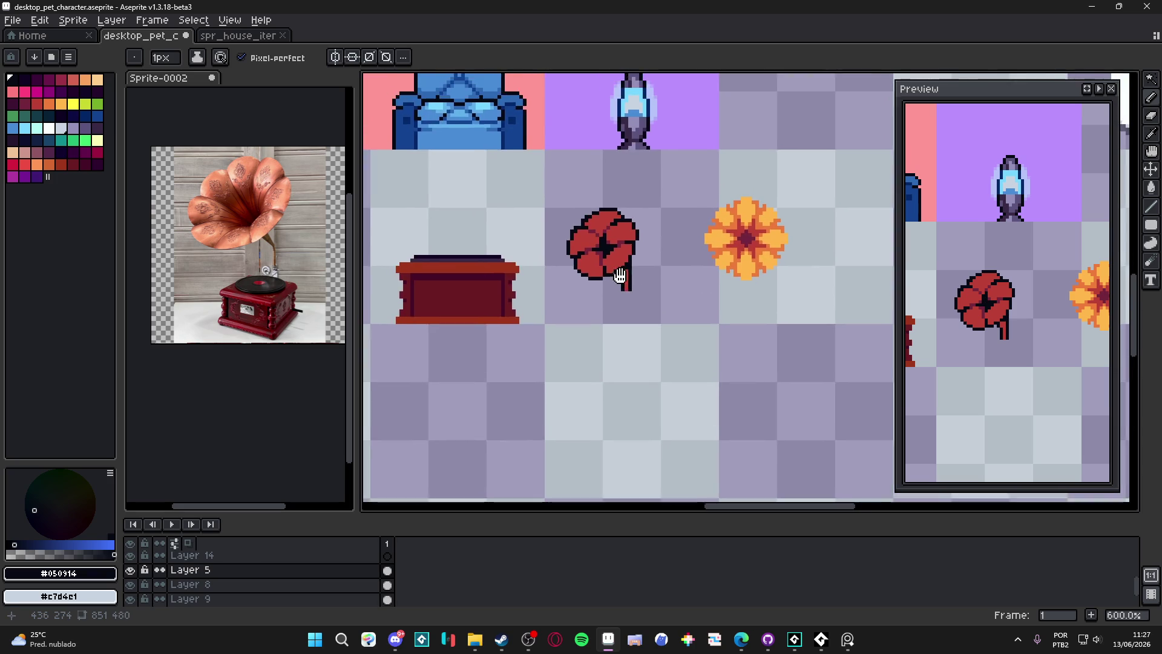
key("ctrl+z")
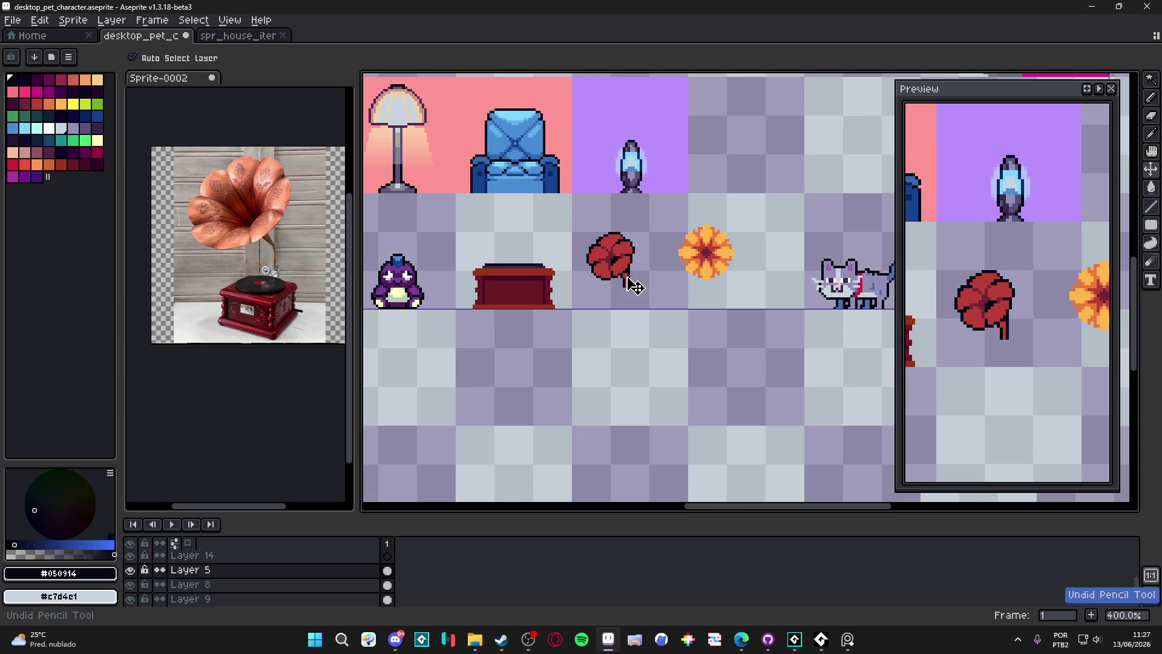
scroll(630, 283, "up", 5)
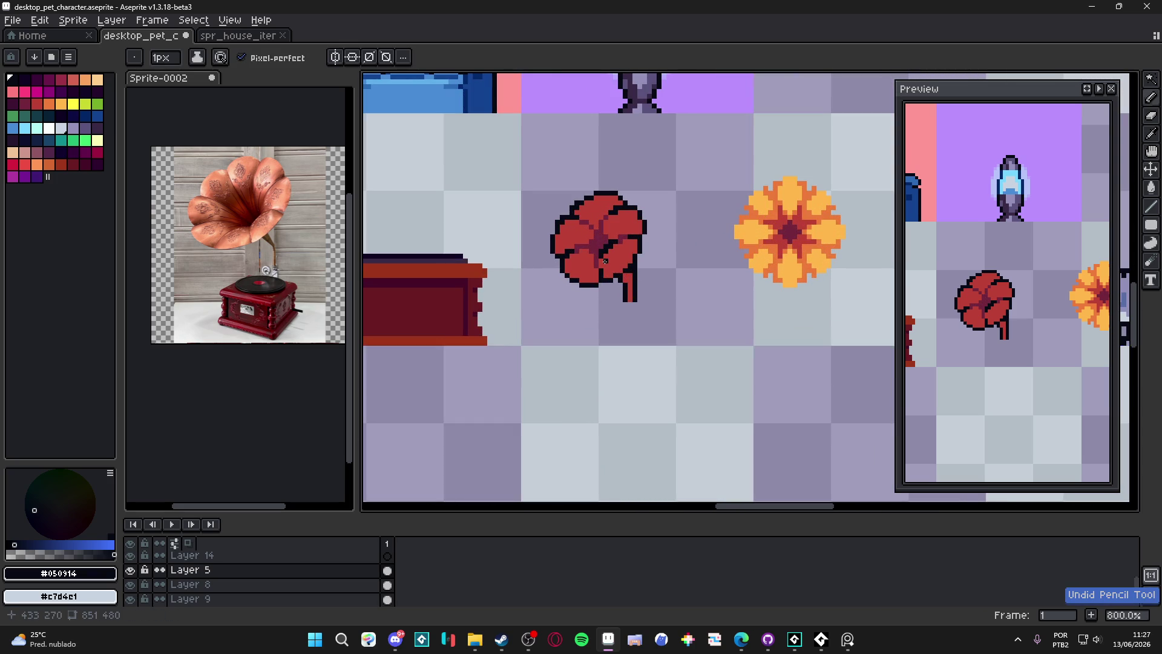
scroll(608, 280, "down", 5)
scroll(608, 280, "up", 5)
left_click(595, 241, "alt")
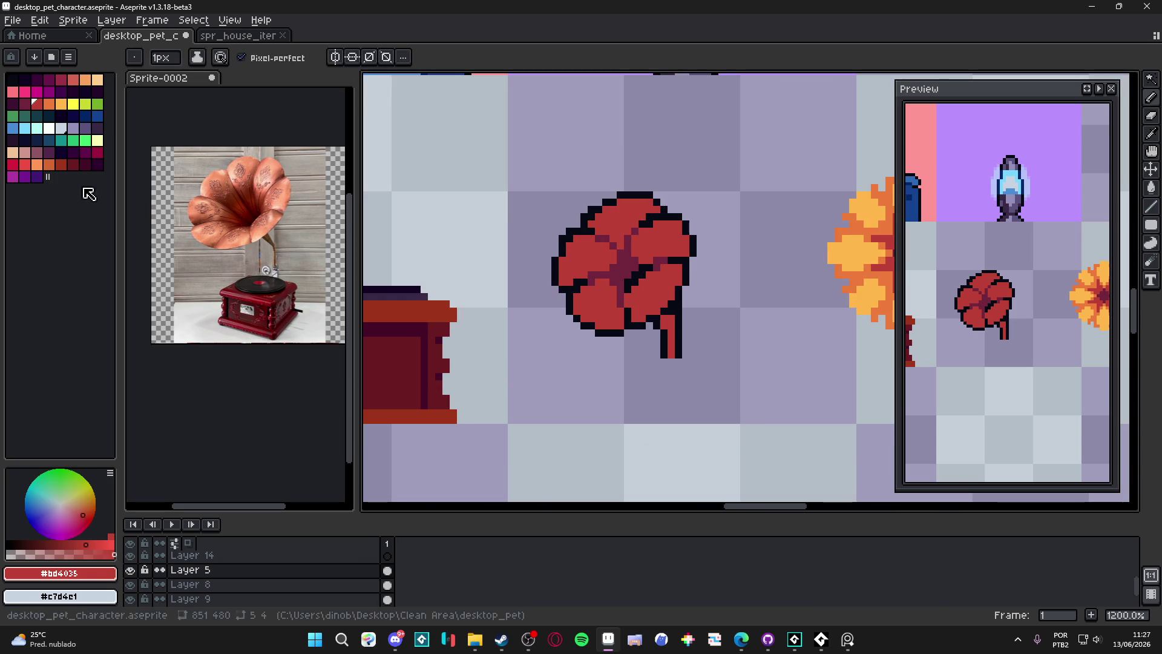
Paint orange highlights along the upper petal, starting with a 2px block
left_click(49, 103)
scroll(626, 242, "up", 1)
key("plus")
left_click(572, 254)
key("minus")
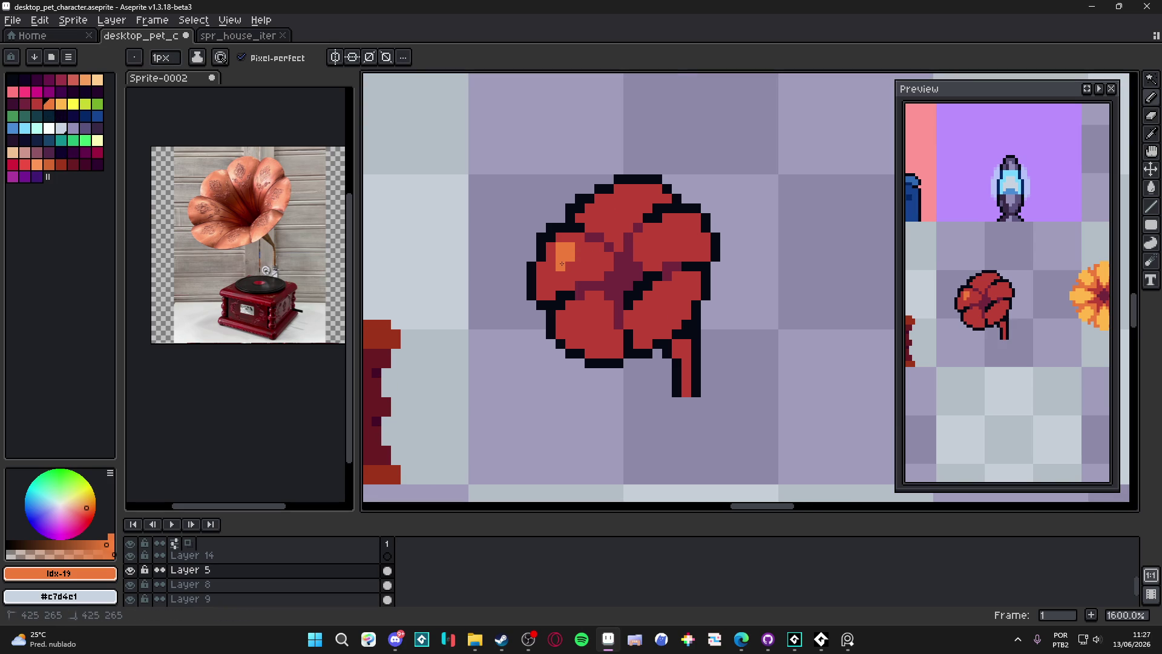
left_click_drag(599, 218, 609, 218)
left_click(609, 208)
left_click(620, 209)
left_click(637, 201)
Add an orange highlight line along the upper-right petal
left_click(673, 218)
left_click_drag(665, 228, 688, 228)
left_click(686, 237)
left_click(686, 247)
left_click(696, 247)
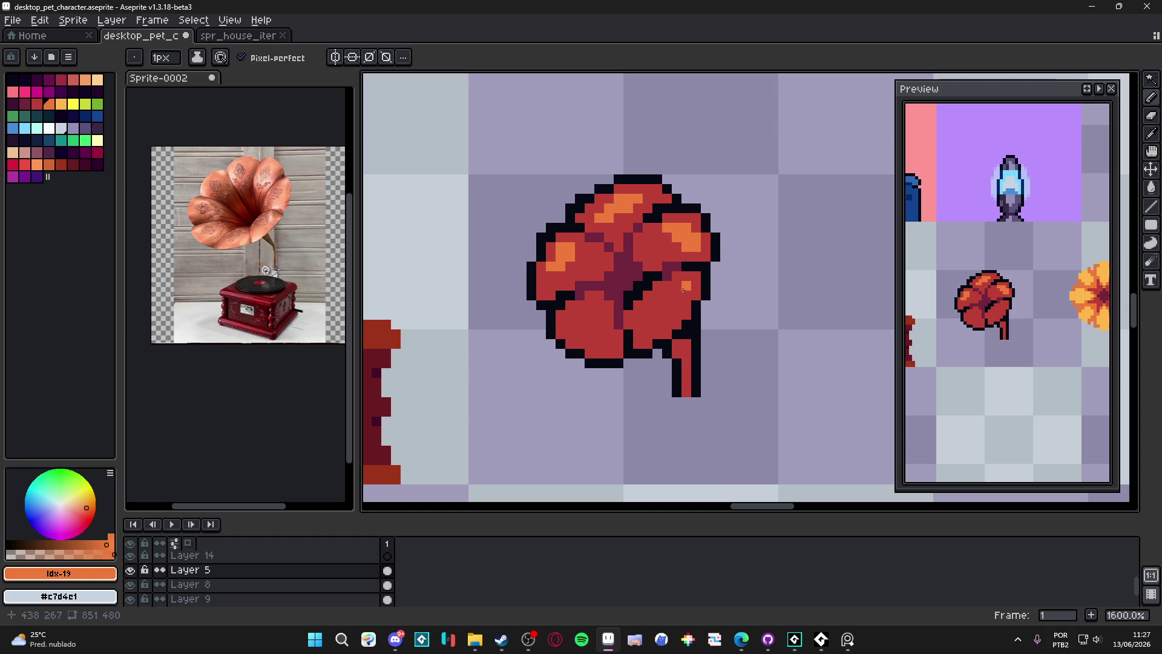
left_click_drag(645, 332, 672, 303)
Revert one pixel to red and paint orange on the left petal
left_click(672, 296, "alt")
left_click(683, 291)
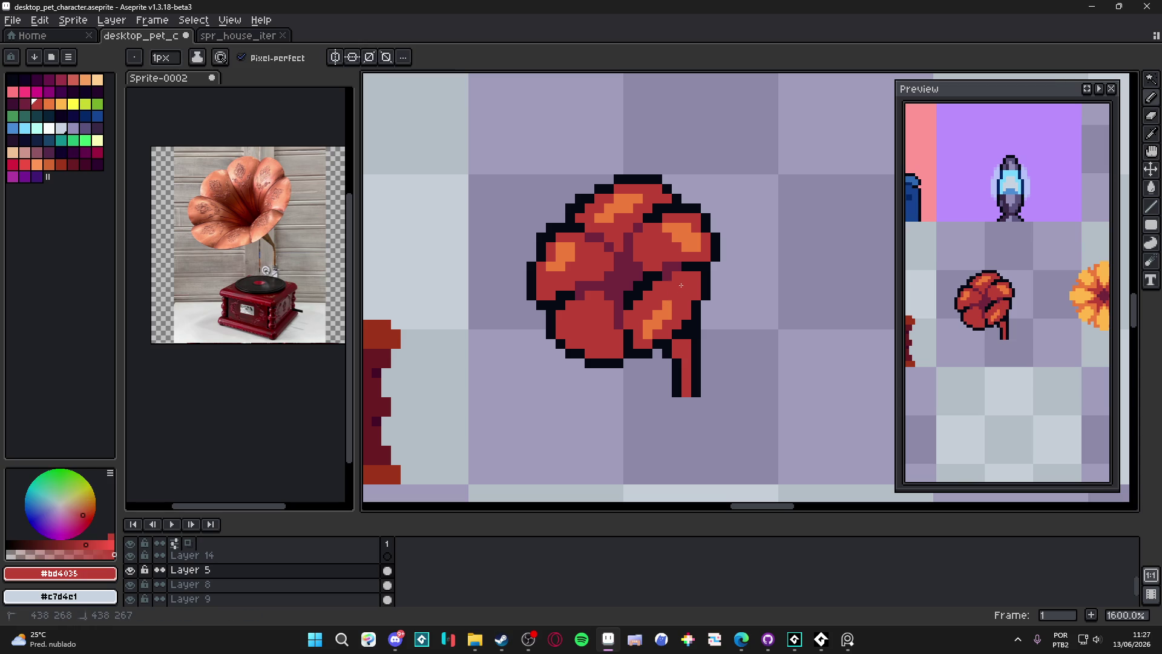
left_click(656, 308, "alt")
left_click_drag(577, 319, 580, 322)
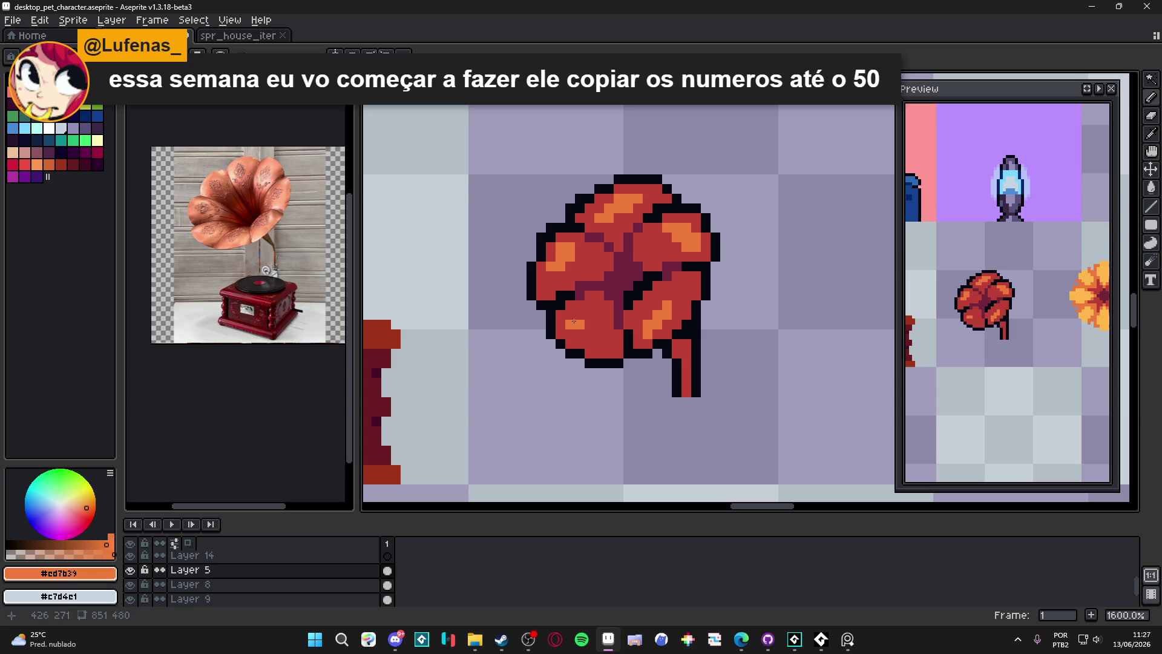
left_click(612, 273, "alt")
left_click(588, 272, "alt")
left_click(569, 251, "alt")
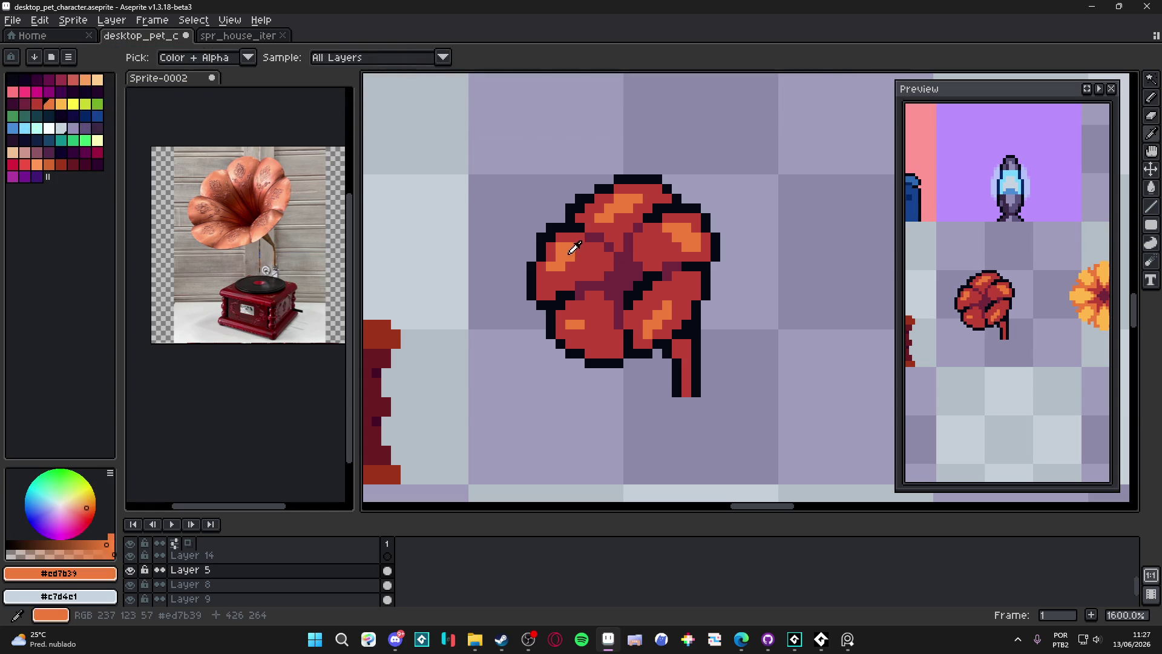
Paint orange down the left petal edge and the upper petal's top row, reverting two pixels red
left_click(561, 238)
left_click_drag(550, 244, 541, 297)
left_click(590, 236)
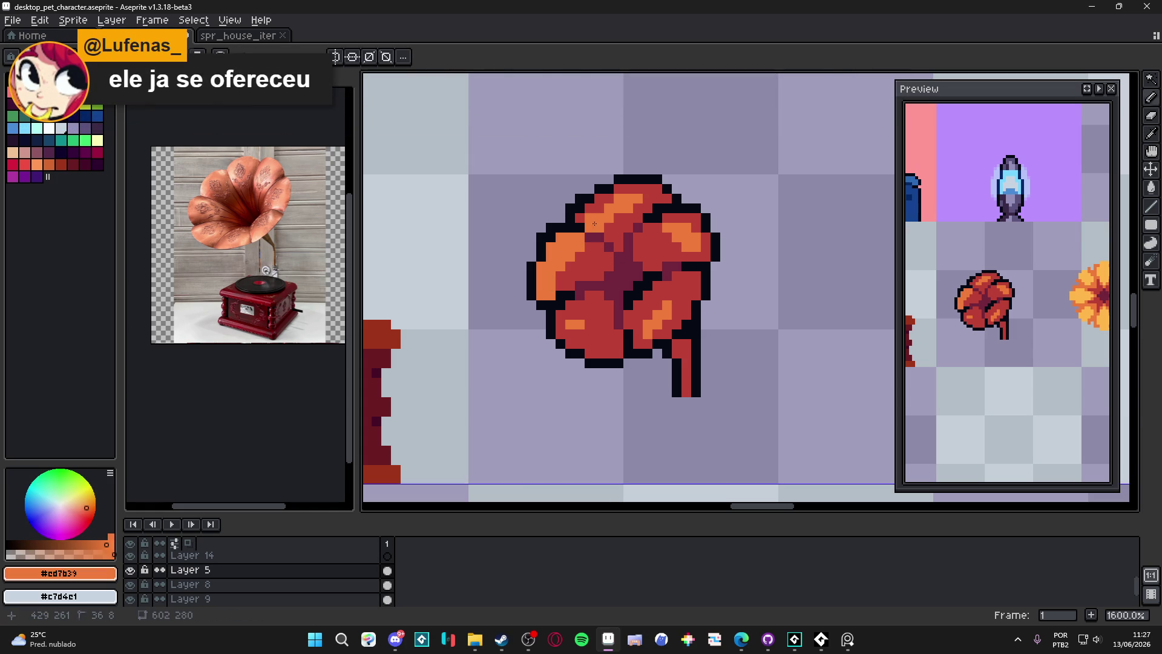
left_click(581, 218)
left_click(595, 206)
left_click(598, 199)
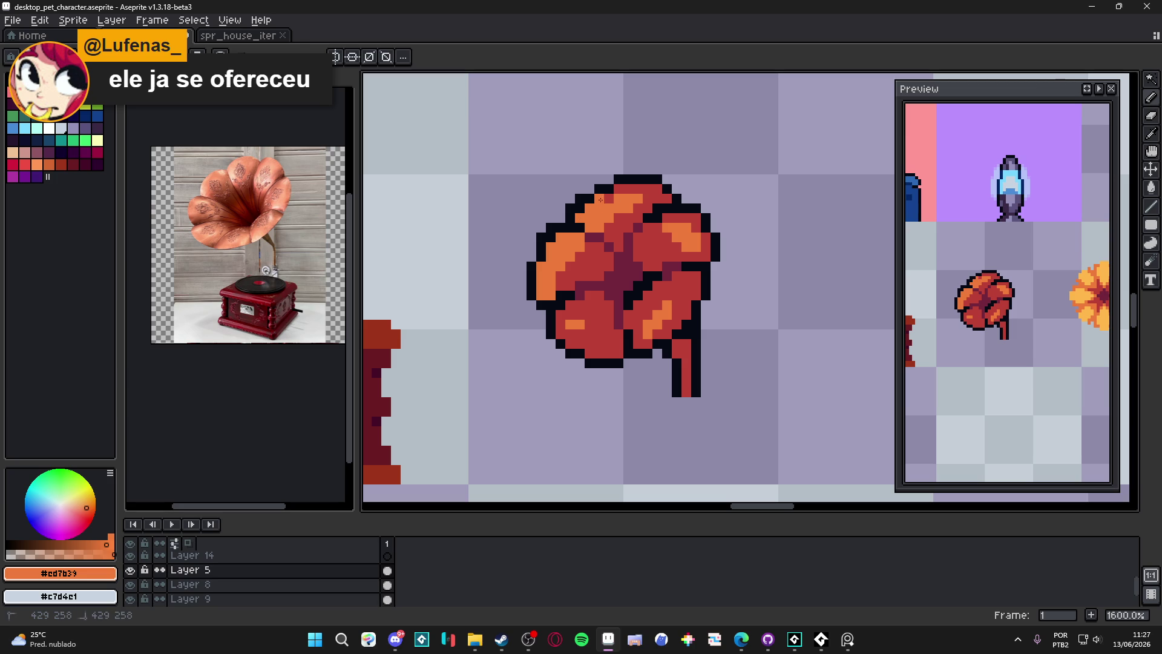
left_click_drag(621, 191, 659, 189)
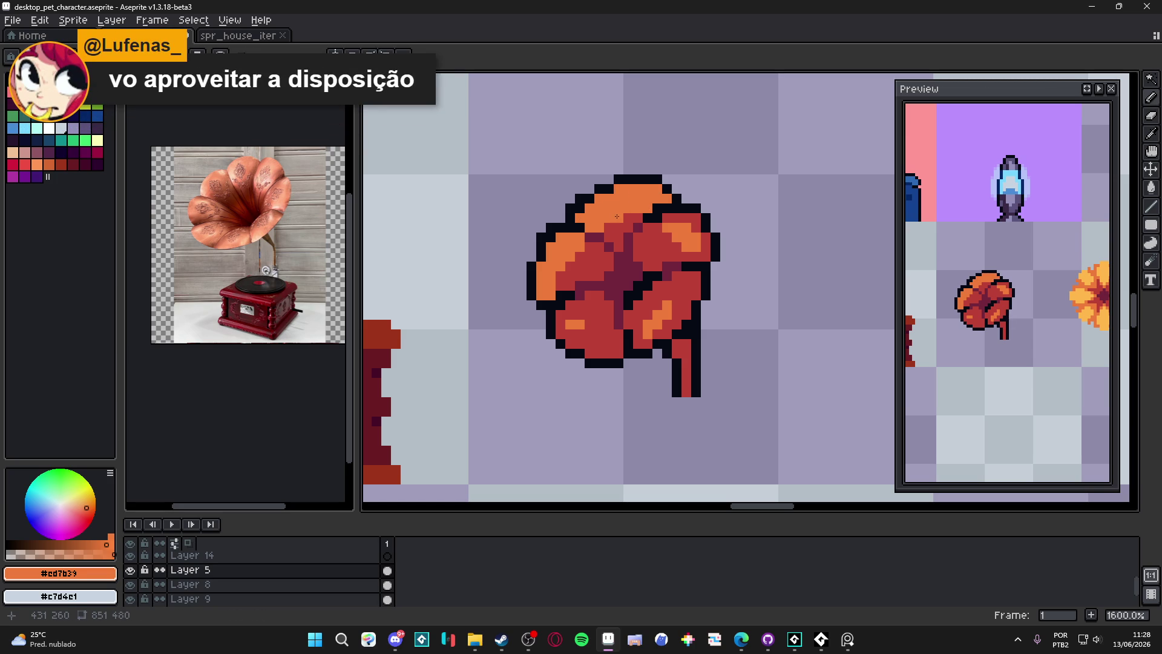
left_click(622, 219, "alt")
left_click(617, 192)
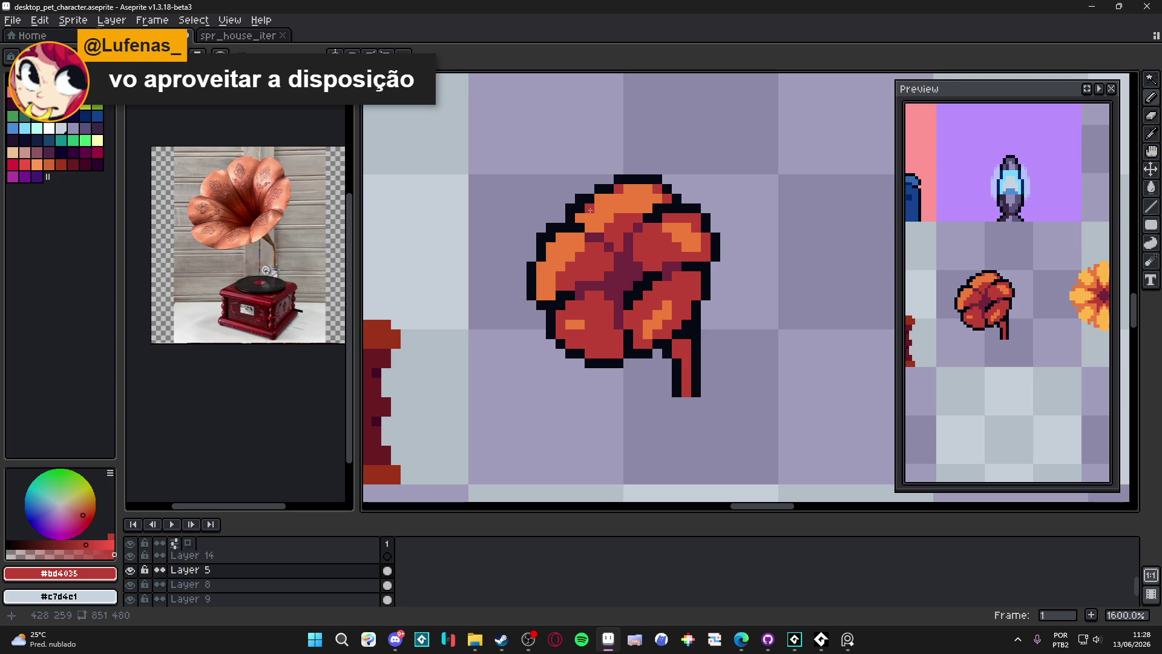
left_click(560, 247)
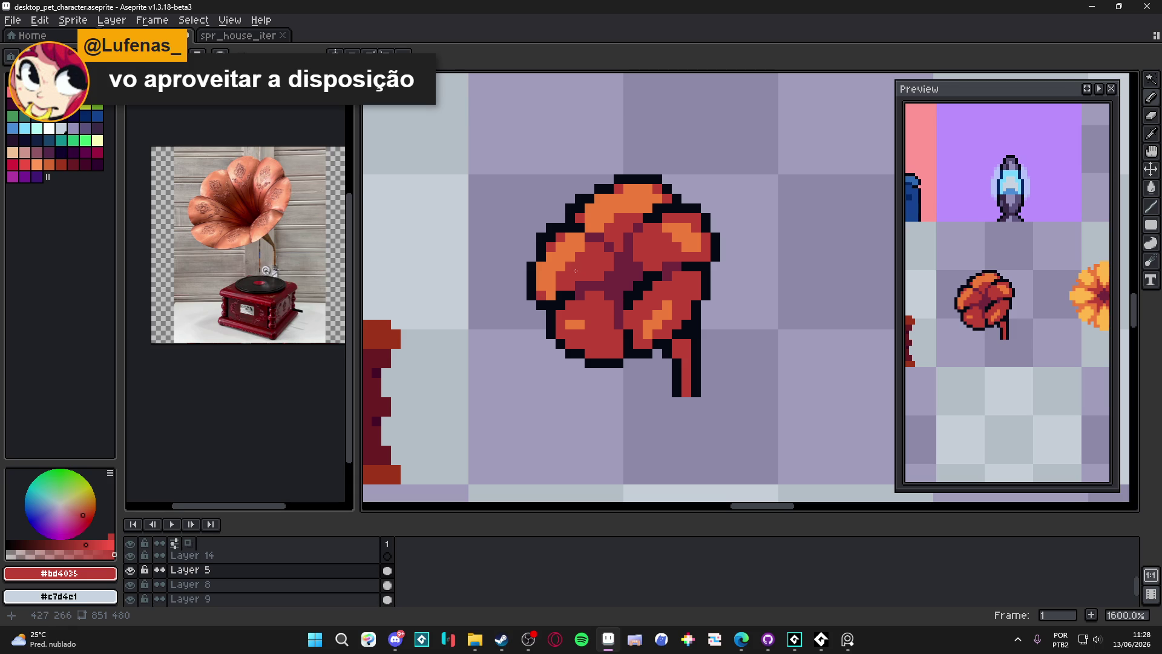
Extend orange #cd7b39 across the lower-left petal
left_click(556, 268, "alt")
key("alt")
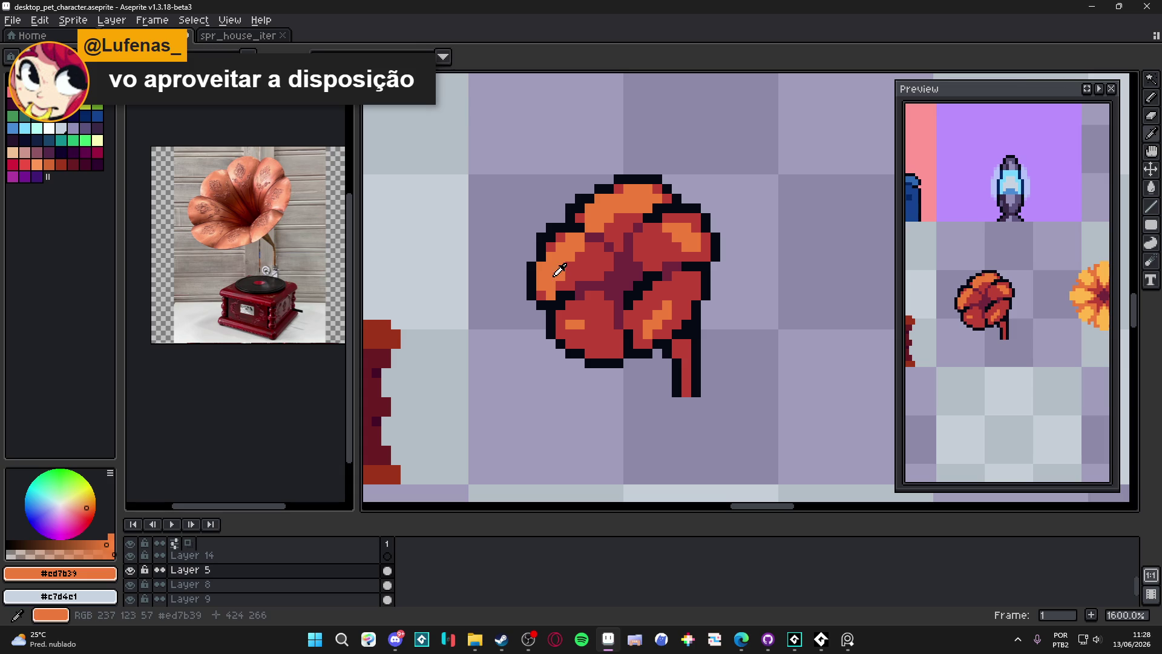
left_click(543, 293, "alt")
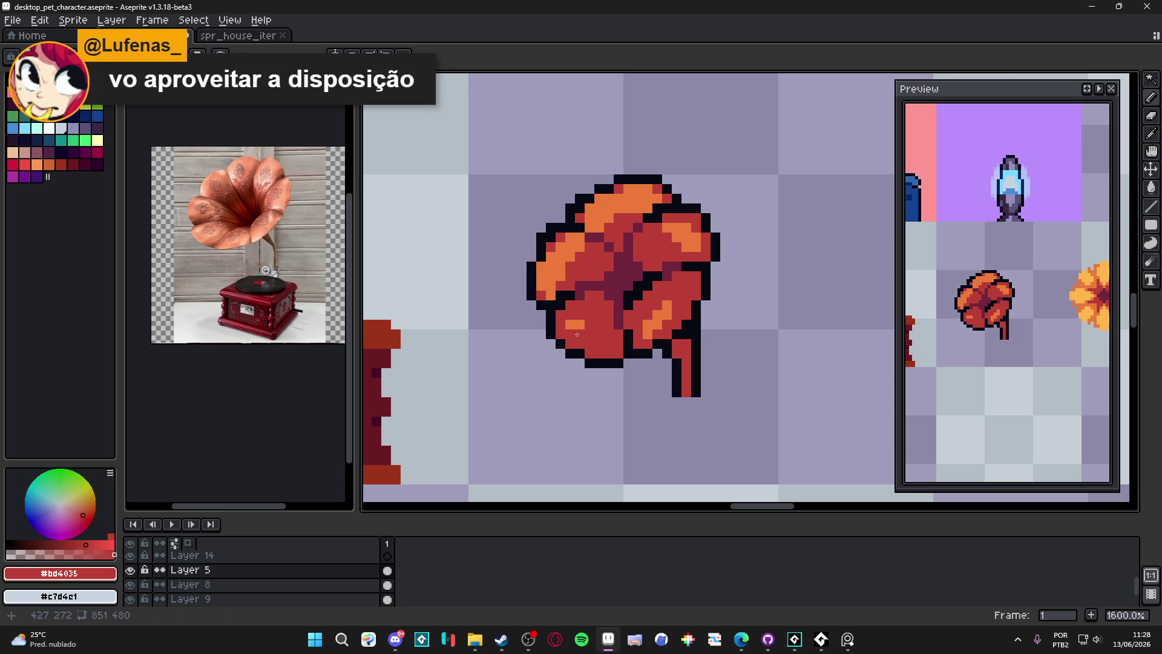
left_click(576, 322, "alt")
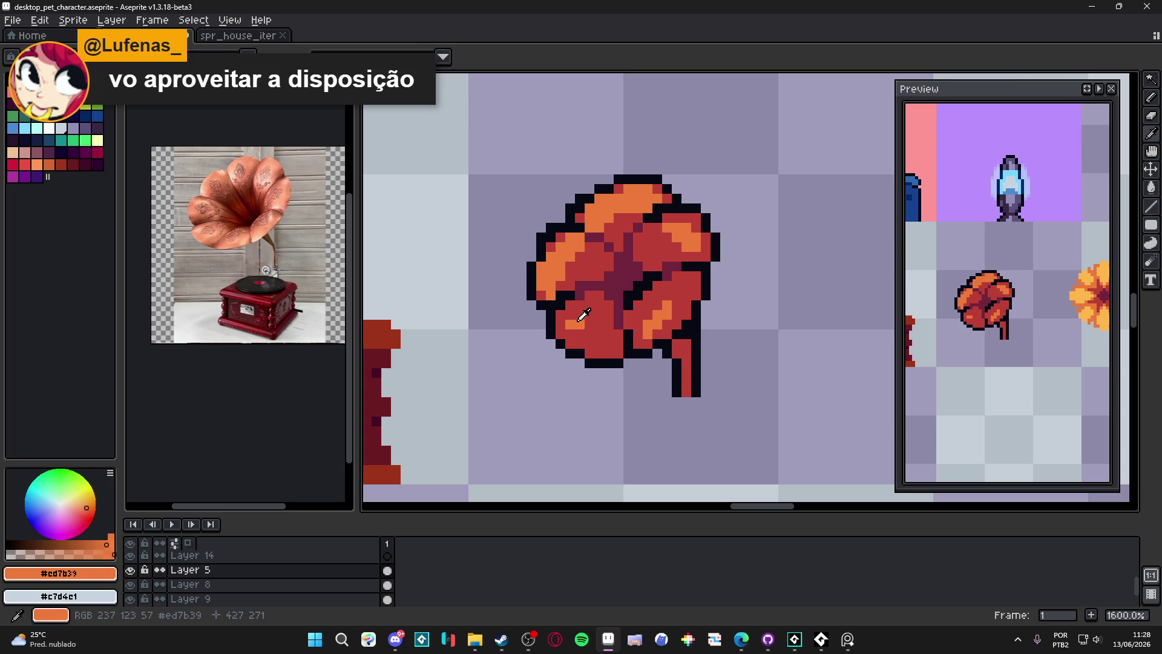
mouse_move(574, 322)
left_mouse_down()
mouse_move(578, 306)
mouse_move(602, 315)
left_mouse_up()
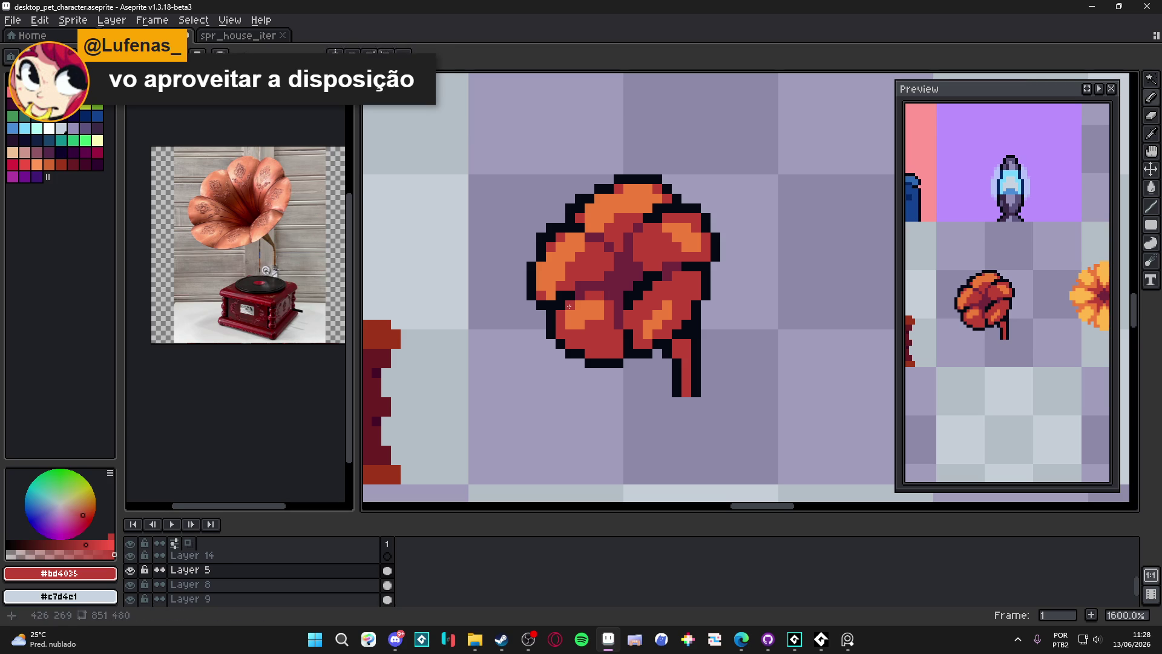
Touch up the upper-right petal's red #bd4035 and orange shading
left_click(576, 330, "alt")
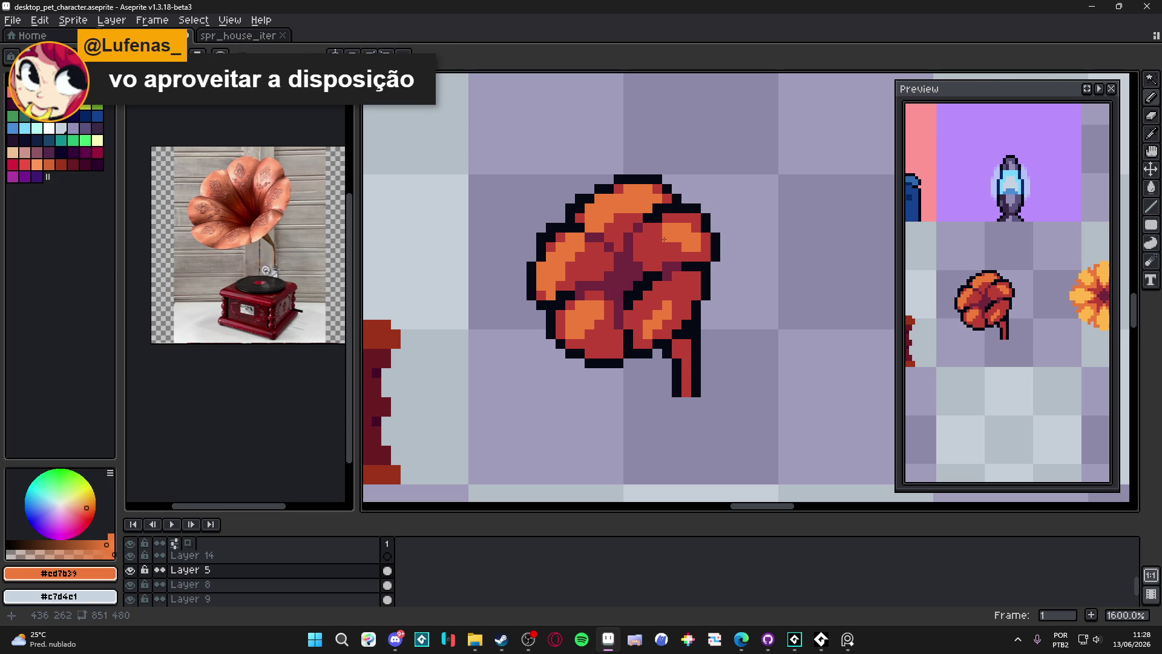
left_click(679, 252, "alt")
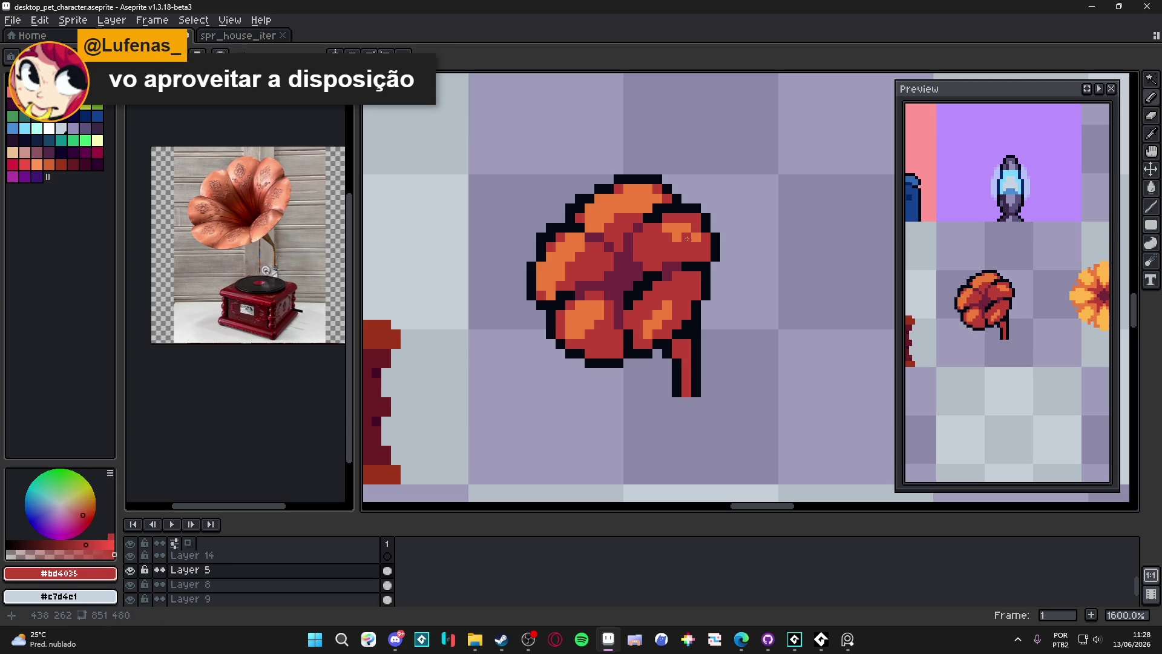
left_click(671, 219, "alt")
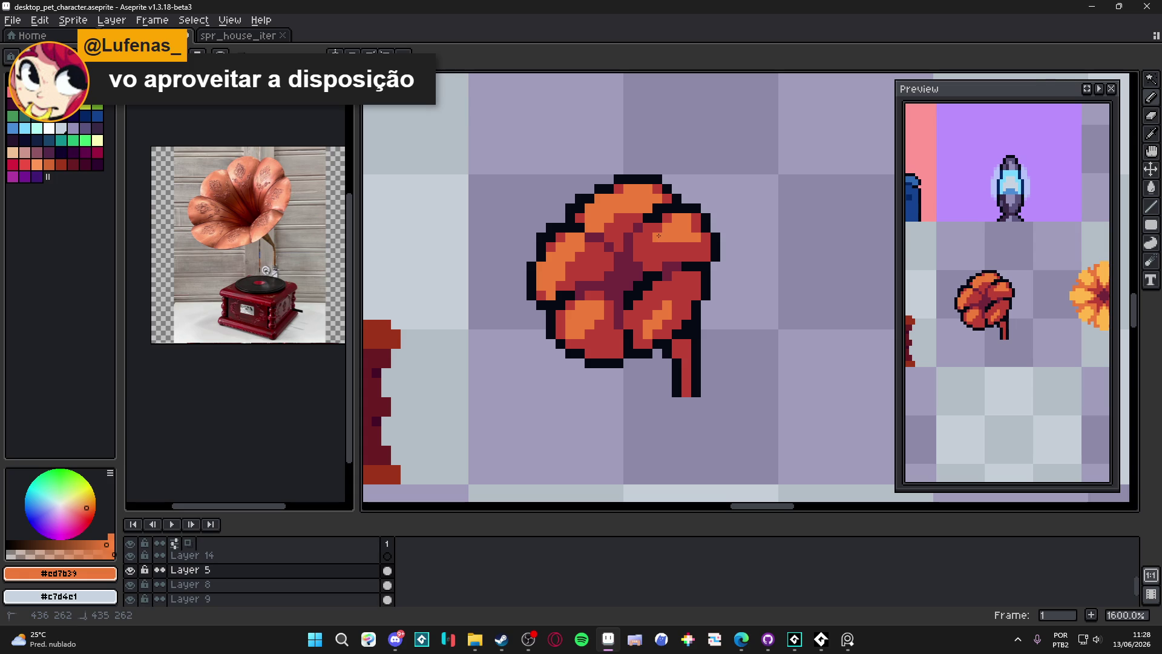
left_click(694, 245, "alt")
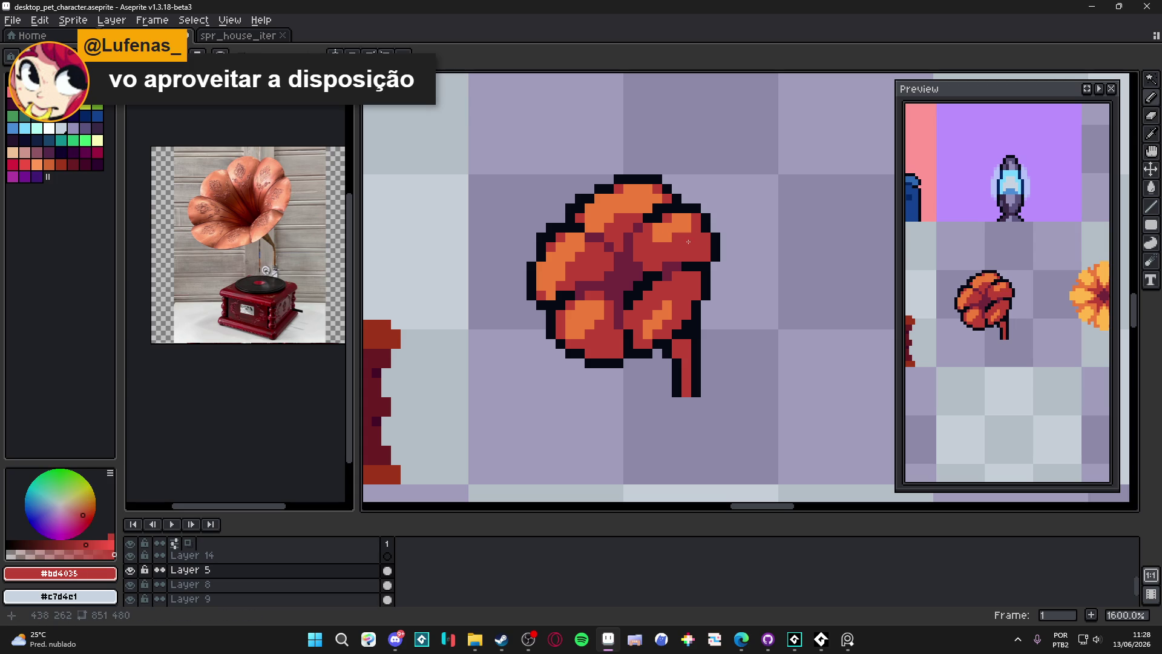
left_click(679, 241, "alt")
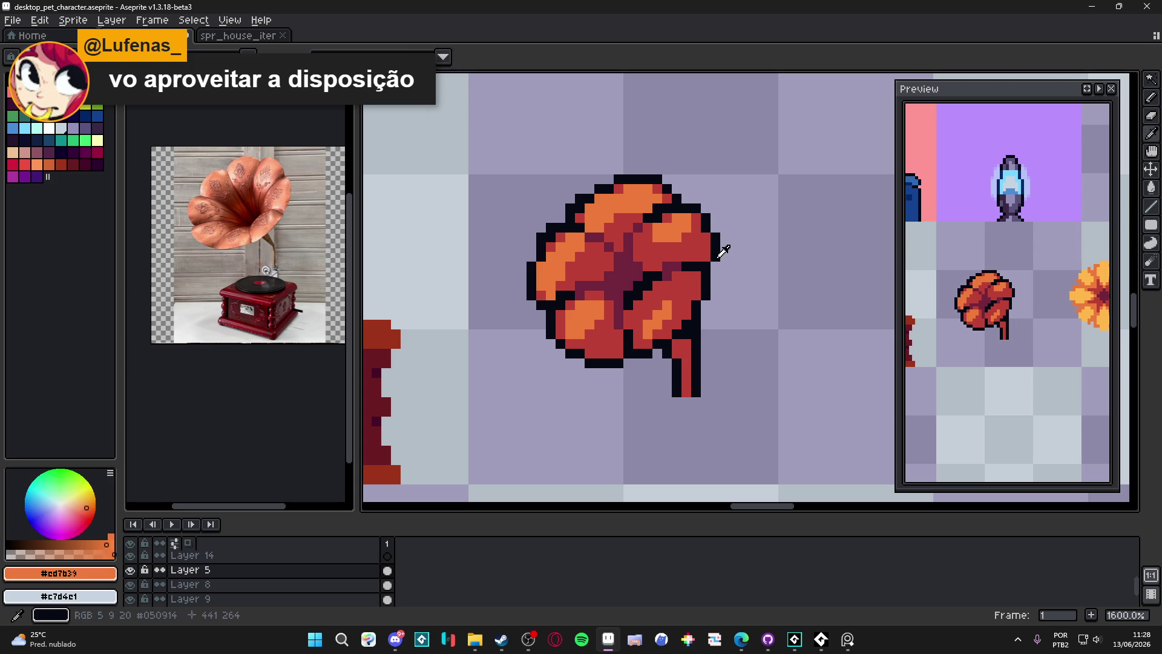
left_click(718, 247, "alt")
Paint the top of the stem with dark wine red #73263d from the flower centre
scroll(680, 309, "down", 3)
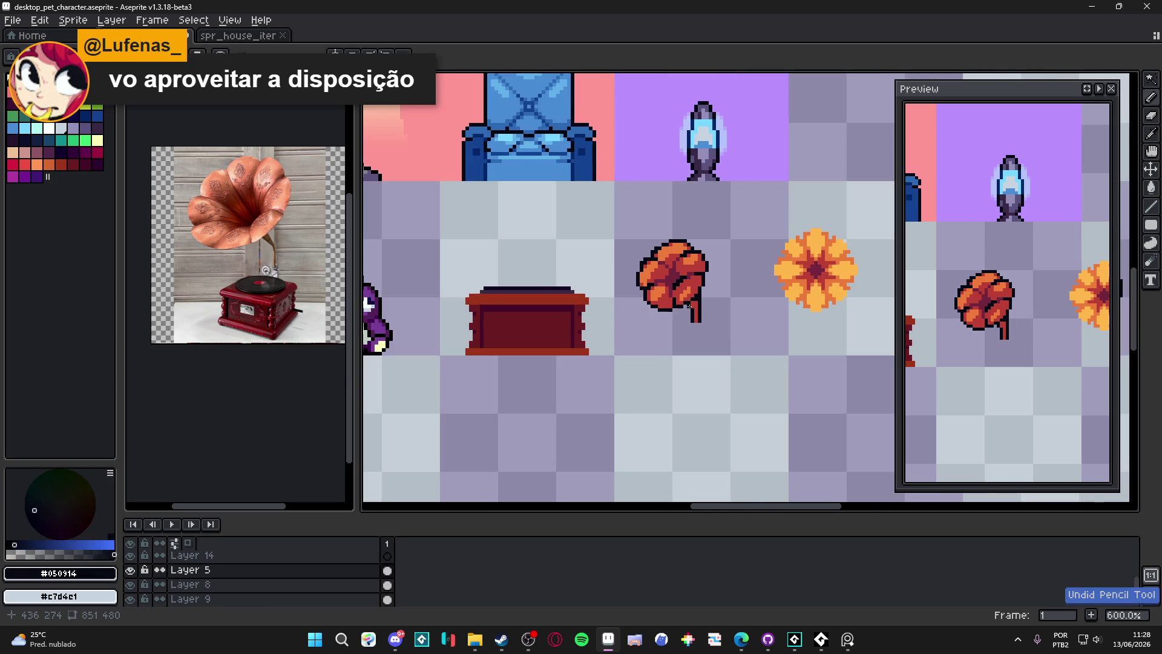
scroll(696, 323, "down", 1)
scroll(684, 298, "up", 1)
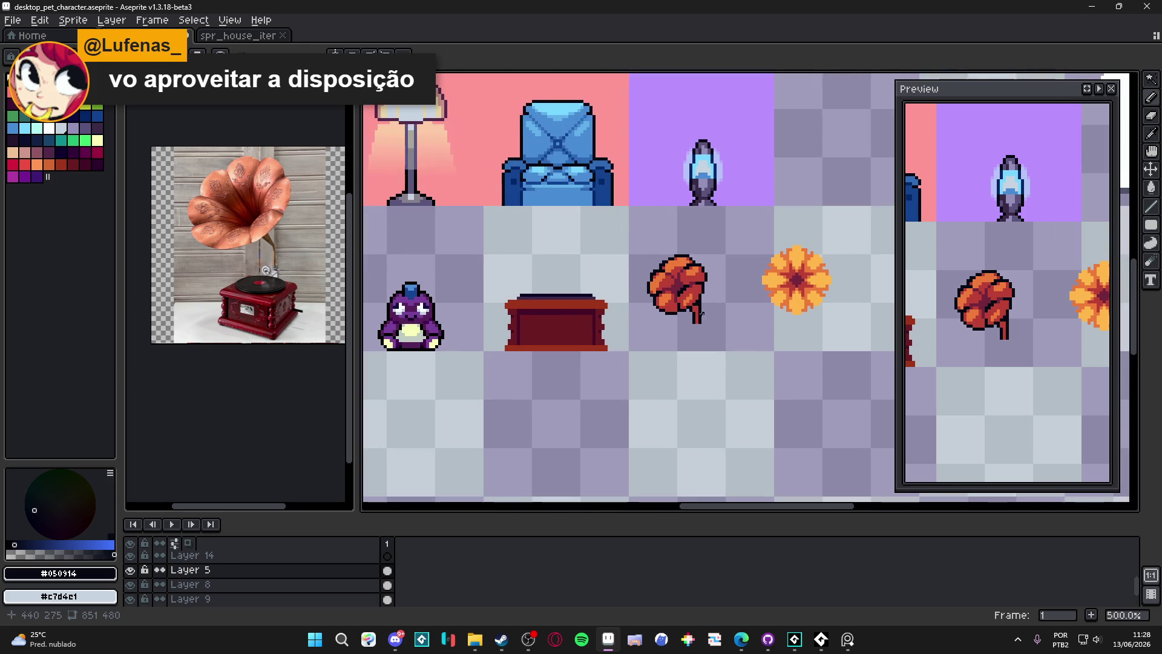
scroll(711, 333, "down", 1)
scroll(708, 330, "up", 1)
scroll(690, 308, "up", 4)
left_click(687, 303, "alt")
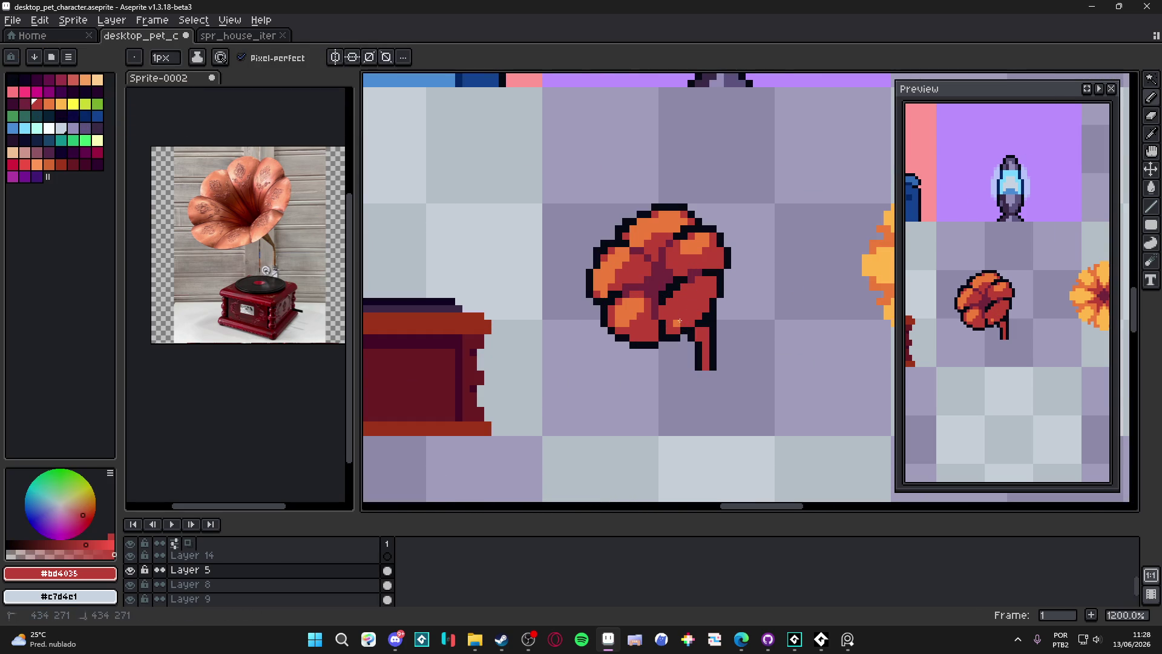
left_click(677, 301, "alt")
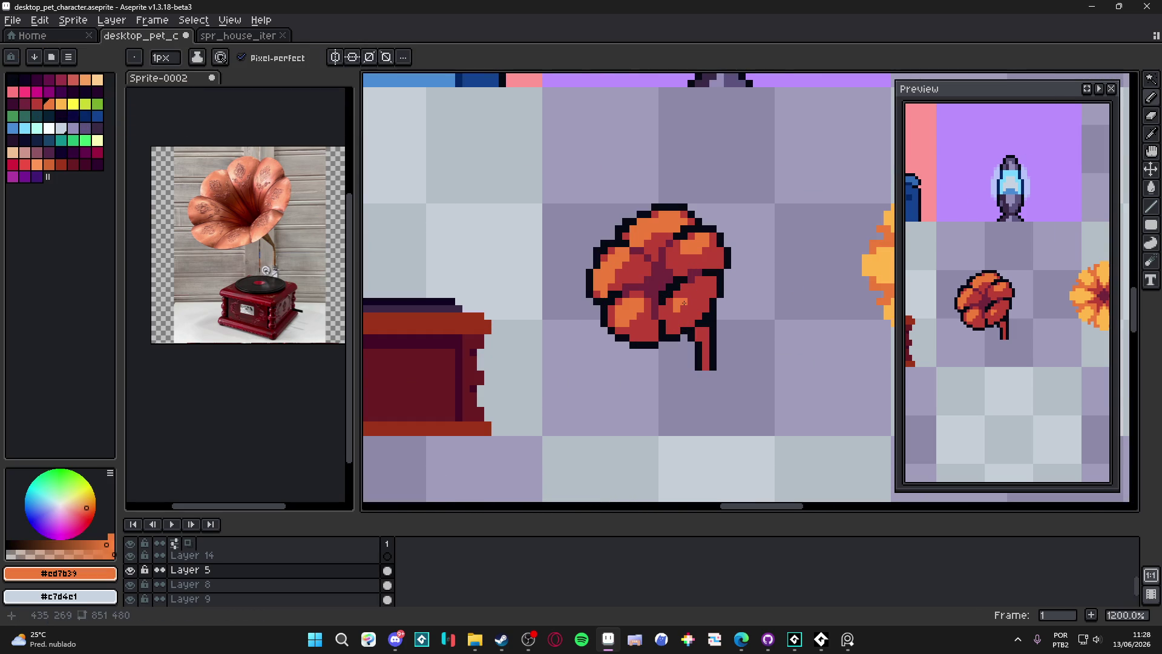
scroll(686, 309, "down", 4)
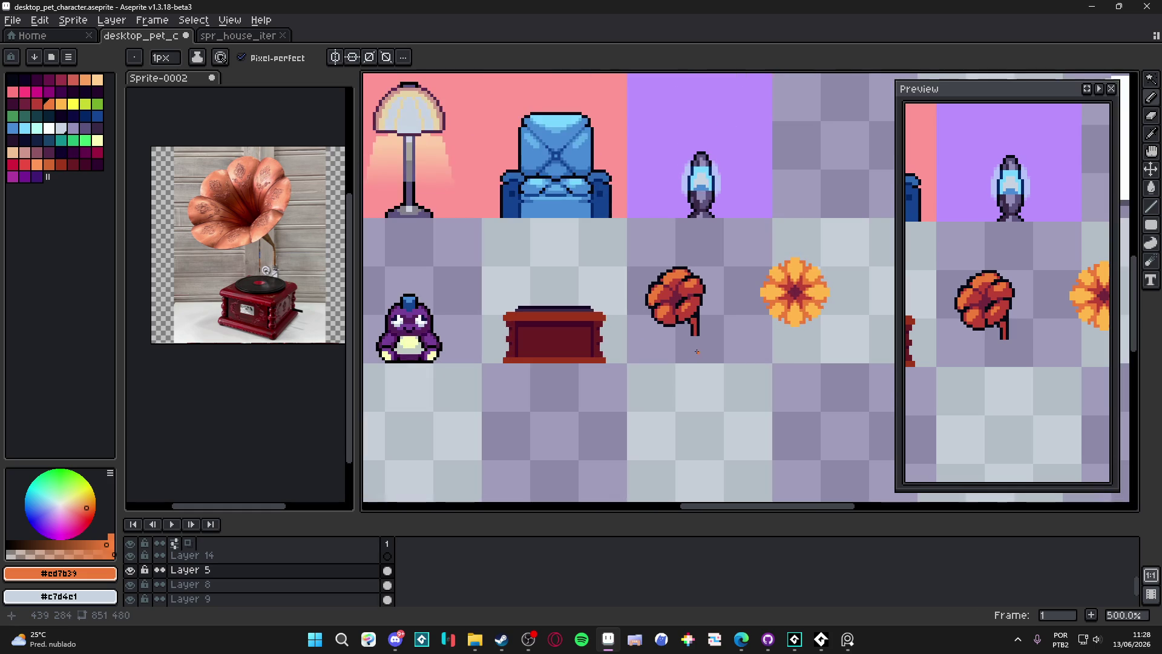
scroll(701, 329, "up", 2)
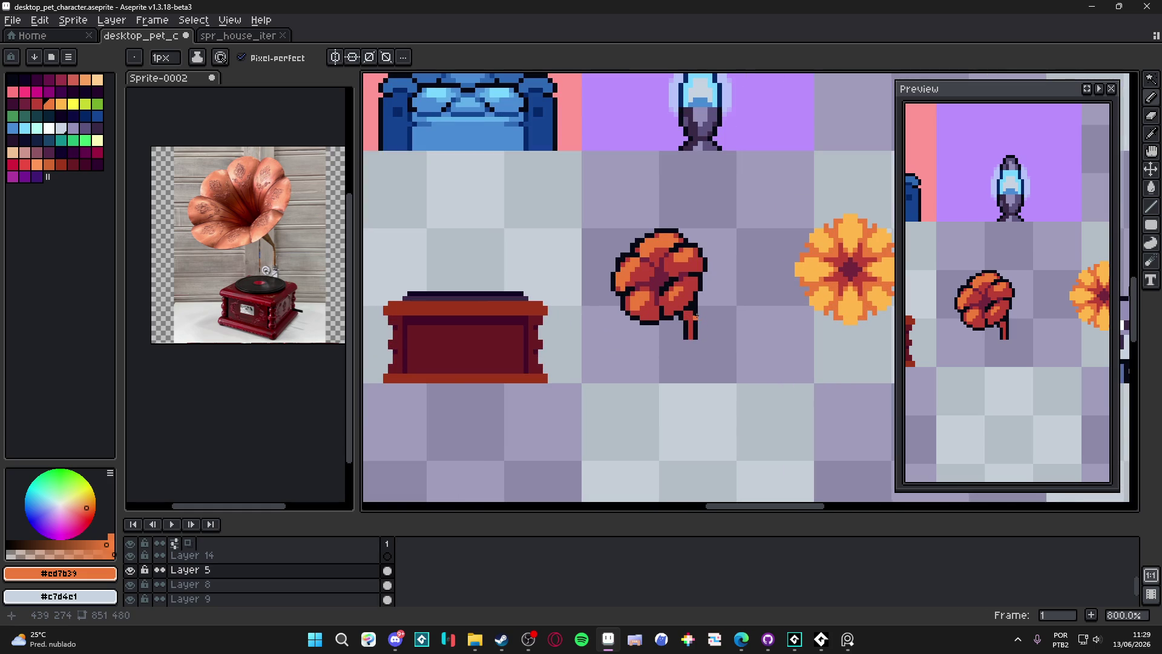
scroll(691, 317, "down", 2)
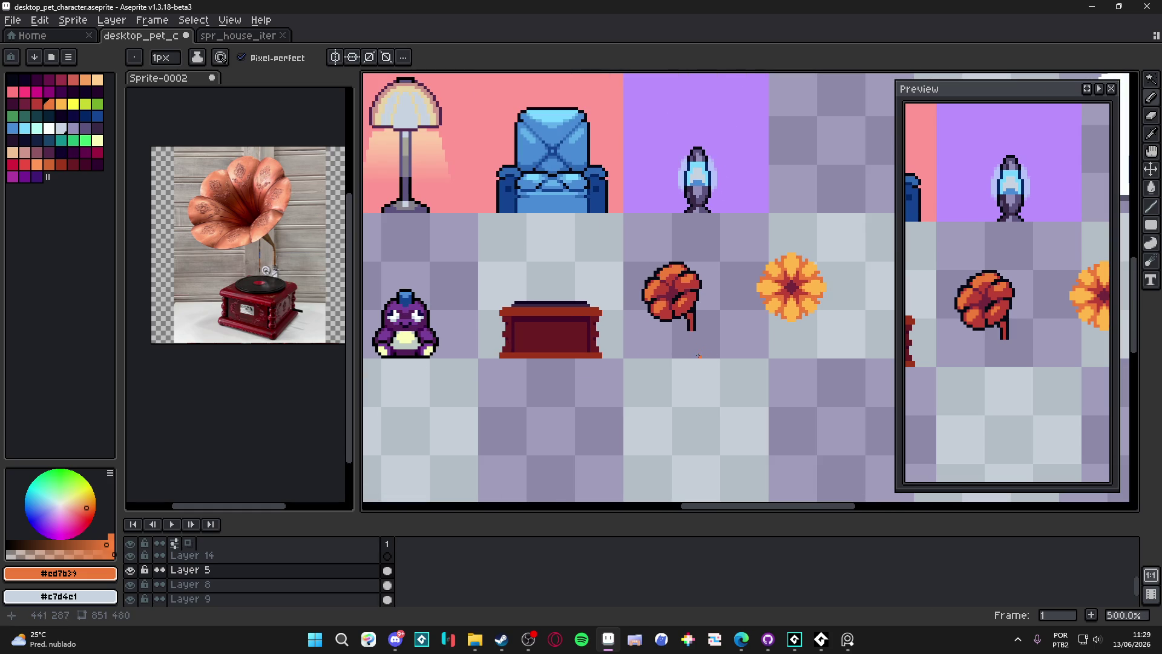
scroll(700, 314, "up", 1)
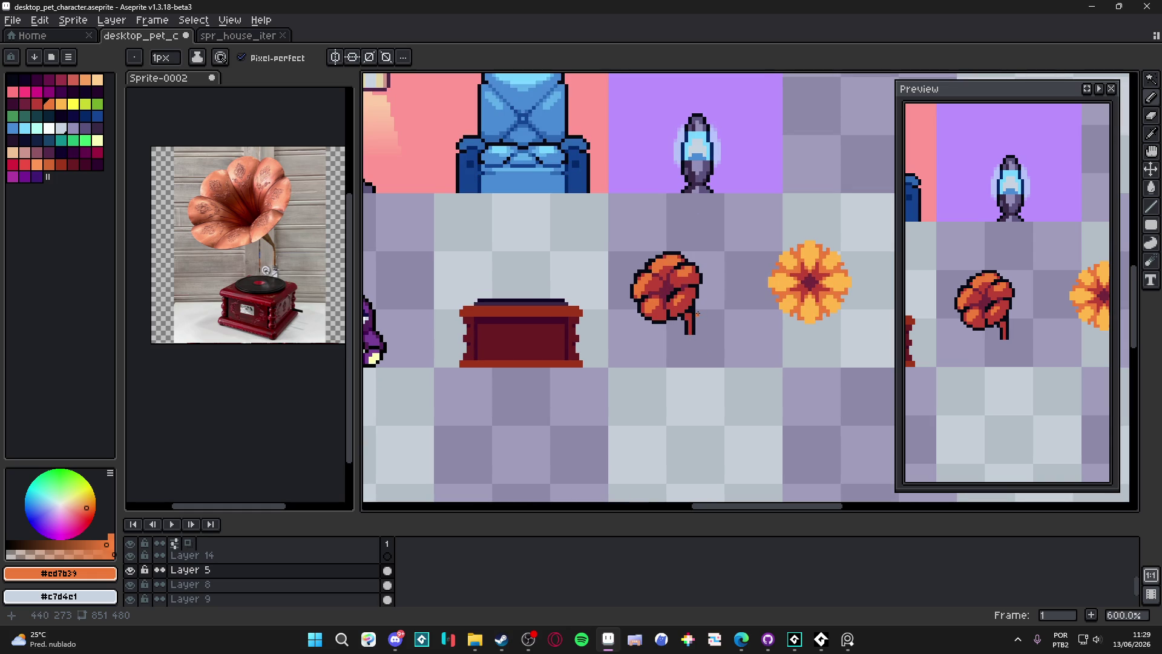
scroll(700, 314, "up", 4)
left_click(36, 103)
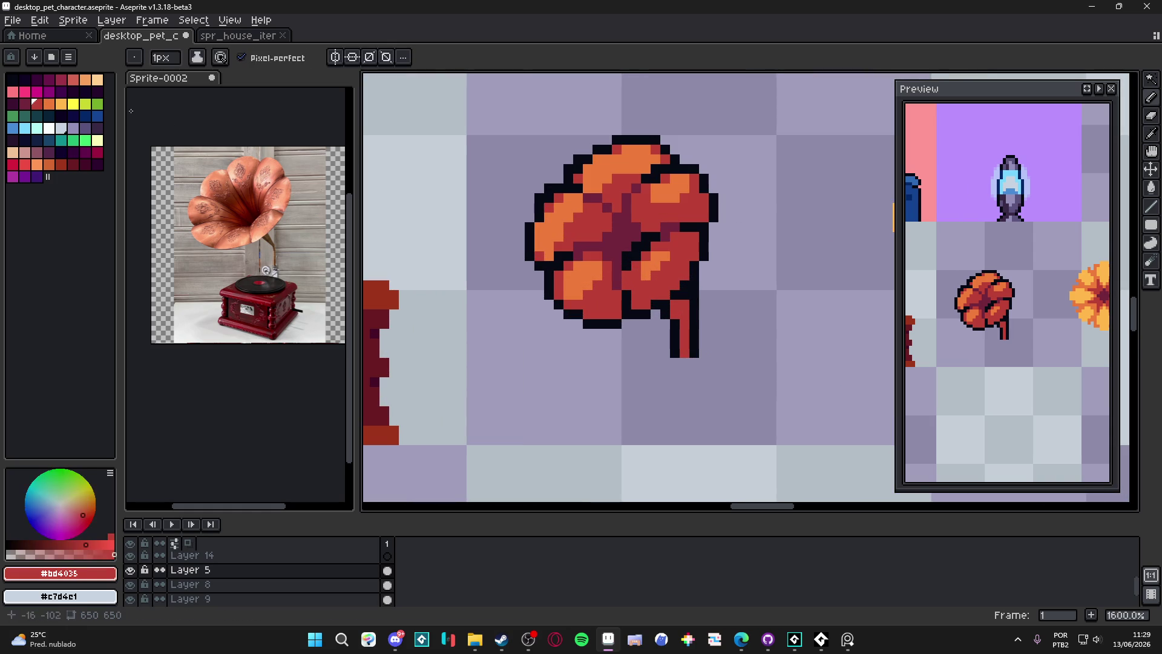
left_click(608, 265, "alt")
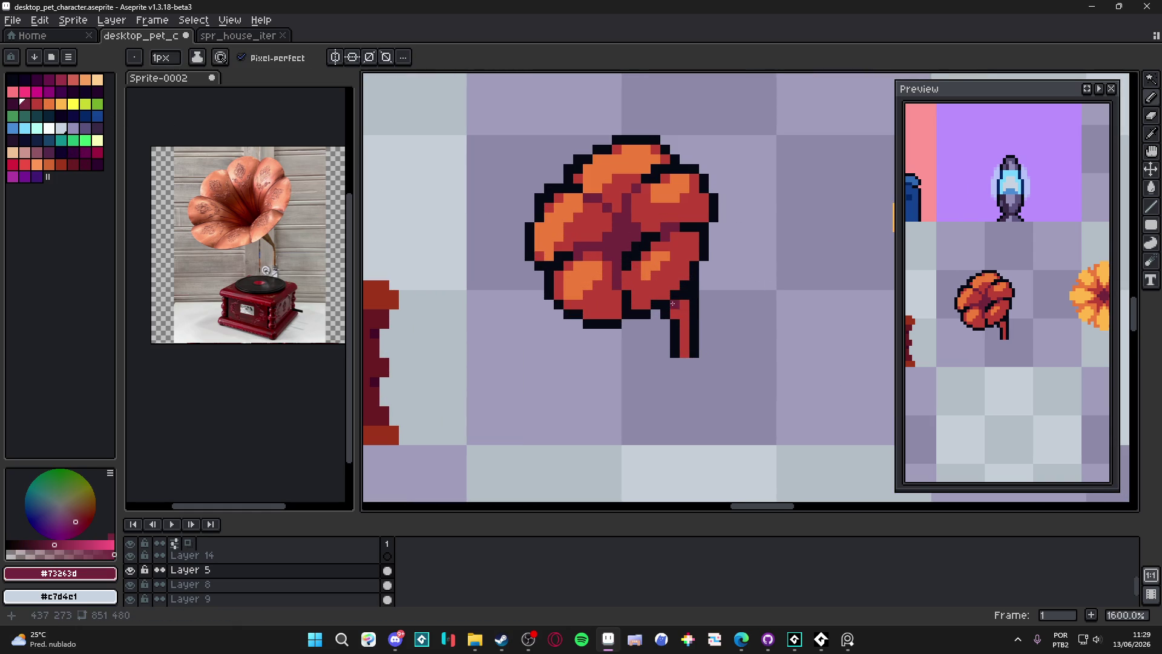
left_click_drag(678, 311, 682, 323)
Recolour the horn's top and upper-left outline pixels from black to dark wine red
scroll(680, 325, "down", 3)
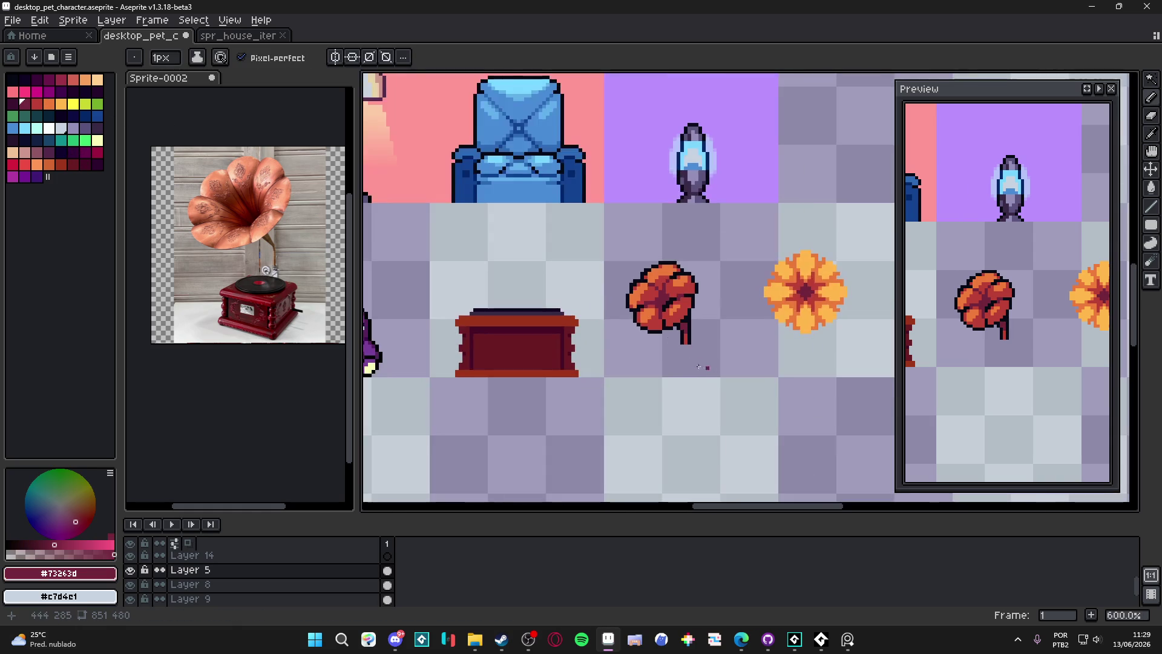
scroll(648, 273, "up", 5)
left_click(647, 284)
left_click_drag(672, 270, 733, 270)
left_click(618, 300)
left_click_drag(620, 300, 578, 338)
scroll(606, 325, "down", 1)
scroll(596, 332, "up", 1)
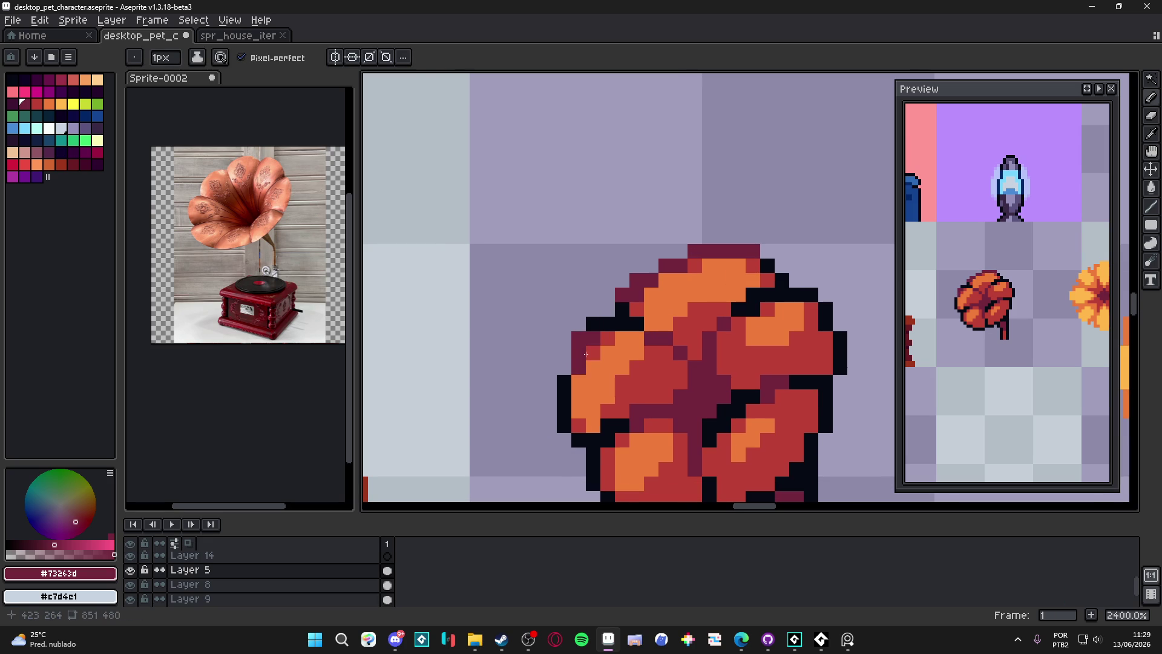
scroll(585, 357, "down", 5)
scroll(585, 357, "up", 3)
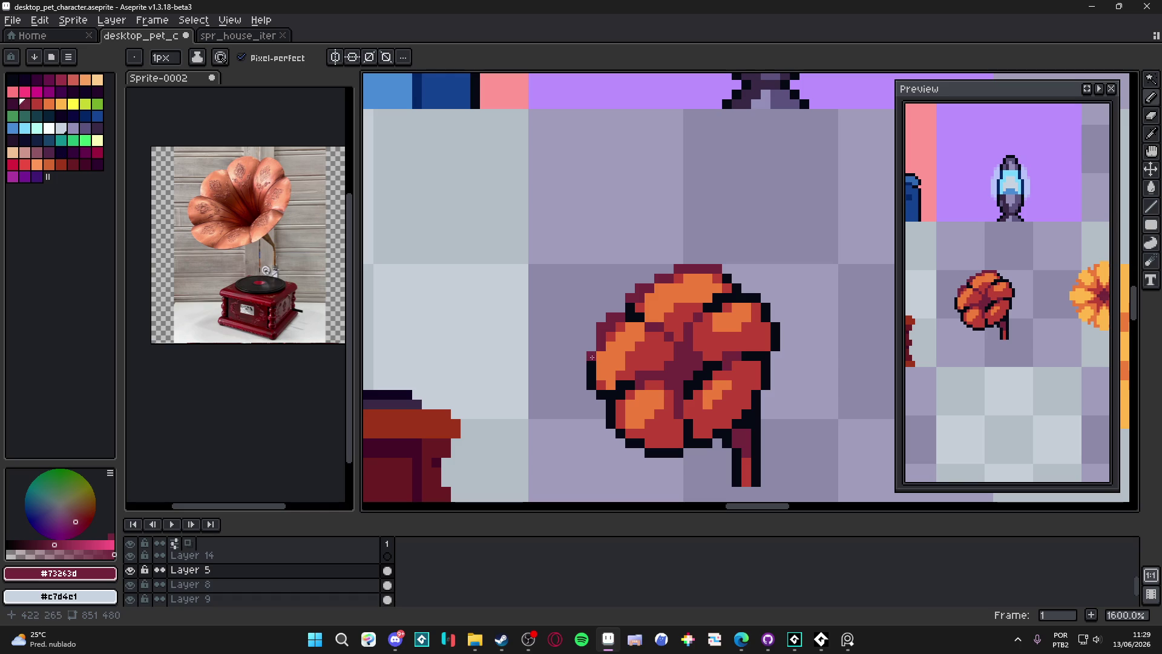
scroll(593, 368, "down", 5)
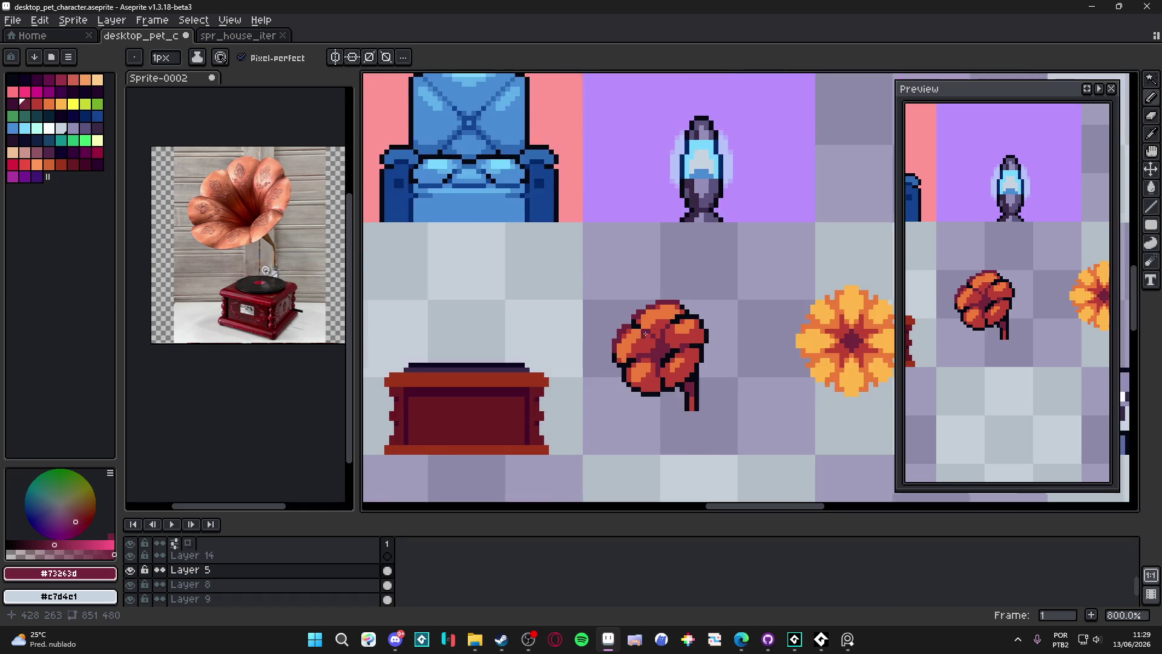
key("m")
scroll(648, 265, "up", 2)
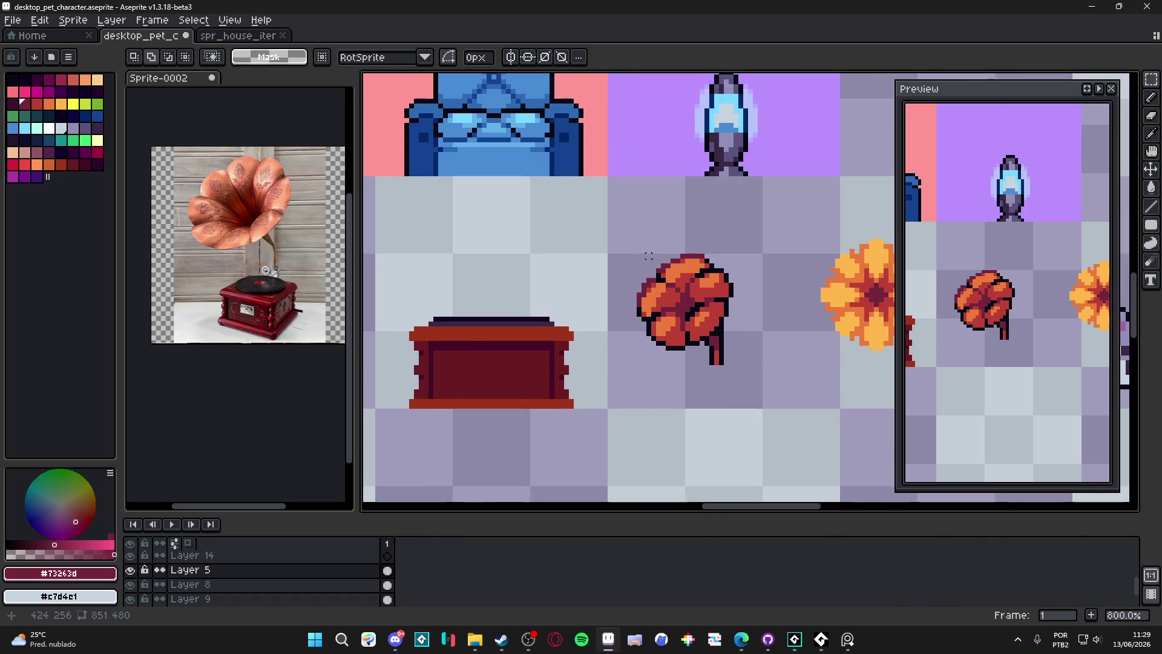
Move the flower horn up to sit on top of the cabinet
left_click_drag(613, 221, 774, 421)
mouse_move(748, 369)
left_mouse_down()
mouse_move(517, 312)
mouse_move(561, 299)
mouse_move(526, 314)
left_mouse_up()
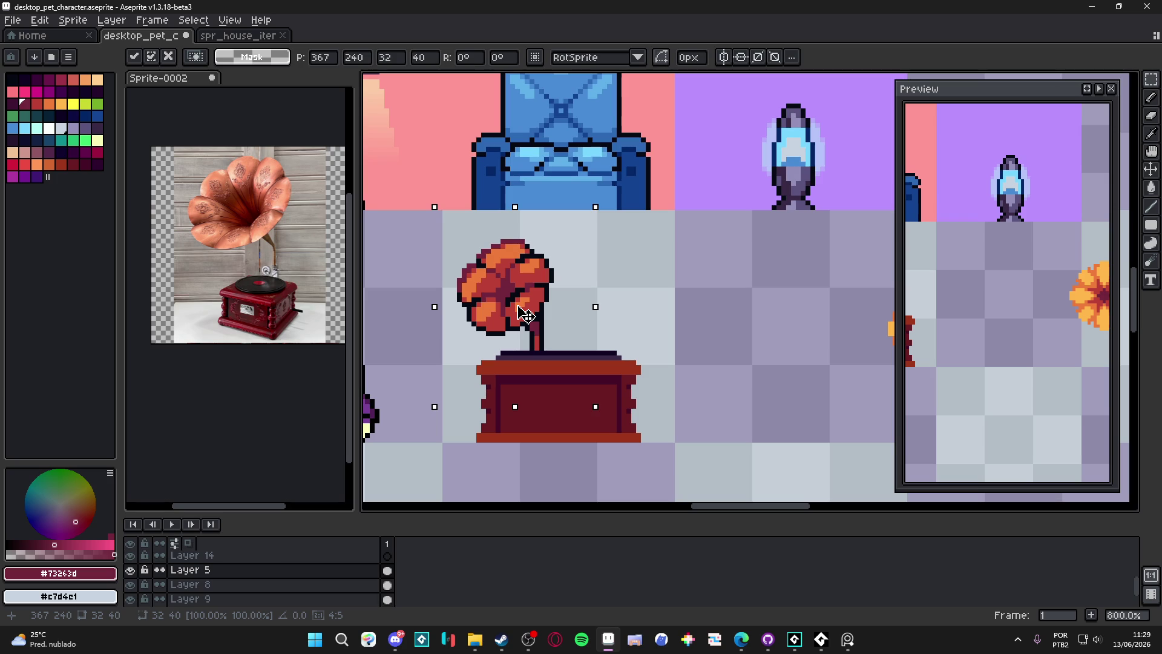
key("Return")
key("b")
Save the sprite file desktop_pet_character.aseprite
scroll(548, 338, "up", 3)
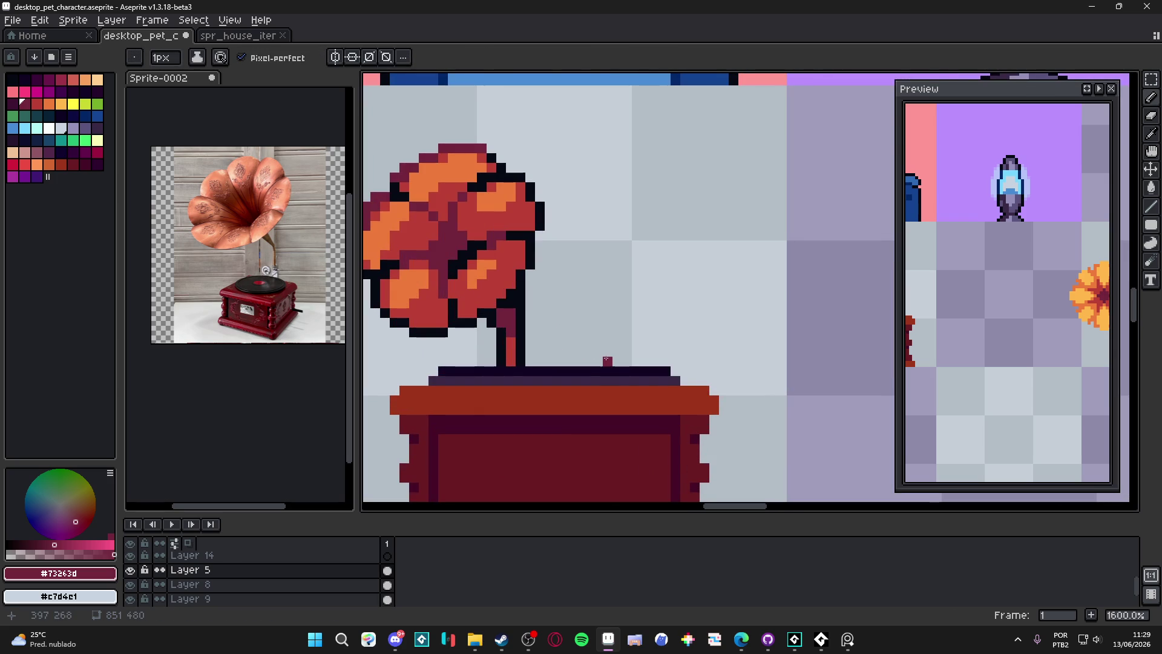
scroll(597, 351, "down", 3)
scroll(593, 349, "up", 2)
scroll(556, 349, "up", 1)
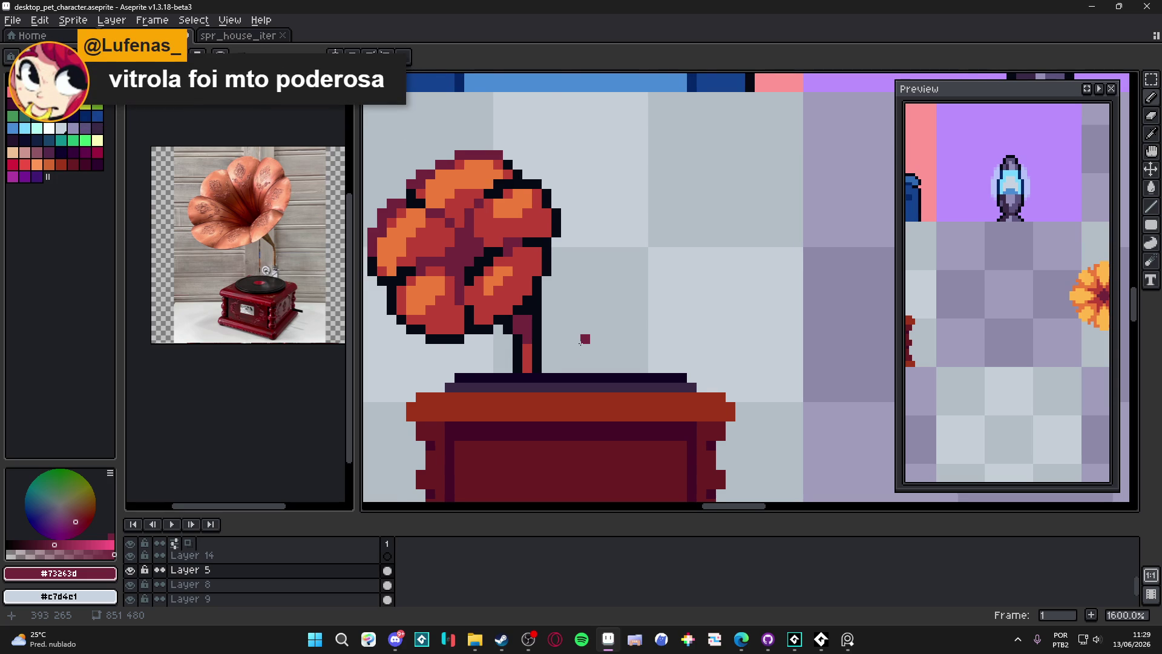
scroll(574, 350, "down", 3)
key("ctrl+s")
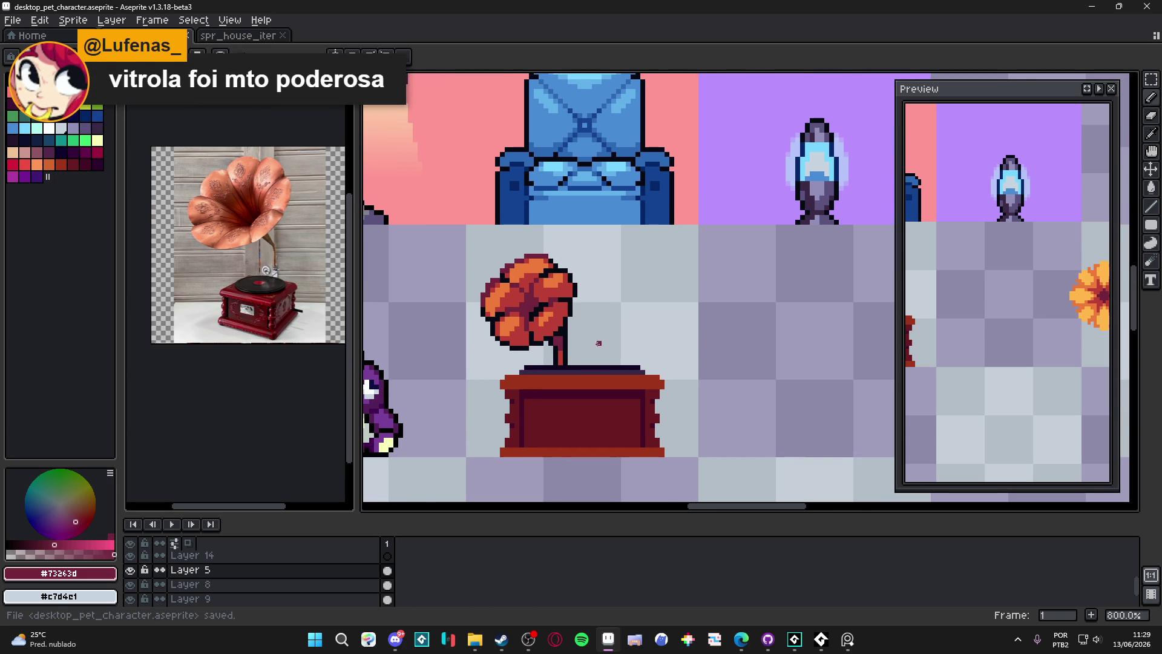
scroll(598, 345, "down", 3)
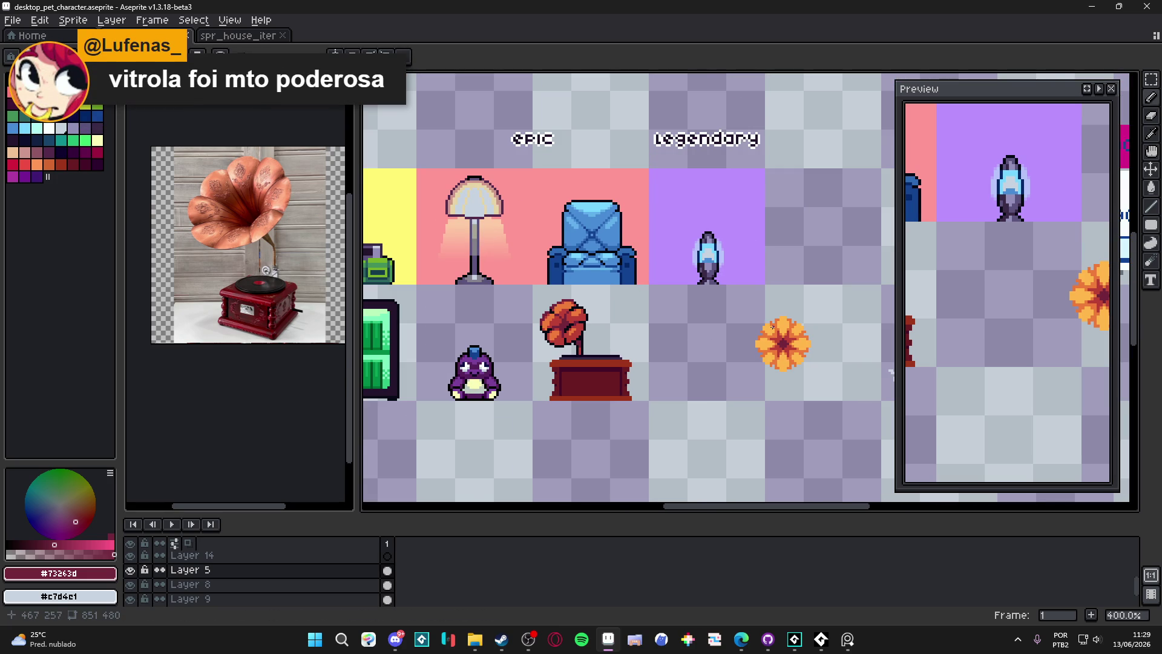
scroll(775, 348, "up", 1)
Delete the orange flower from the floor beside the gramophone with a rectangular selection
key("m")
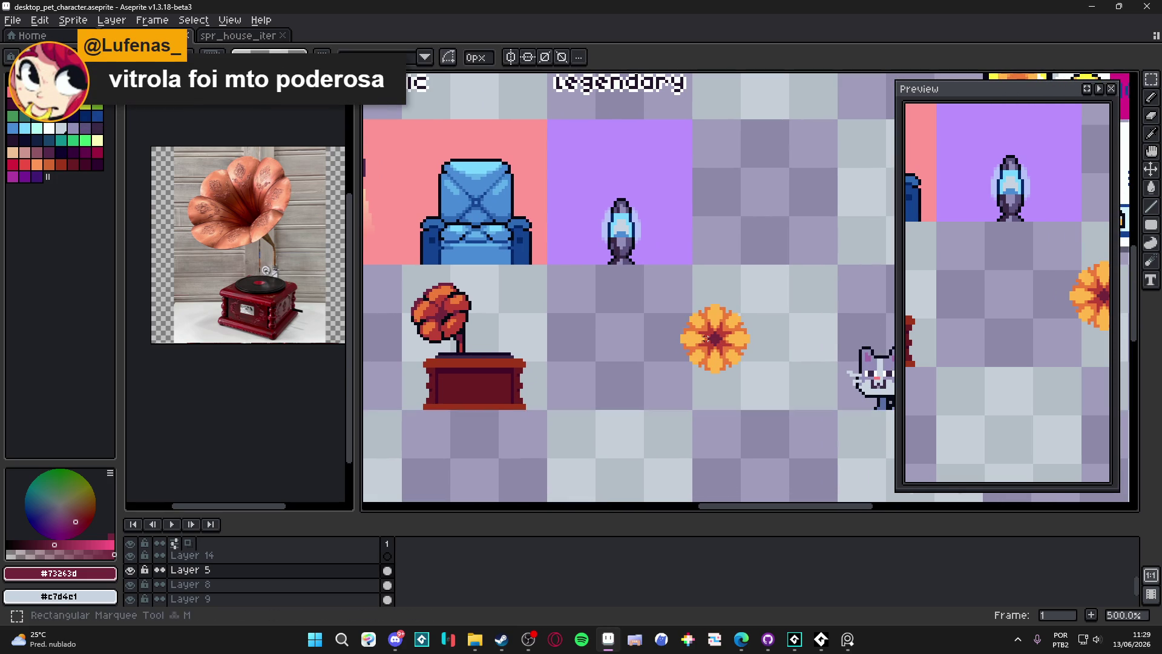
left_click_drag(669, 298, 760, 371)
key("Delete")
left_click_drag(500, 337, 538, 315)
key("b")
scroll(538, 316, "up", 7)
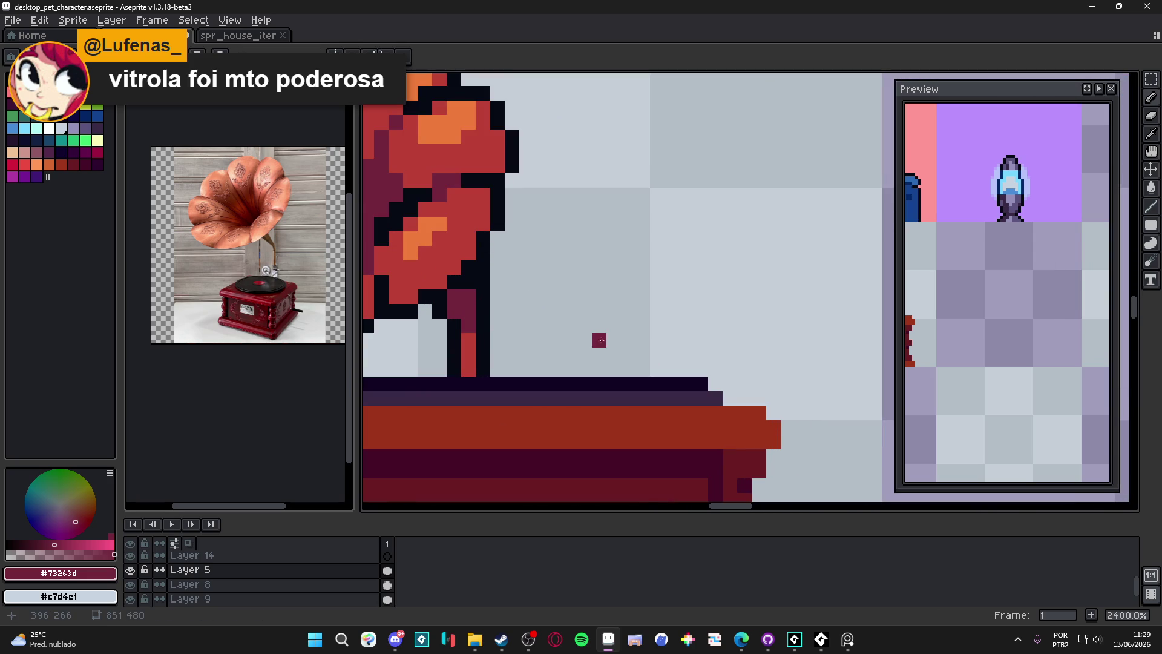
Paint a lavender disc with a thin stem beside the horn's neck, edged in dark
left_click(73, 128)
key("plus")
key("plus")
key("plus")
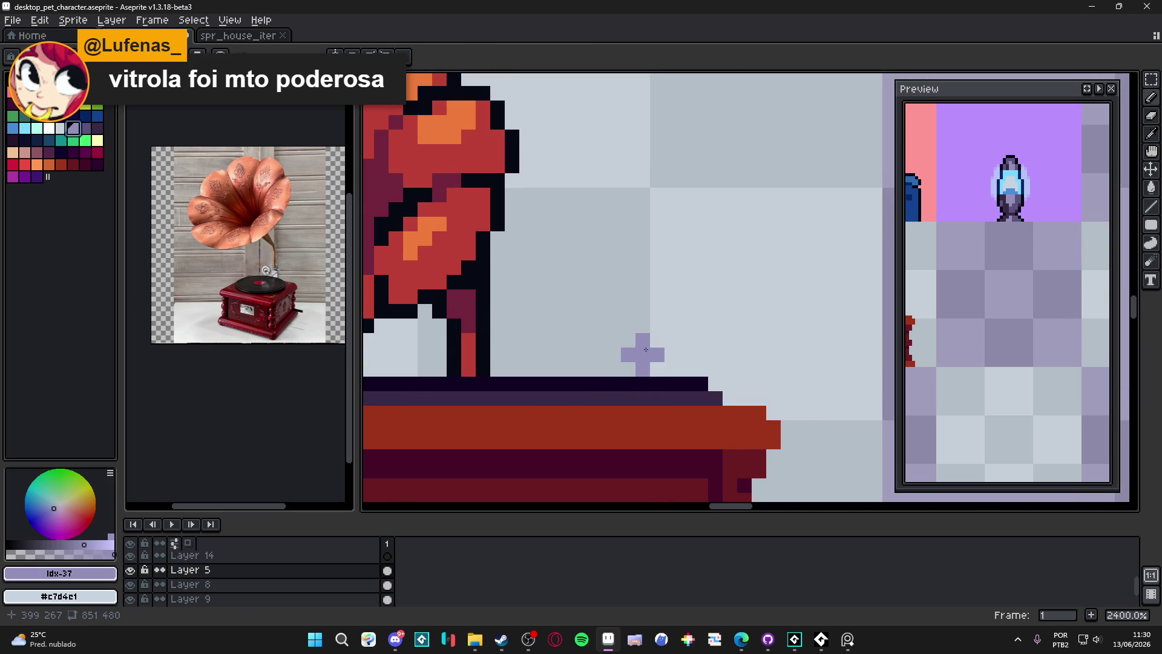
left_click_drag(636, 317, 623, 303)
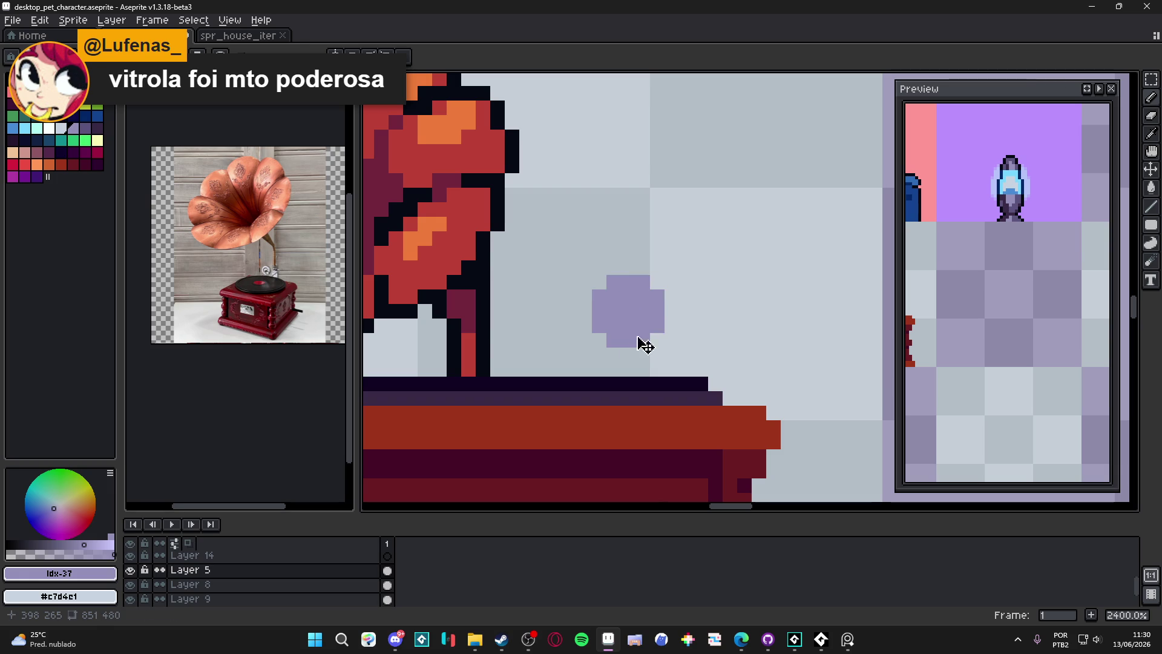
key("ctrl+z")
left_click(613, 371)
left_click(617, 383, "alt")
left_click(621, 371)
mouse_move(643, 340)
left_mouse_down()
mouse_move(672, 325)
mouse_move(671, 297)
mouse_move(661, 282)
mouse_move(605, 279)
mouse_move(582, 321)
mouse_move(597, 332)
mouse_move(599, 370)
mouse_move(613, 354)
mouse_move(568, 339)
mouse_move(493, 340)
left_mouse_up()
Draw a lavender pipe toward the horn's neck, outlined dark along top and bottom
right_click(572, 318)
left_click(599, 311, "alt")
left_click(551, 331)
left_click(585, 325, "alt")
left_click_drag(570, 325, 496, 325)
left_click_drag(593, 354, 493, 355)
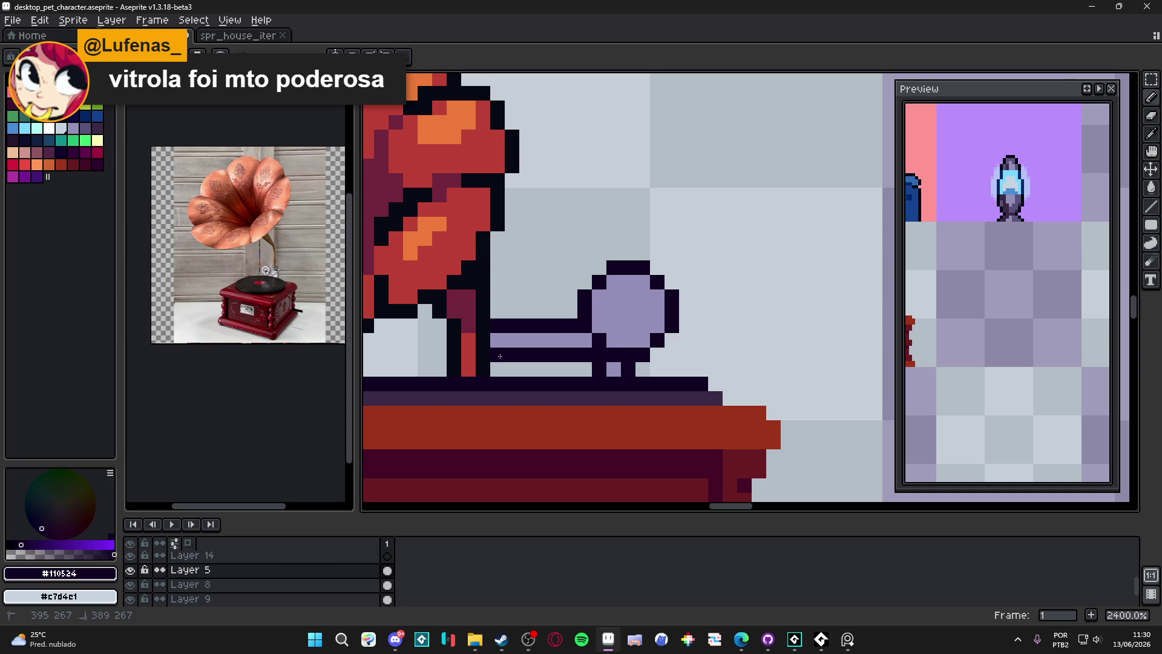
Add a purple plus in the disc's centre and darken the pipe's lavender strip
left_click(633, 315, "alt")
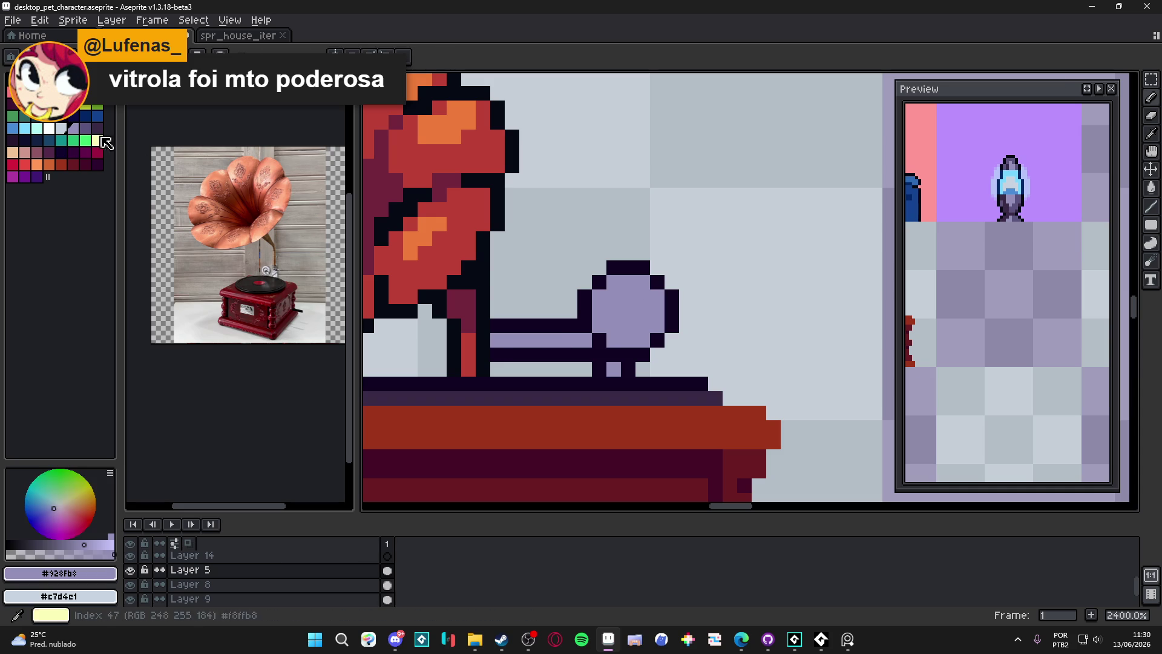
left_click_drag(636, 314, 634, 315)
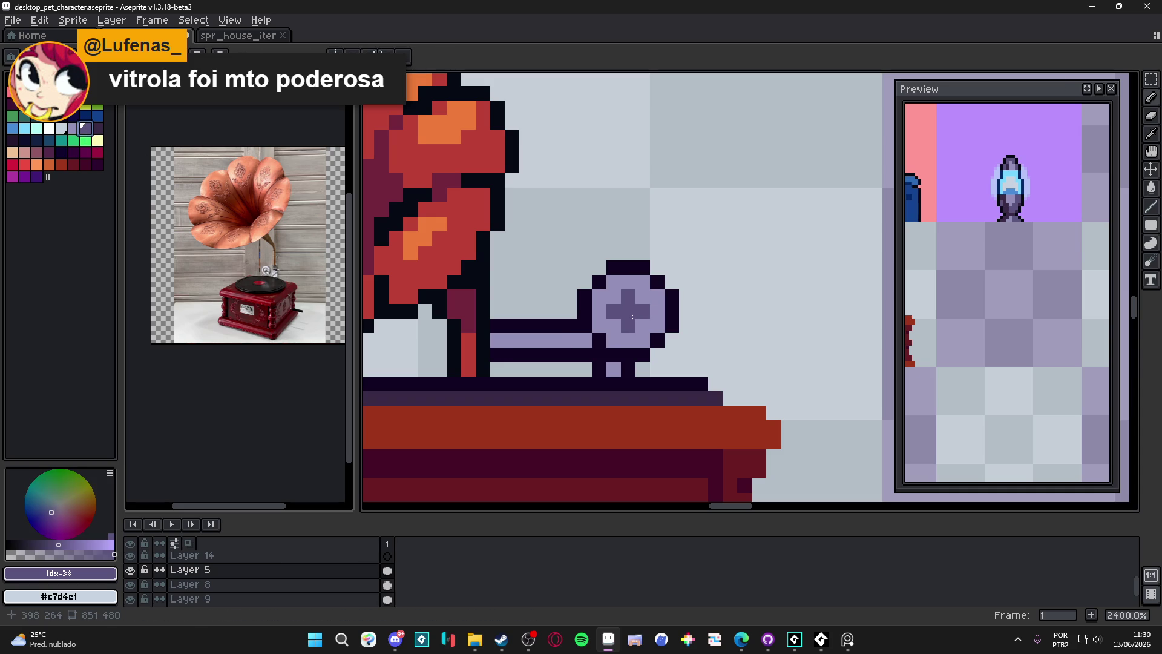
scroll(632, 317, "down", 5)
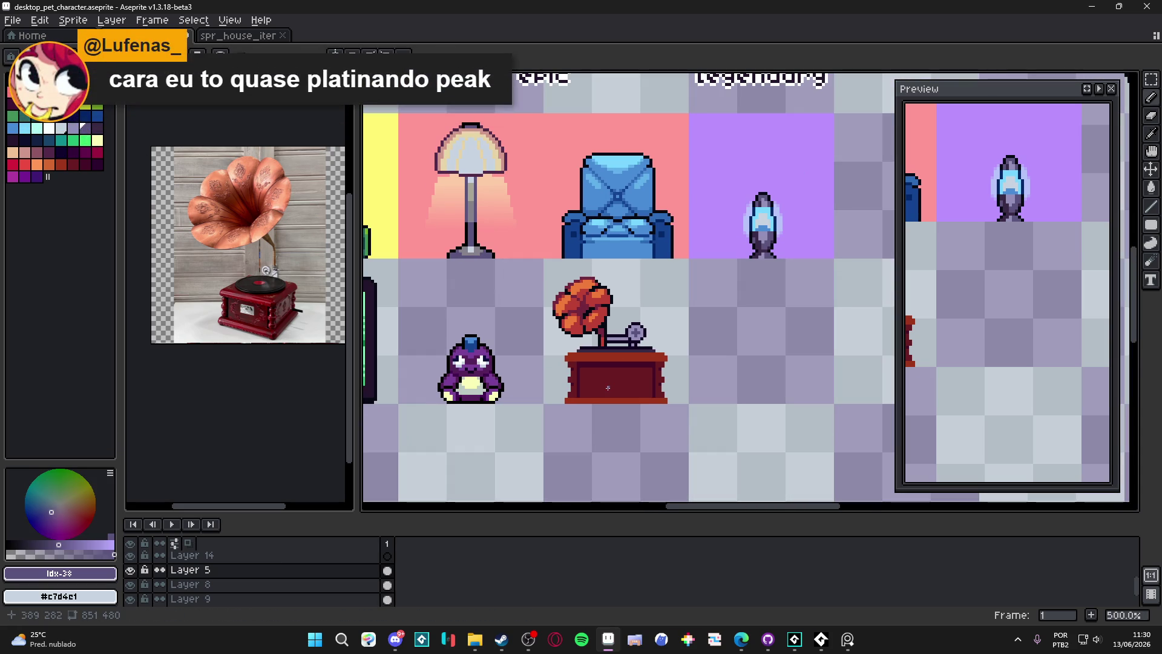
scroll(607, 337, "up", 5)
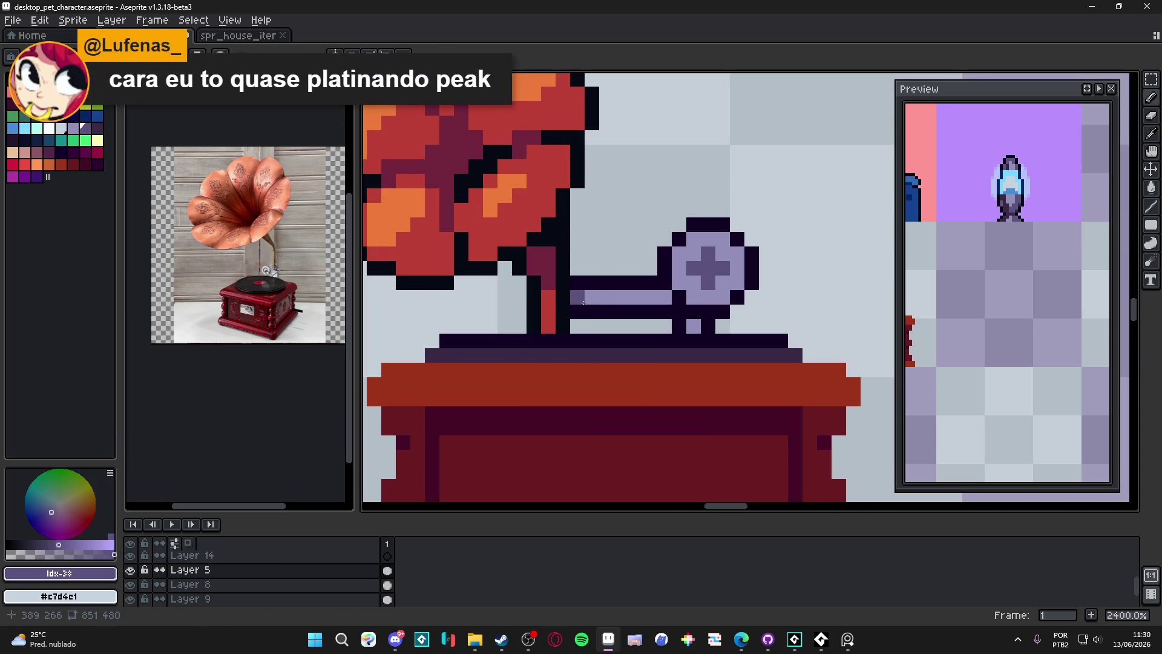
left_click_drag(578, 301, 664, 297)
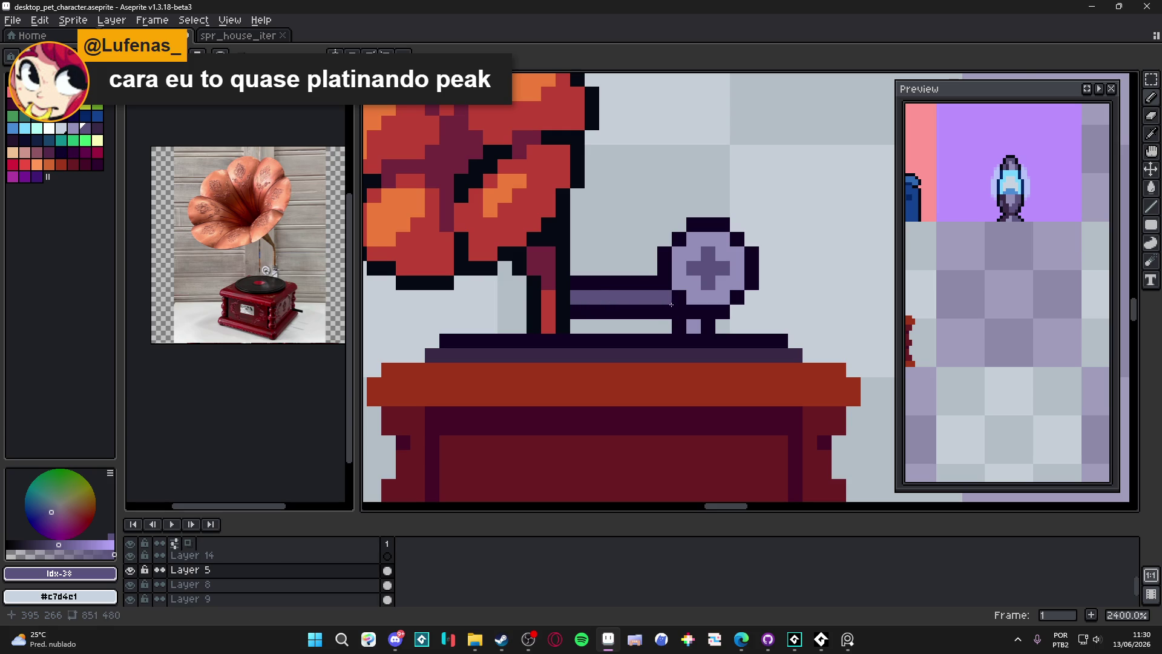
scroll(630, 361, "down", 3)
scroll(648, 347, "down", 2)
scroll(618, 349, "up", 10)
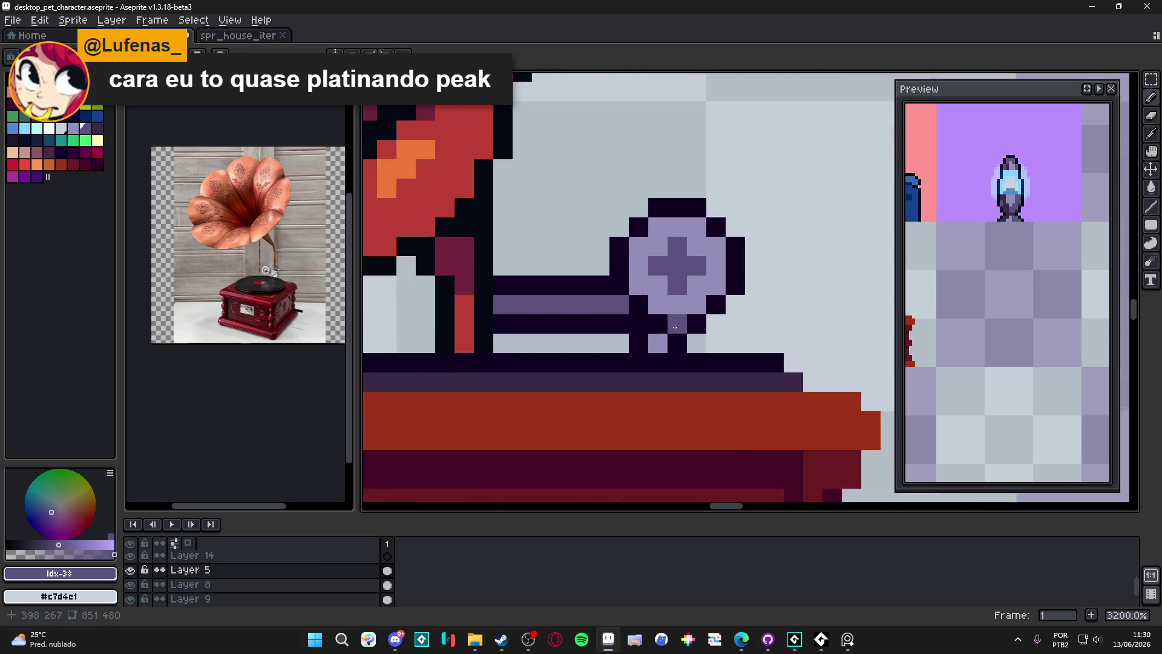
Erase the two stray dark pixels beside the disc's stem
key("e")
left_click(618, 349)
left_click(674, 349)
scroll(675, 350, "down", 2)
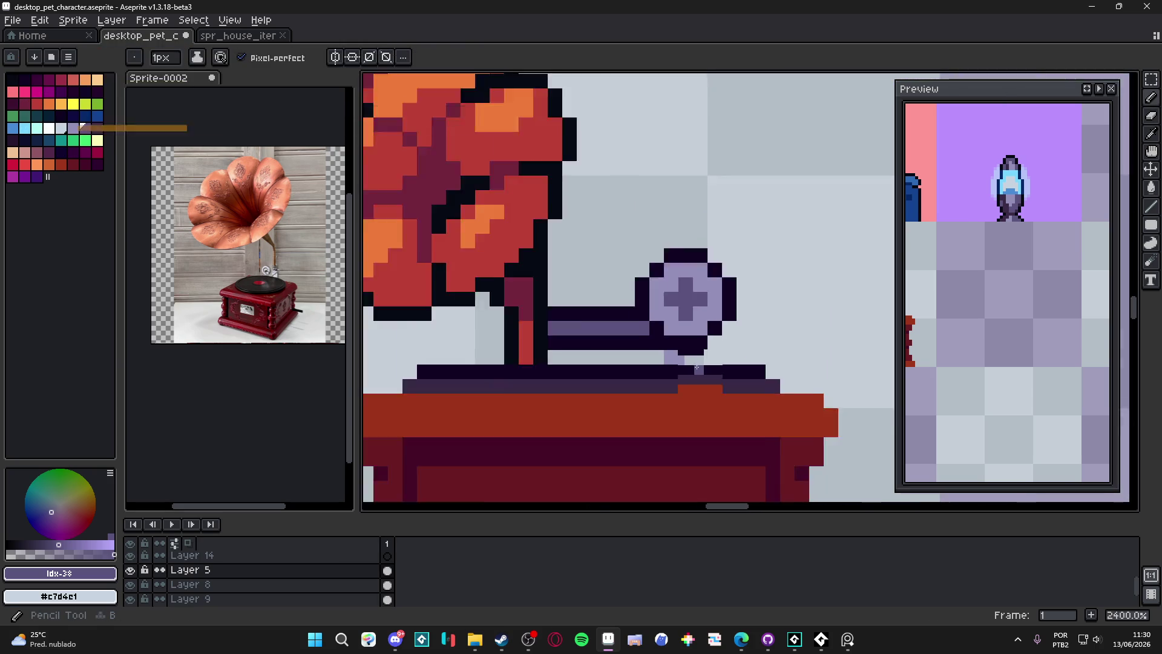
Repaint the disc's stem pixel in lavender instead of the light colour
scroll(696, 302, "up", 1)
key("b")
left_click(49, 127)
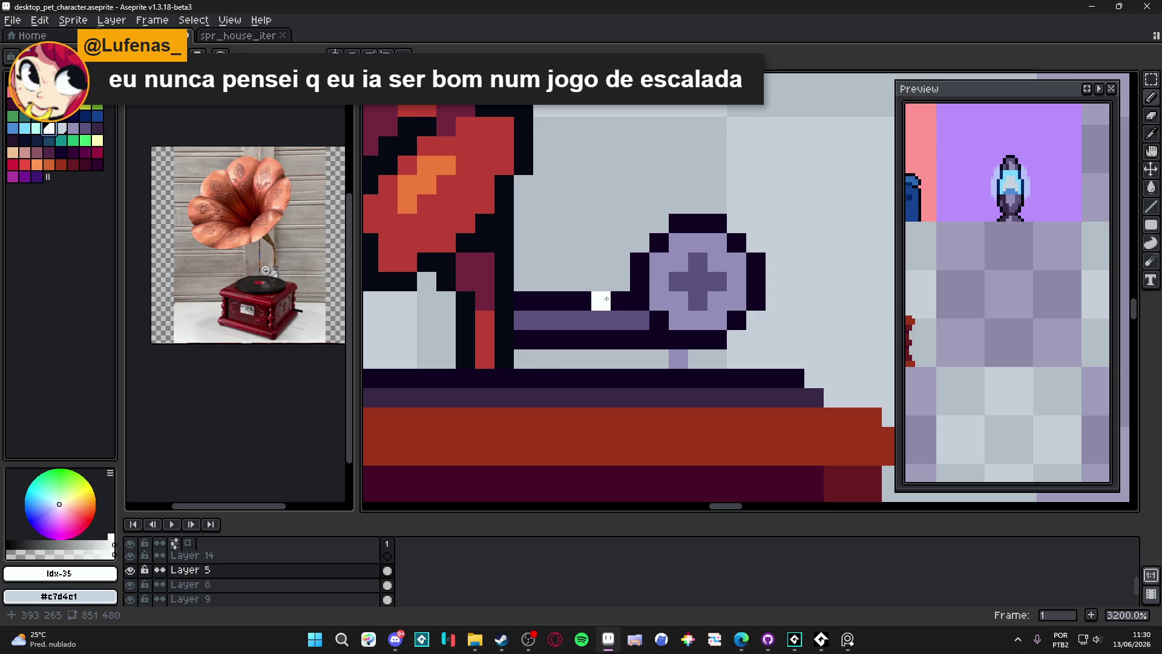
left_click(677, 359)
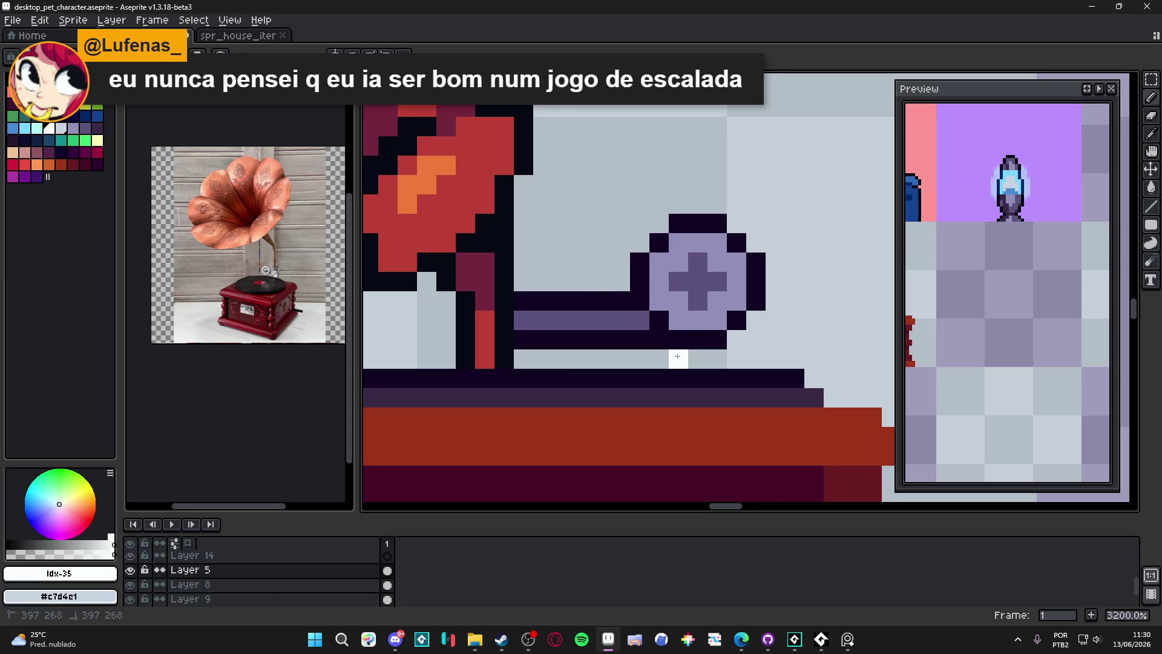
scroll(677, 359, "down", 3)
scroll(688, 357, "up", 5)
key("ctrl+z")
left_click(682, 284, "alt")
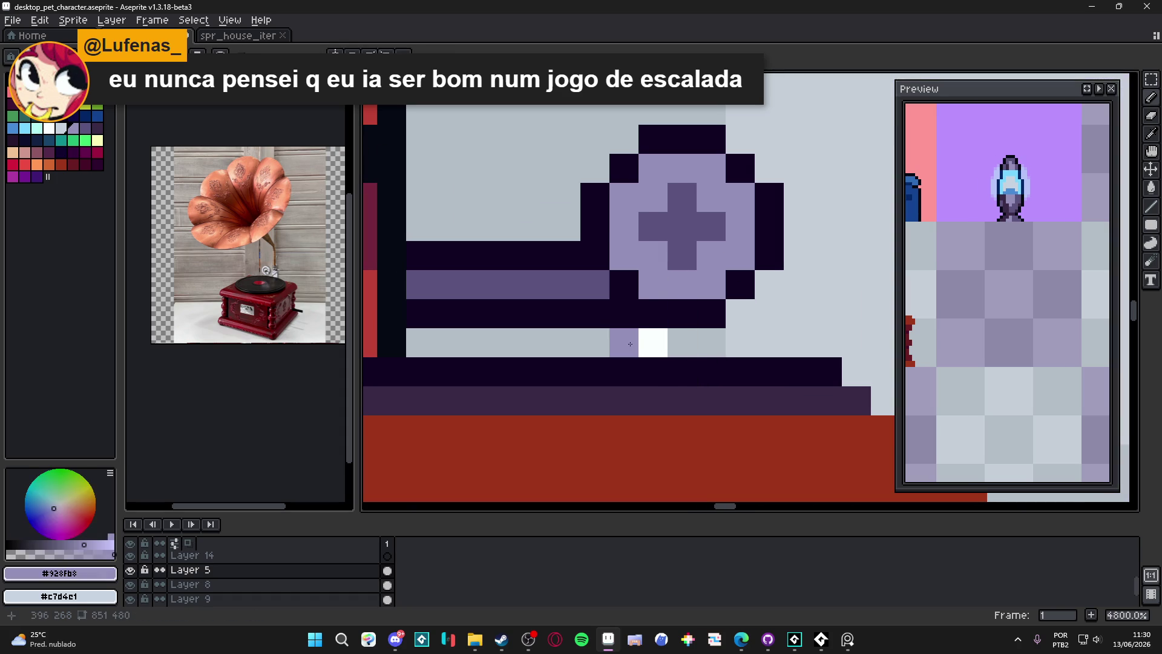
left_click(682, 342)
Sample the dark outline colour and thicken the pipe's dark outline left of the disc
left_click(624, 312, "alt")
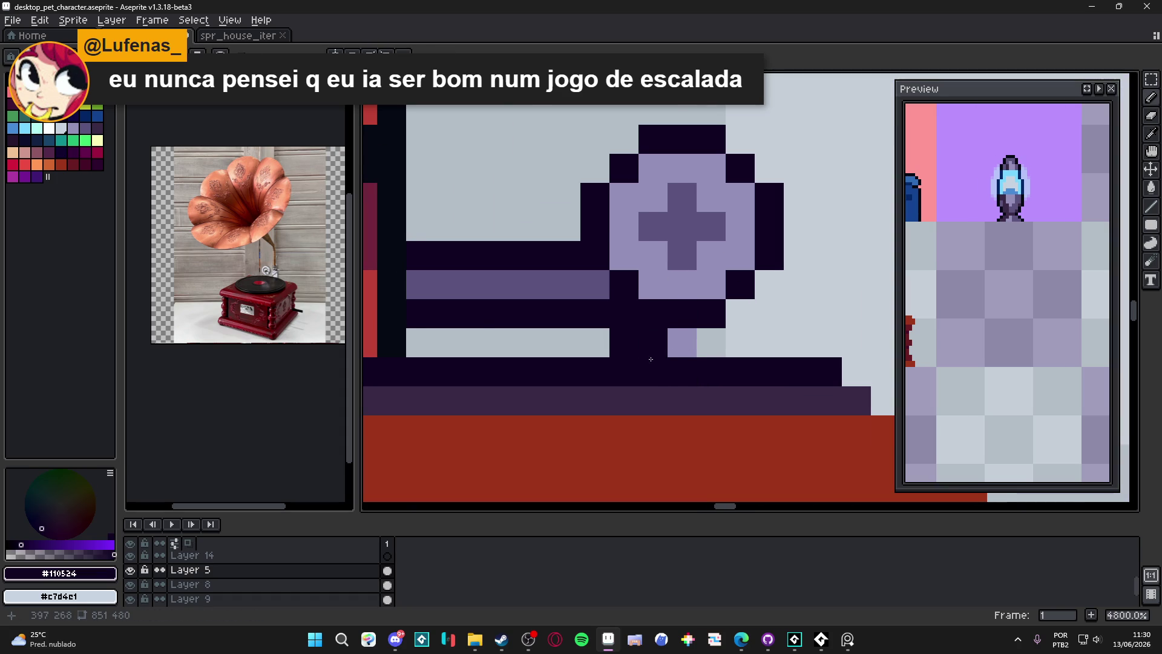
scroll(653, 342, "down", 4)
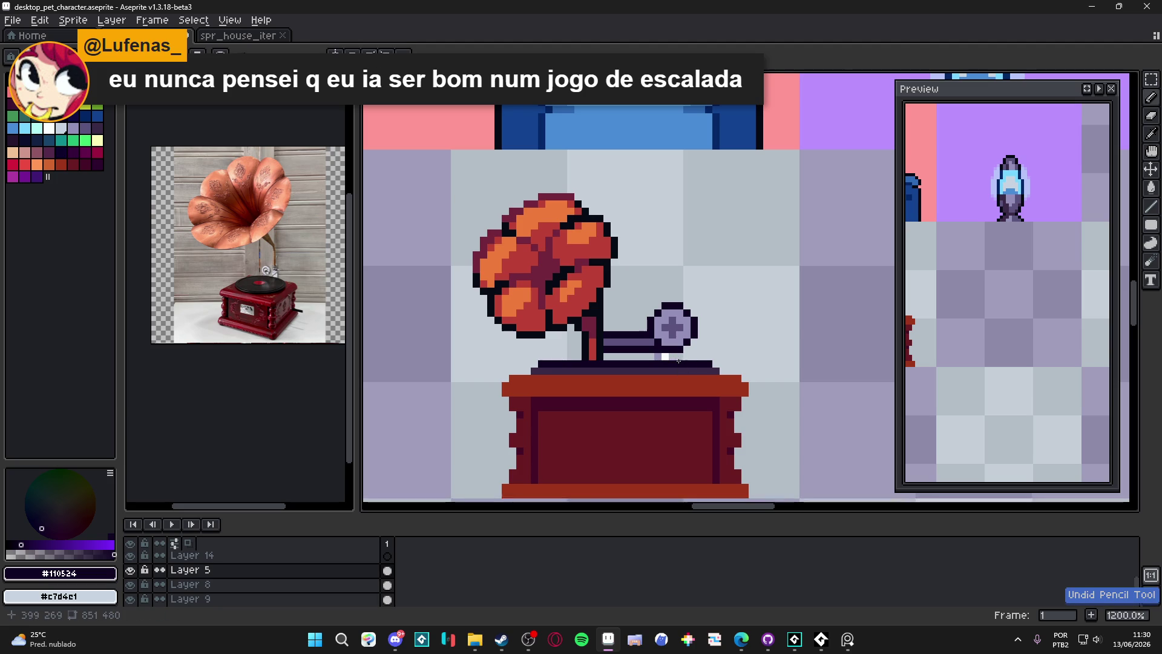
scroll(665, 360, "up", 3)
scroll(637, 366, "down", 3)
scroll(669, 330, "up", 3)
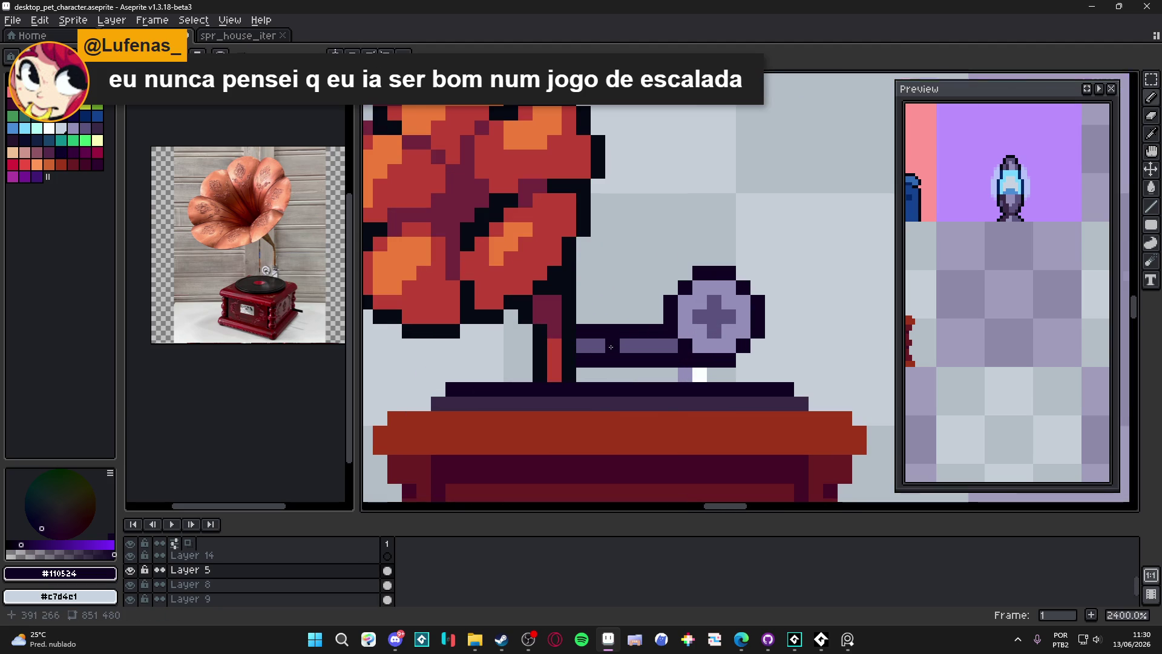
left_click_drag(629, 315, 582, 316)
left_click(671, 346)
mouse_move(681, 362)
left_mouse_down()
mouse_move(577, 351)
mouse_move(612, 360)
mouse_move(584, 360)
mouse_move(587, 327)
left_mouse_up()
Erase stray dark pixels and redraw the pipe in muted purple #5b537d
key("e")
left_click(649, 345, "alt")
key("l")
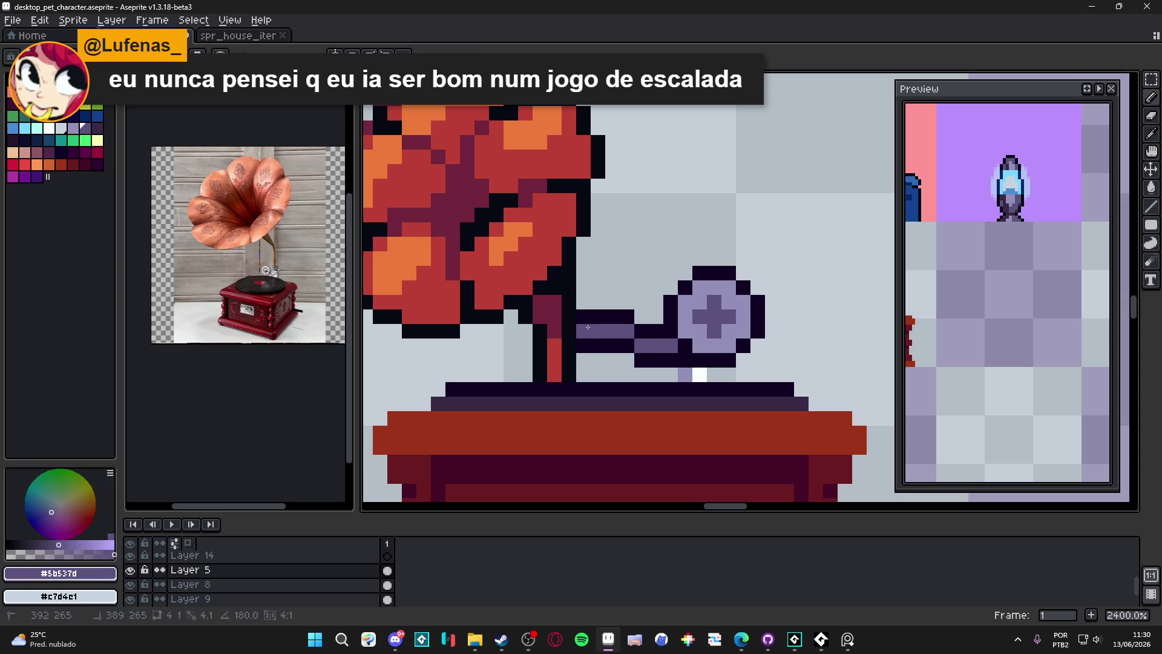
scroll(608, 342, "down", 4)
scroll(622, 388, "down", 3)
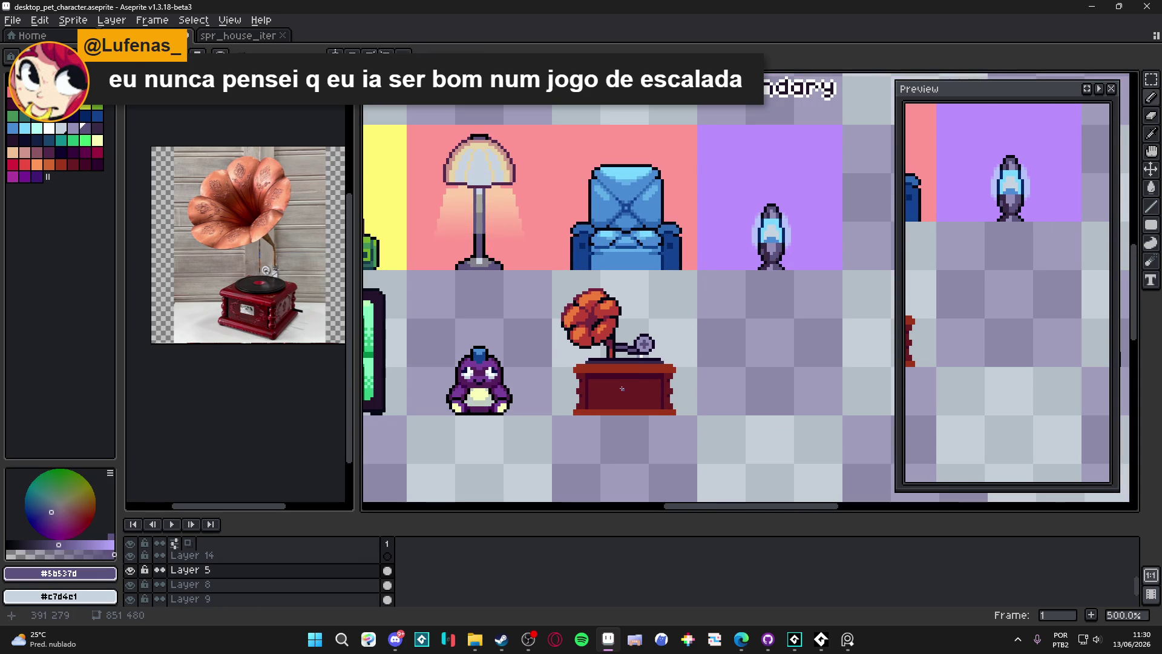
scroll(622, 388, "down", 2)
Outline the cabinet's top-left end and left side in near-black #050914 stair steps
scroll(664, 351, "up", 8)
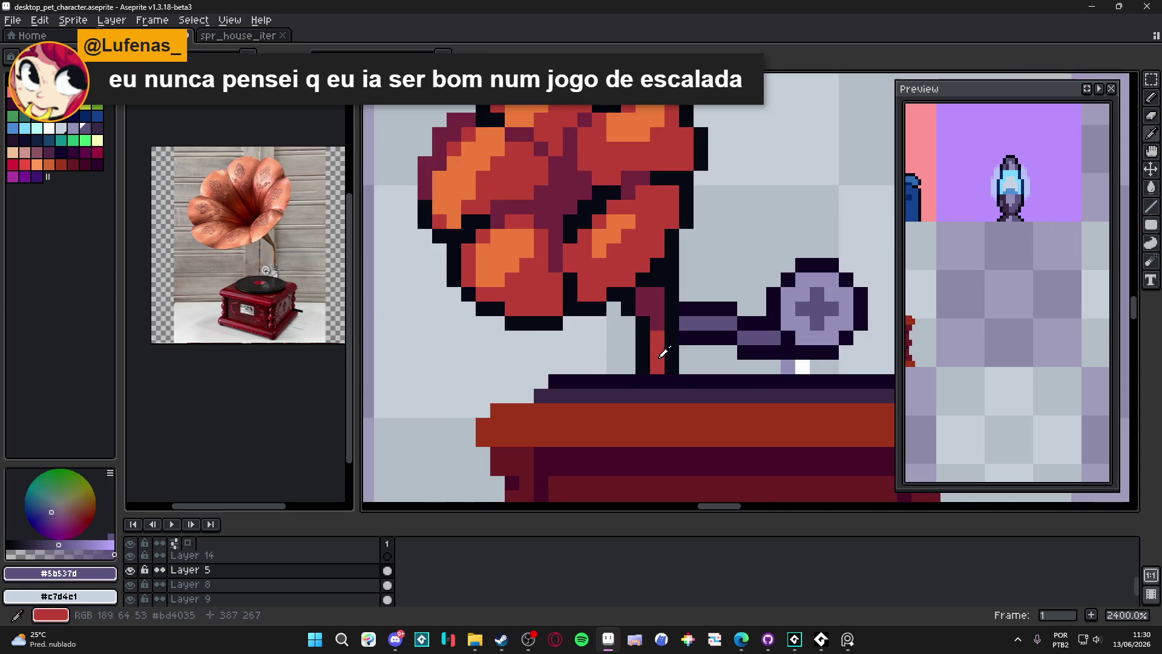
left_click(545, 381, "alt")
left_click_drag(545, 395, 491, 396)
left_click(483, 411)
left_click(481, 453)
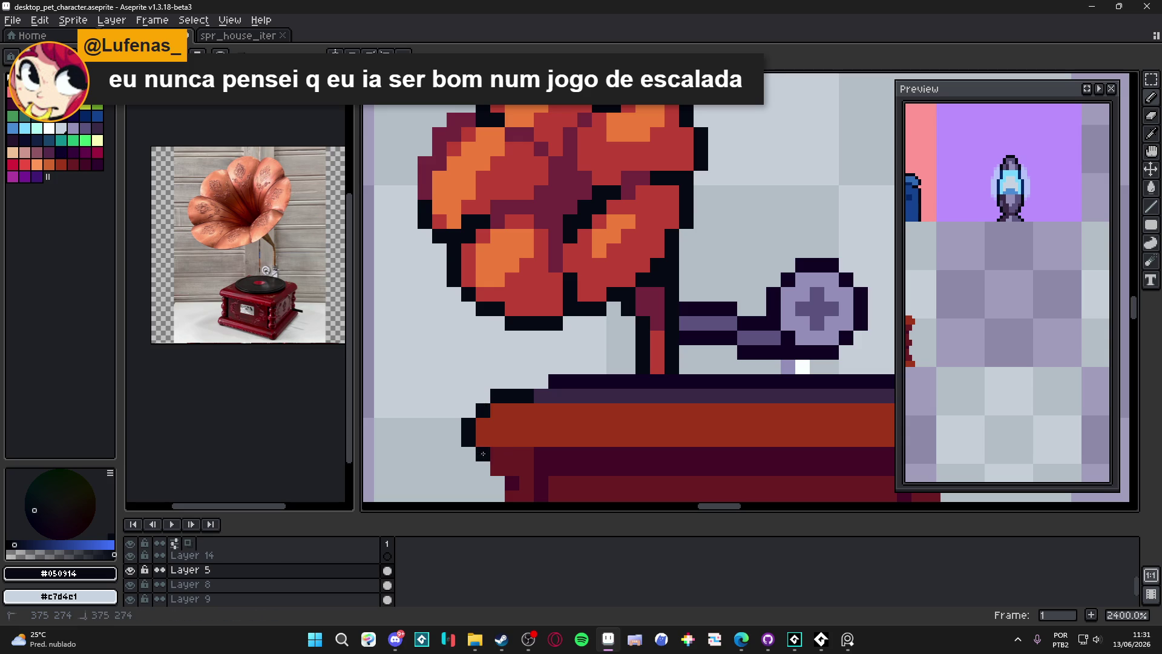
left_click(468, 454)
scroll(475, 454, "down", 3)
left_click(480, 347)
left_click(494, 362)
left_click(481, 364)
left_click_drag(494, 376, 480, 419)
left_click(493, 434)
scroll(495, 462, "down", 2)
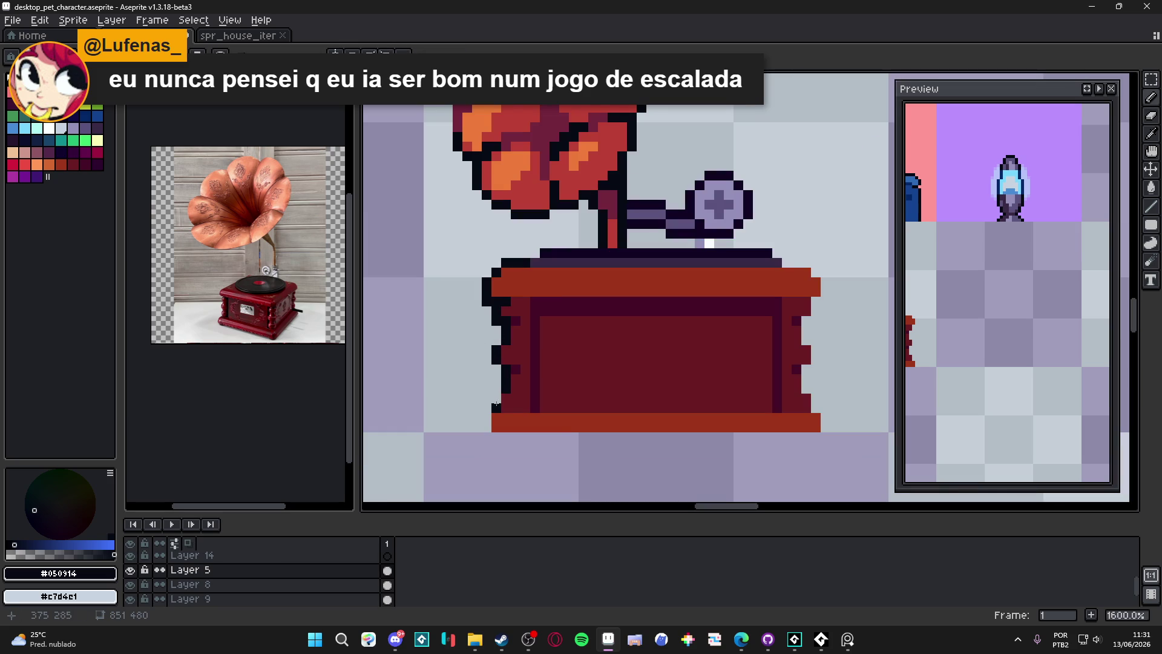
Outline the cabinet's bottom corners and right edge in dark stair steps
left_click(486, 427)
left_click(796, 417)
mouse_move(818, 427)
left_mouse_down()
mouse_move(824, 409)
mouse_move(805, 390)
mouse_move(815, 349)
mouse_move(804, 342)
mouse_move(827, 282)
mouse_move(788, 262)
left_mouse_up()
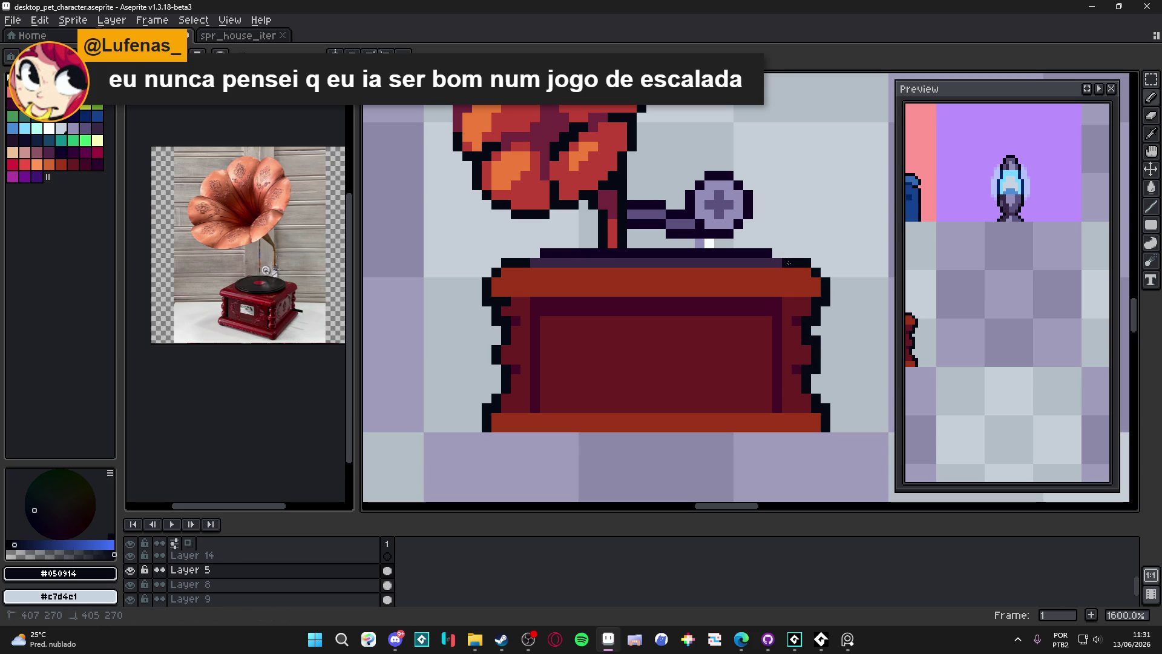
scroll(786, 285, "down", 4)
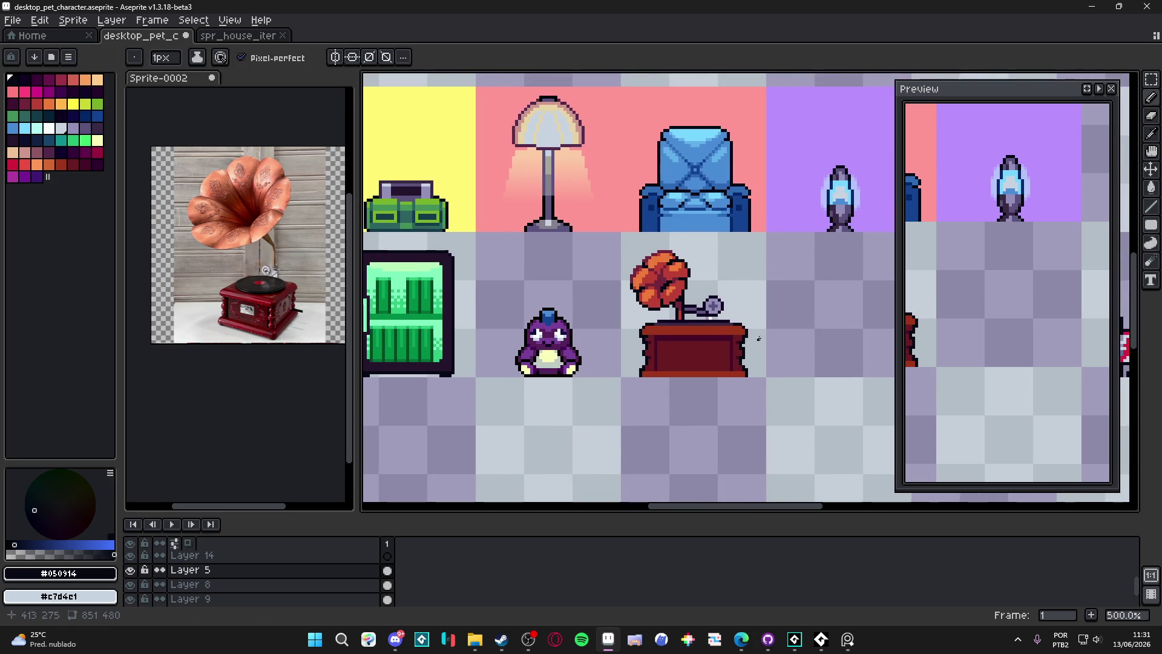
Zoom and pan to the finished gramophone in the furniture sheet, then pick the Rectangular Marquee (M)
scroll(785, 316, "down", 1)
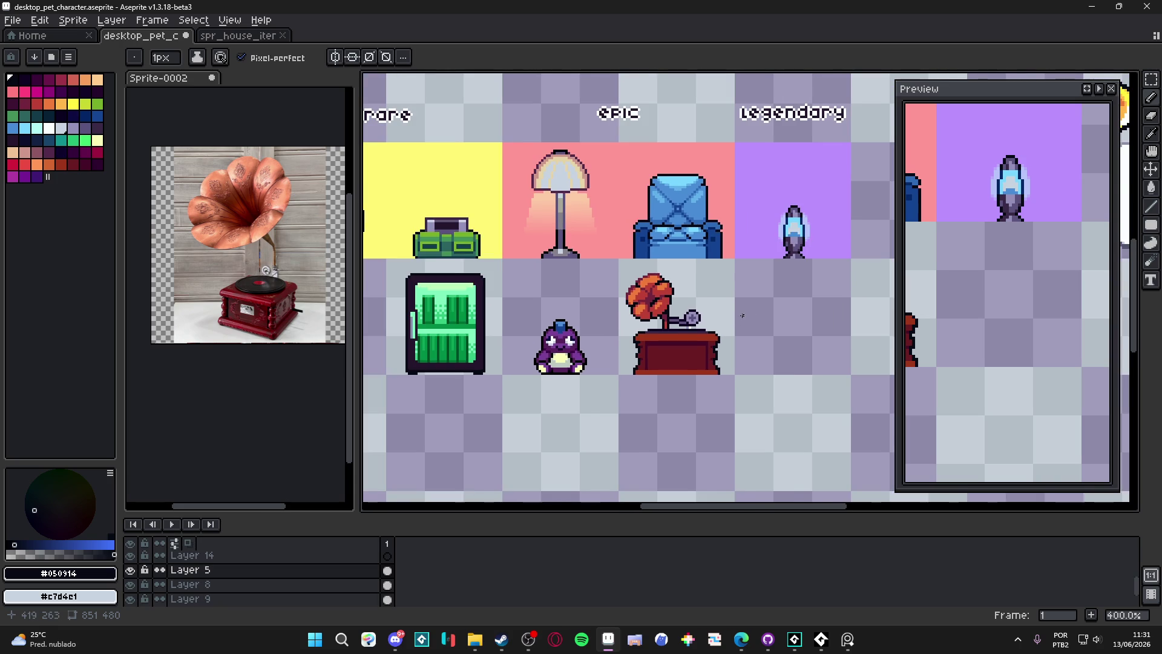
scroll(743, 315, "down", 1)
left_click_drag(743, 315, 723, 327)
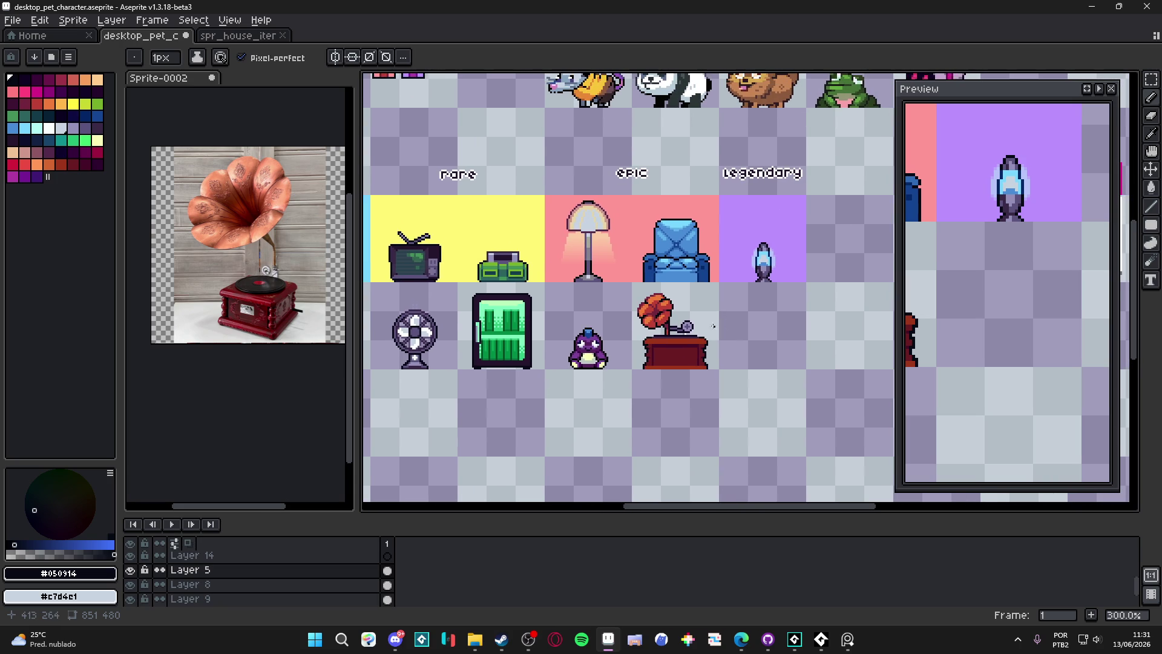
scroll(723, 323, "down", 2)
scroll(714, 327, "up", 2)
scroll(707, 333, "down", 1)
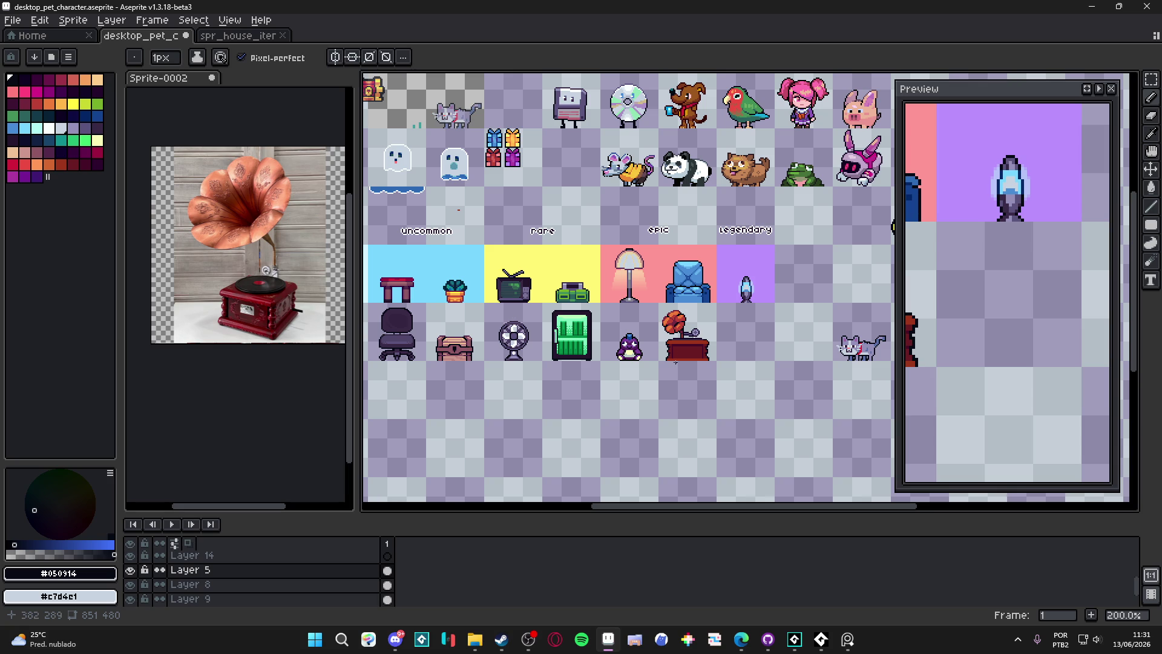
scroll(681, 333, "up", 3)
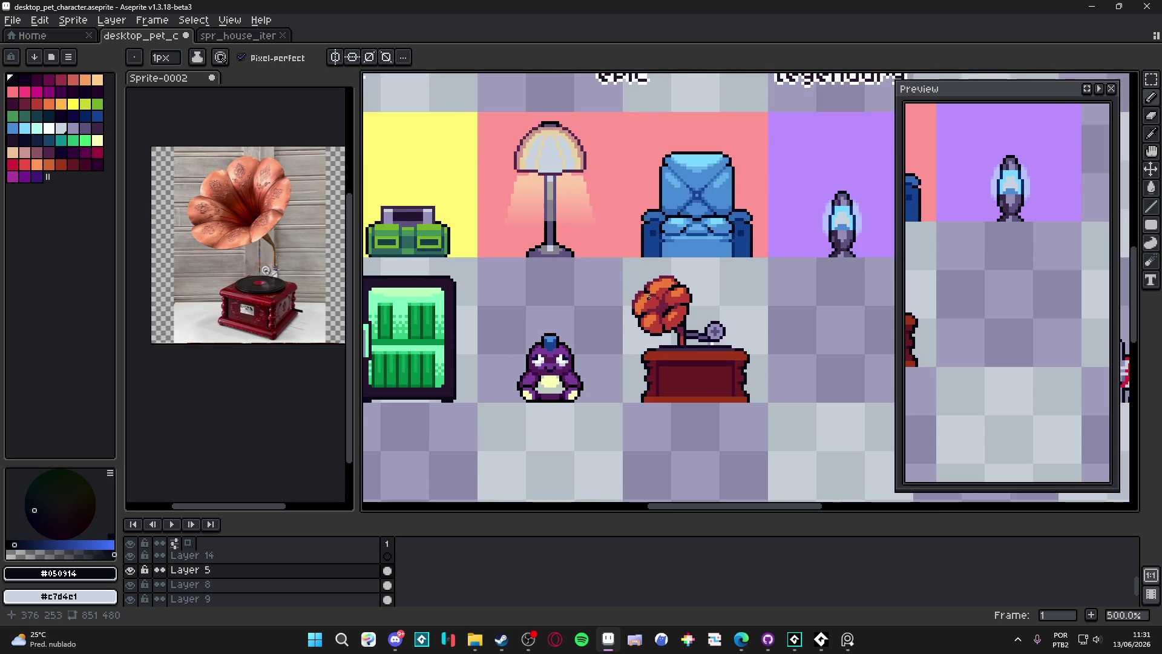
key("m")
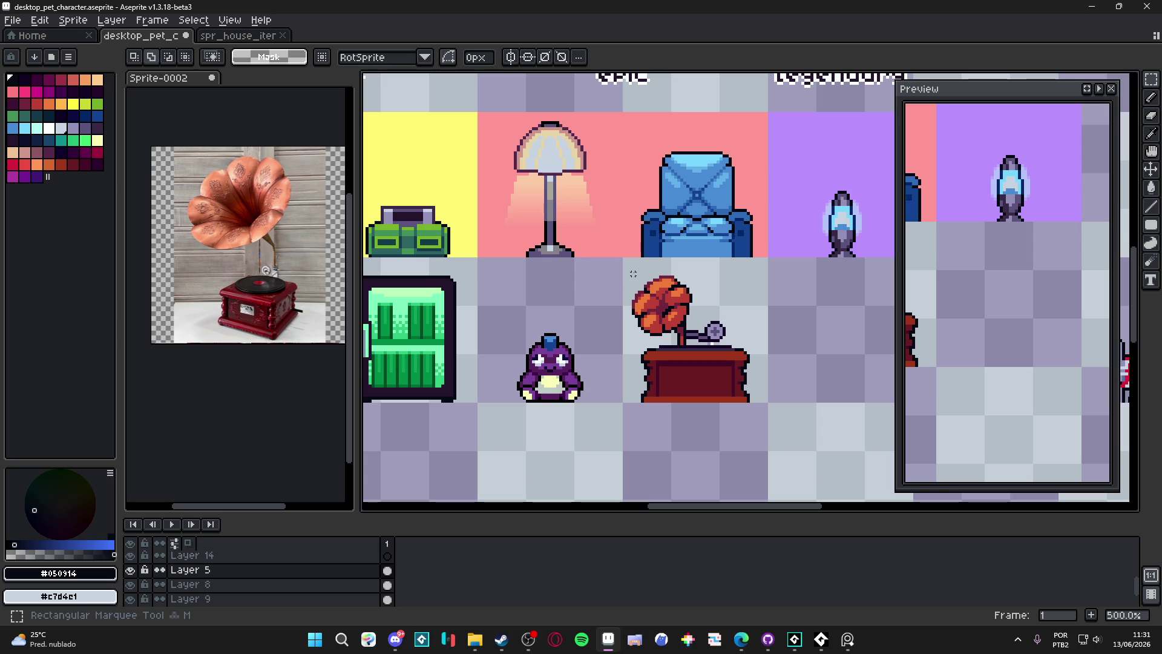
Shift the gramophone down three pixels, then move part of it down two more
scroll(633, 274, "down", 3)
left_click_drag(653, 314, 655, 320)
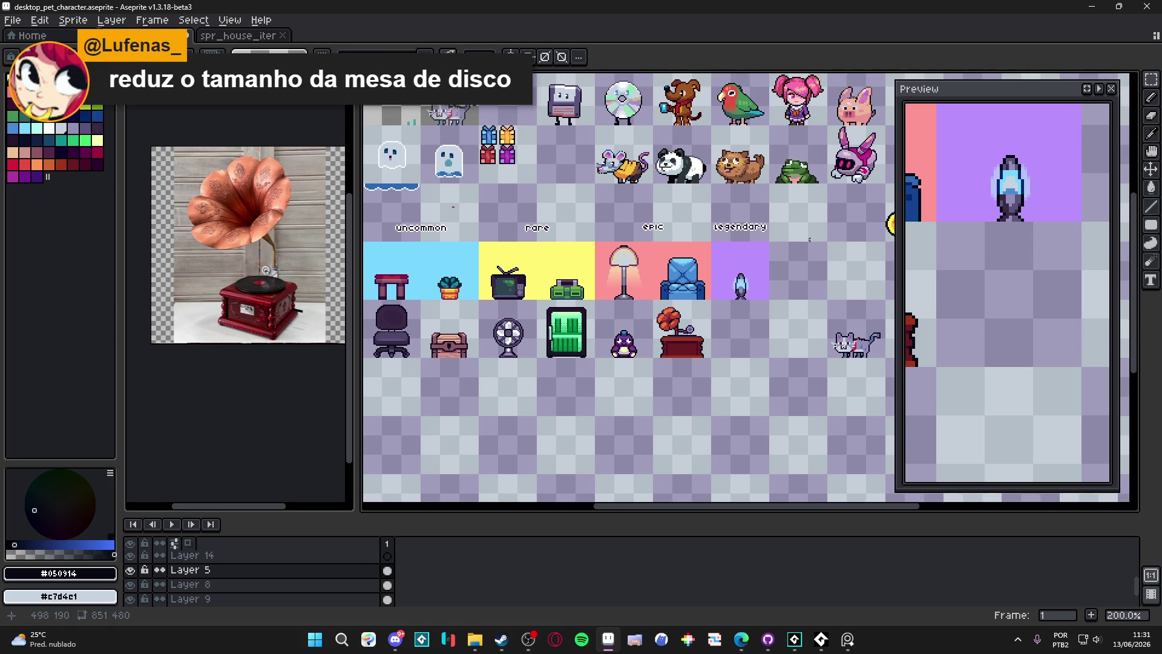
scroll(711, 293, "up", 3)
scroll(629, 296, "up", 1)
mouse_move(625, 270)
left_mouse_down()
mouse_move(773, 404)
mouse_move(798, 411)
left_mouse_up()
key("Down")
key("Down")
key("Down")
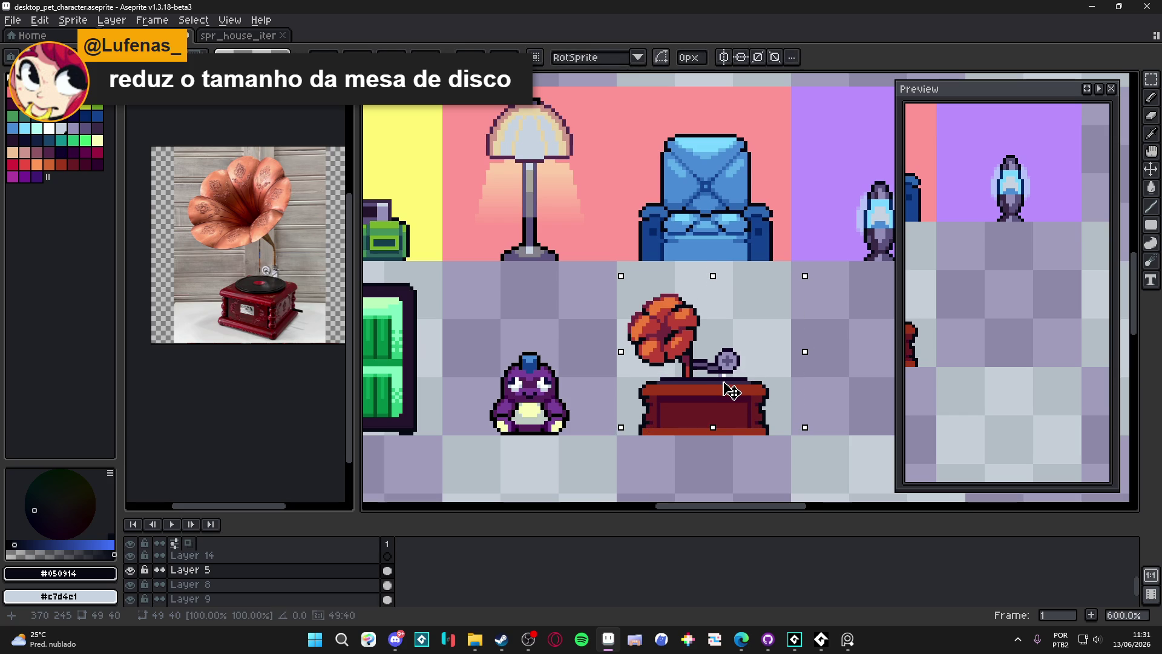
key("Return")
left_click_drag(624, 283, 800, 420)
left_click_drag(749, 383, 750, 390)
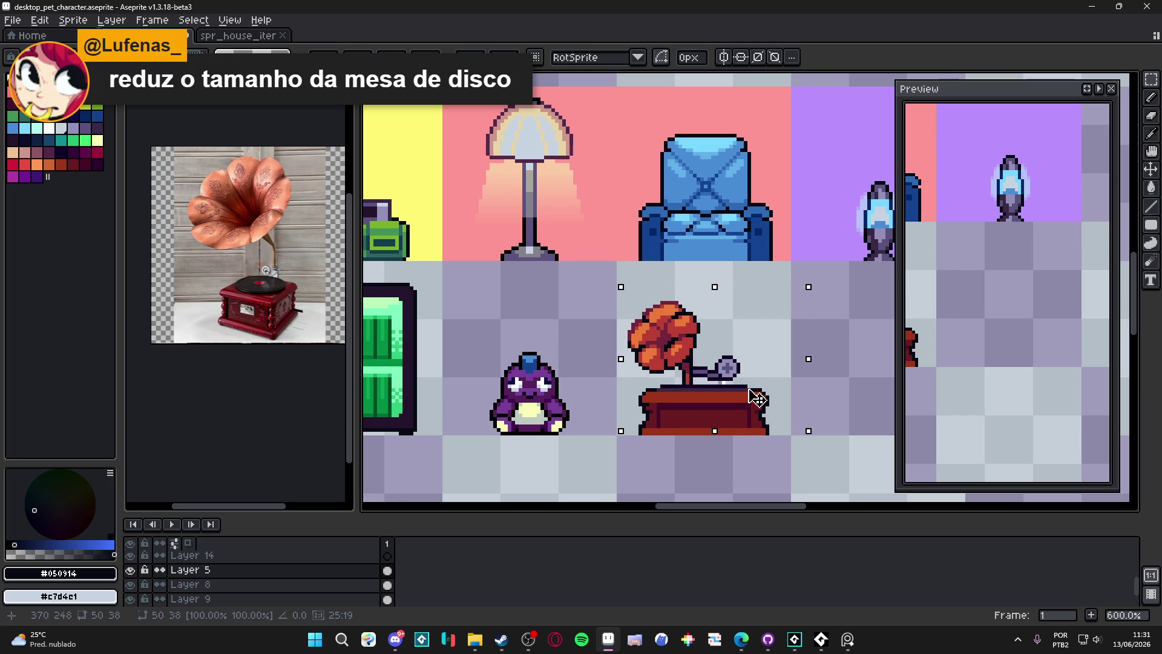
key("Return")
Move the cabinet's right and left ends inward to narrow it
scroll(768, 390, "down", 4)
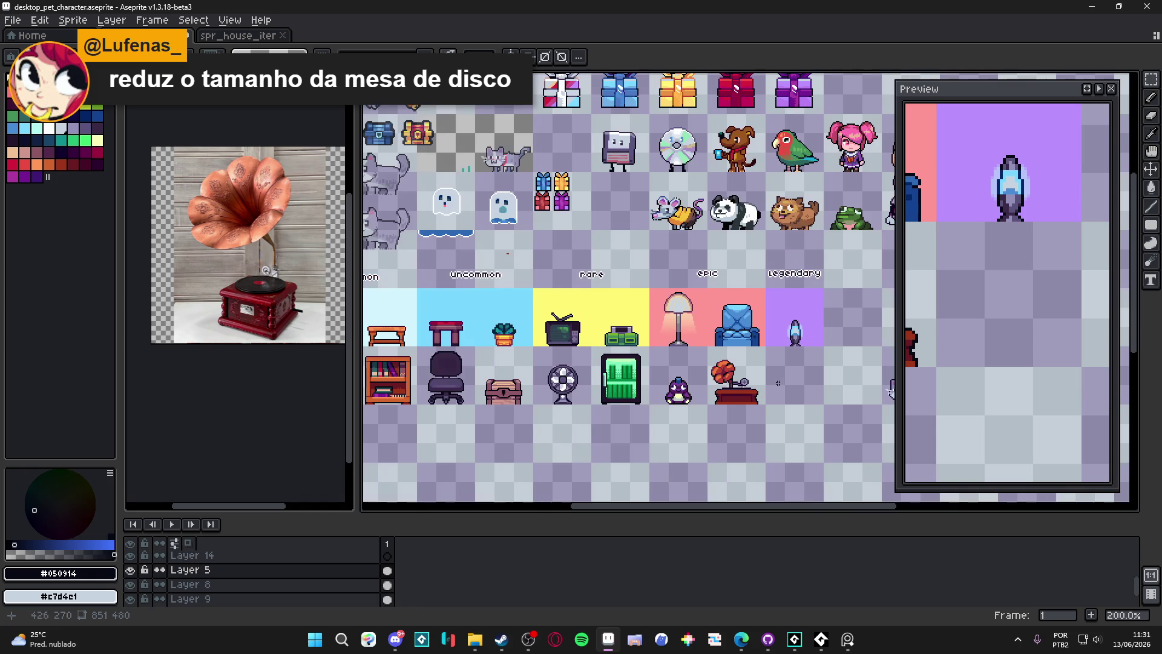
scroll(775, 377, "up", 7)
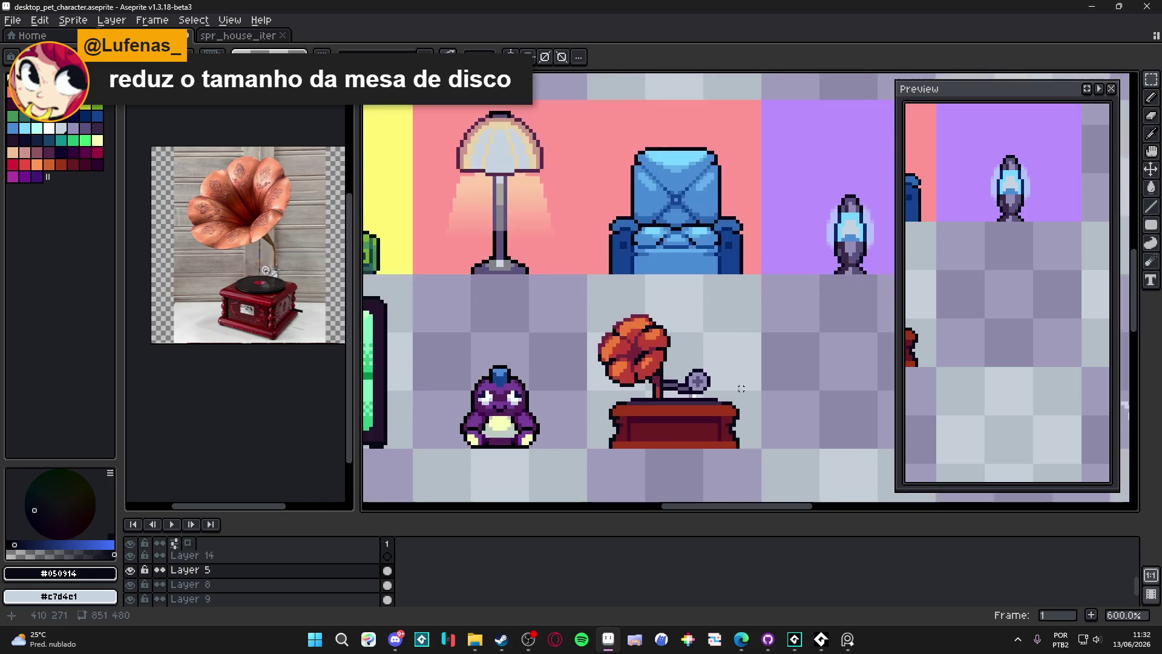
scroll(759, 406, "down", 3)
mouse_move(765, 400)
left_mouse_down()
mouse_move(722, 459)
mouse_move(694, 461)
mouse_move(720, 437)
left_mouse_up()
key("Return")
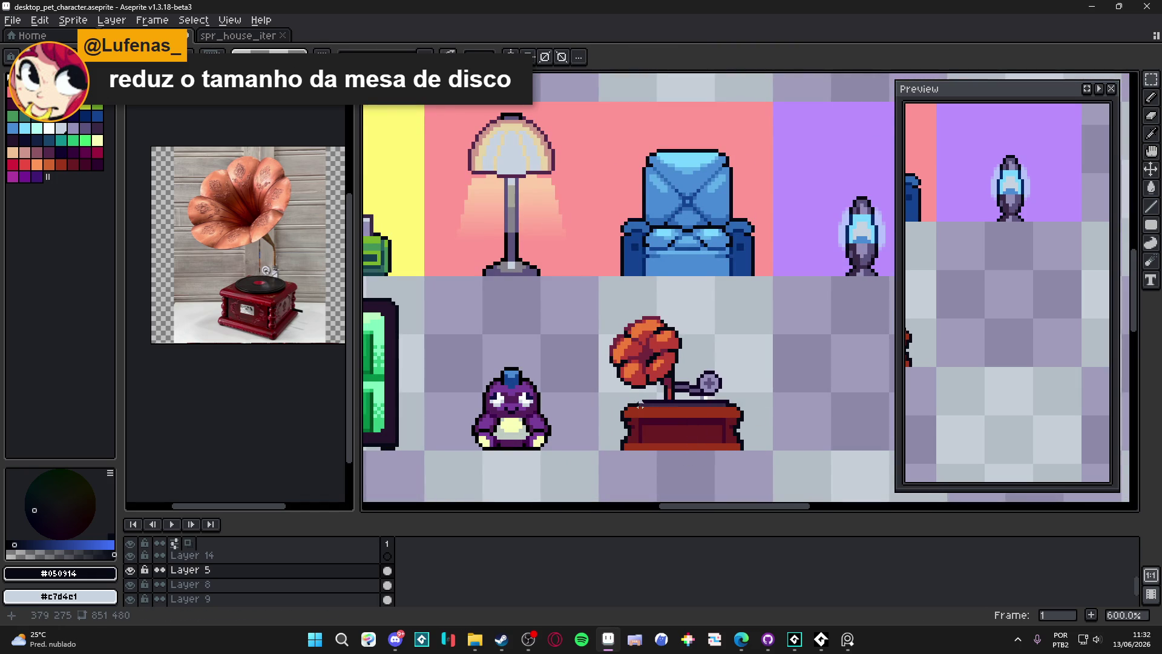
scroll(633, 441, "up", 3)
mouse_move(595, 367)
left_mouse_down()
mouse_move(605, 450)
mouse_move(662, 442)
left_mouse_up()
key("Return")
Draw a dark line across the cabinet top to separate the lid from the front
scroll(664, 434, "down", 3)
scroll(672, 437, "right", 2)
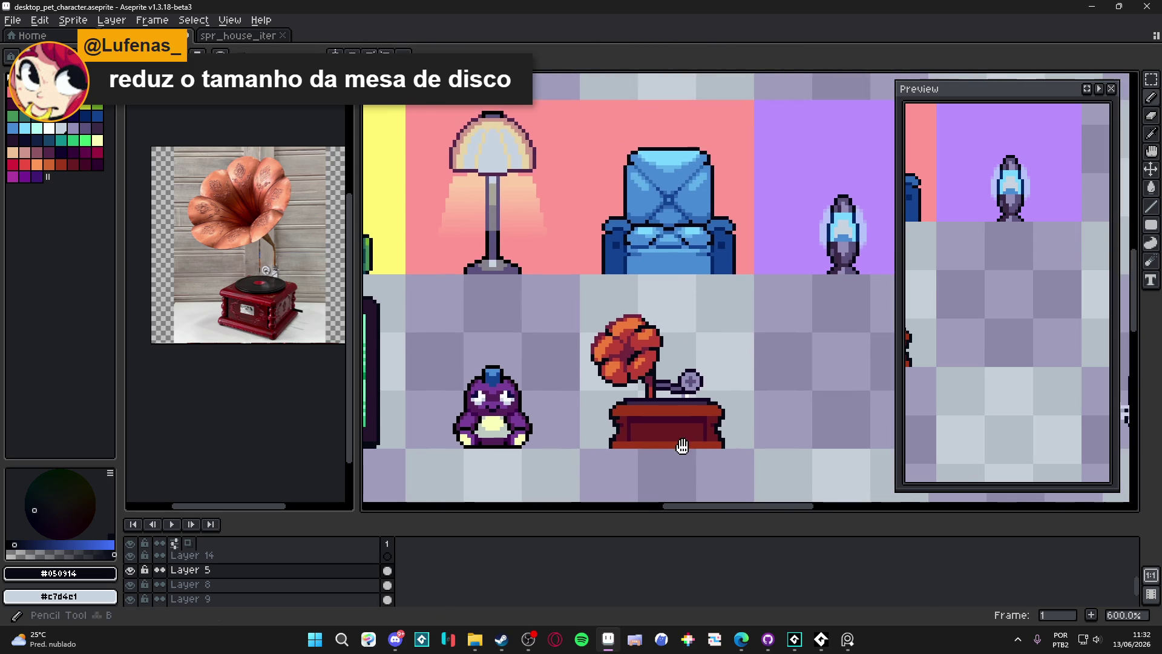
scroll(704, 428, "right", 2)
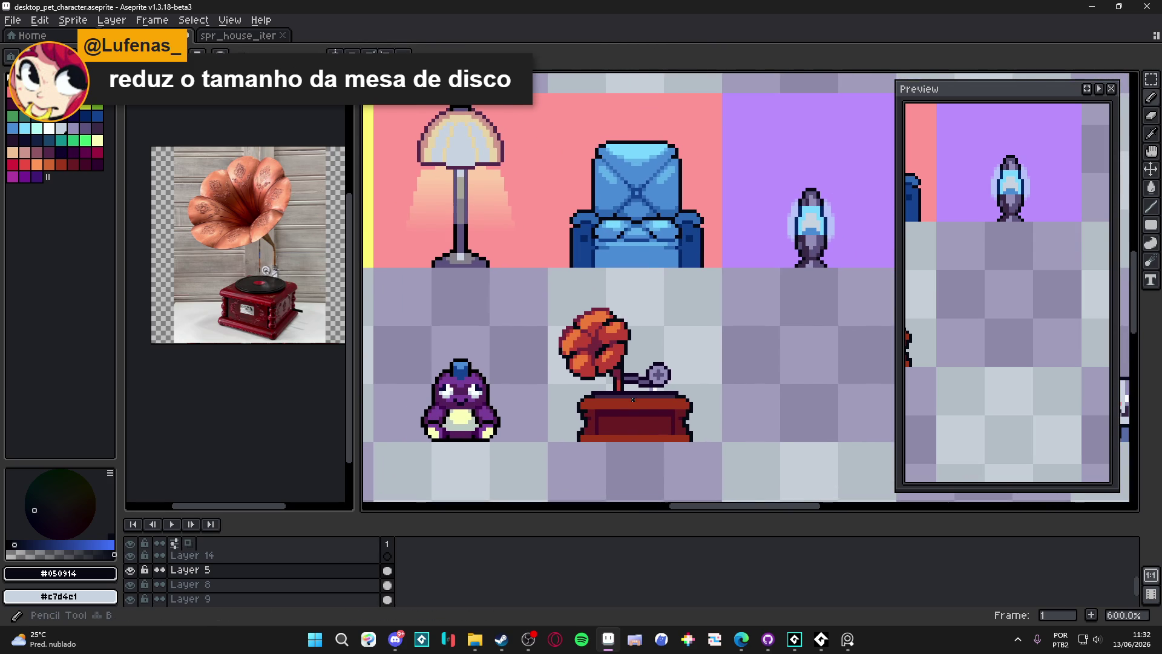
scroll(644, 415, "down", 1)
scroll(644, 415, "up", 4)
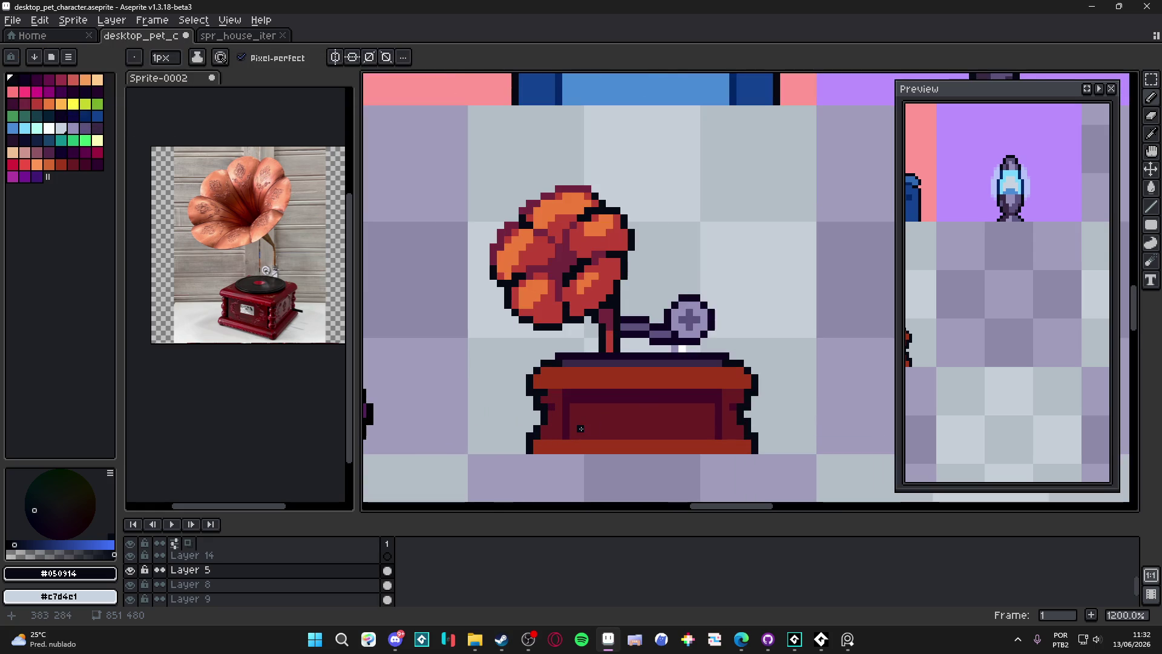
left_click_drag(567, 392, 725, 392)
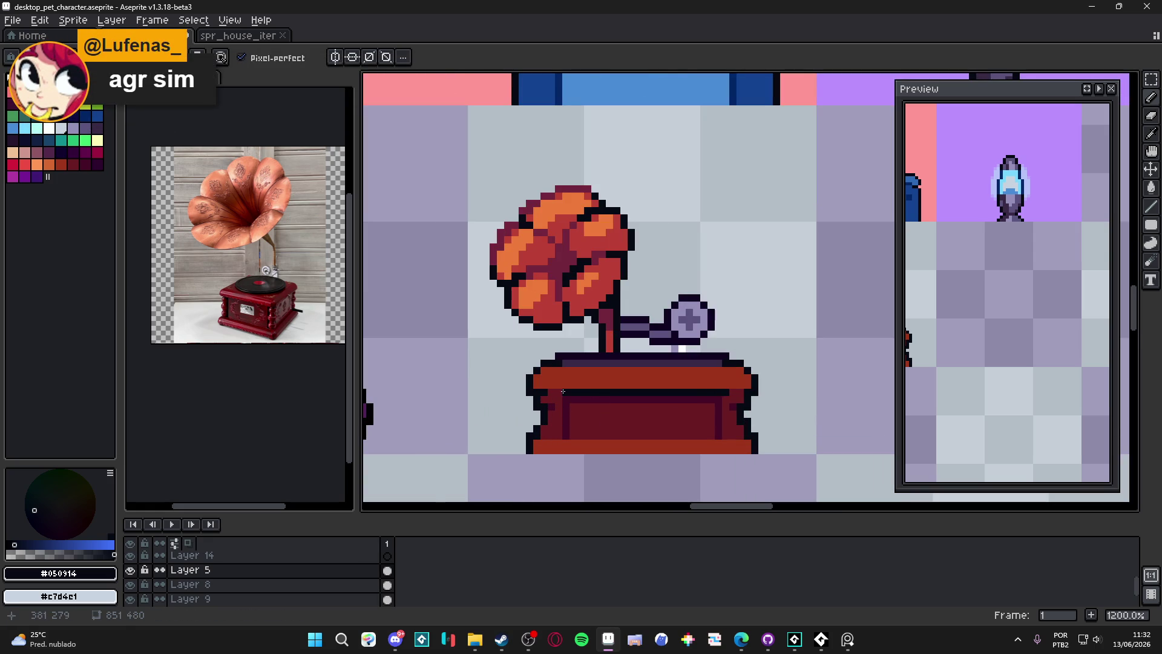
Undo the stray dark line on the cabinet top and add dark outline pixels along its lower-left edge
scroll(605, 399, "down", 4)
key("ctrl+z")
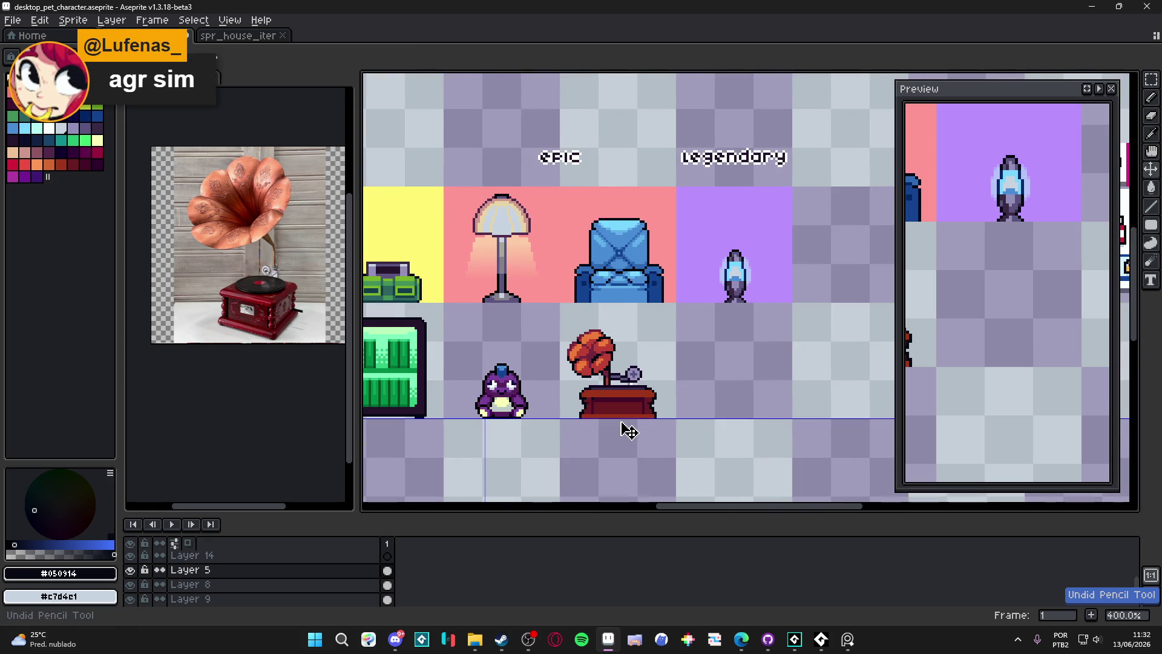
scroll(628, 431, "up", 6)
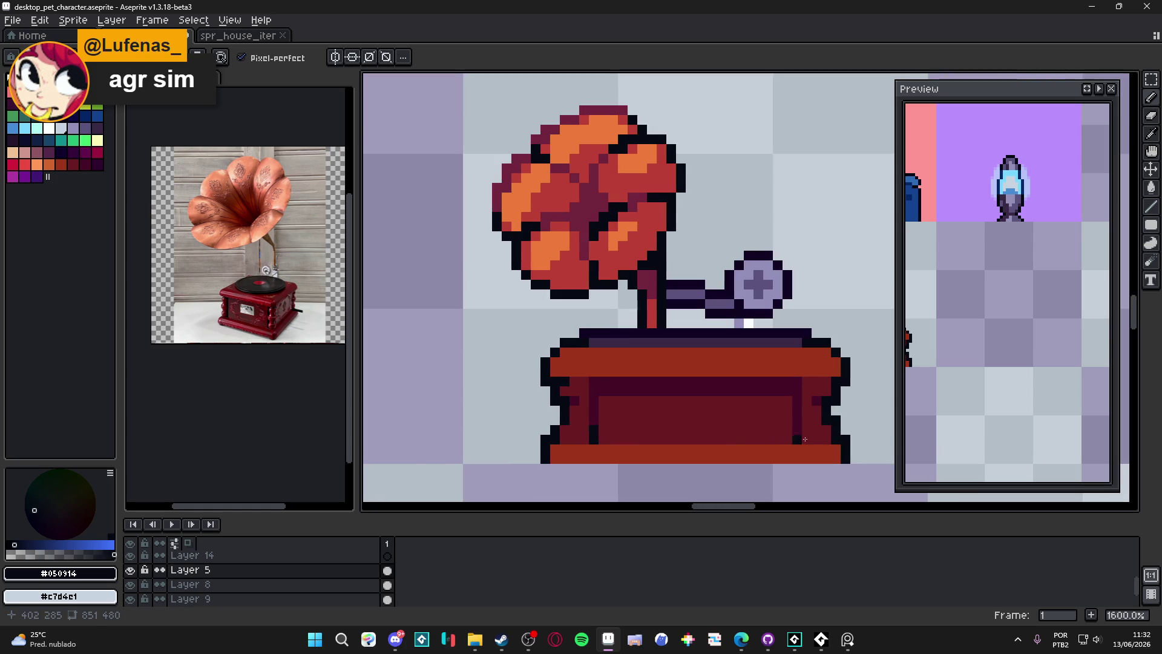
scroll(793, 432, "down", 1)
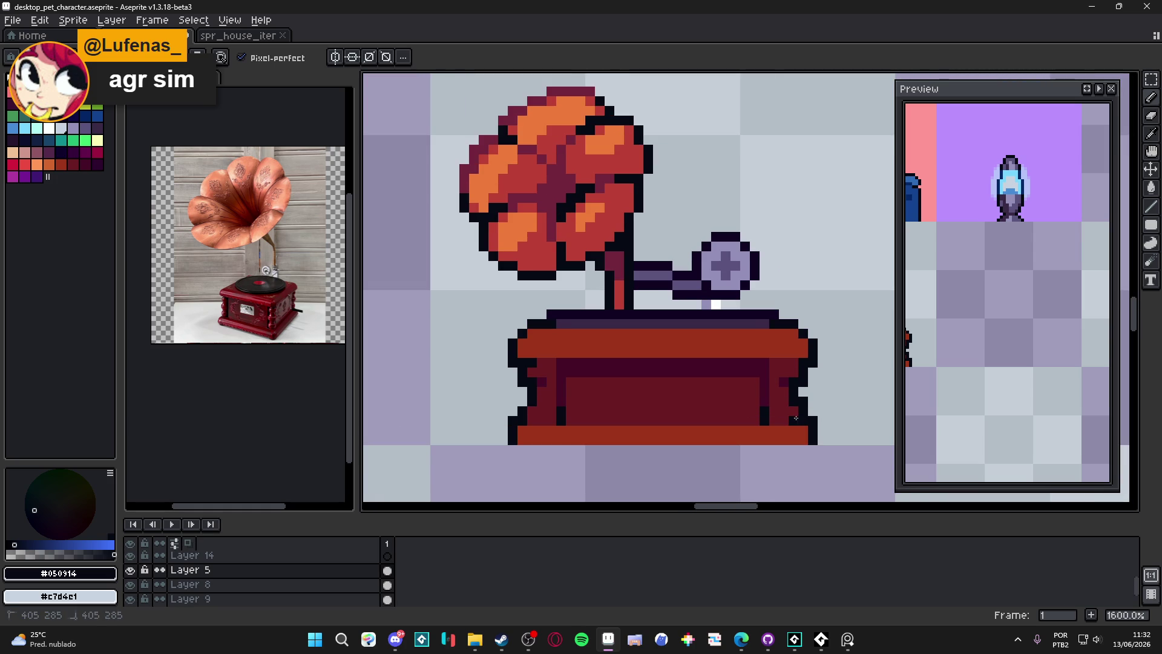
left_click_drag(532, 421, 550, 421)
scroll(557, 421, "down", 1)
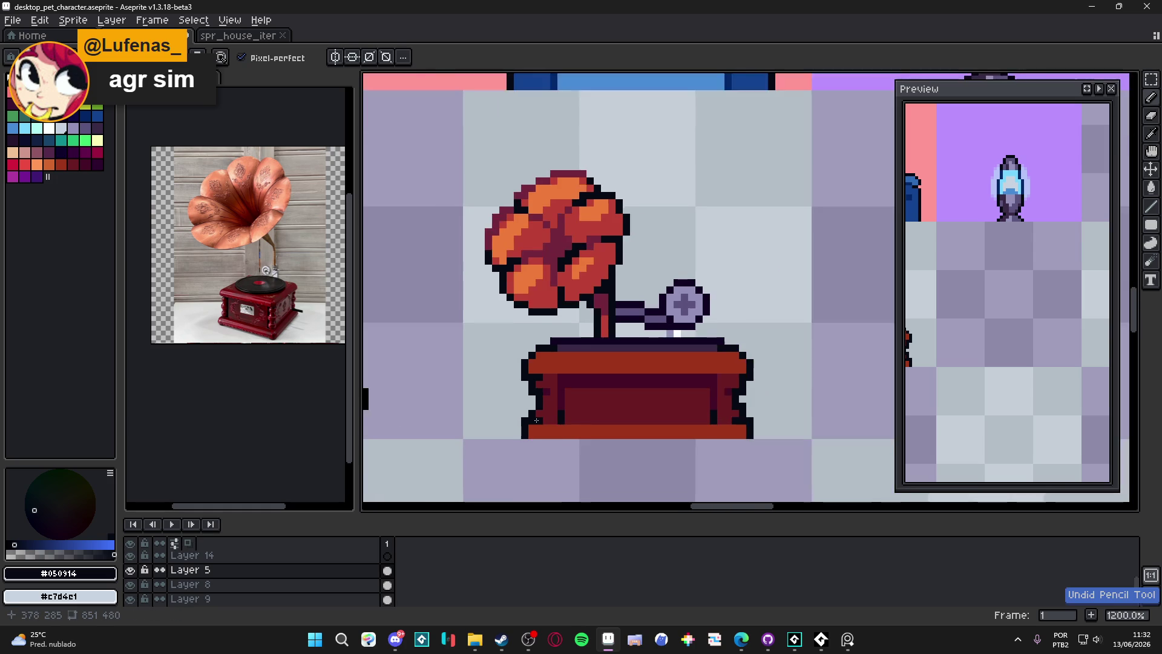
scroll(702, 420, "up", 1)
left_click(701, 420)
scroll(701, 420, "down", 1)
scroll(543, 391, "up", 1)
scroll(544, 390, "down", 1)
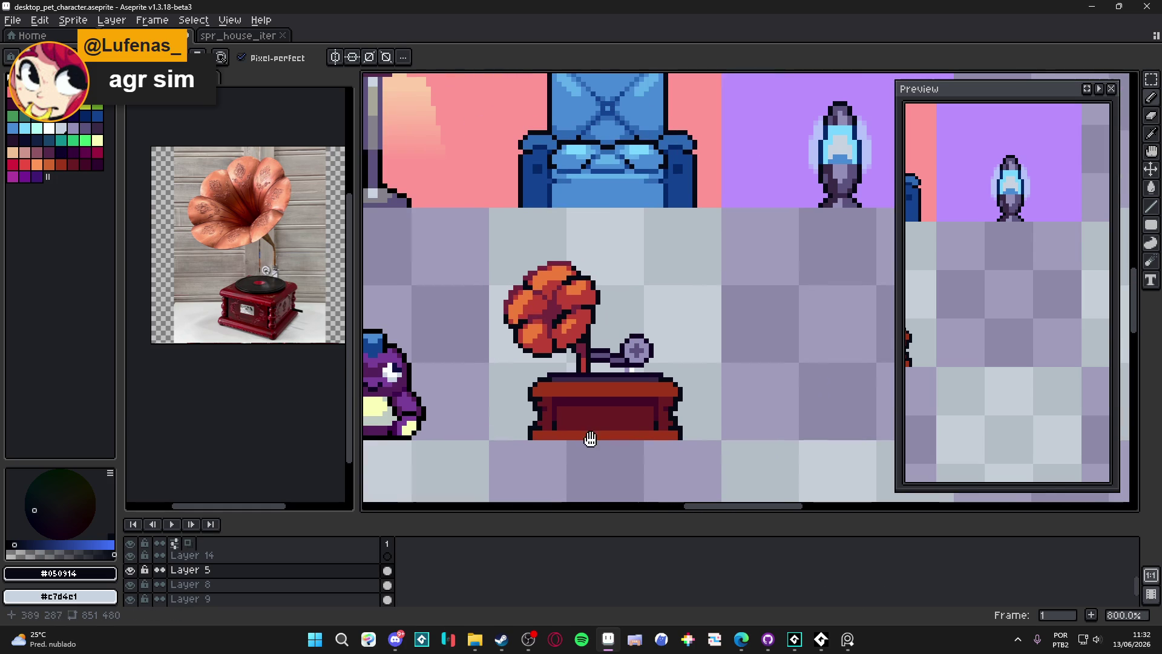
scroll(550, 400, "up", 1)
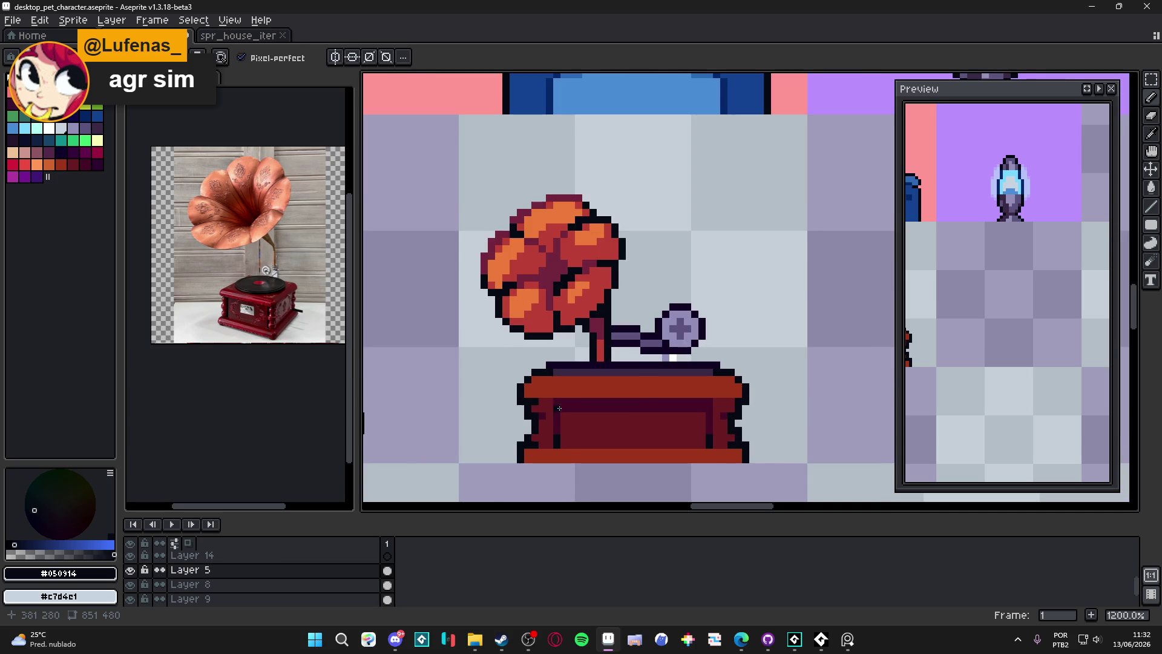
scroll(556, 407, "down", 1)
scroll(591, 410, "up", 1)
Try peach accents on the cabinet front, ending with a light peach #f0c297 pixel
left_click(591, 404, "alt")
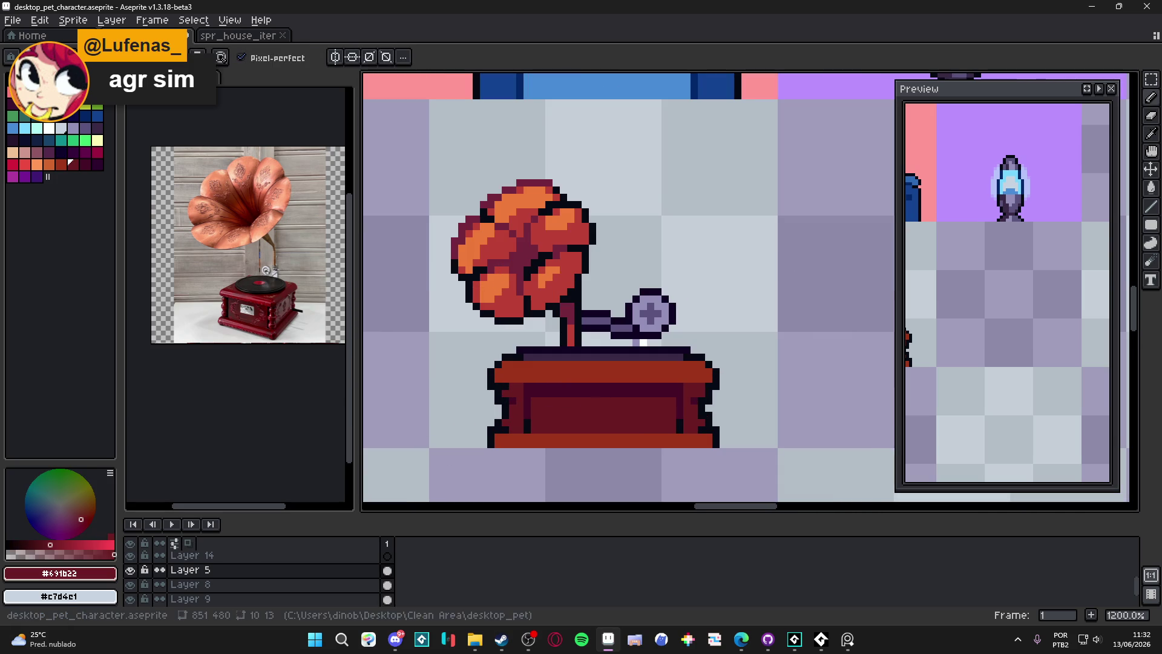
left_click(13, 152)
scroll(677, 407, "up", 1)
left_click(572, 410)
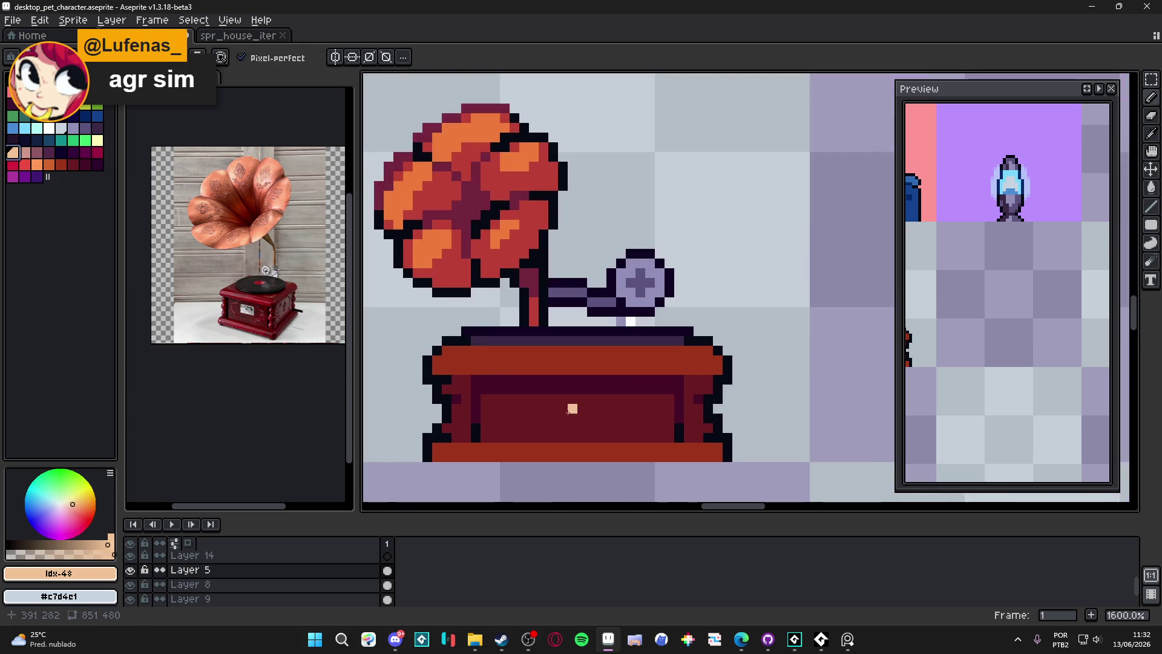
key("ctrl+z")
left_click(60, 549)
left_click(556, 426)
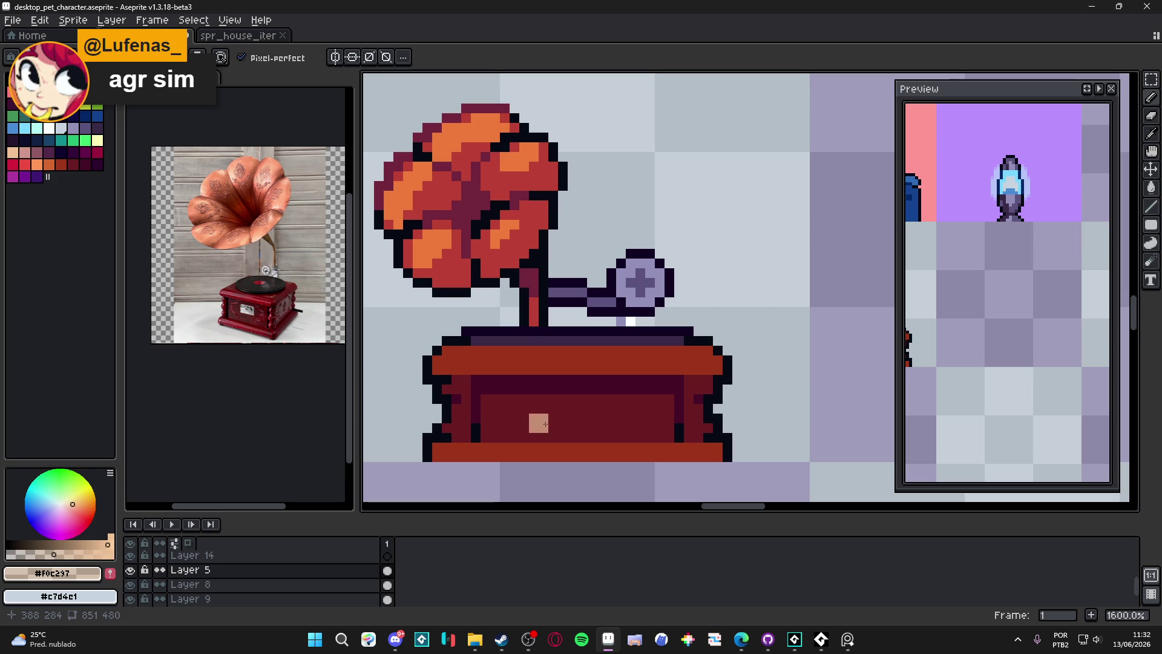
Paint a muted rose #a46555 label plate across the cabinet front, then resample the dark red
left_click(538, 424, "alt")
mouse_move(534, 423)
left_mouse_down()
mouse_move(609, 415)
mouse_move(532, 415)
left_mouse_up()
scroll(600, 425, "down", 3)
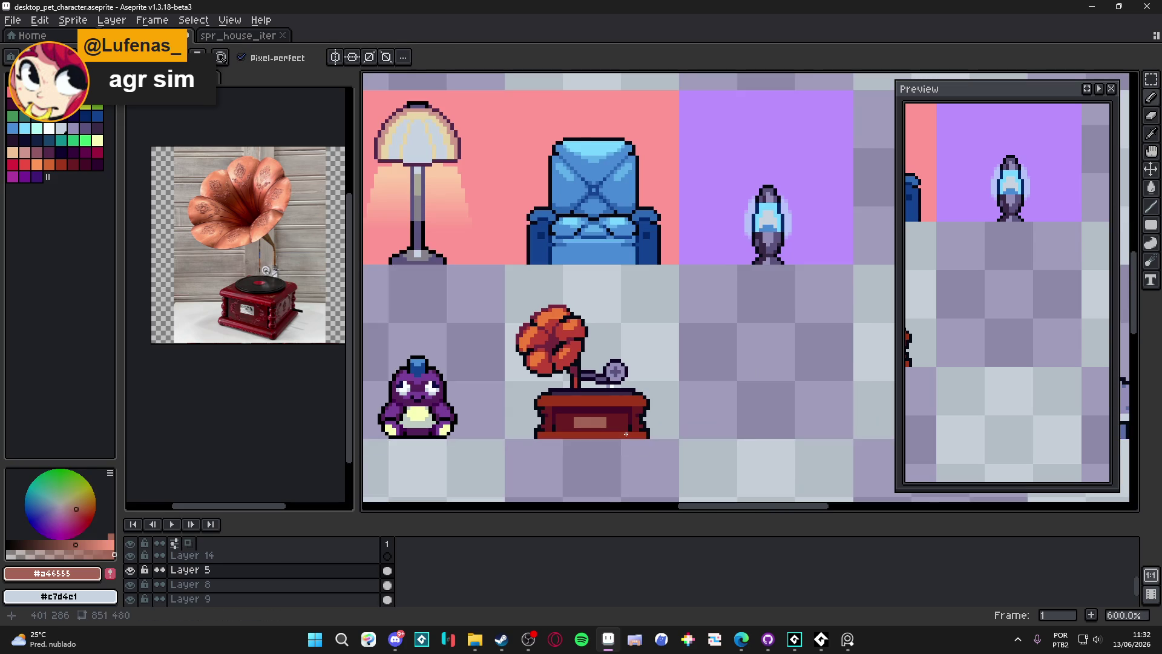
scroll(624, 422, "up", 4)
left_click(513, 411, "alt")
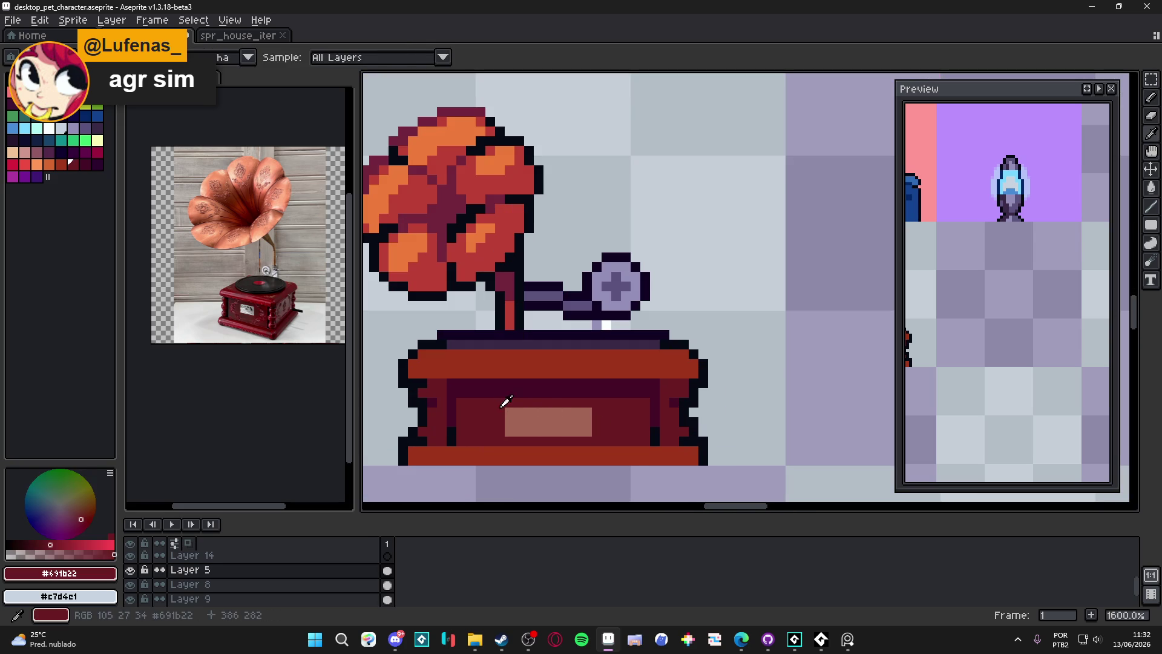
scroll(507, 433, "down", 4)
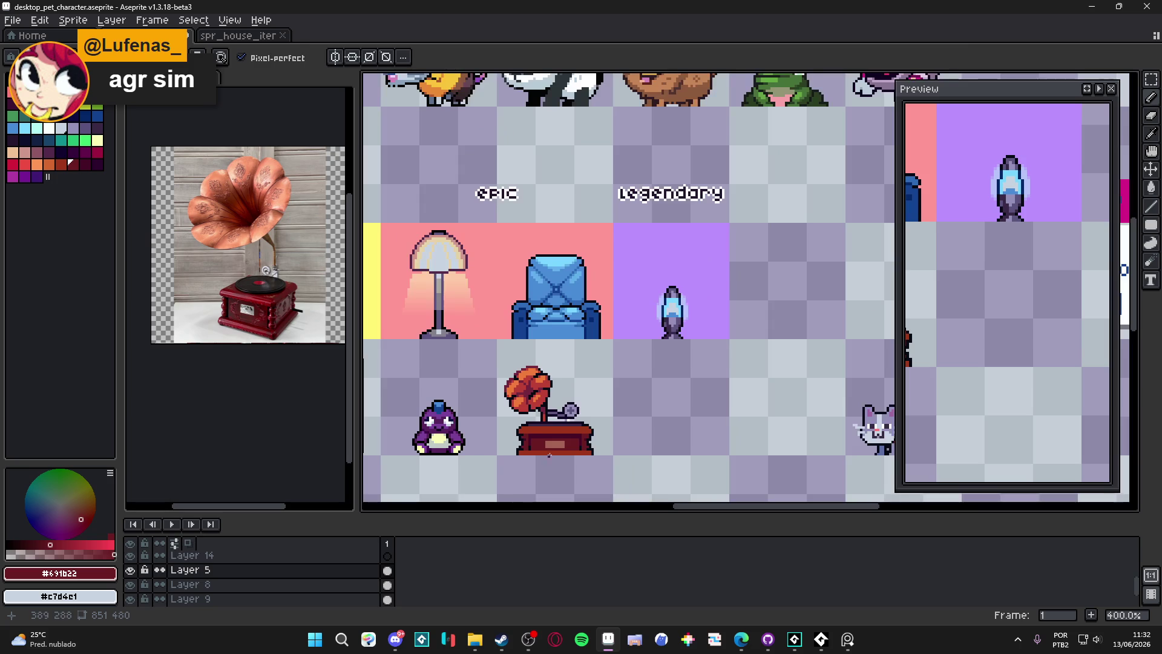
Save, then shade the cabinet's right side and lower corners with maroon #450c28
left_click_drag(561, 431, 615, 421)
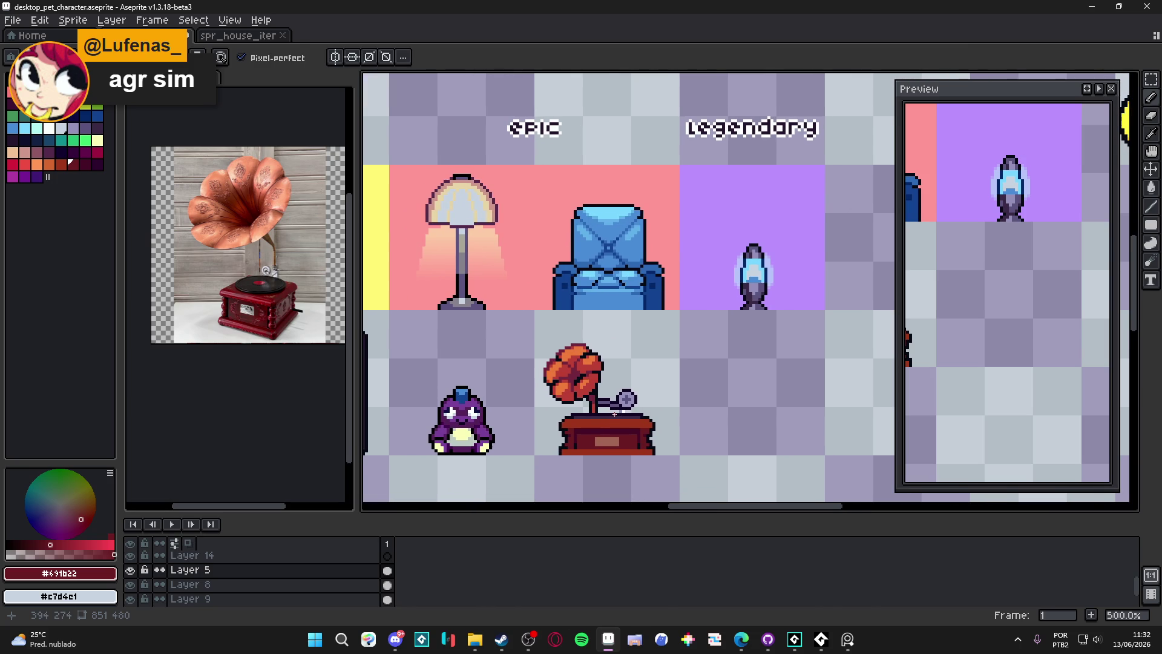
key("ctrl+s")
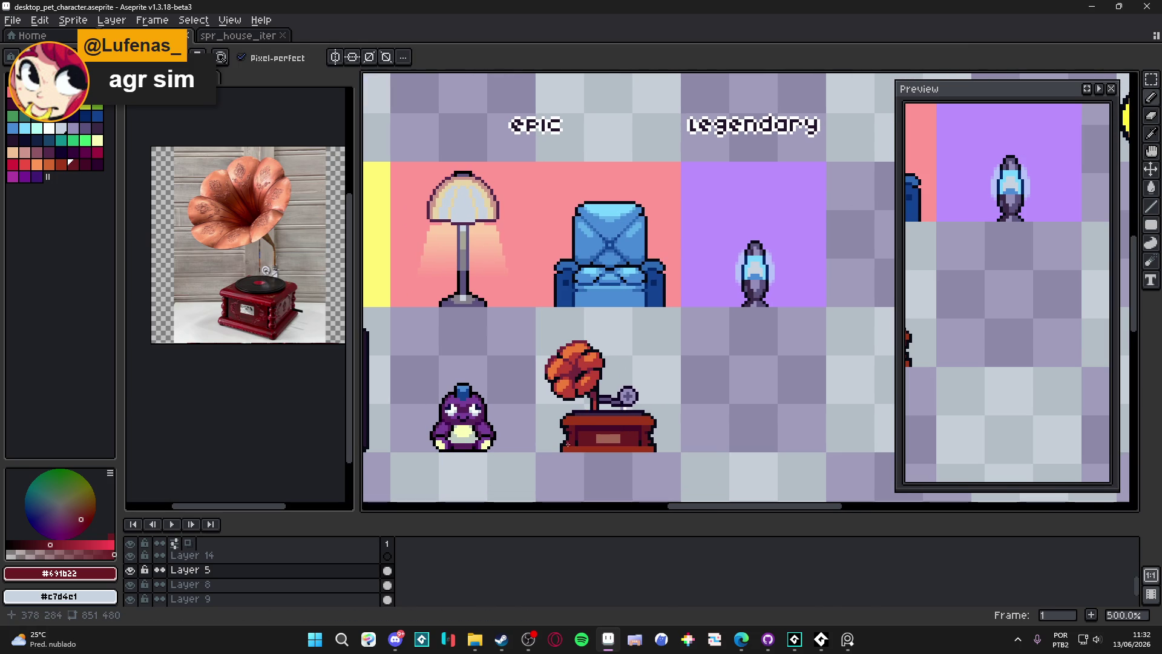
scroll(569, 439, "up", 5)
left_click(578, 402, "alt")
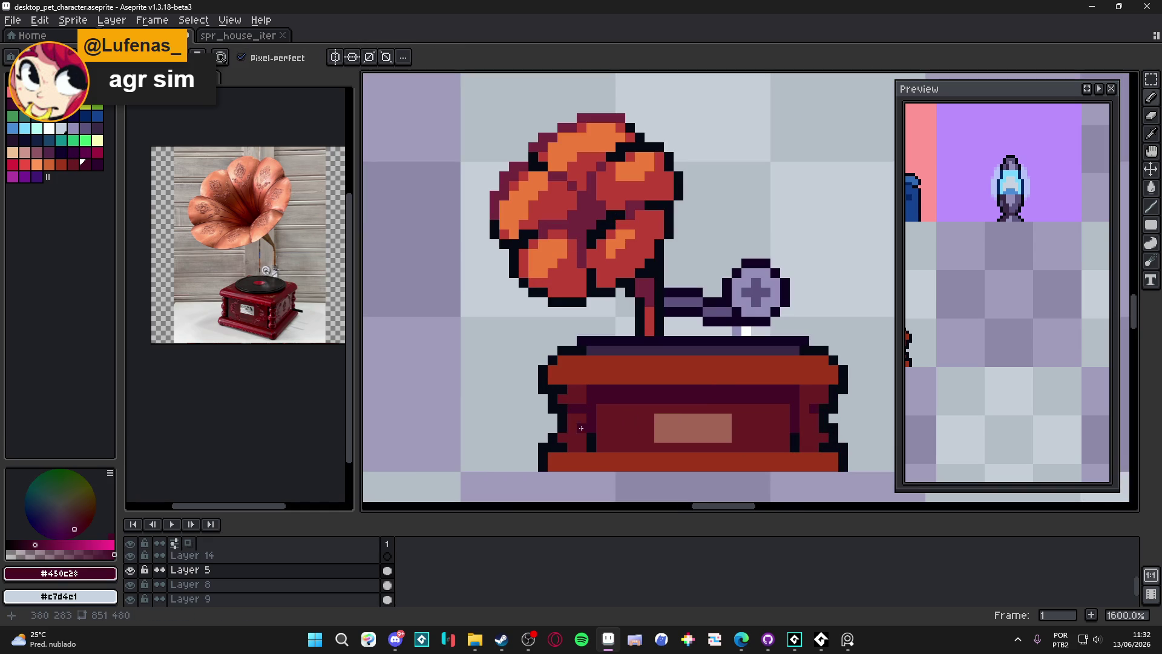
left_click(575, 446)
left_click(804, 427)
left_click_drag(804, 406, 804, 431)
left_click(814, 447)
left_click(805, 447)
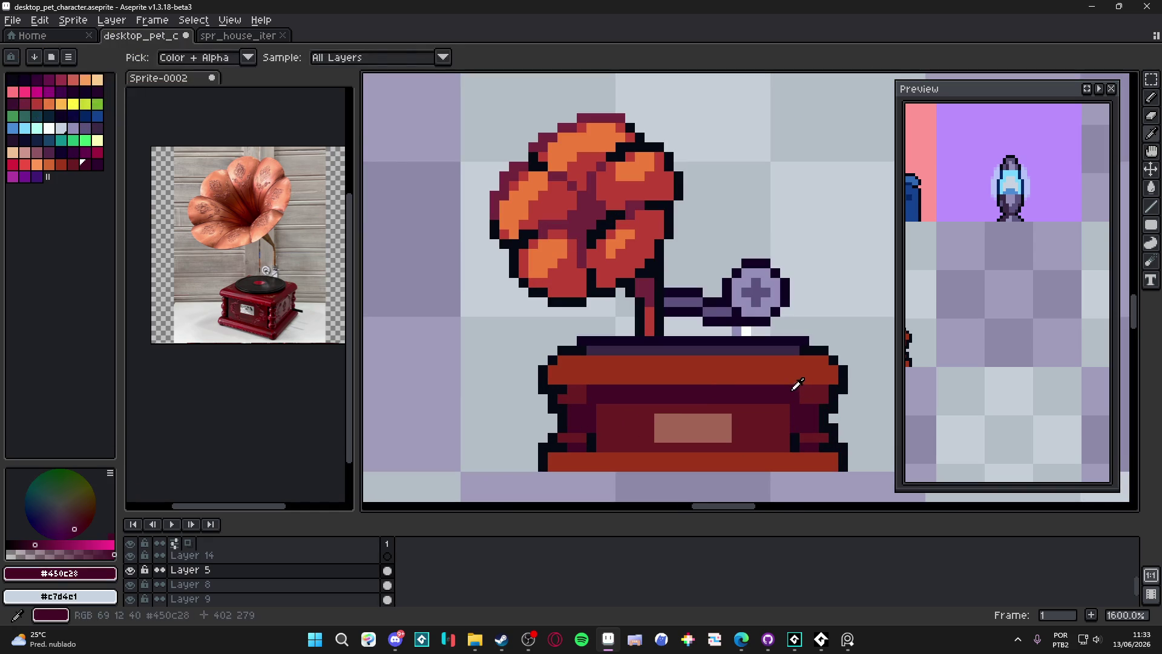
Switch back to the near-black outline colour and undo the last pencil stroke
left_click(817, 389, "alt")
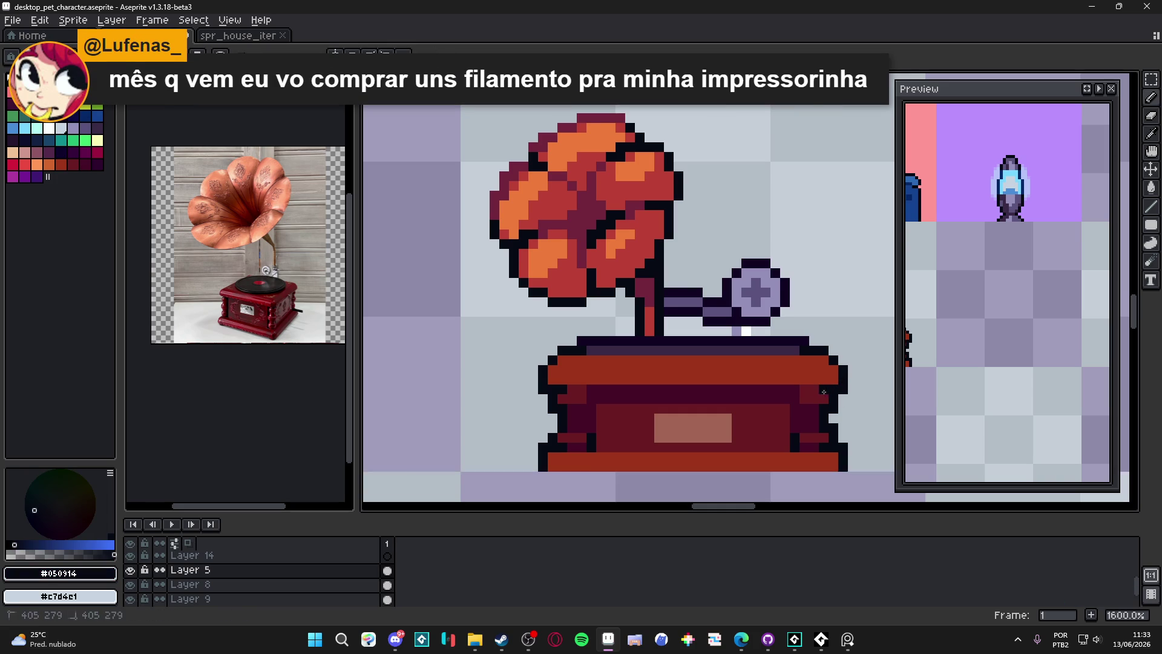
scroll(824, 390, "down", 3)
scroll(664, 411, "up", 2)
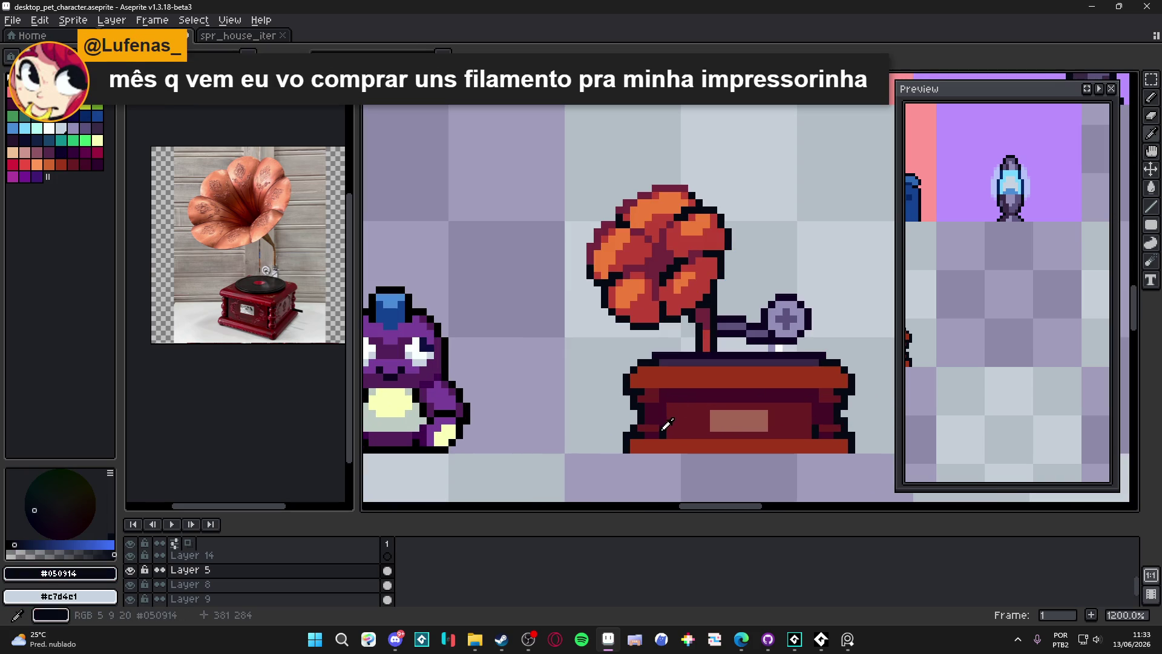
key("ctrl+z")
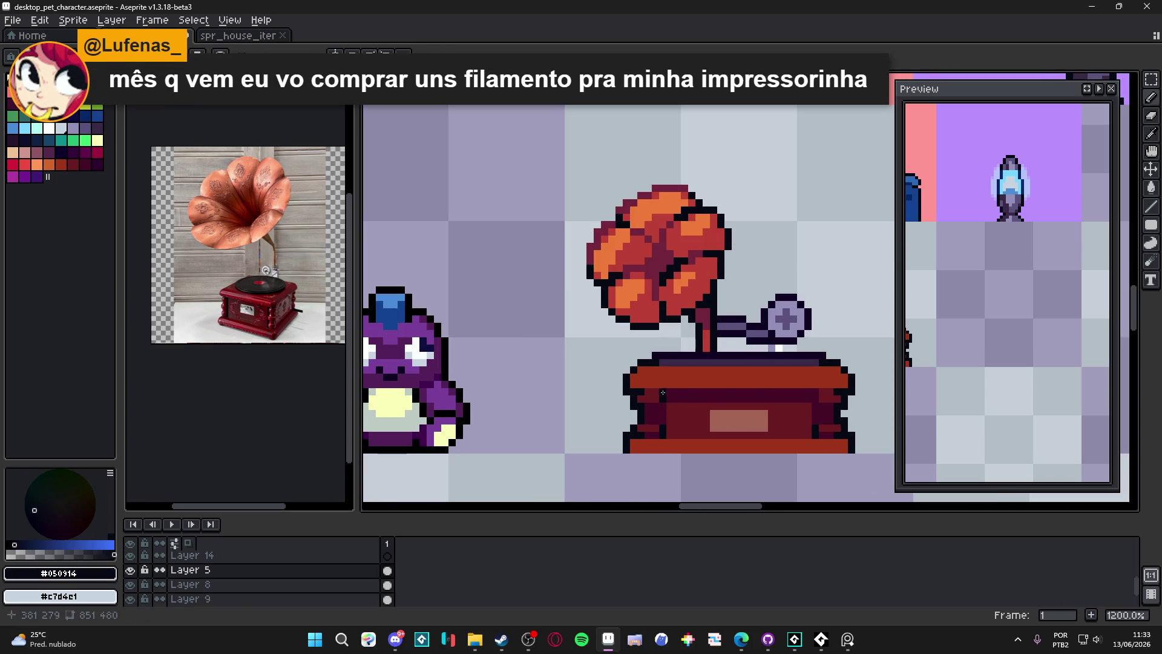
Draw an orange highlight line along the top of the cabinet lid
left_click_drag(812, 396, 764, 410)
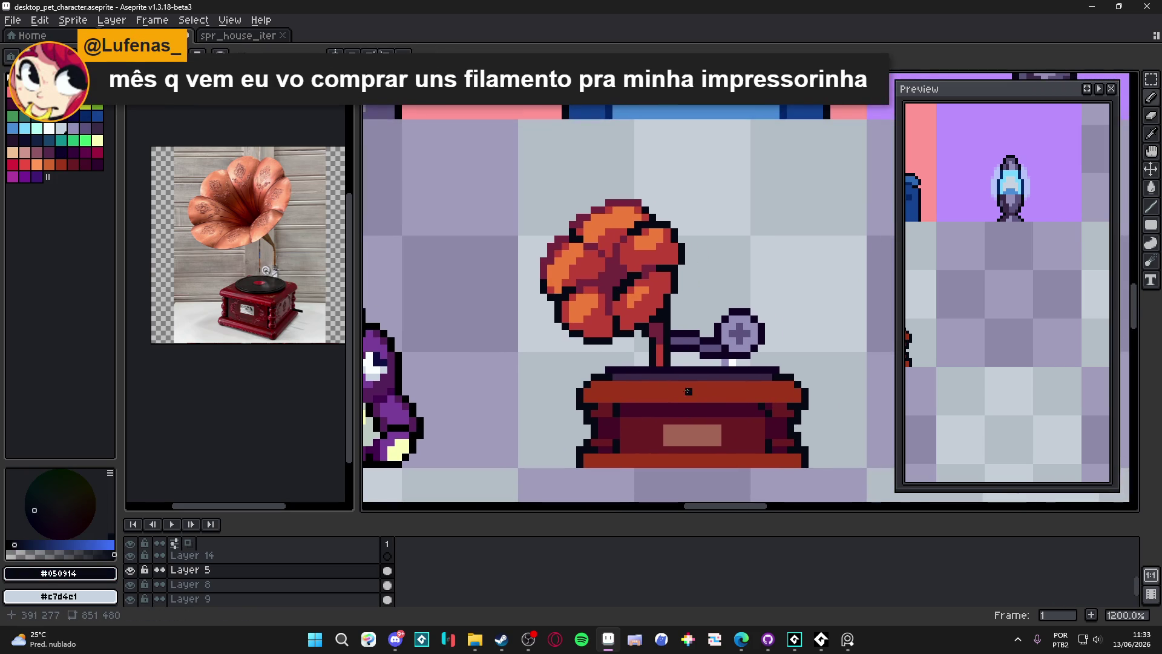
left_click(694, 397, "alt")
left_click(47, 166)
scroll(634, 381, "up", 1)
left_click_drag(658, 385, 770, 386)
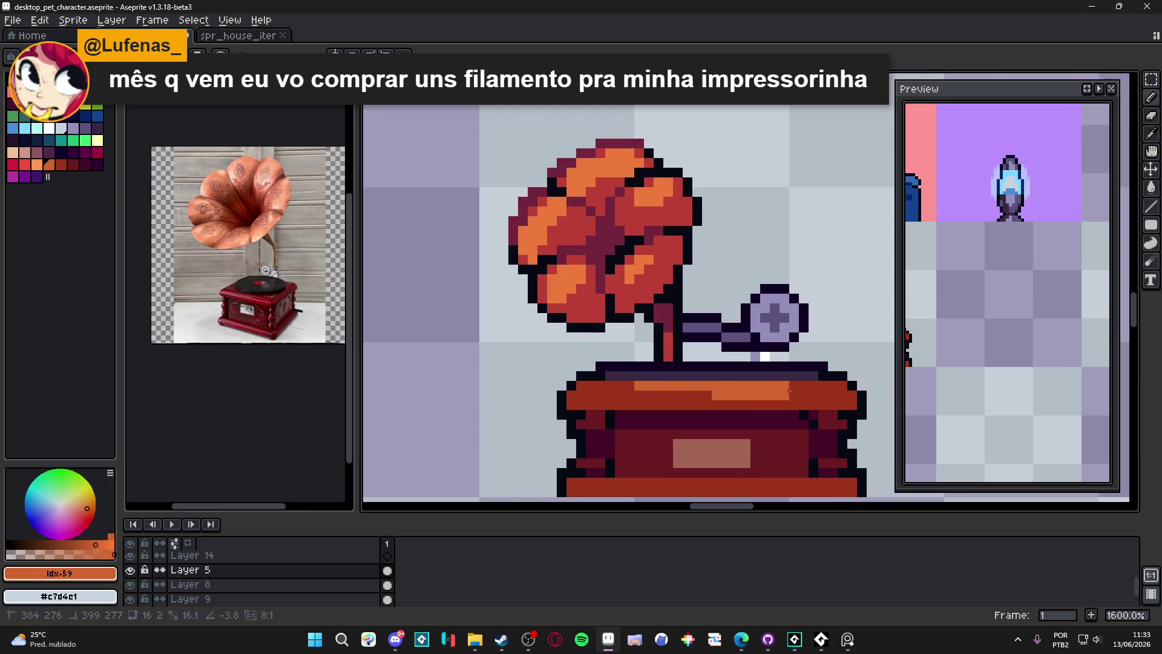
Zoom around the gramophone to review the lid highlight and save the sprite sheet
scroll(613, 394, "down", 2)
scroll(614, 395, "down", 1)
scroll(613, 394, "up", 2)
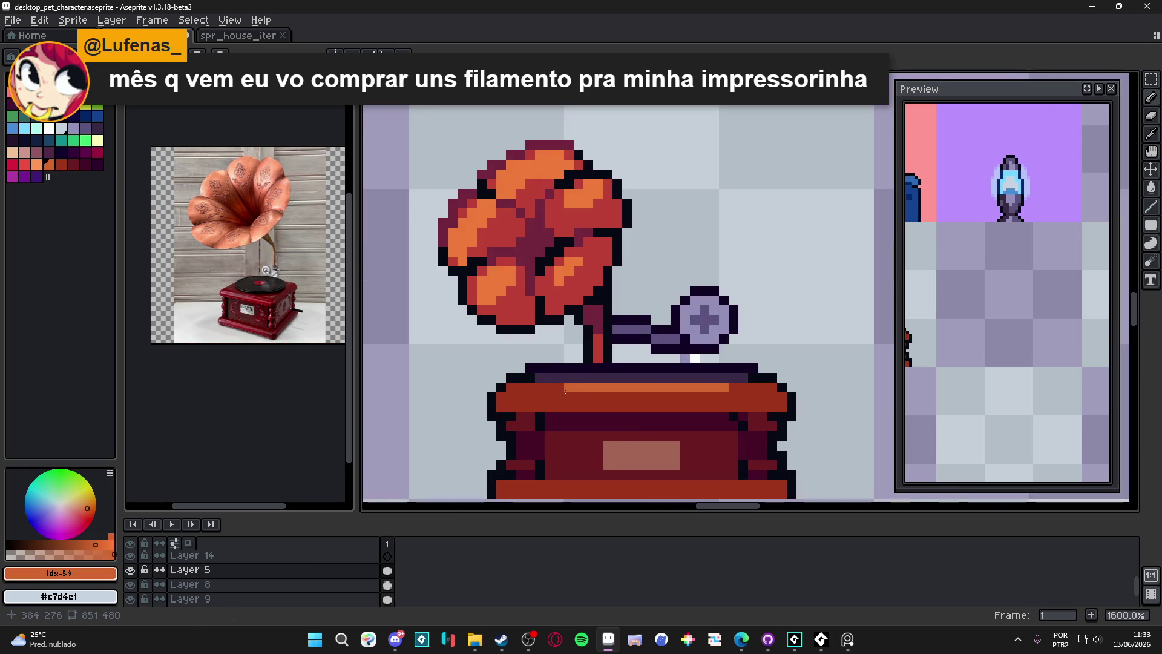
scroll(563, 389, "down", 3)
scroll(563, 389, "down", 1)
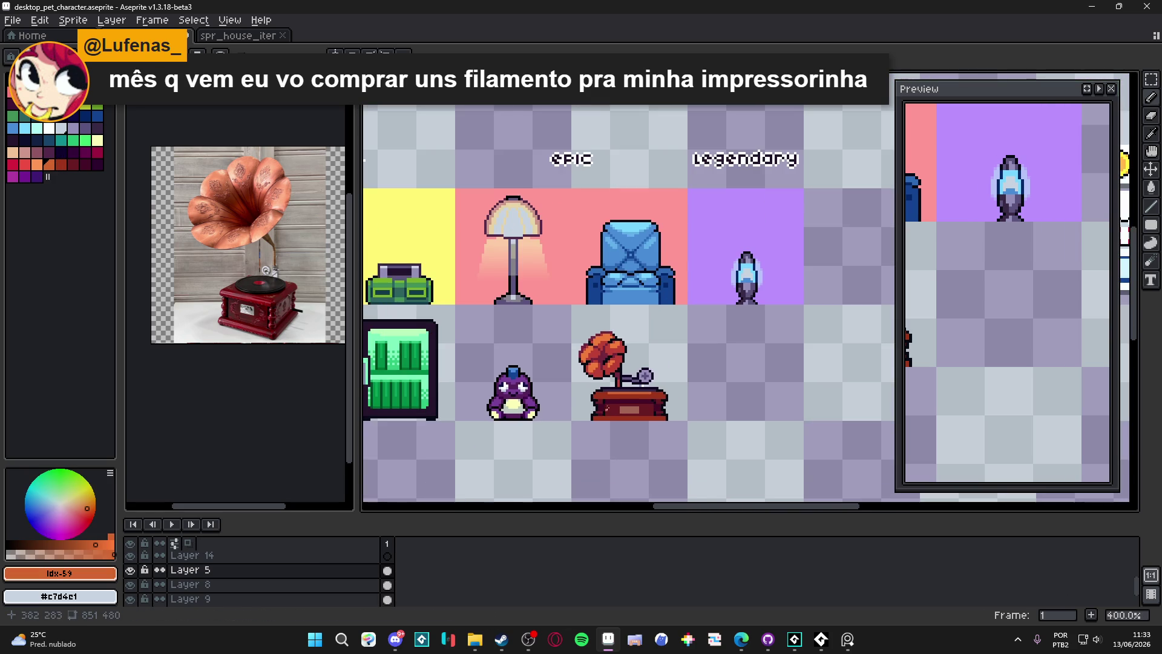
scroll(607, 404, "up", 4)
scroll(607, 404, "down", 1)
scroll(622, 376, "up", 1)
key("ctrl+s")
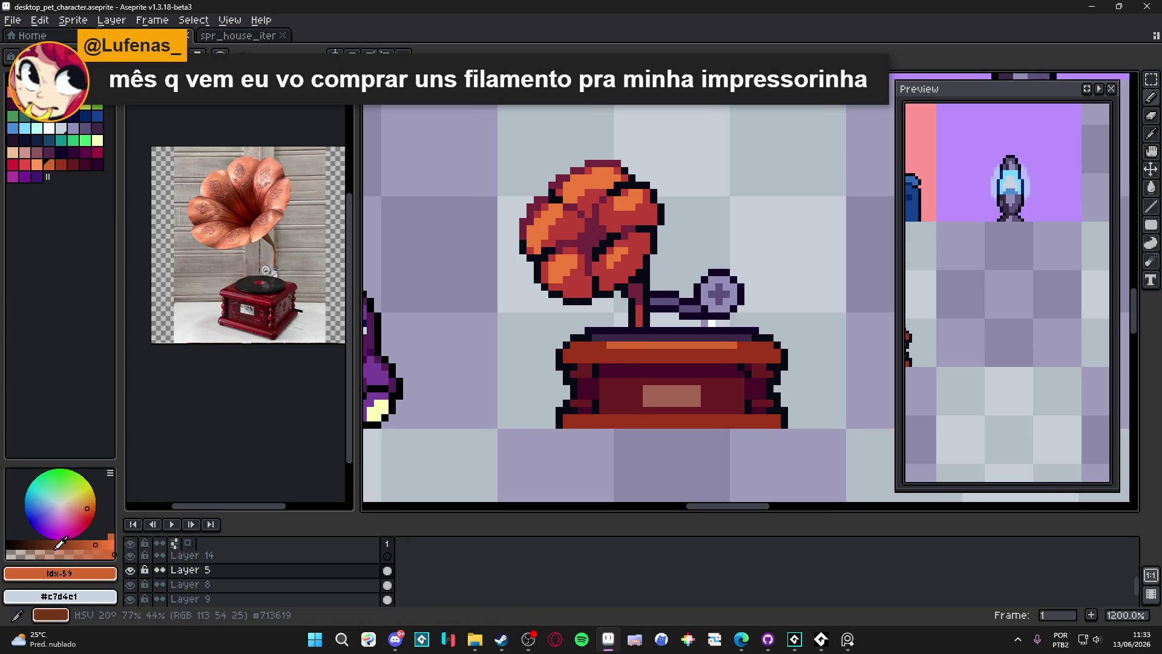
Eyedrop the lid's orange highlight and the darker red-orange shade from the canvas
left_click(605, 346, "alt")
scroll(599, 338, "up", 1)
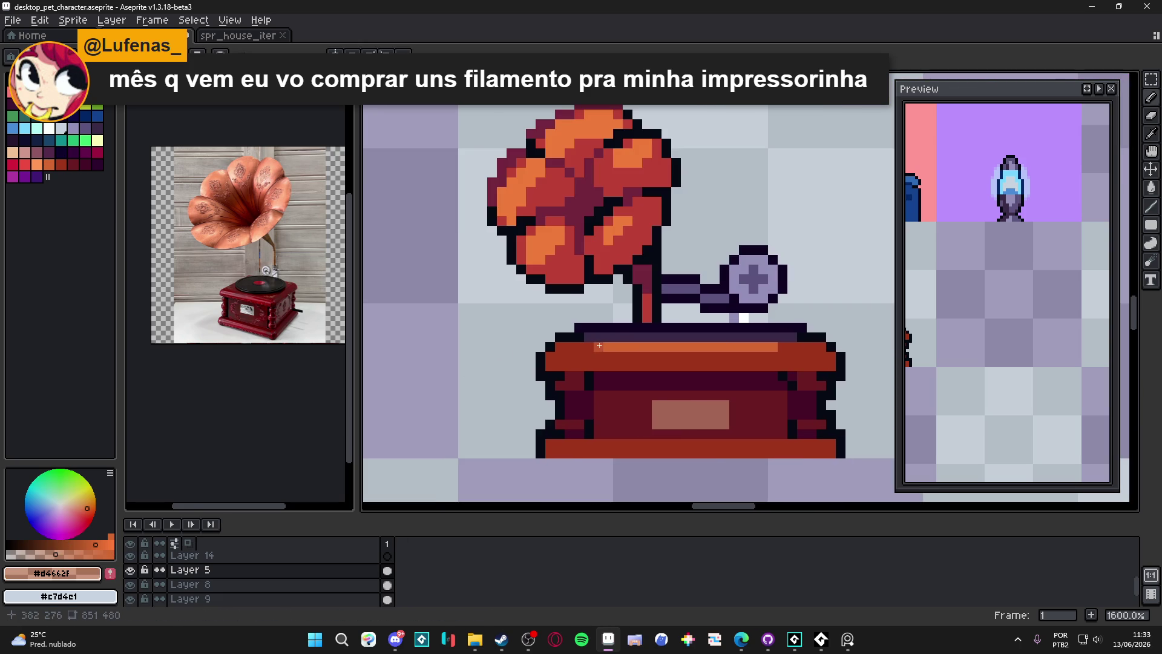
left_click(599, 345, "alt")
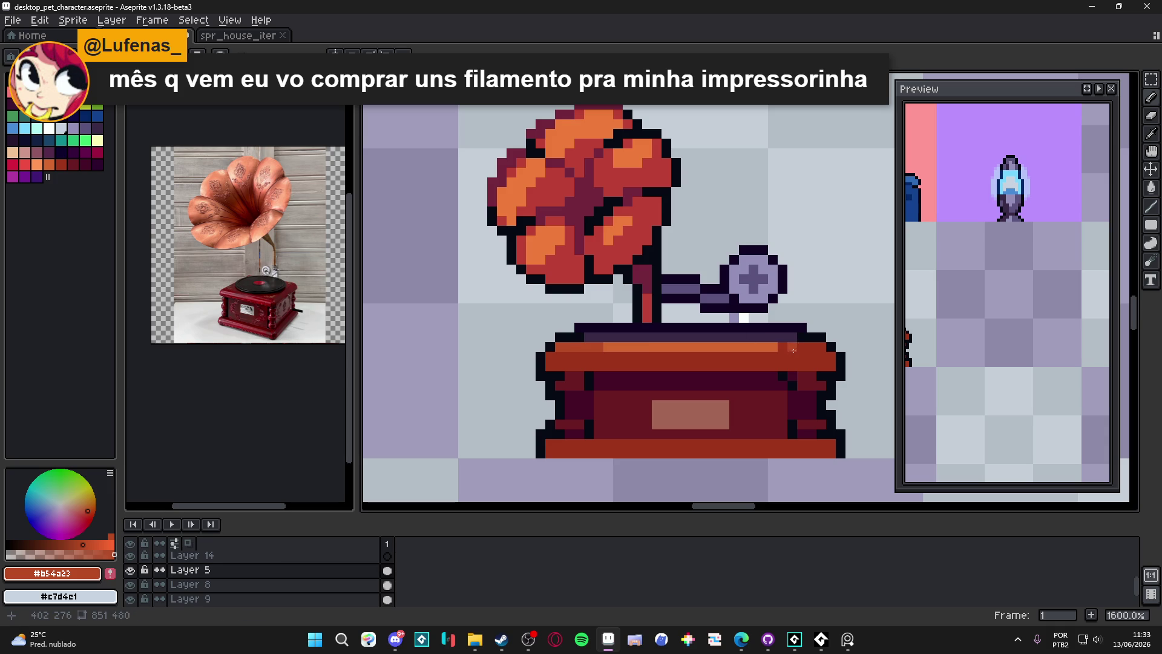
scroll(784, 345, "down", 4)
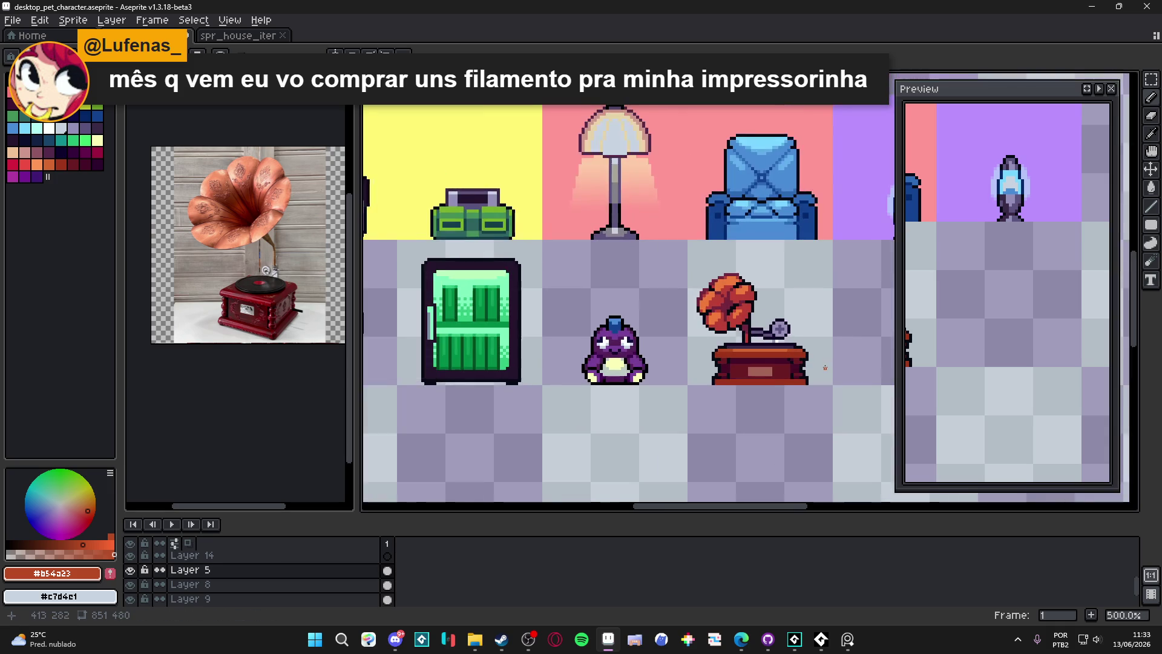
scroll(790, 370, "down", 2)
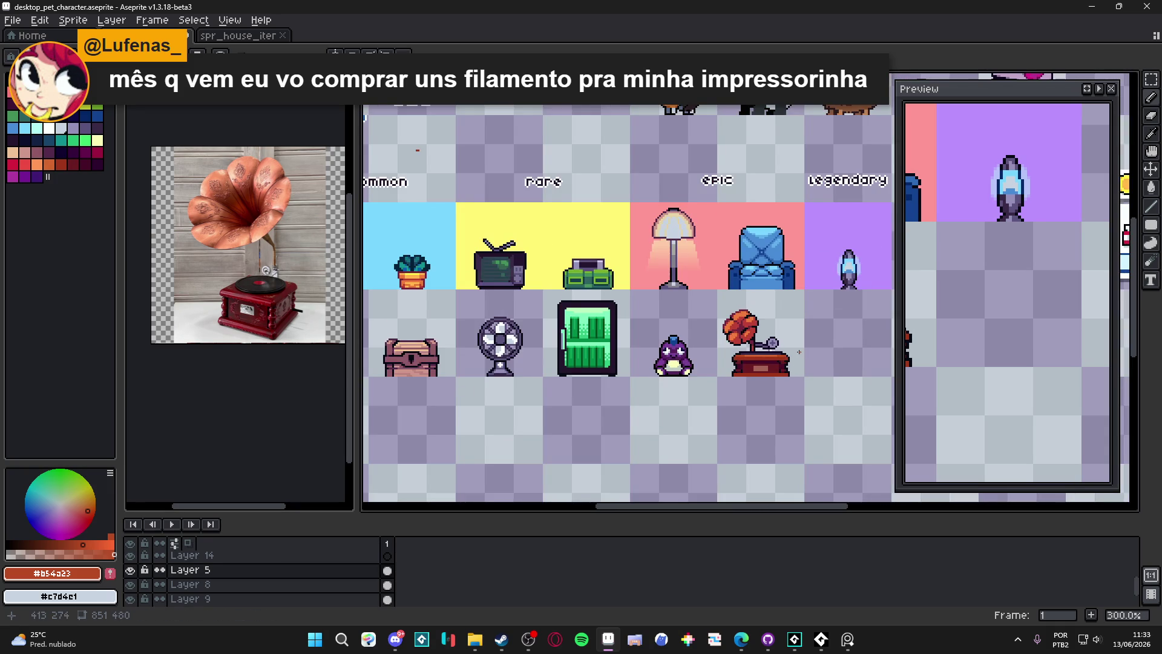
scroll(799, 352, "up", 6)
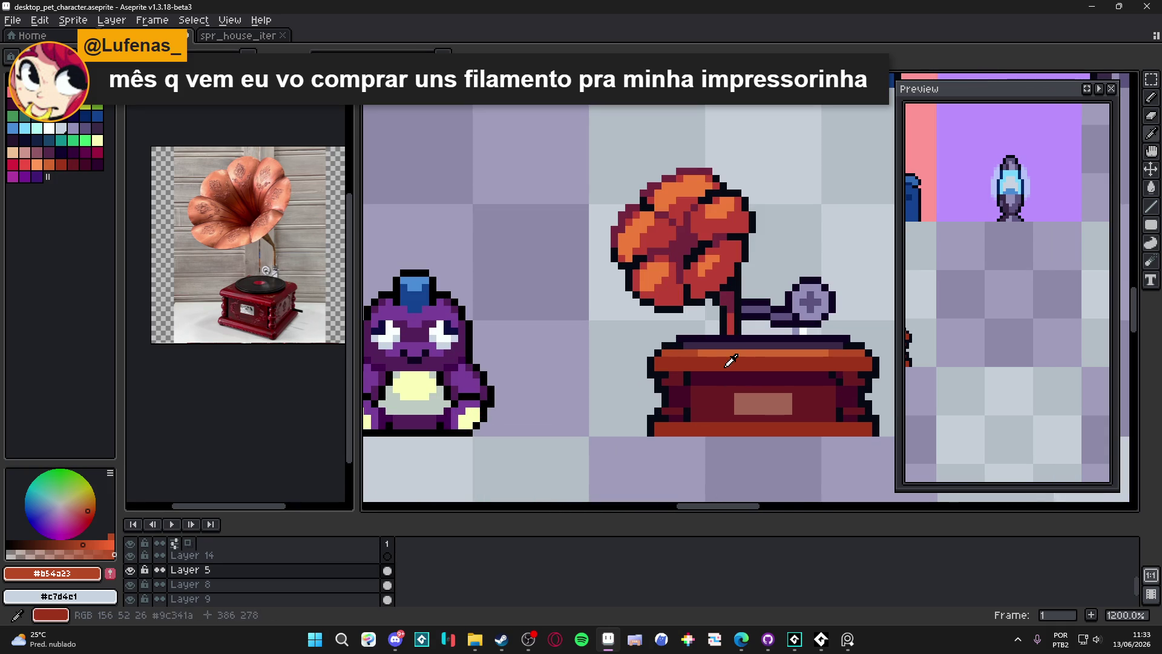
Switch to the selection tool with M and zoom around the finished gramophone
key("m")
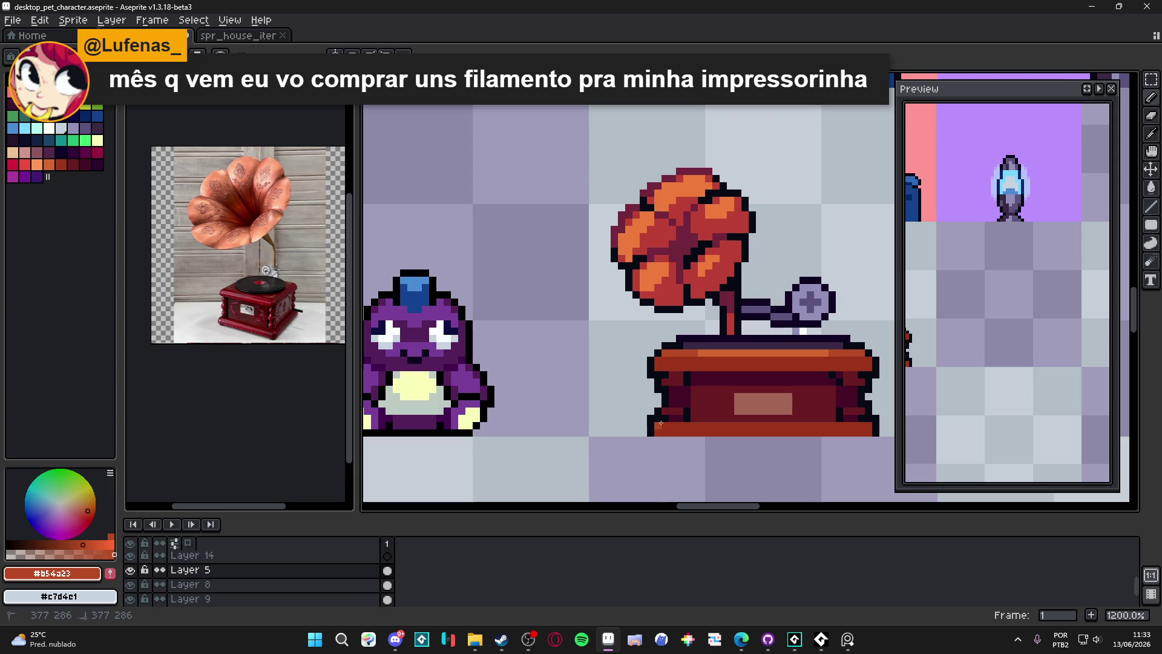
scroll(795, 421, "down", 3)
scroll(795, 421, "down", 2)
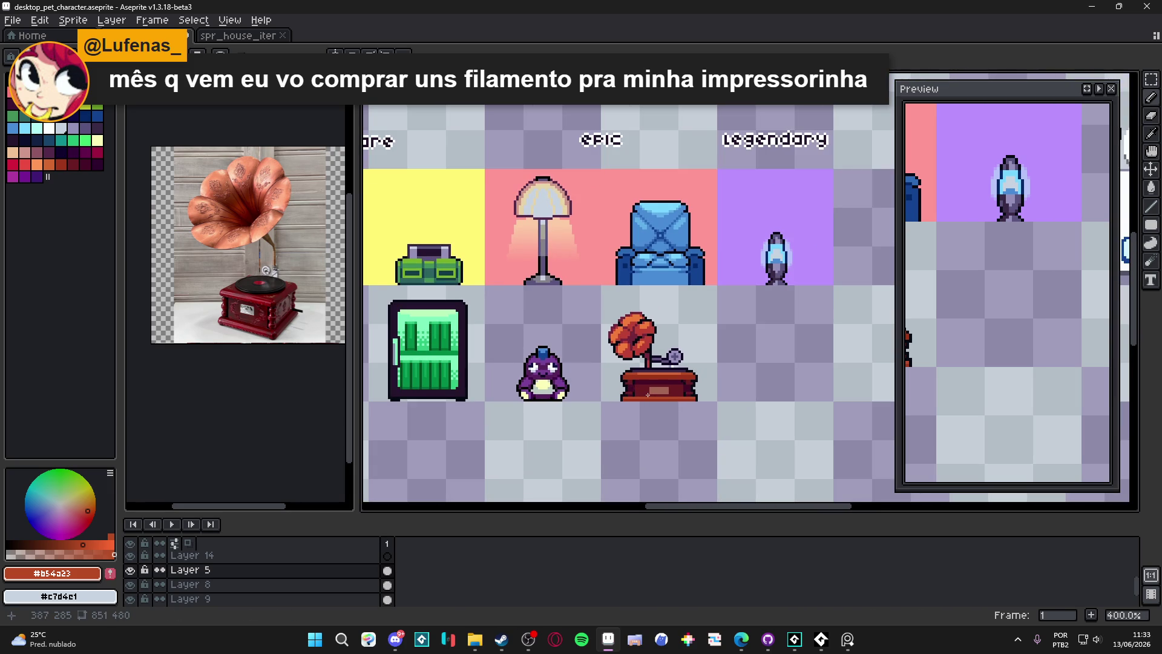
scroll(648, 395, "up", 1)
scroll(635, 390, "up", 1)
scroll(630, 348, "down", 1)
scroll(657, 381, "down", 1)
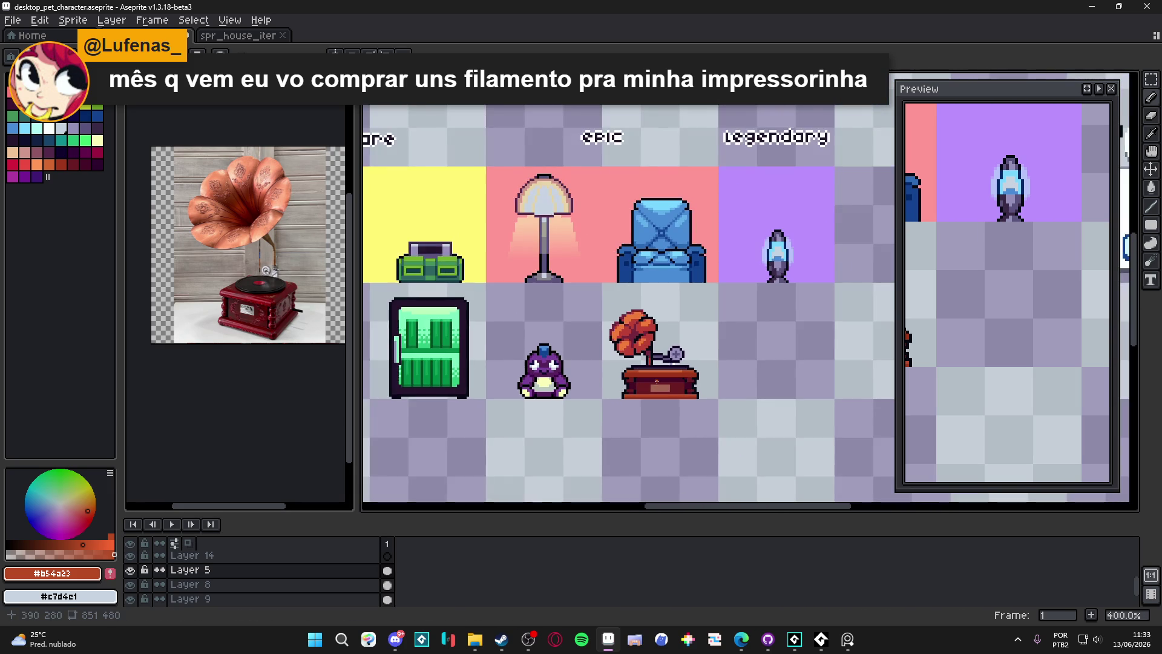
scroll(699, 399, "down", 1)
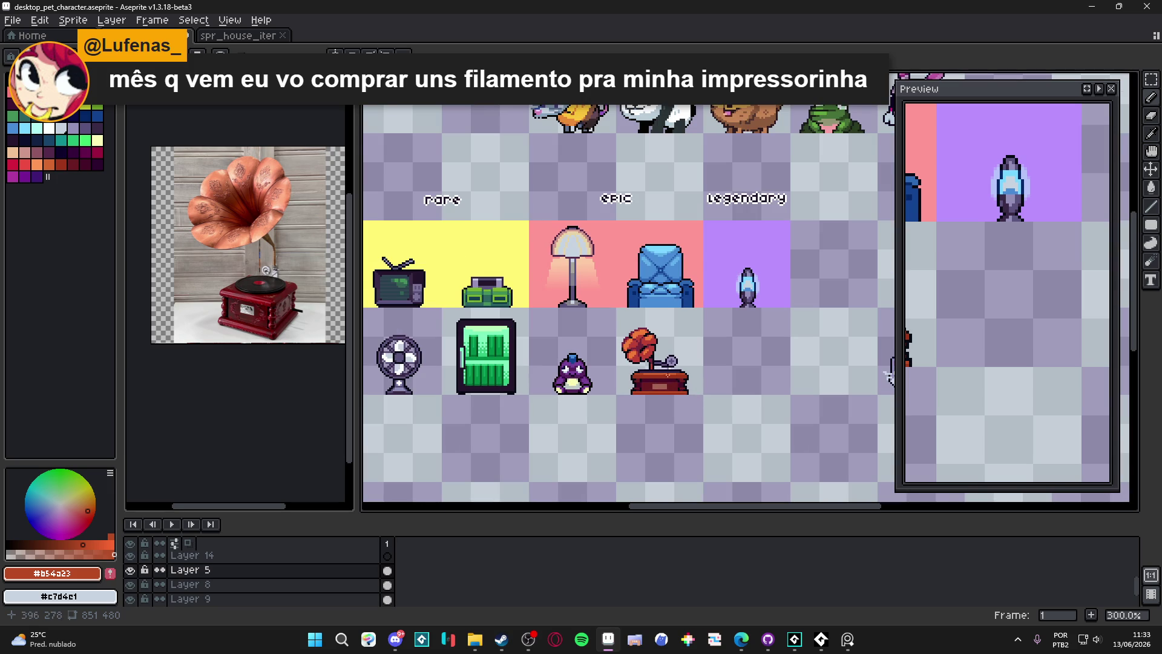
scroll(651, 327, "up", 2)
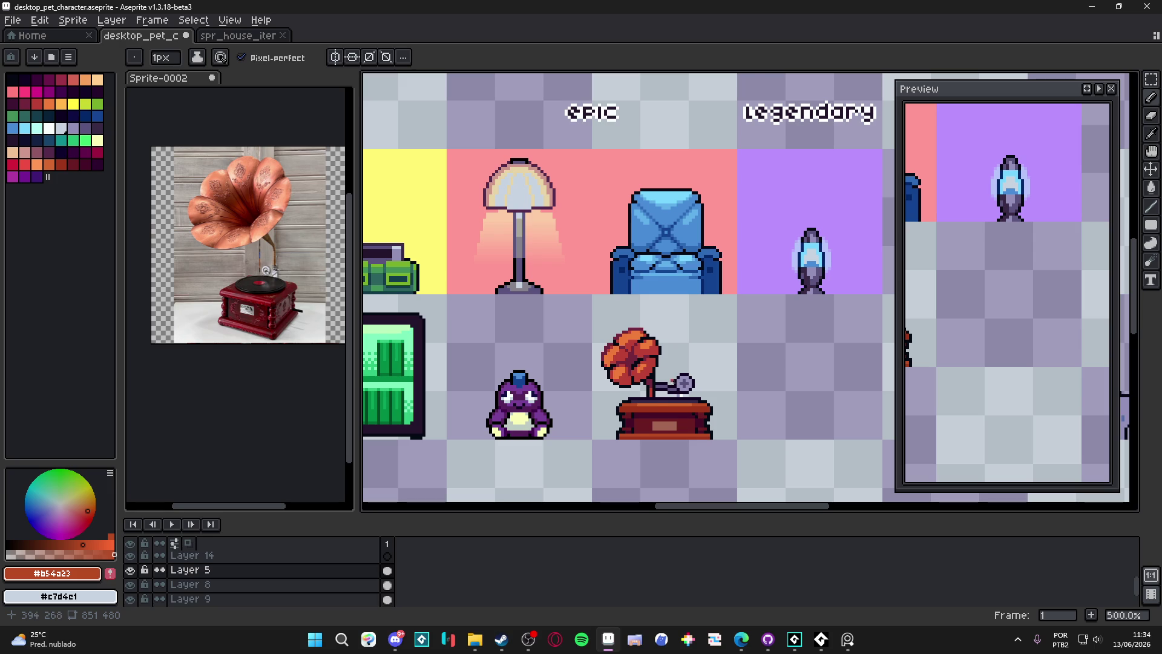
Pan to reveal the sprites left of the gramophone and save desktop_pet_character.aseprite twice
scroll(672, 380, "down", 3)
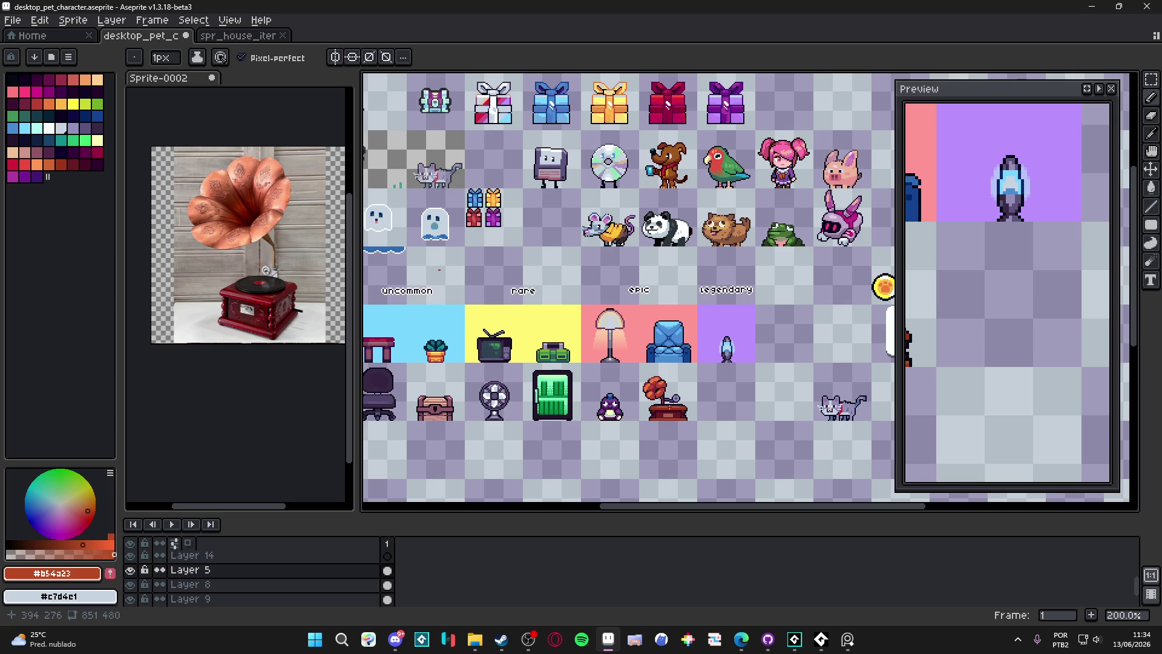
left_click_drag(655, 401, 733, 407)
scroll(766, 429, "up", 2)
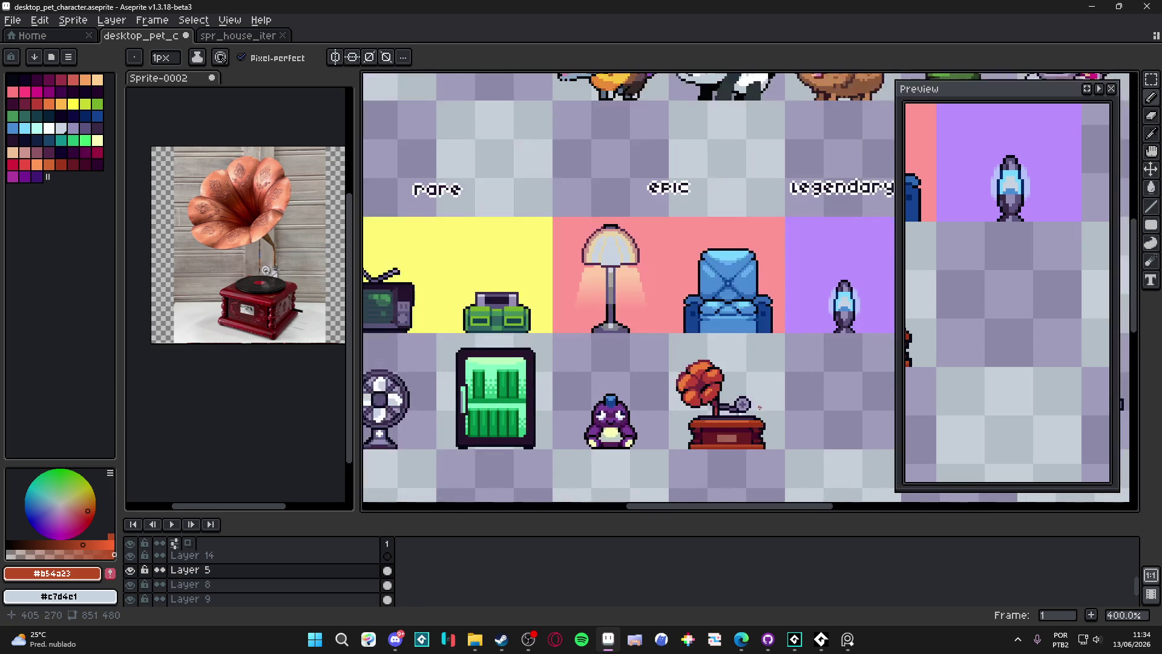
key("ctrl+s")
scroll(678, 395, "down", 2)
scroll(678, 394, "up", 2)
scroll(678, 394, "down", 2)
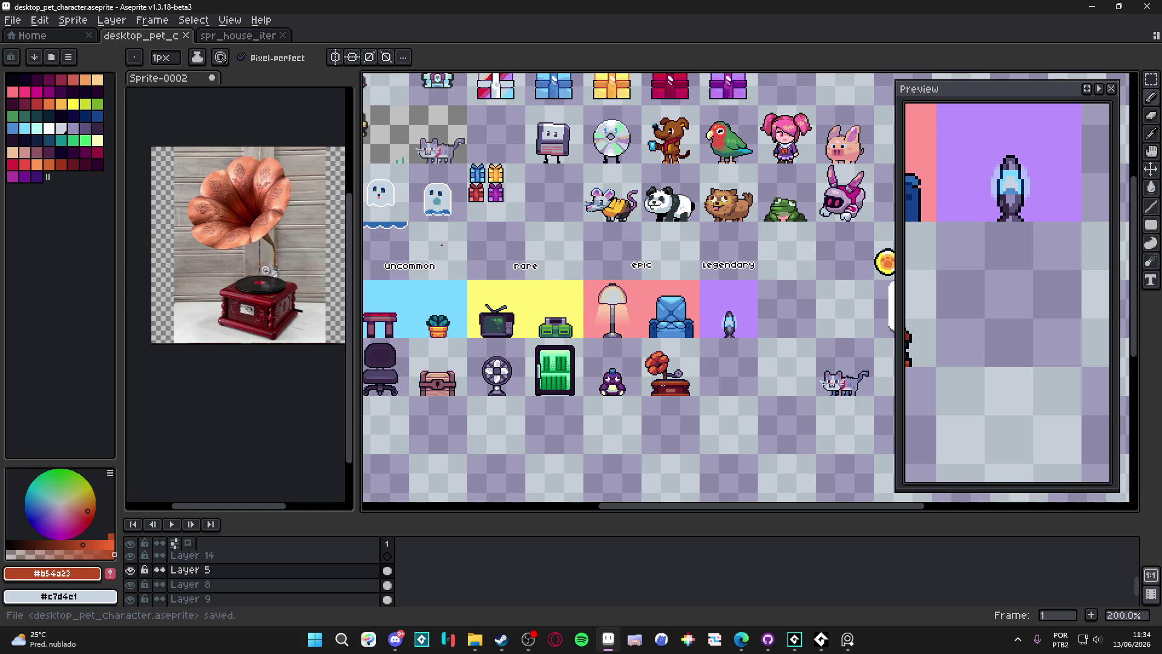
scroll(662, 385, "down", 2)
key("ctrl+s")
scroll(682, 303, "up", 1)
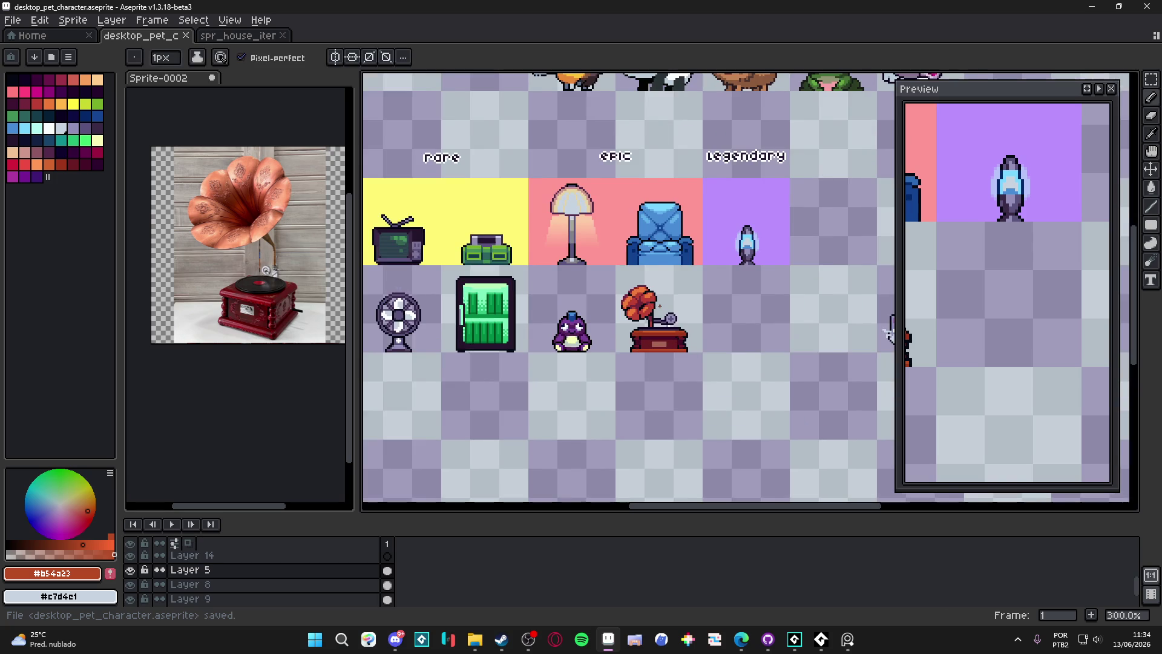
scroll(665, 303, "right", 1)
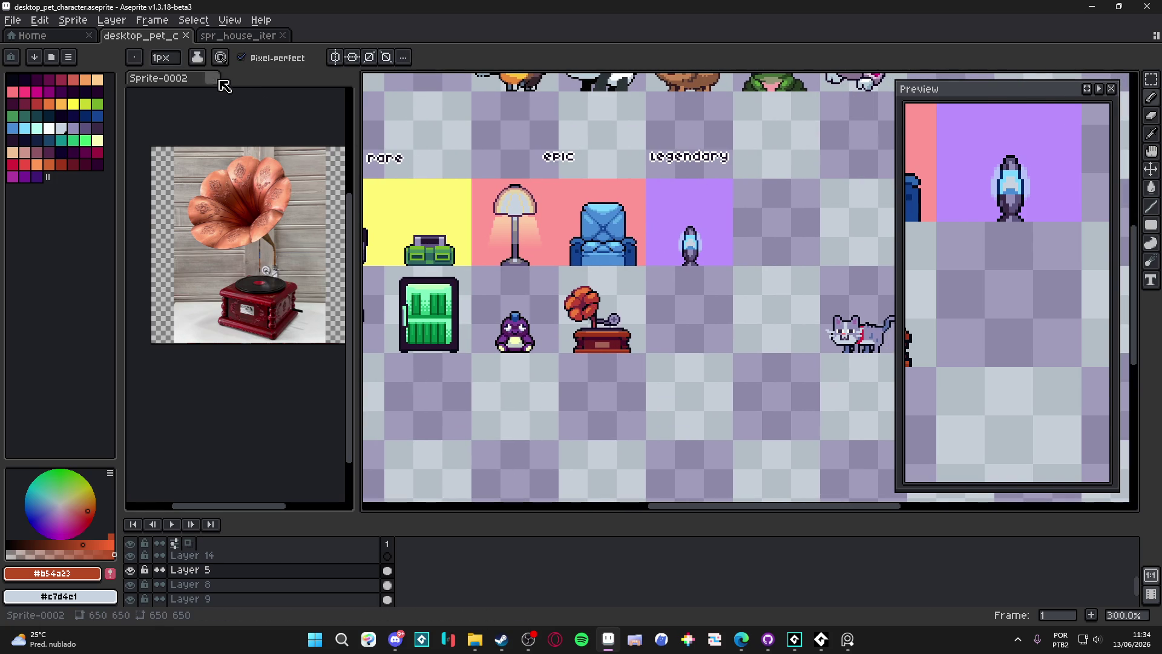
Close the Sprite-0002 reference image, discarding its unsaved changes
left_click(212, 77)
left_click(587, 347)
scroll(572, 349, "up", 2)
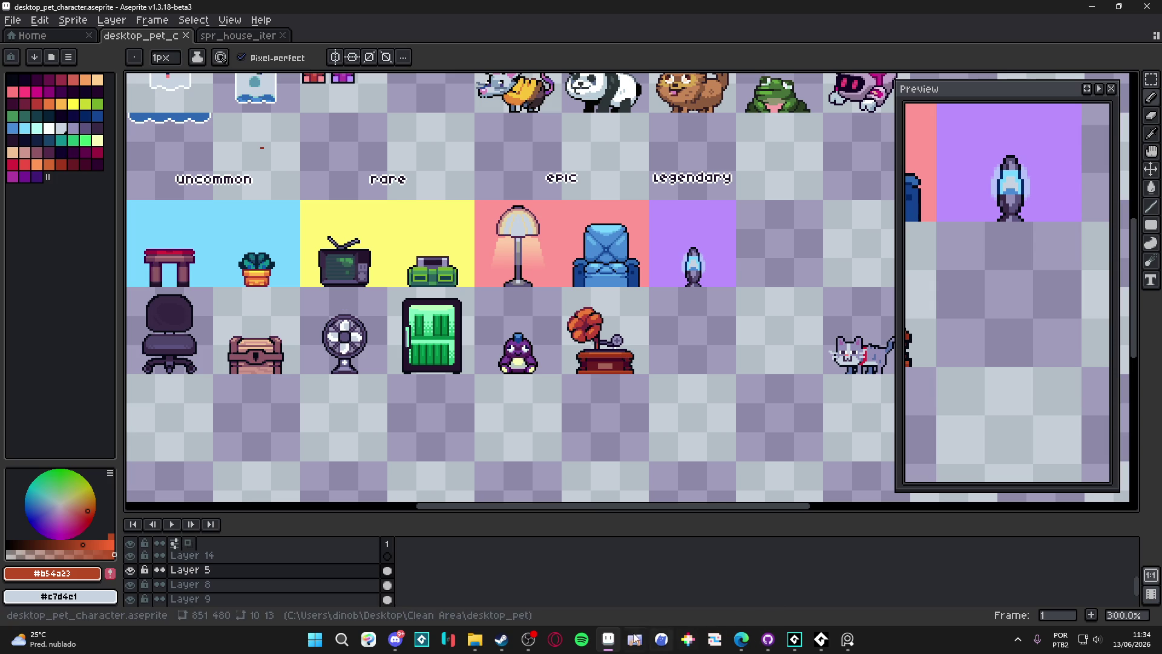
Pan across the furniture sheet to view the whole row, then switch to the web browser
left_click(845, 642)
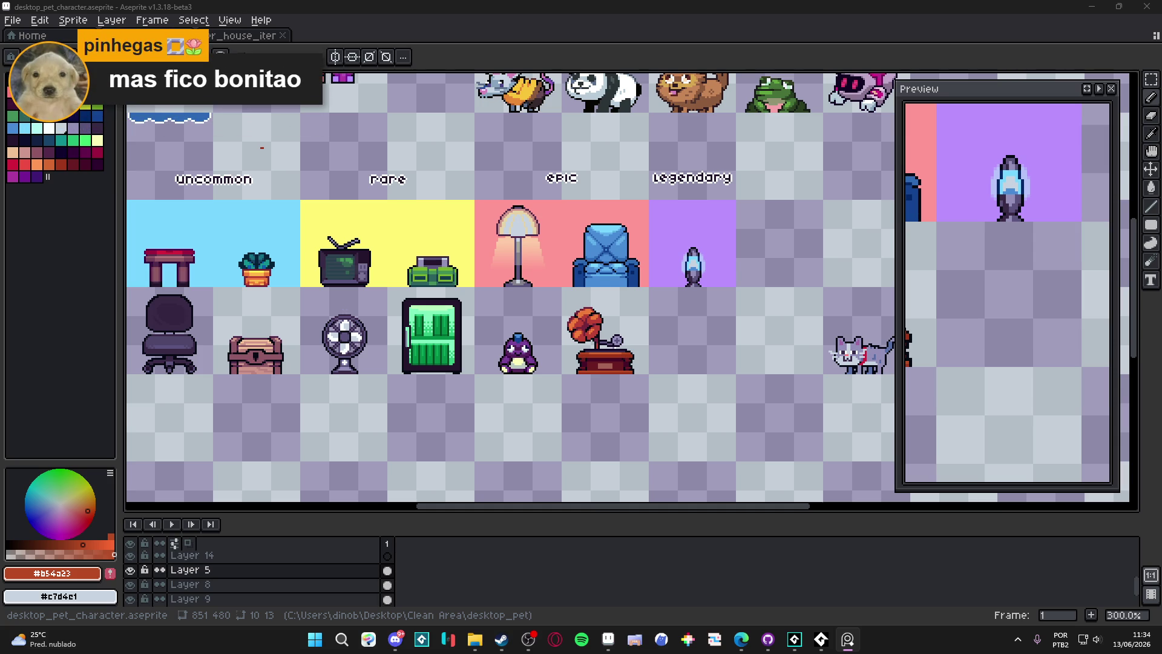
scroll(446, 303, "down", 1)
mouse_move(310, 275)
left_mouse_down()
mouse_move(492, 245)
mouse_move(273, 259)
left_mouse_up()
key("alt+Tab")
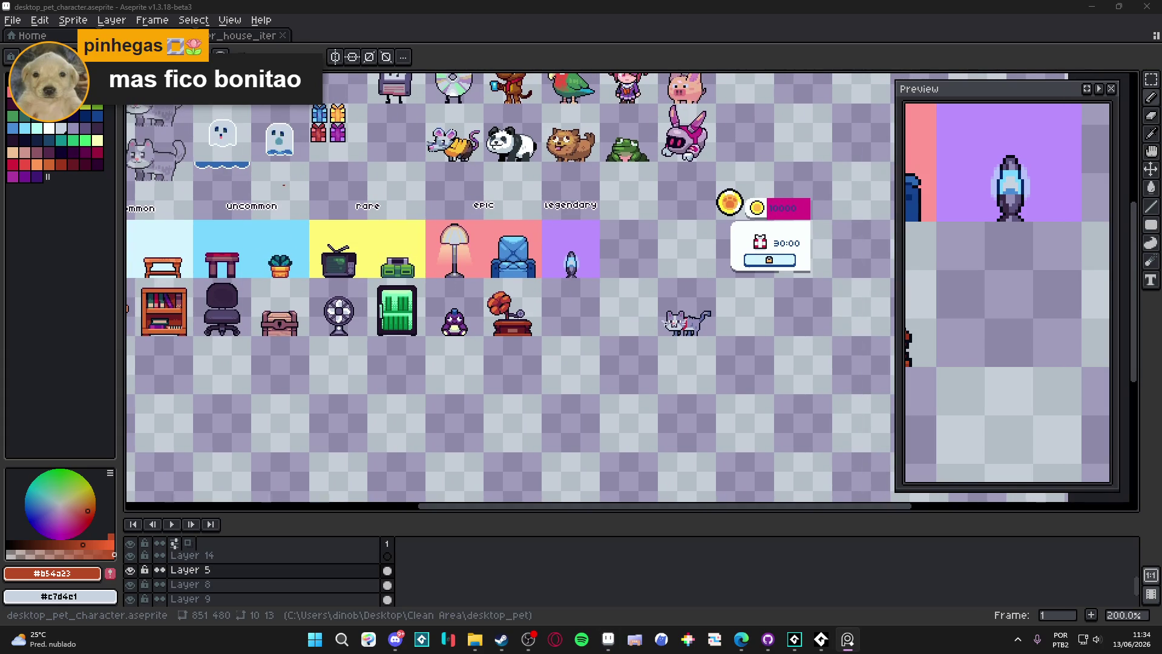
mouse_move(427, 324)
left_mouse_down()
mouse_move(581, 305)
mouse_move(532, 288)
left_mouse_up()
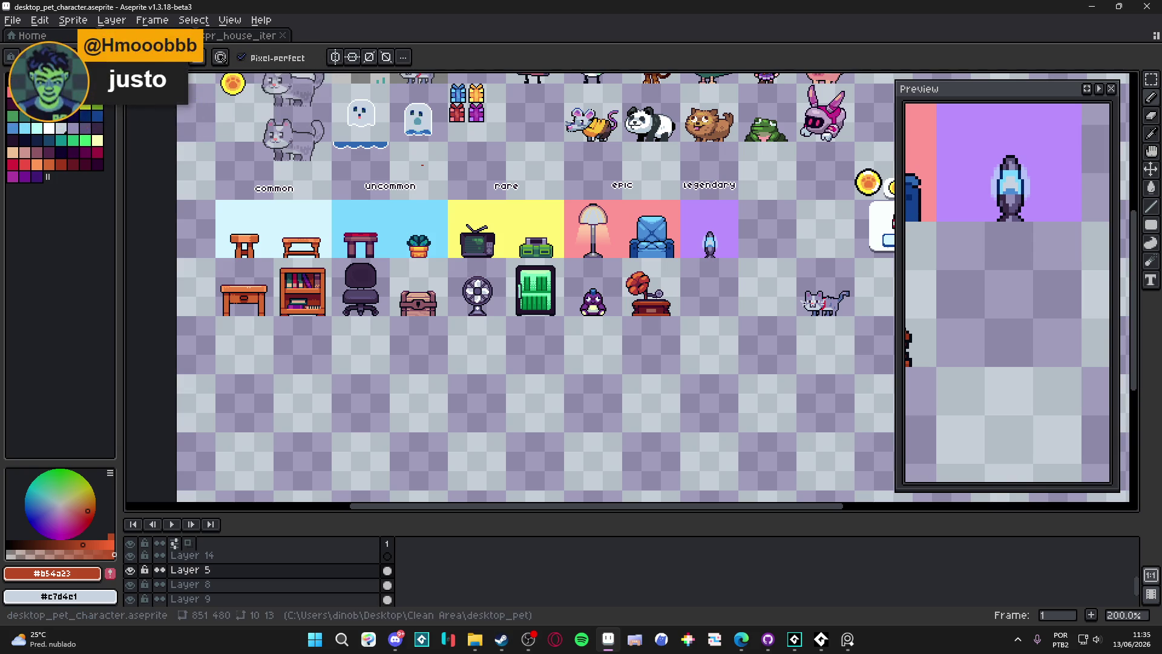
key("alt+Tab")
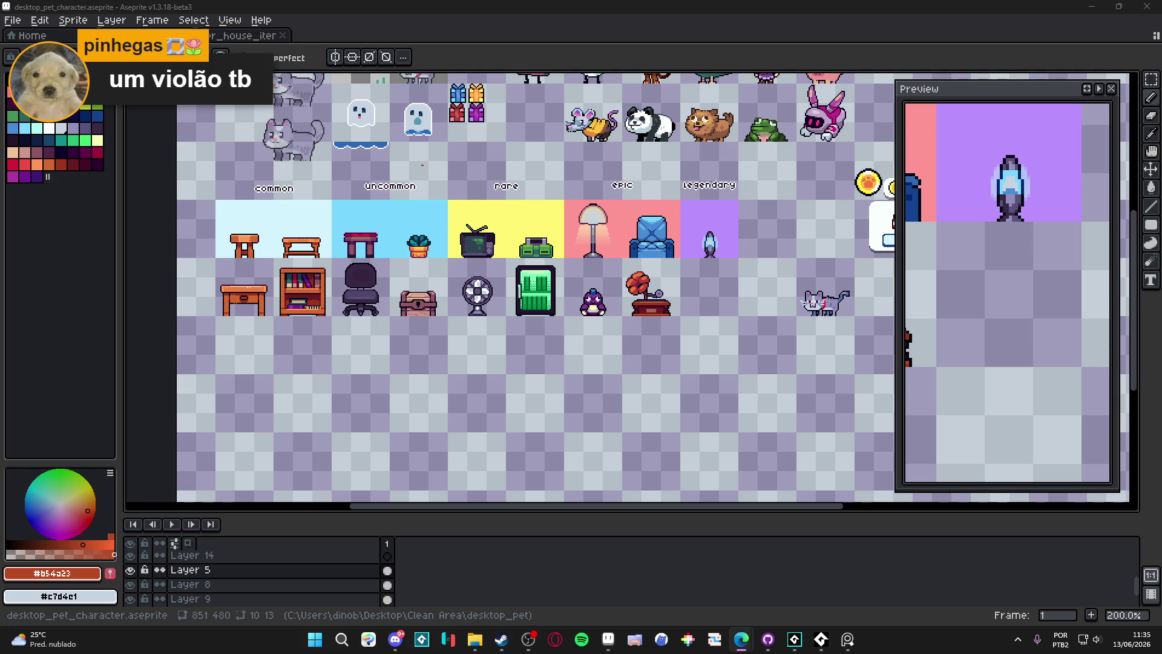
Create a 1200x1200 sprite, paste the microwave reference photo, and dock it beside the sheet
left_click_drag(508, 260, 468, 245)
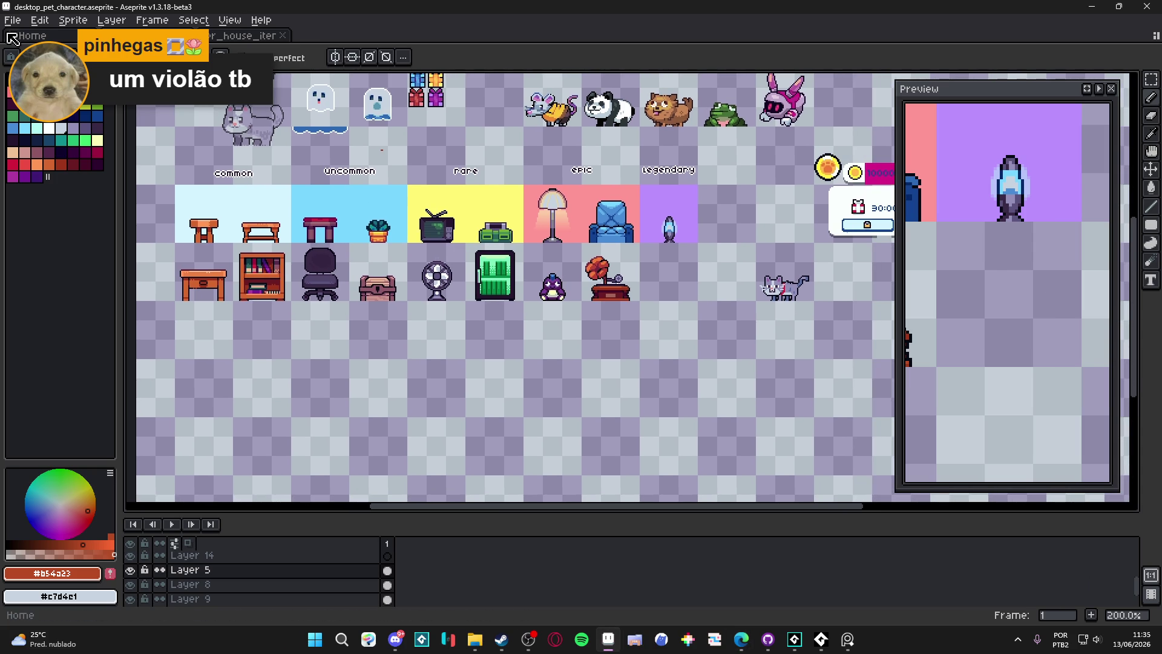
left_click(13, 20)
left_click(37, 37)
left_click(546, 451)
key("ctrl+v")
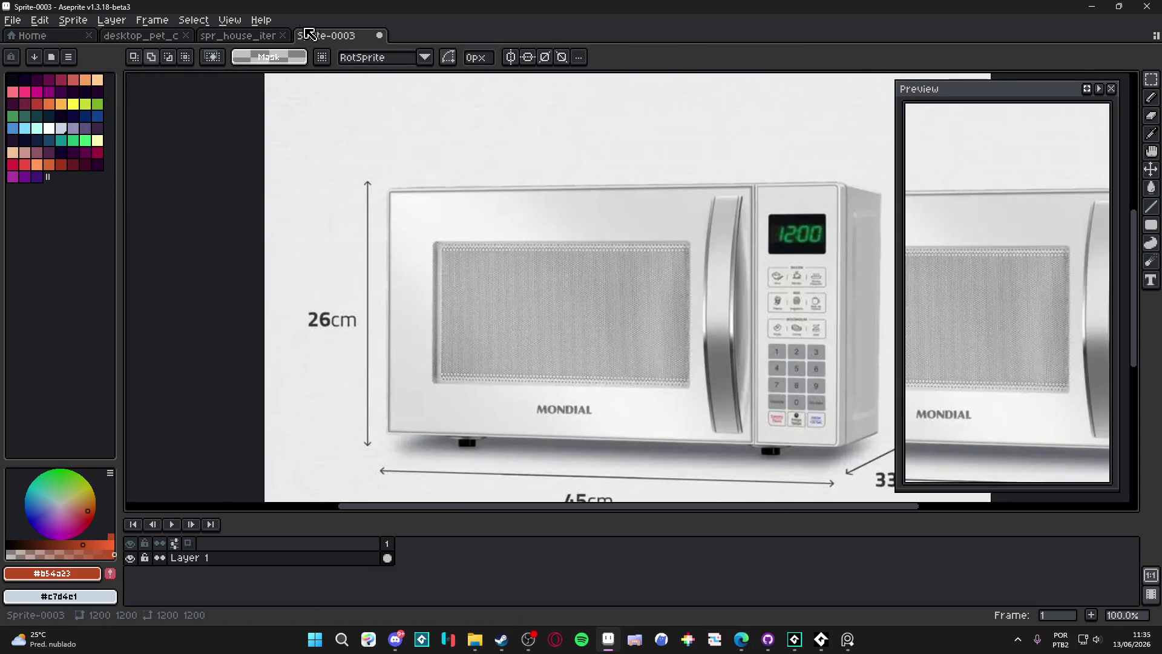
mouse_move(316, 36)
left_mouse_down()
mouse_move(246, 79)
mouse_move(128, 181)
mouse_move(142, 173)
left_mouse_up()
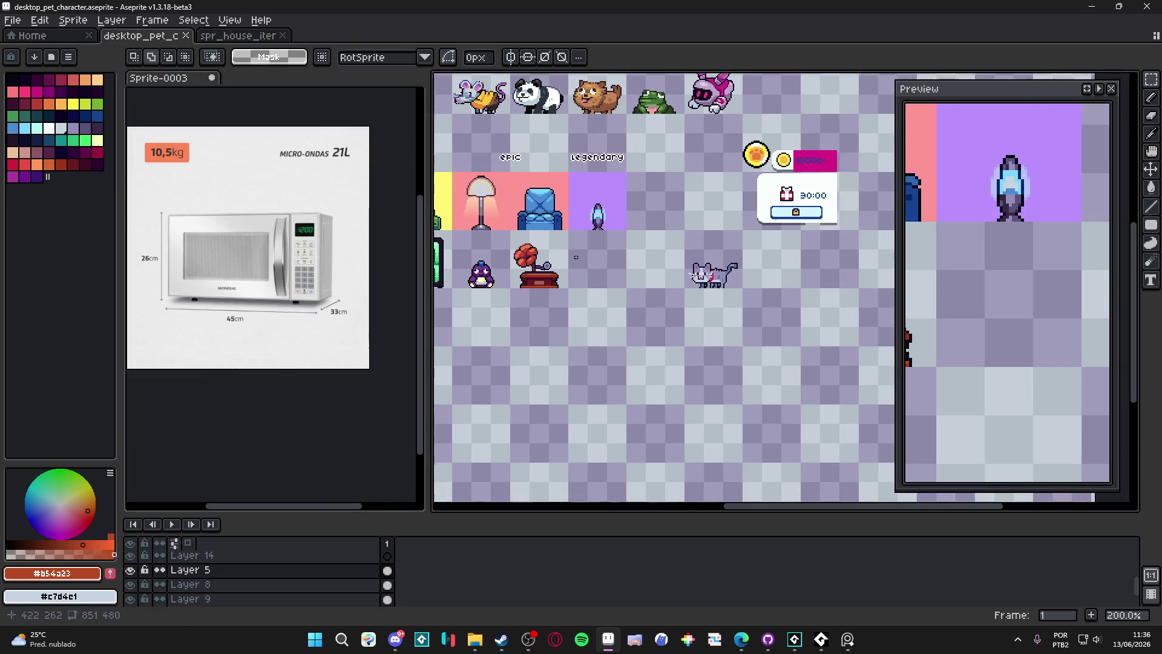
Switch to the Pencil, frame the common furniture column and check Layer 5's content
scroll(665, 274, "up", 4)
key("b")
scroll(572, 260, "down", 5)
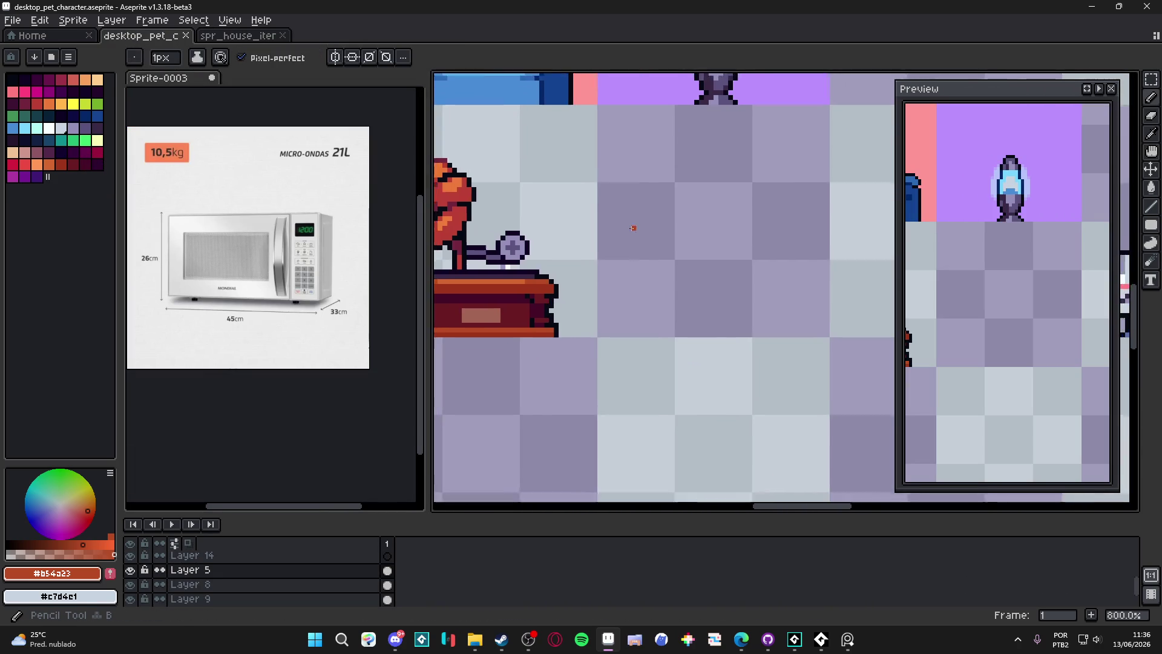
mouse_move(628, 228)
left_mouse_down()
mouse_move(675, 260)
mouse_move(837, 313)
left_mouse_up()
mouse_move(545, 245)
left_mouse_down()
mouse_move(596, 262)
mouse_move(583, 262)
mouse_move(720, 256)
mouse_move(697, 255)
left_mouse_up()
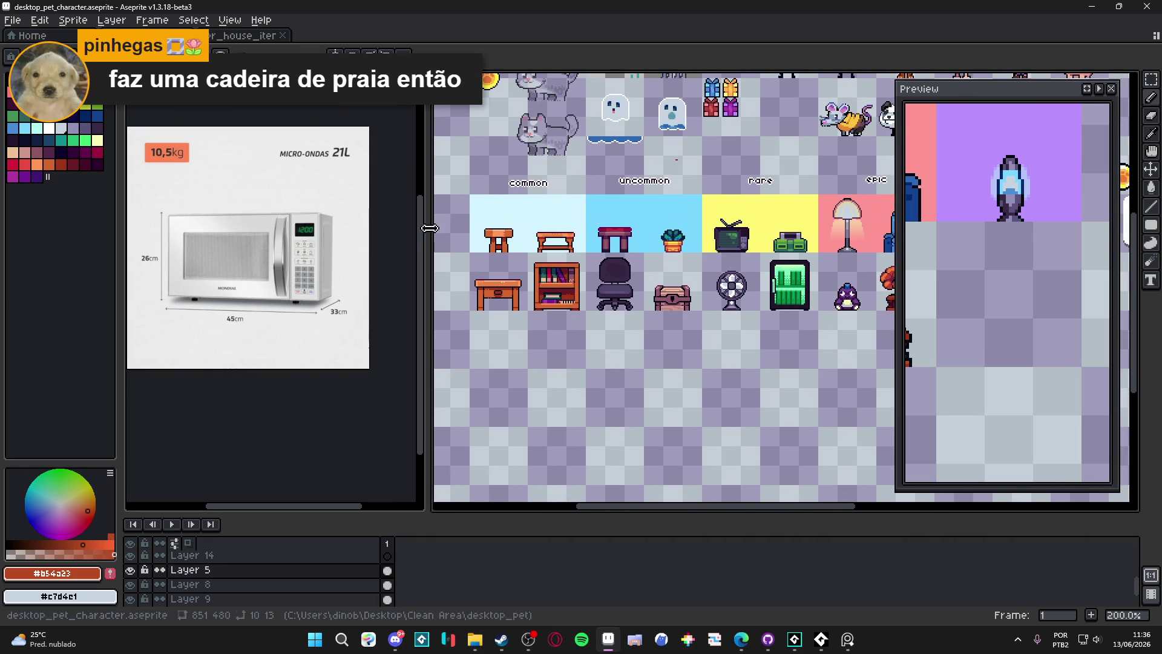
scroll(456, 270, "up", 2)
left_click(130, 570)
left_click(130, 570)
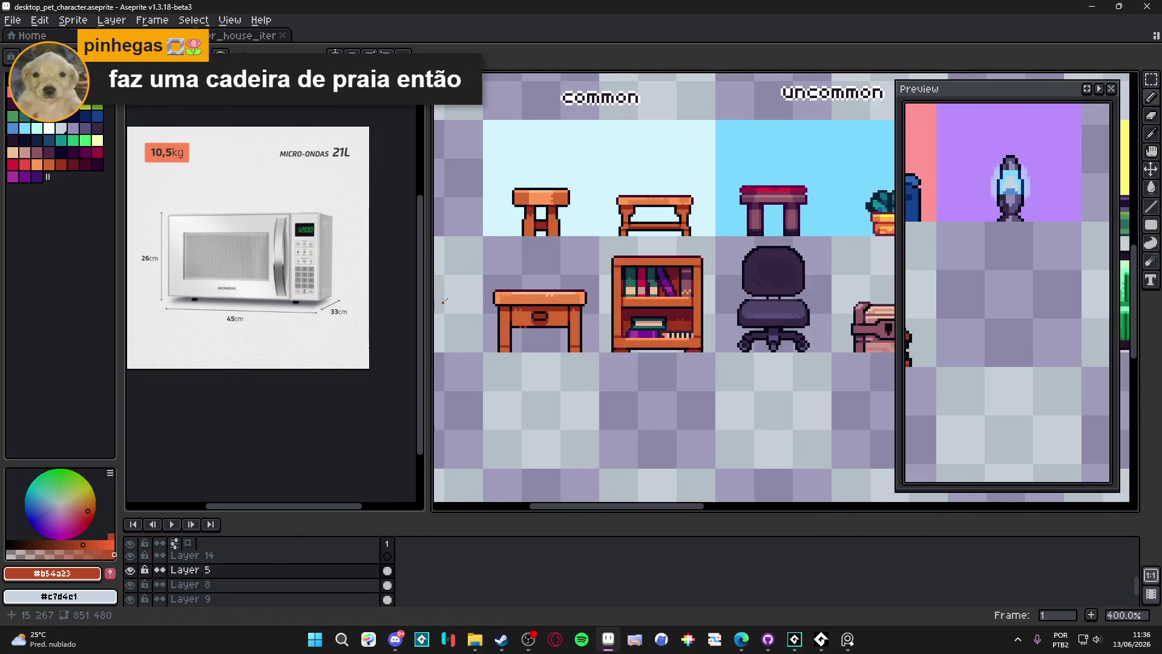
scroll(489, 250, "up", 2)
Draw a light gray filled rectangle block above the desk
left_click(1149, 229)
left_click(1096, 224)
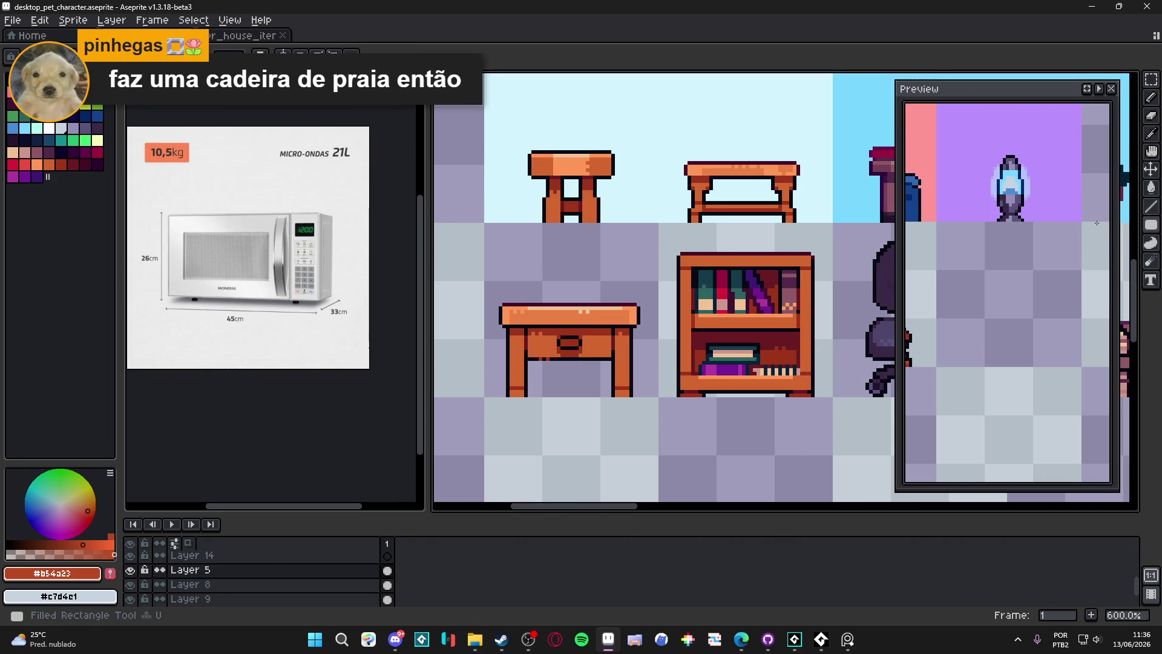
scroll(521, 280, "up", 1)
left_click(42, 127)
left_click_drag(487, 209, 668, 311)
scroll(606, 293, "down", 2)
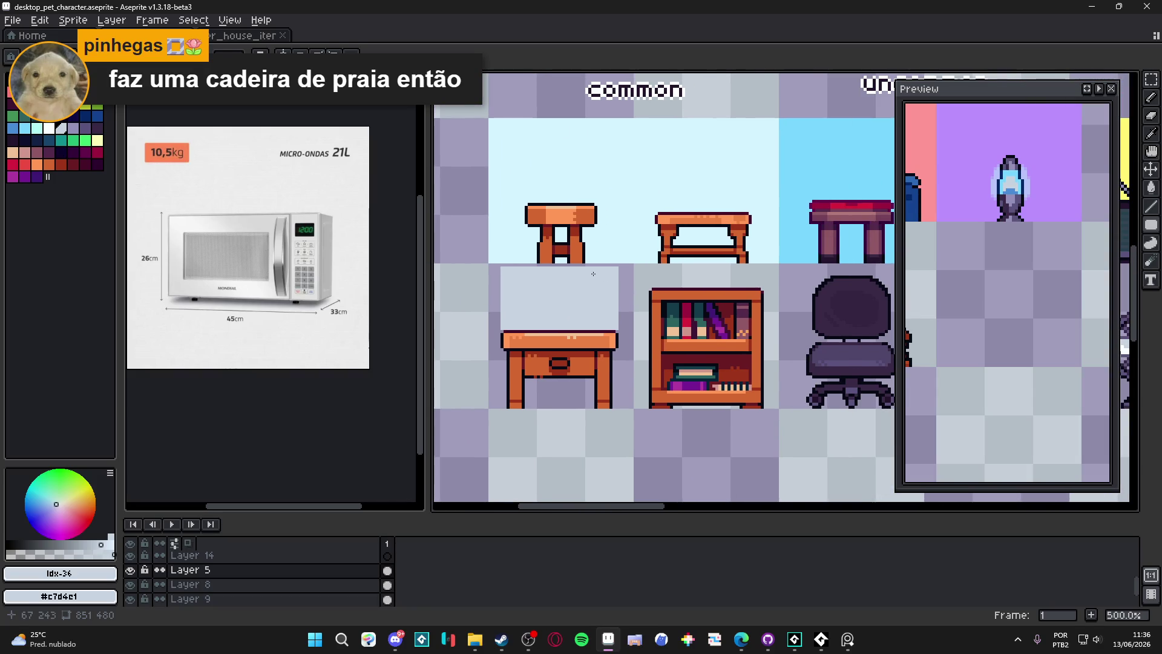
scroll(595, 274, "up", 1)
Paste a copy of the gray block into the empty cell below the lava lamp
key("v")
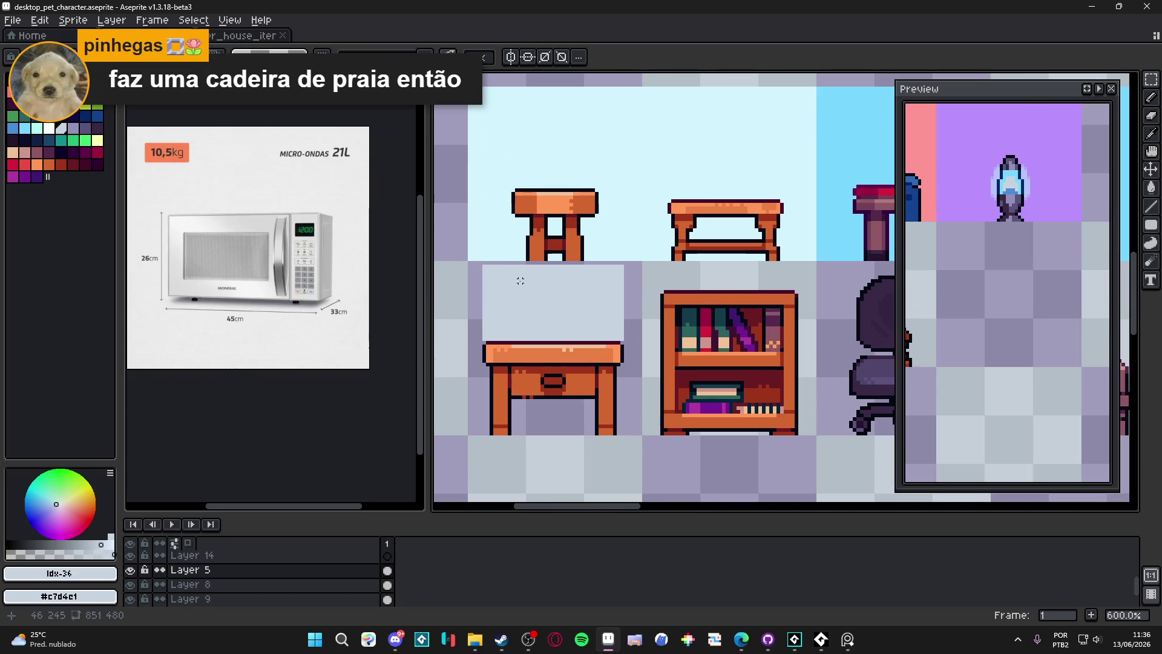
scroll(535, 281, "down", 2)
scroll(526, 294, "right", 2)
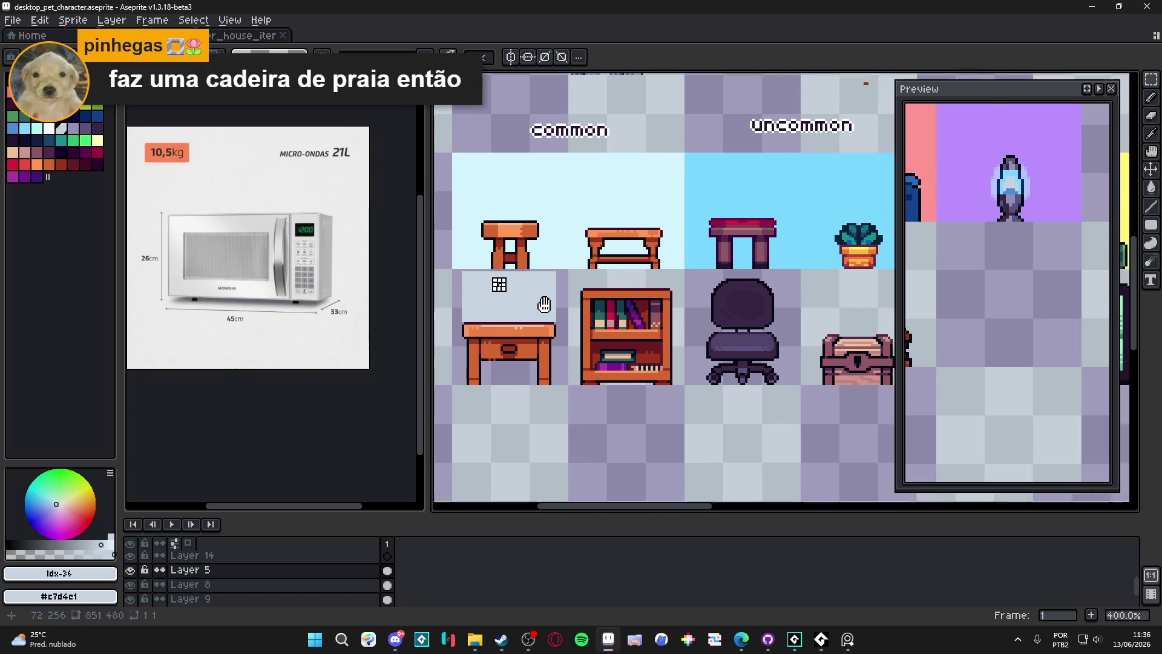
key("w")
scroll(526, 295, "down", 3)
scroll(637, 329, "up", 9)
key("ctrl+v")
scroll(644, 271, "down", 3)
left_click_drag(644, 270, 635, 371)
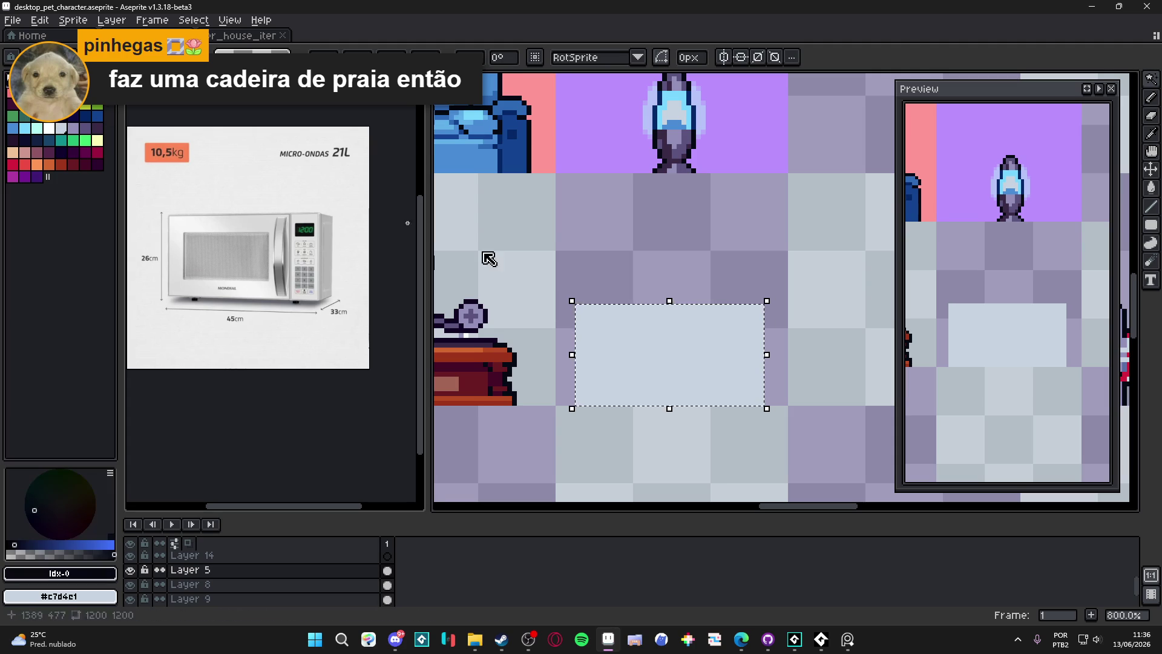
Drop the pasted block in place and draw a dark line down its left edge
scroll(568, 406, "up", 3)
left_click(567, 404)
left_click_drag(569, 274, 525, 280)
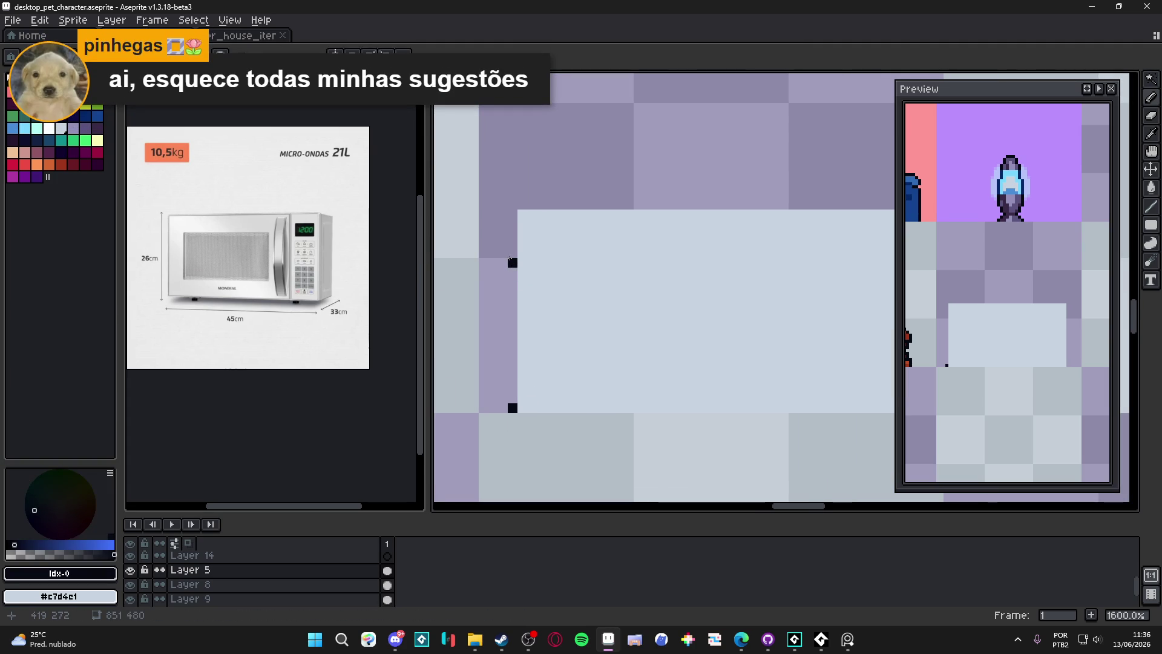
left_click(510, 259, "shift")
left_click_drag(512, 259, 519, 207)
scroll(519, 207, "down", 2)
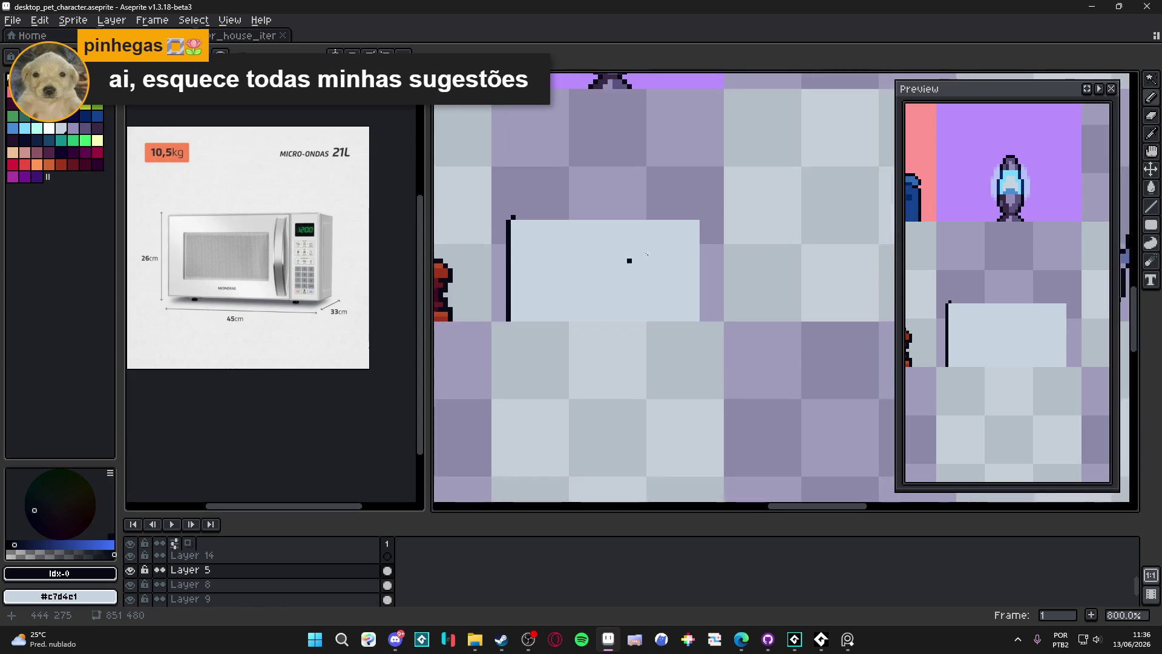
scroll(594, 262, "up", 2)
Draw dark outline lines across the block's top and down its right edge
left_click(708, 195, "shift")
left_click_drag(714, 202, 716, 399)
scroll(696, 379, "down", 1)
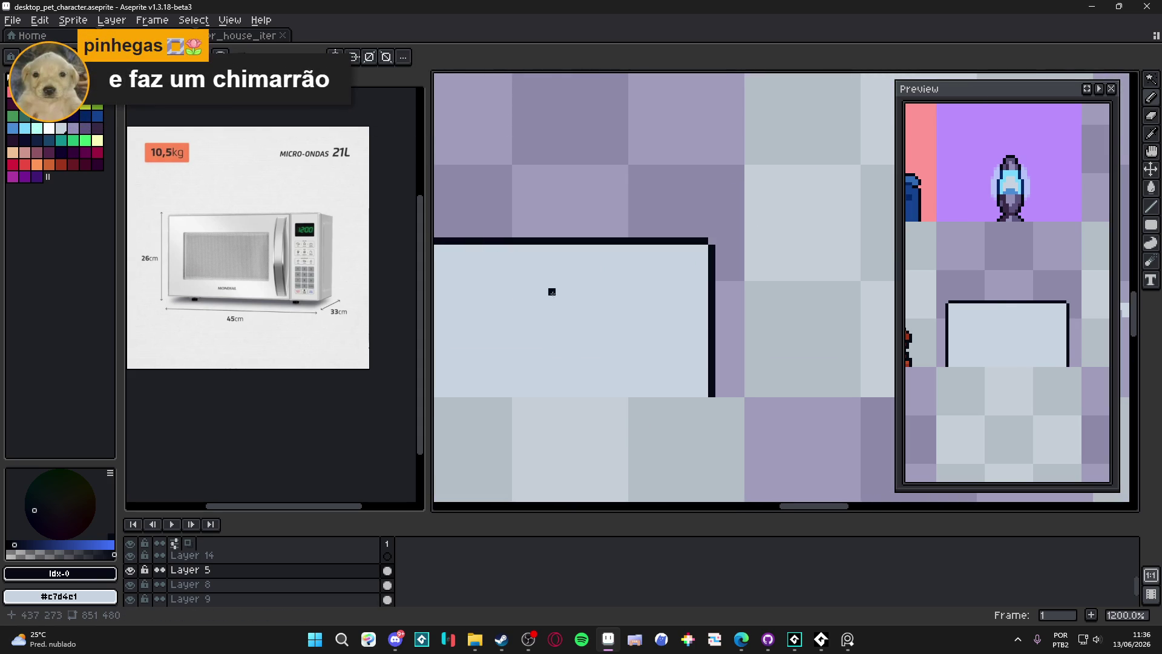
scroll(557, 291, "down", 3)
left_click_drag(562, 293, 639, 267)
scroll(629, 267, "up", 1)
scroll(593, 254, "up", 2)
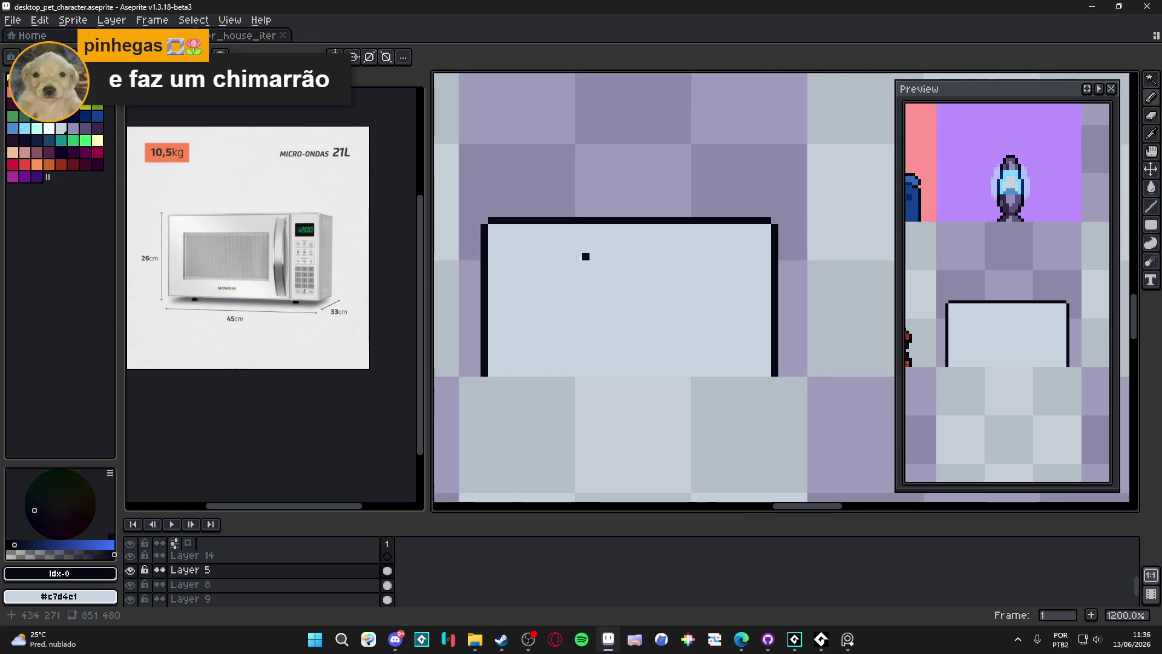
left_click_drag(527, 253, 542, 252)
left_click(580, 270, "alt")
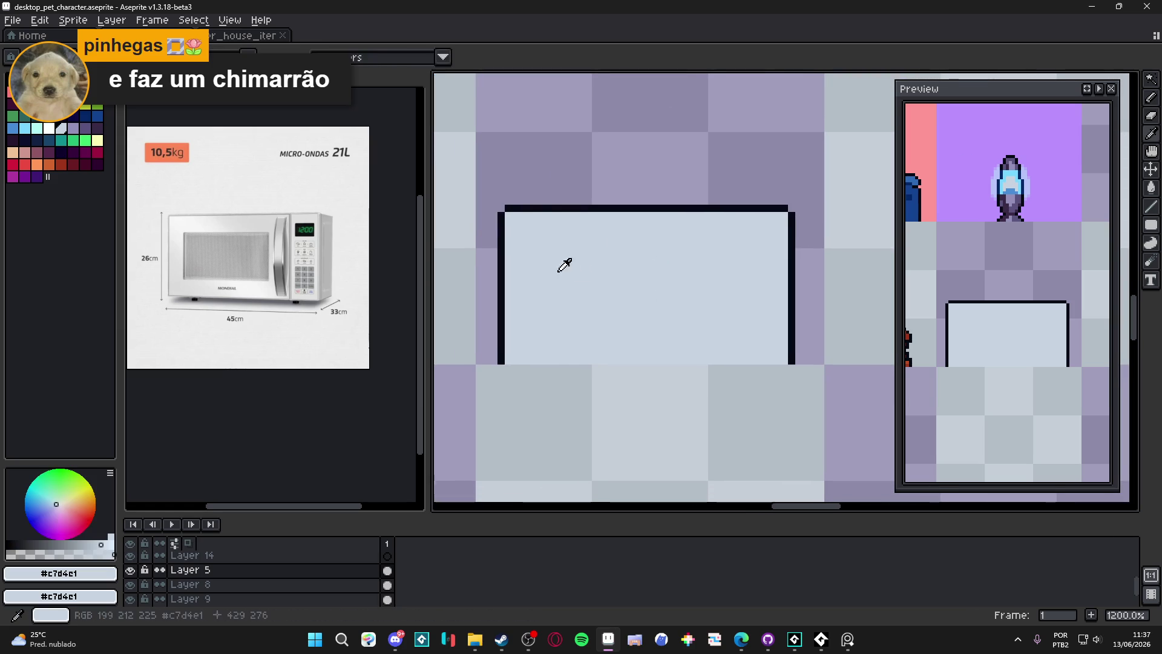
Draw a purple-filled window on the block's left with rounded top corners
left_click(1151, 224)
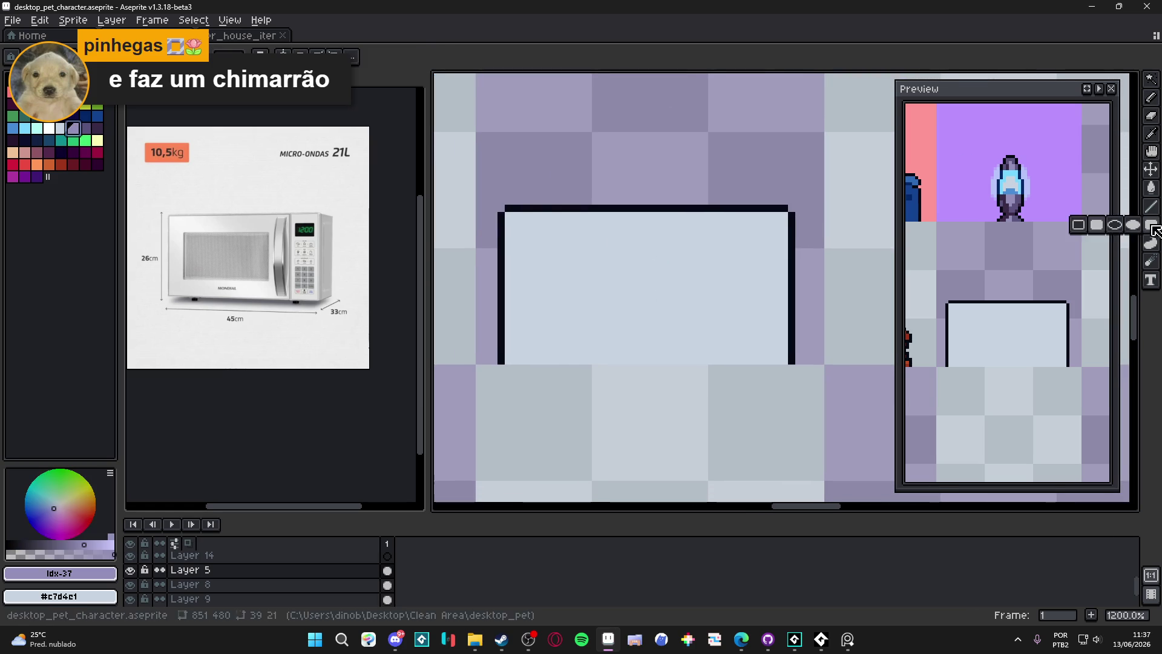
left_click_drag(529, 236, 702, 350)
key("g")
left_click(695, 291)
left_click(718, 246, "alt")
left_click(704, 237)
left_click(530, 237)
left_click_drag(593, 270, 580, 272)
left_click(678, 249, "alt")
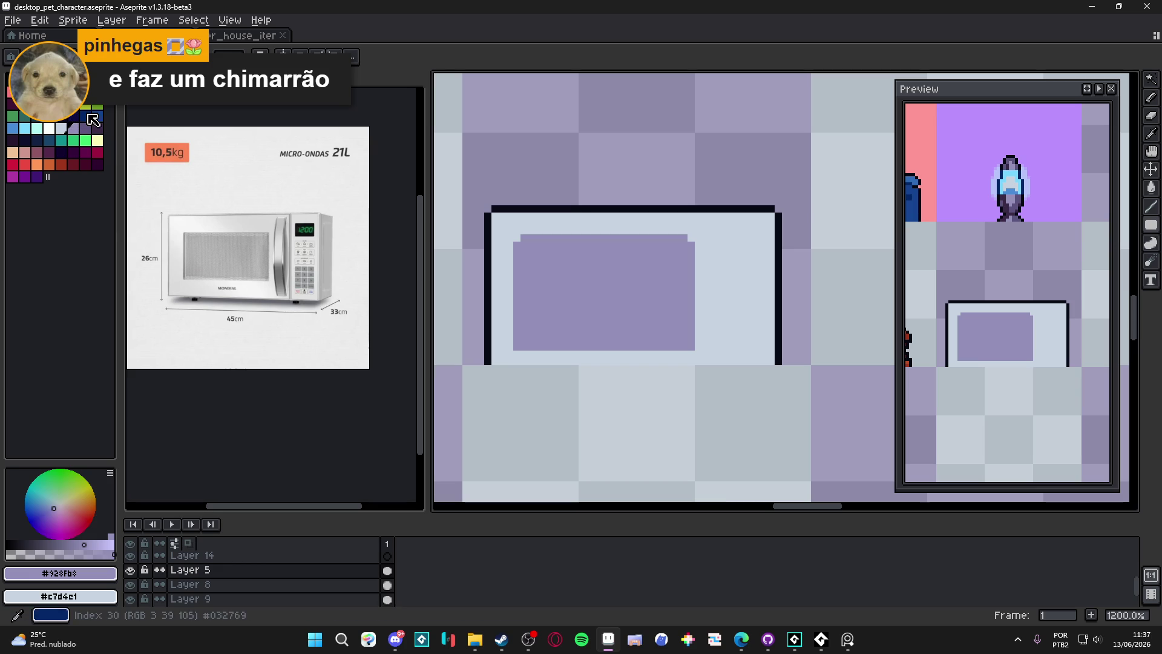
Paint a dark display panel at the block's top right
key("0")
key("0")
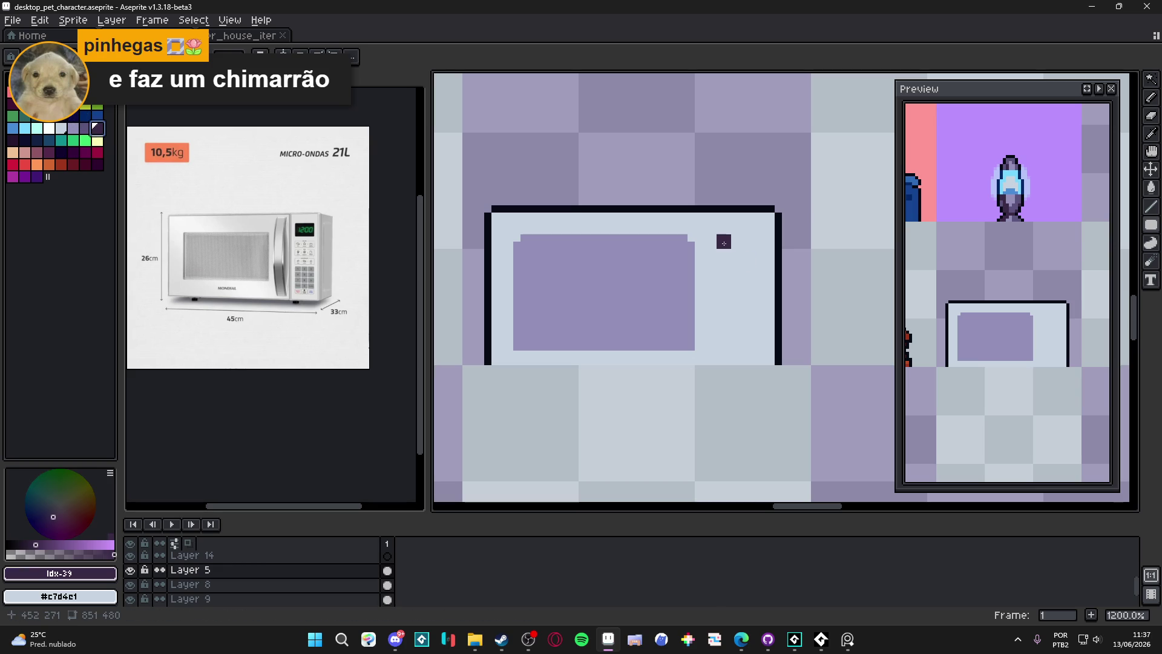
left_click(723, 242)
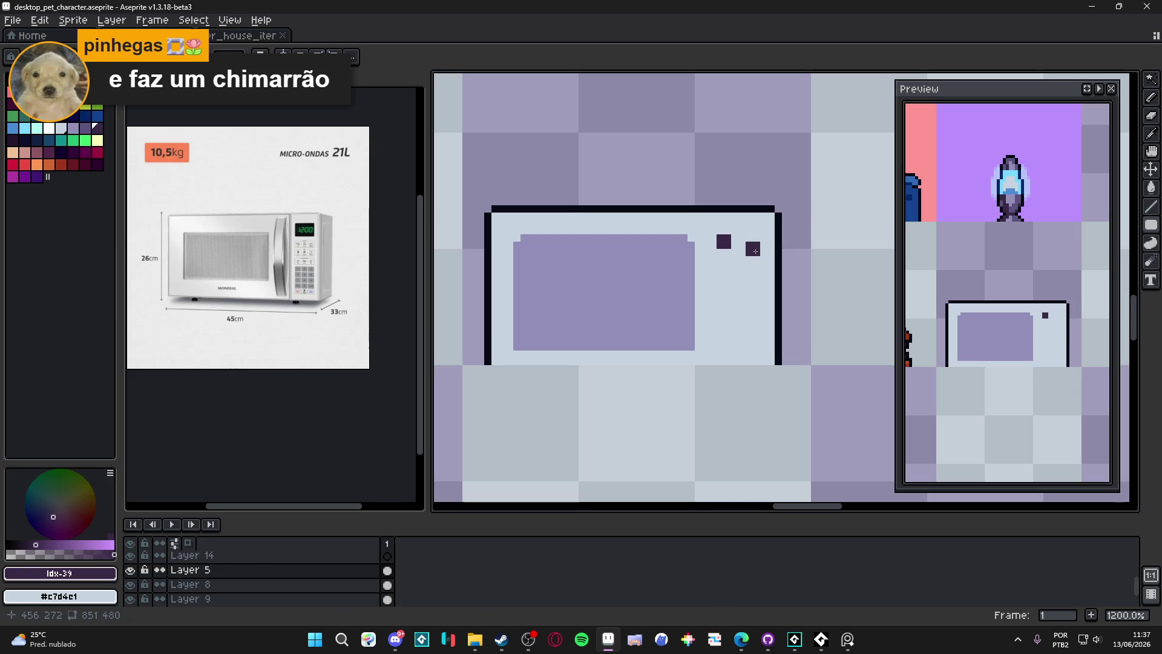
mouse_move(764, 242)
left_mouse_down()
mouse_move(725, 242)
mouse_move(727, 267)
mouse_move(763, 260)
left_mouse_up()
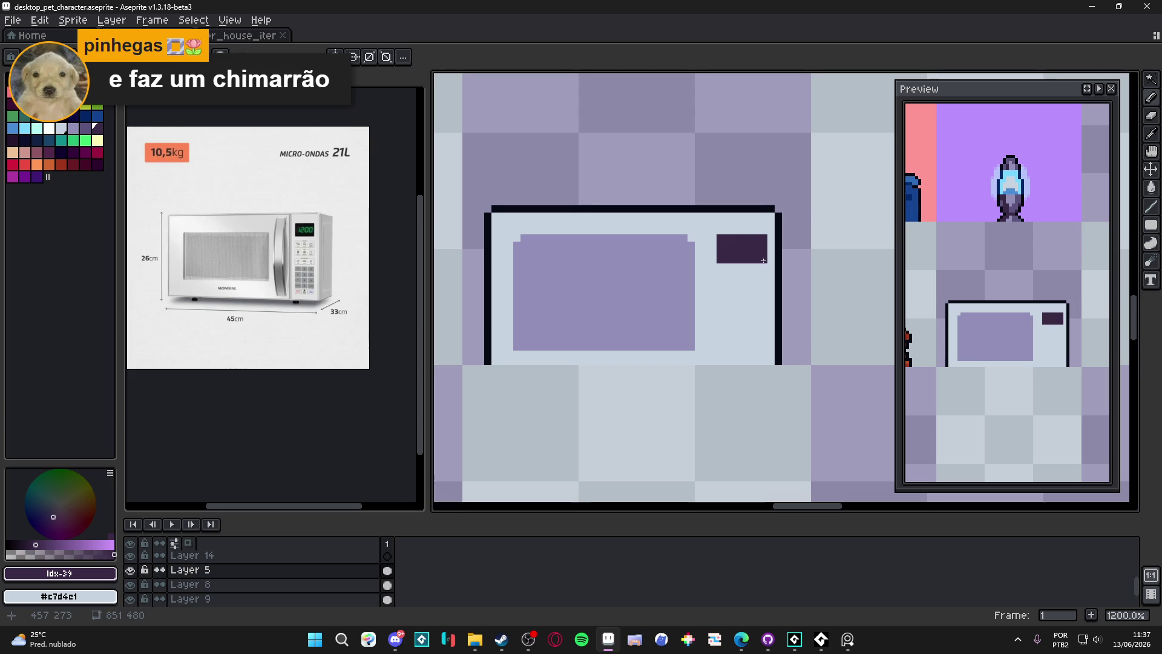
scroll(744, 262, "down", 1)
left_click(709, 264)
key("ctrl+z")
Paint a lavender control panel below the display, with a light column on its right
left_click(73, 128)
left_click(746, 333)
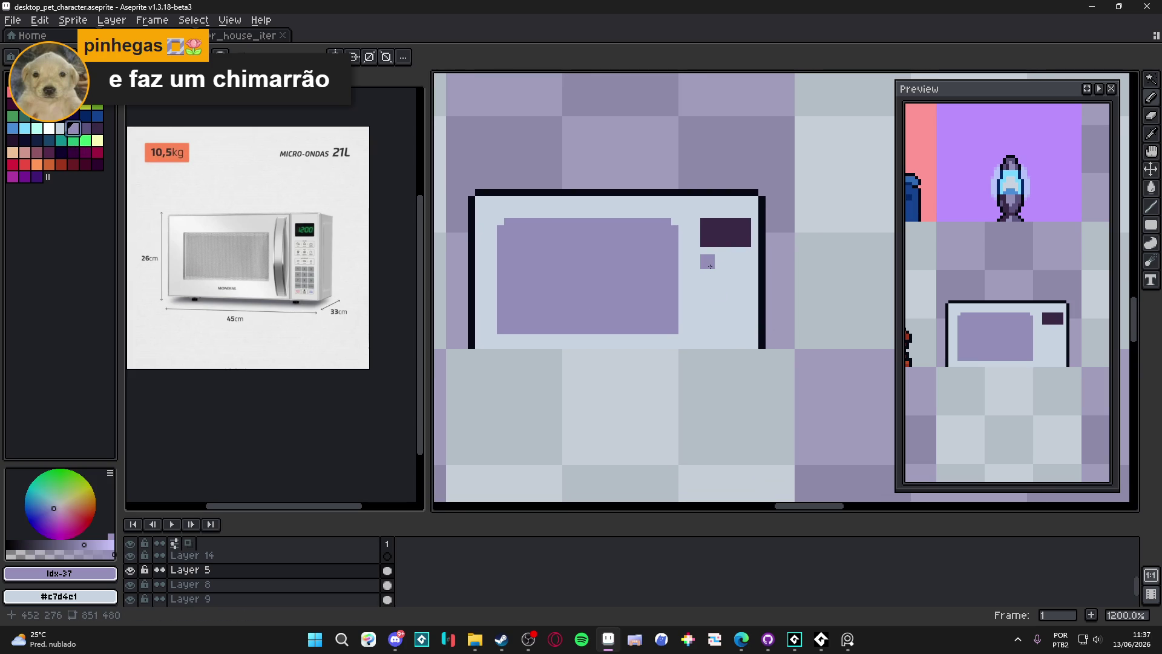
mouse_move(710, 262)
left_mouse_down()
mouse_move(708, 327)
mouse_move(747, 331)
mouse_move(745, 264)
mouse_move(733, 257)
mouse_move(721, 266)
mouse_move(725, 319)
mouse_move(732, 269)
left_mouse_up()
key("alt")
left_click(754, 245, "alt")
key("m")
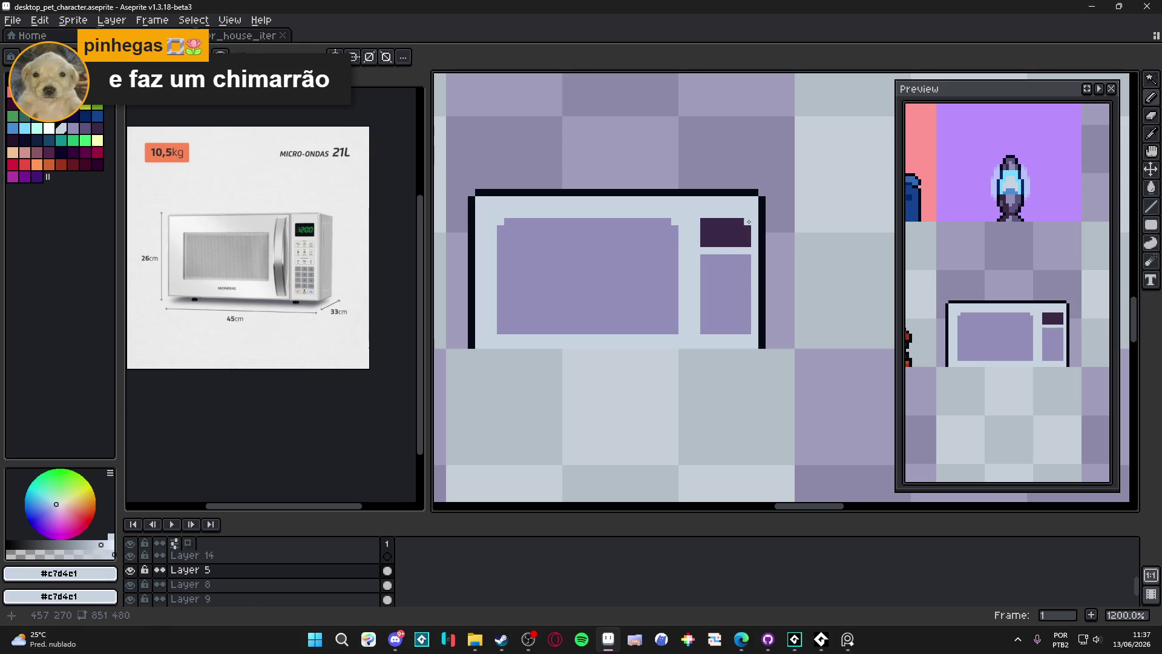
key("b")
left_click_drag(748, 222, 748, 334)
key("alt")
left_click(731, 310, "alt")
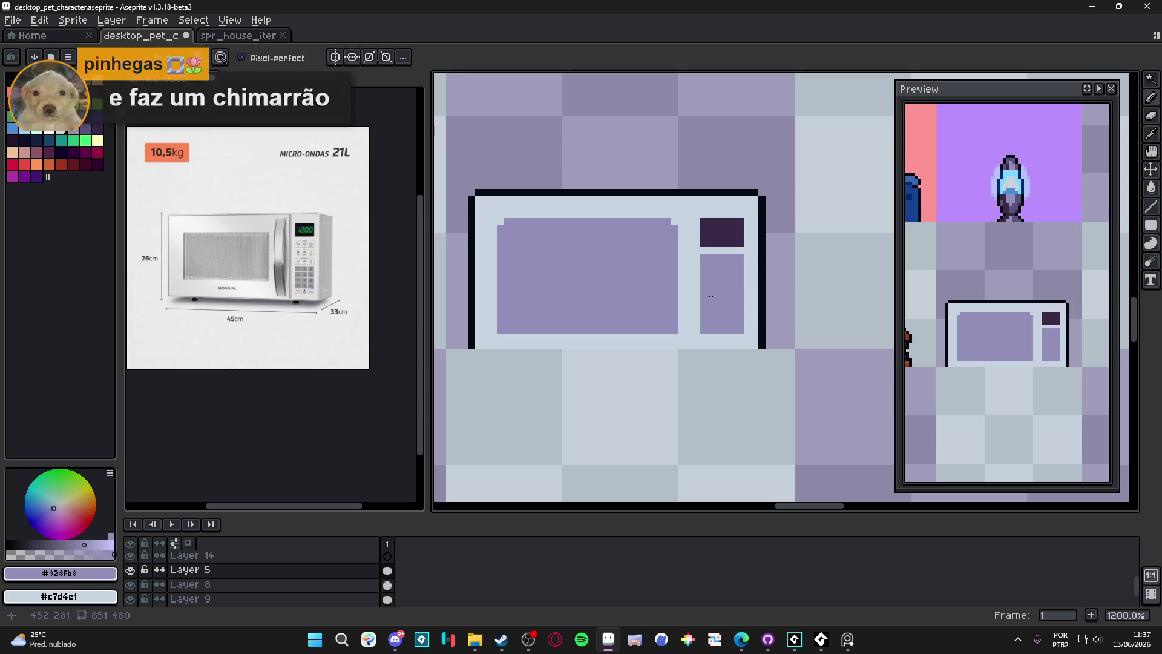
Notch the window's top edge and touch up its pixels in light body and purple colours
left_click(688, 216, "alt")
left_click(669, 224)
left_click(649, 223)
mouse_move(661, 229)
left_mouse_down()
mouse_move(660, 330)
mouse_move(669, 221)
left_mouse_up()
left_click(630, 254, "alt")
left_click(687, 208)
left_click_drag(682, 215, 675, 332)
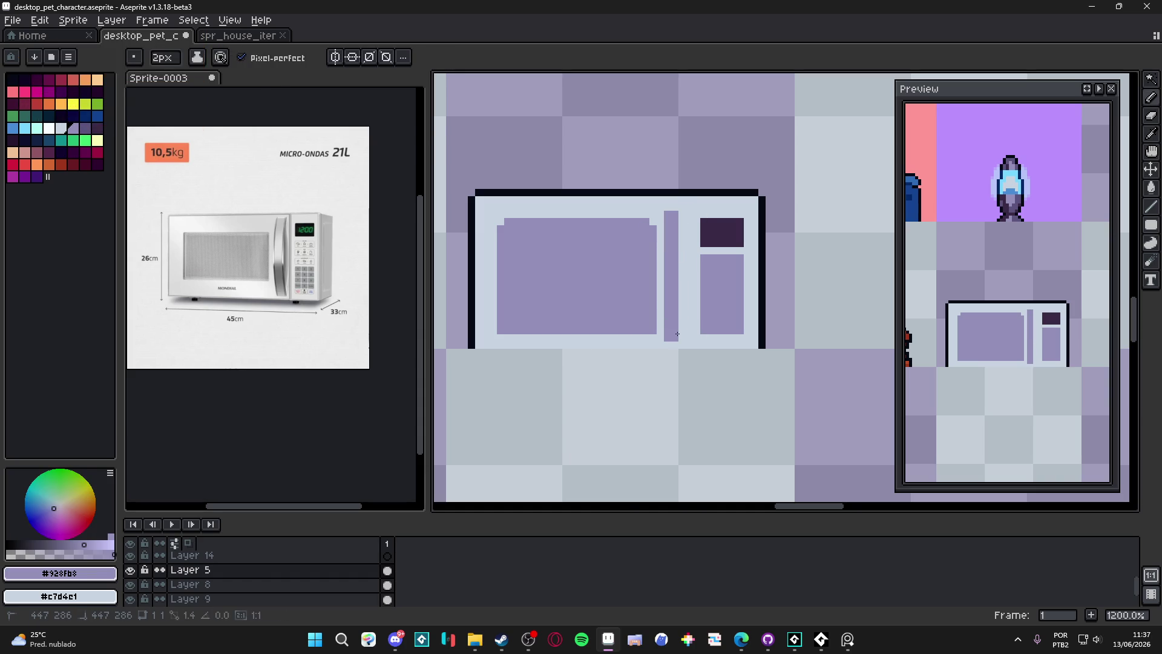
Draw the purple door handle between window and panel, and widen the panel one column
left_click_drag(688, 199, 690, 343)
scroll(677, 344, "down", 3)
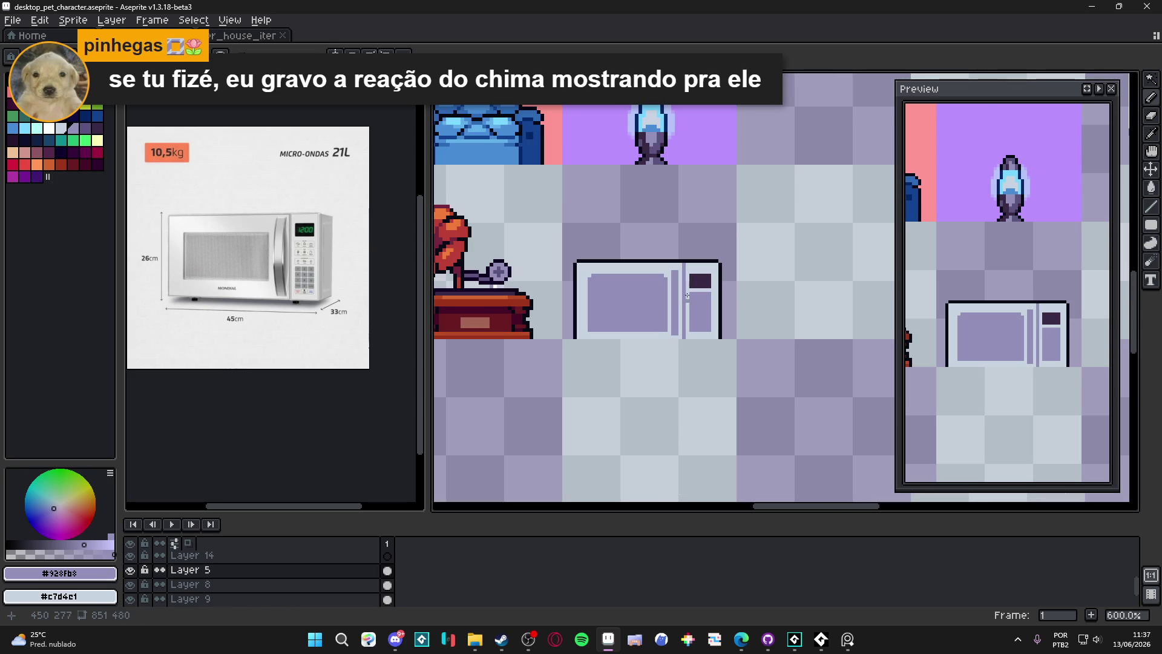
scroll(702, 294, "up", 4)
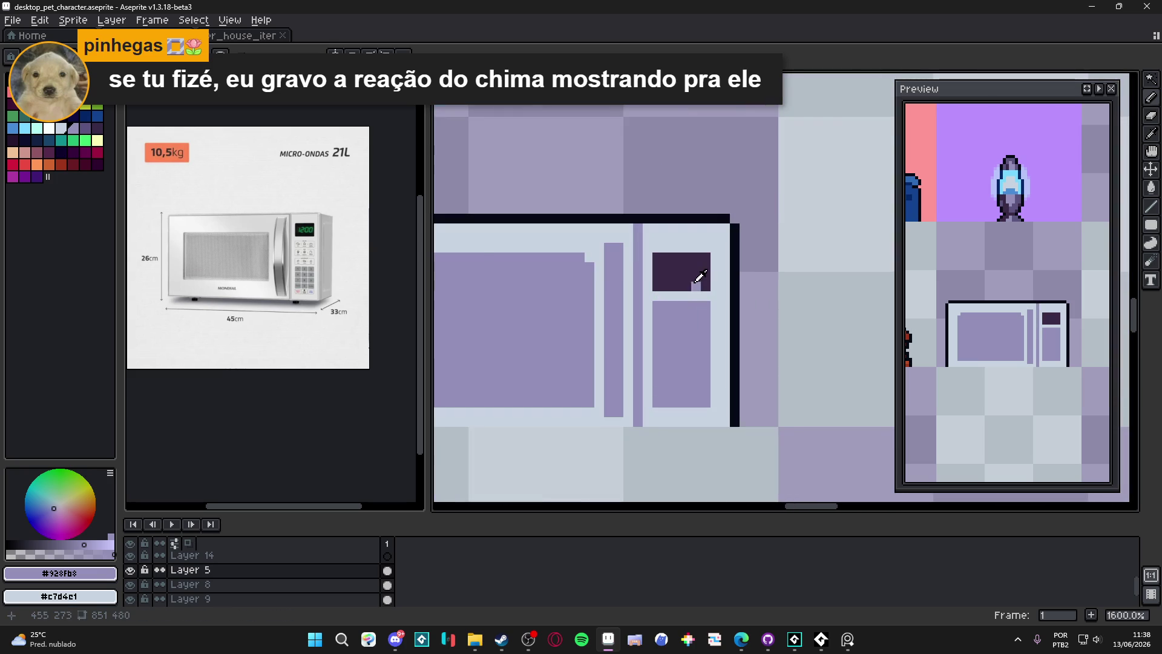
left_click_drag(715, 303, 716, 406)
scroll(717, 328, "down", 4)
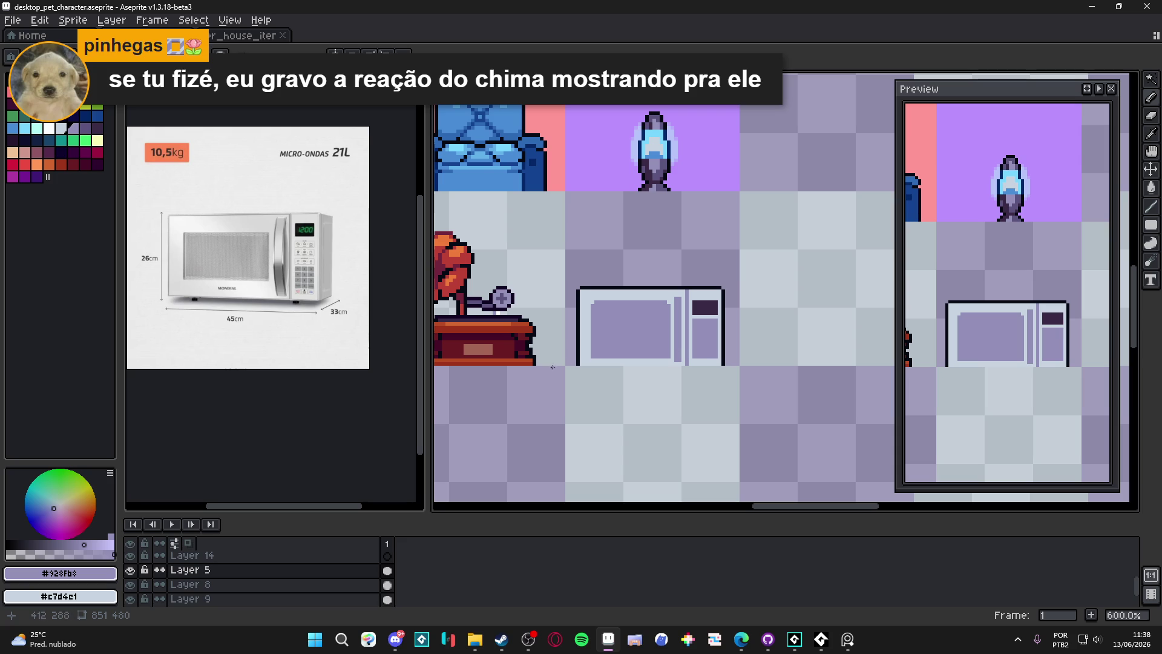
scroll(596, 348, "up", 3)
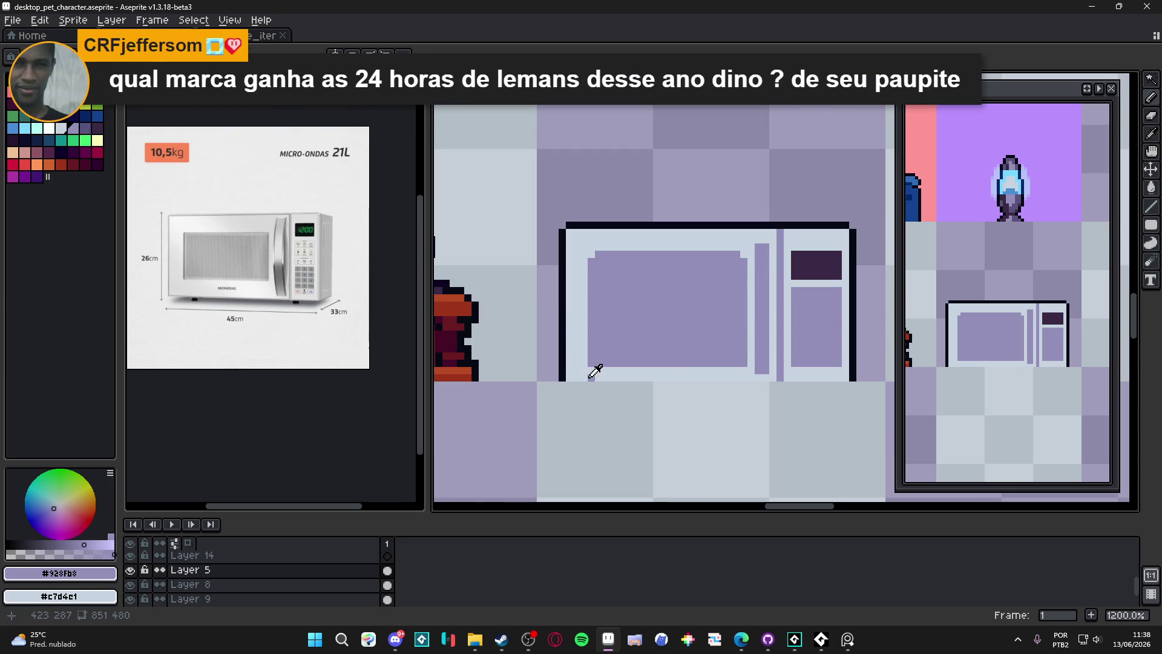
left_click(586, 370)
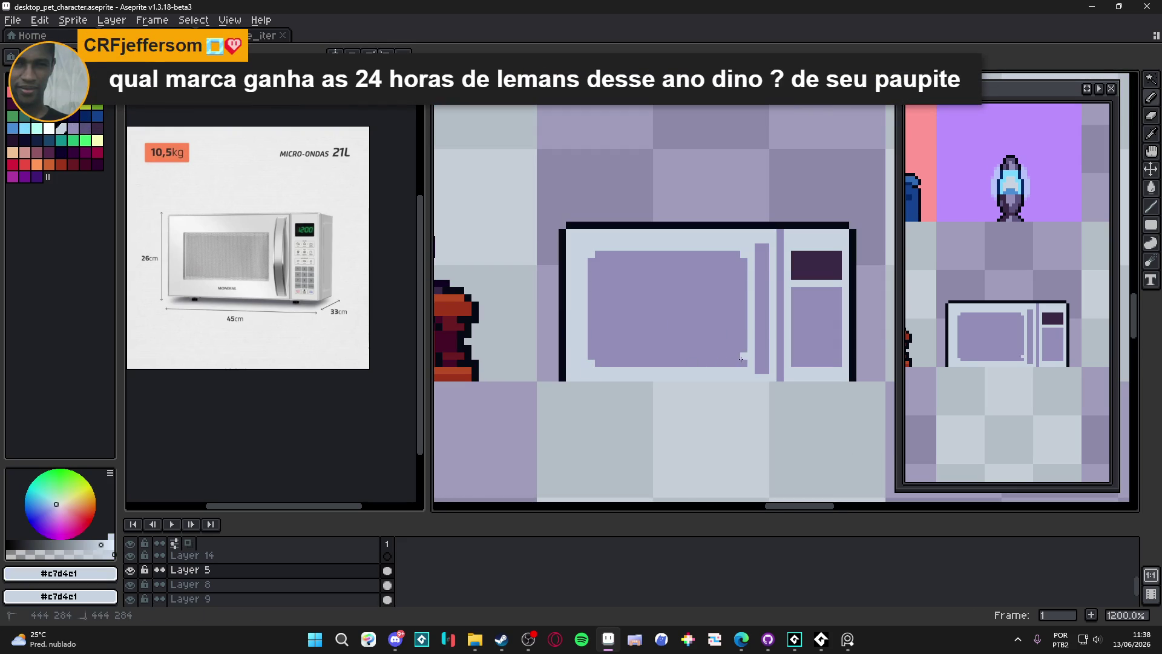
left_click_drag(711, 355, 662, 347)
scroll(648, 345, "down", 1)
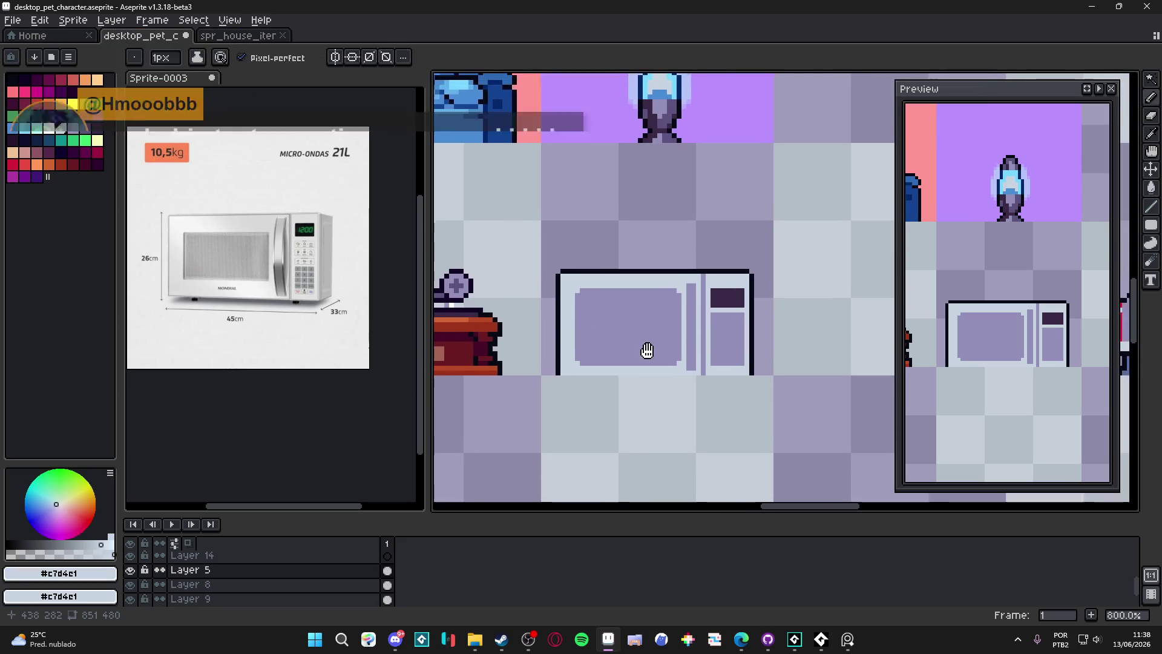
Round the window's top-left corner, save the sprite, and shorten the window by one row
scroll(641, 291, "up", 1)
left_click(537, 282)
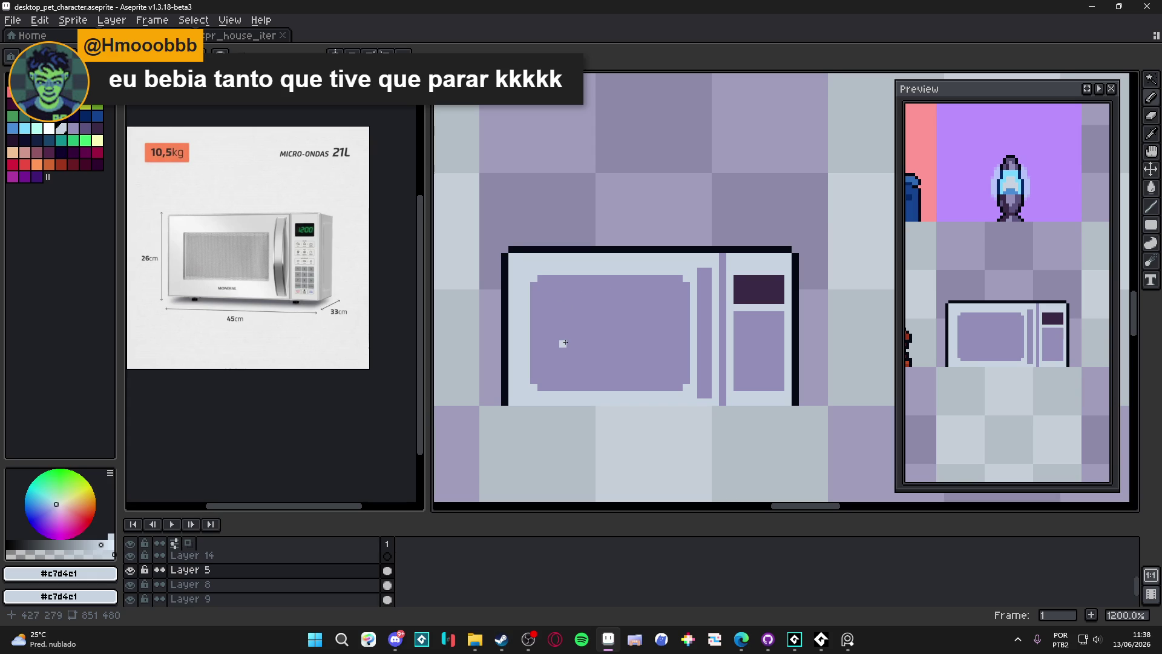
key("ctrl+s")
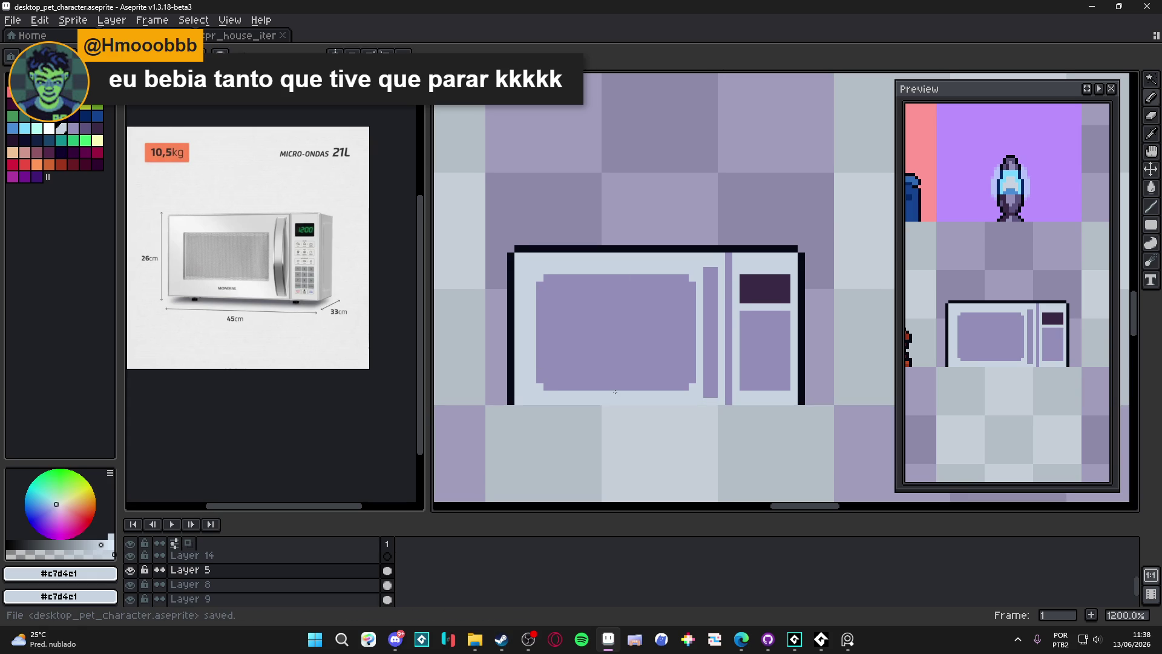
scroll(674, 381, "up", 1)
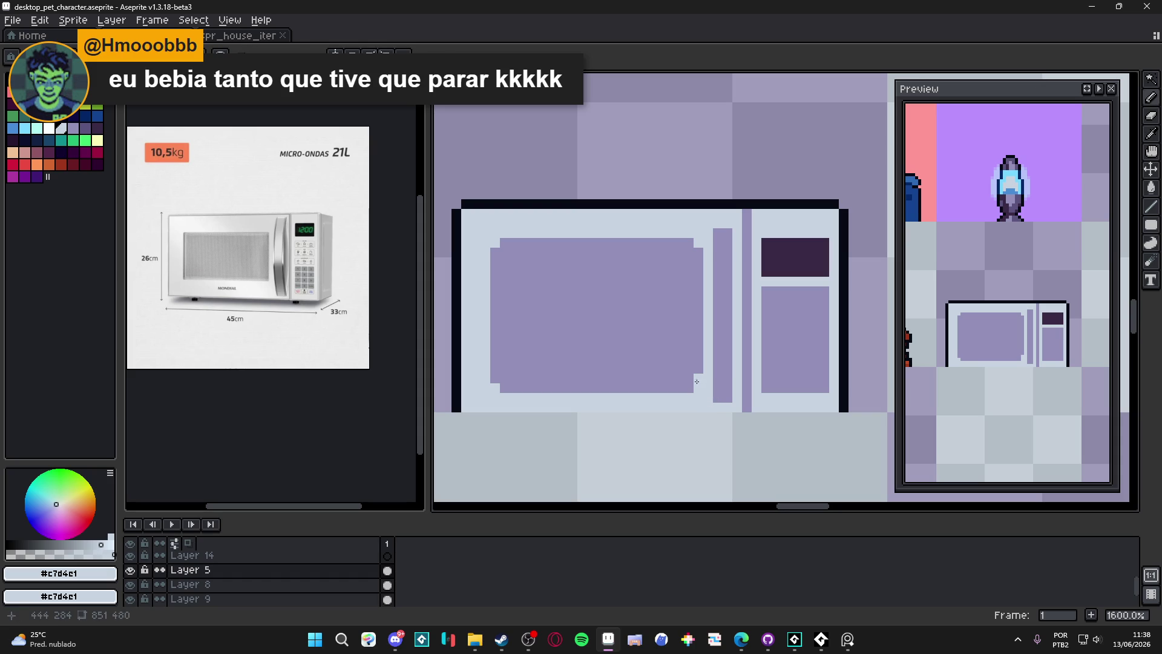
left_click_drag(679, 387, 502, 387)
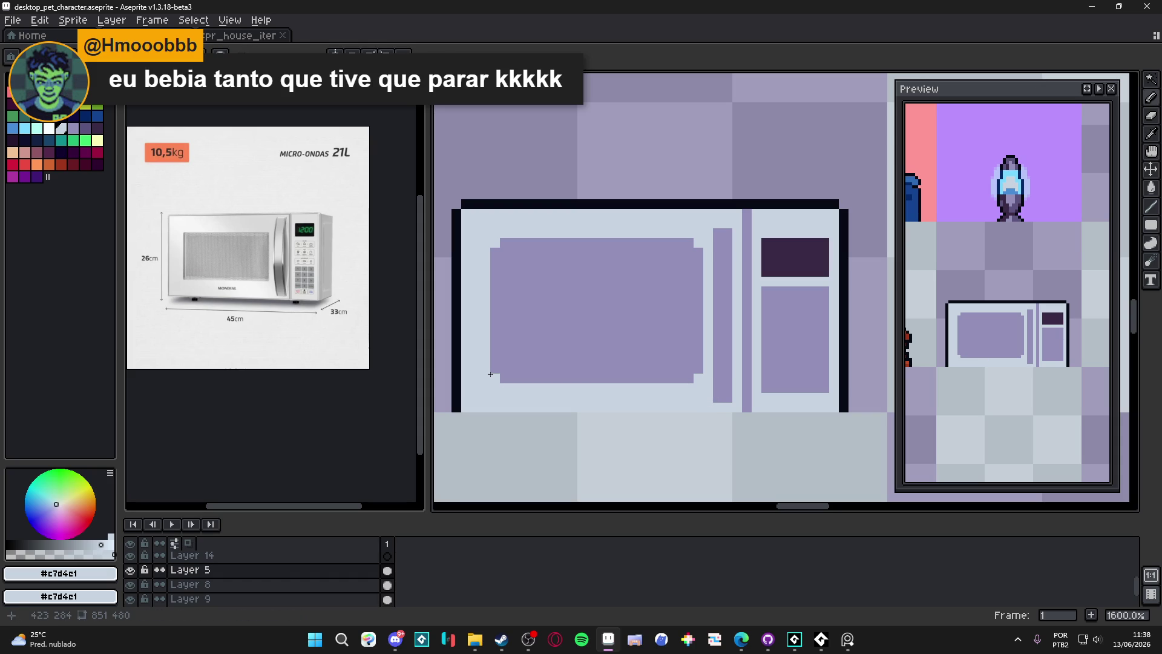
scroll(490, 374, "down", 3)
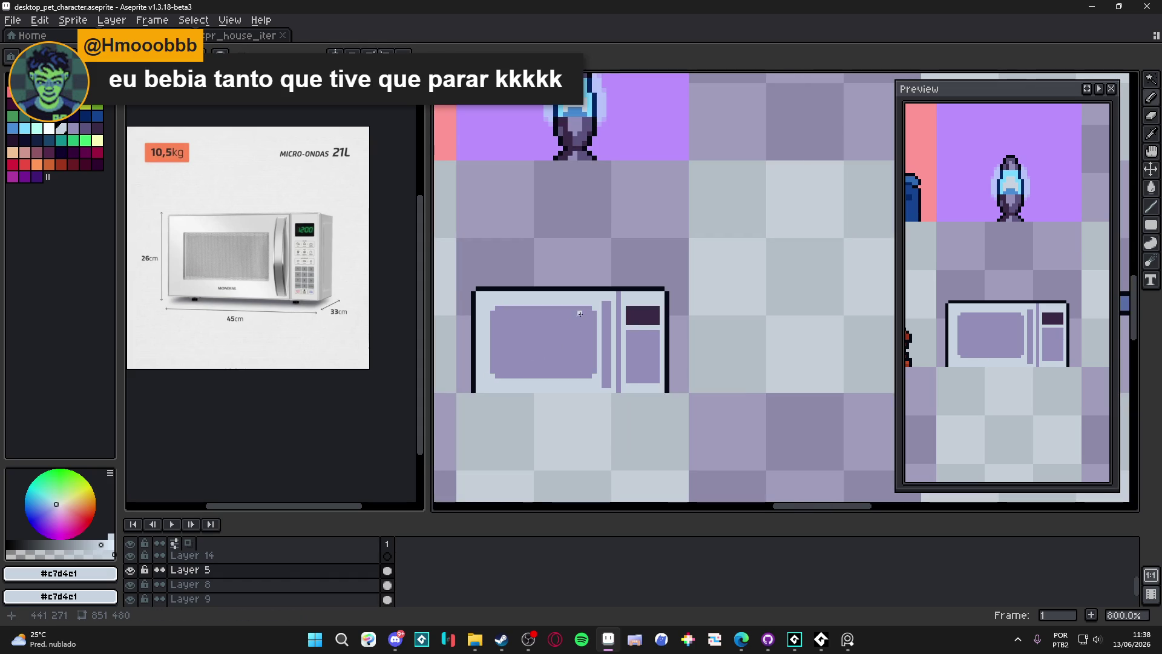
scroll(579, 313, "up", 2)
Trim the window's right edge to body colour and draw a purple vertical strip beside it
left_click_drag(606, 316, 599, 434)
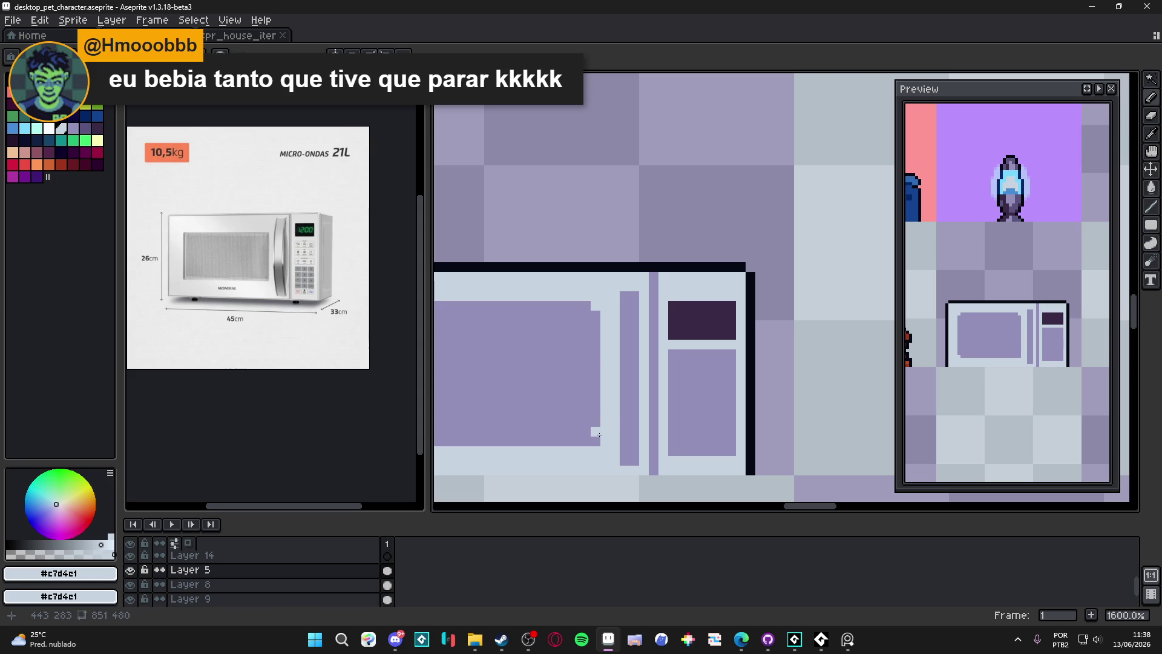
scroll(599, 439, "down", 6)
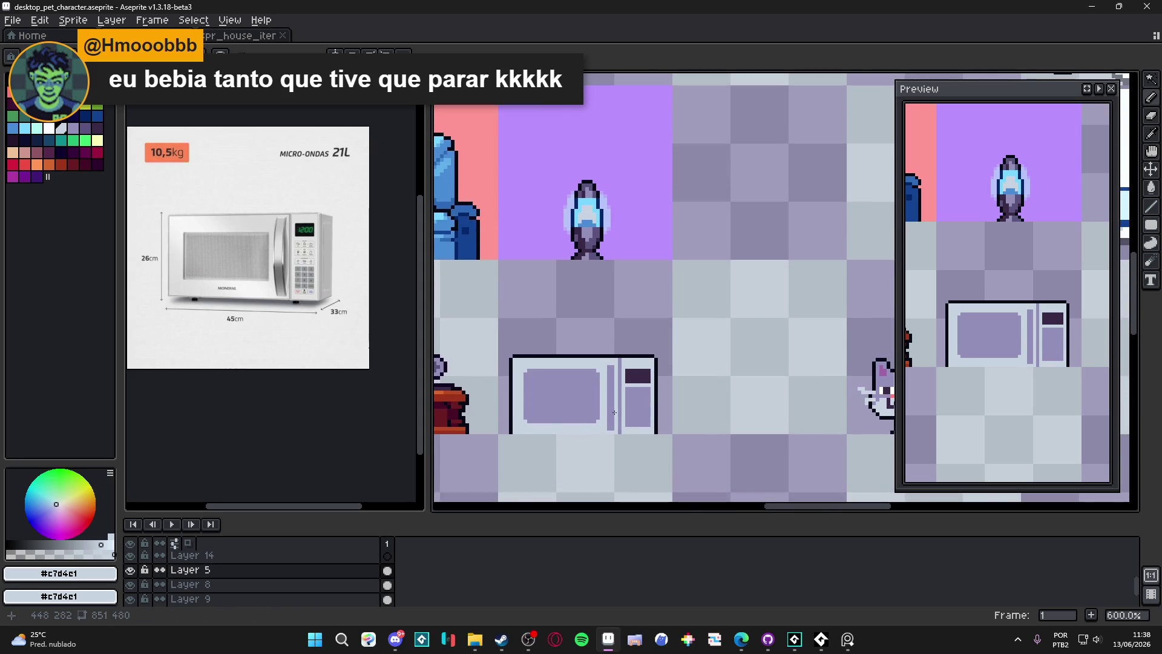
scroll(615, 409, "up", 5)
left_click(607, 342, "alt")
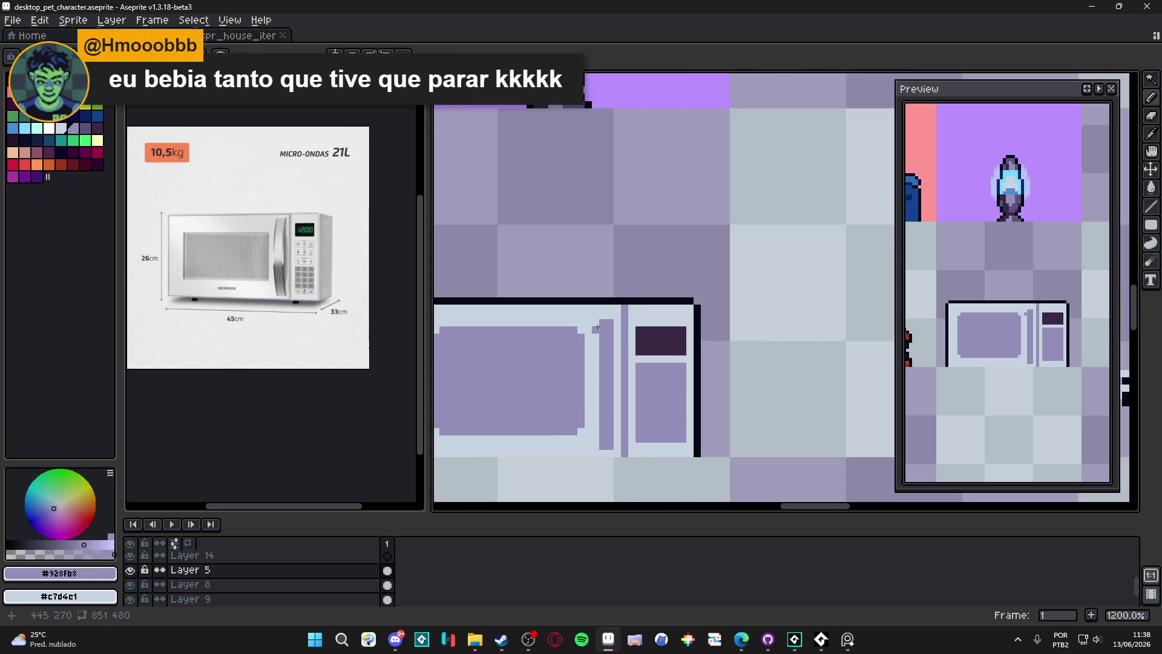
left_click_drag(596, 323, 594, 442)
scroll(612, 385, "down", 2)
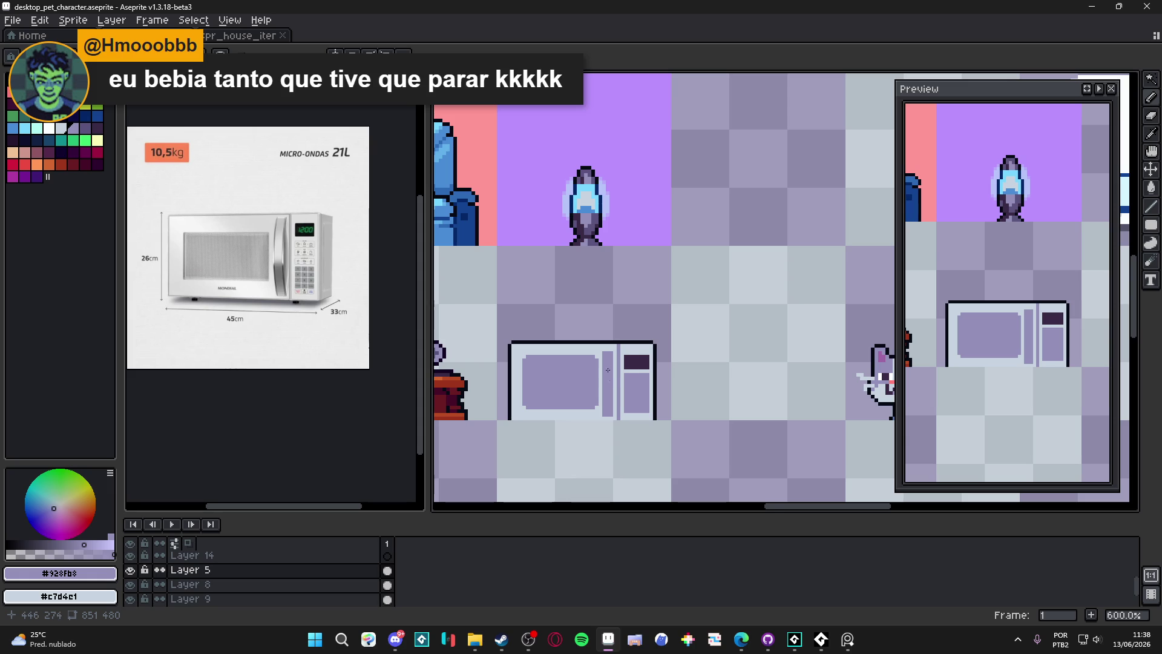
scroll(610, 376, "up", 2)
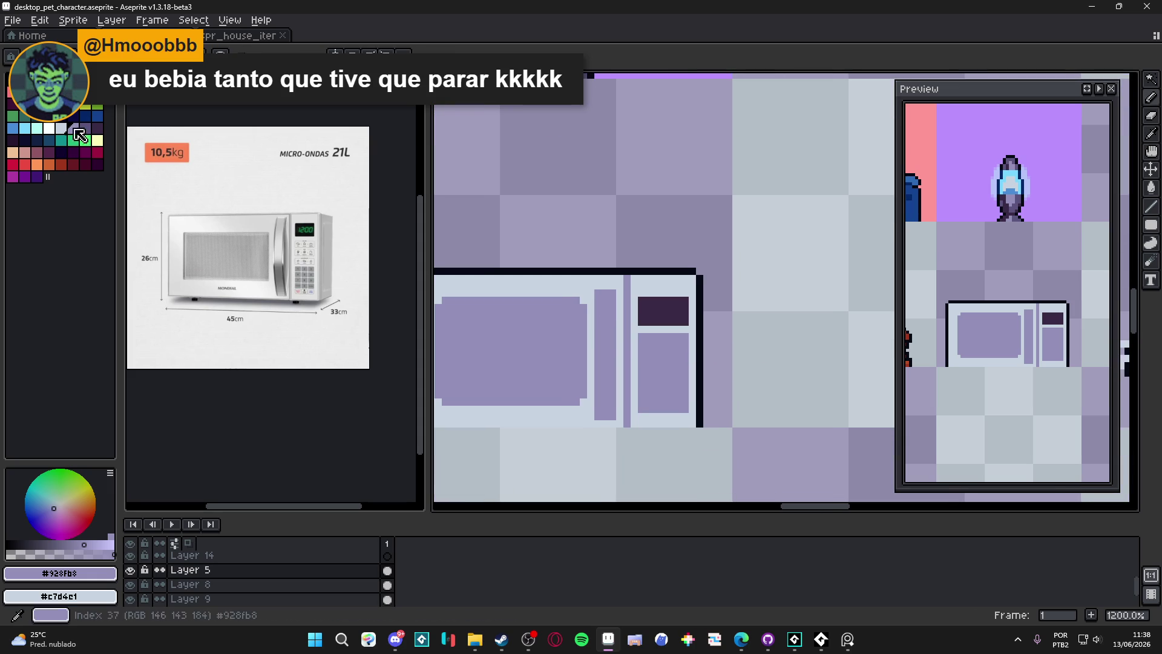
Try light pixels and a light line on the narrow strip, then undo them
left_click(61, 128)
left_click(602, 339)
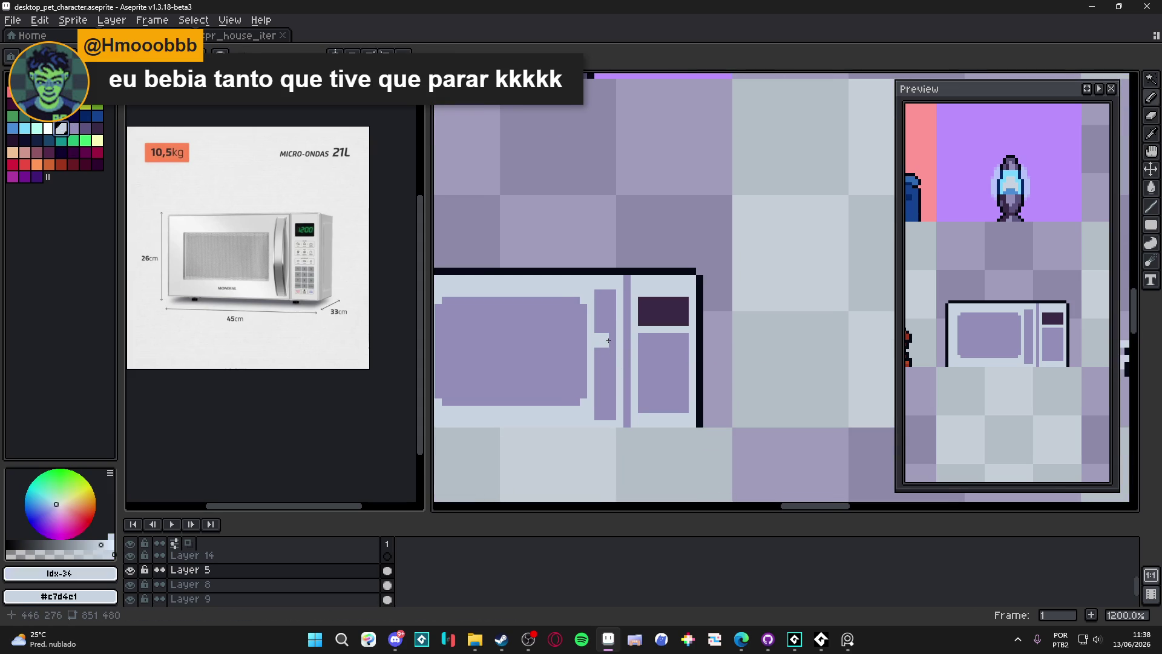
left_click(608, 346)
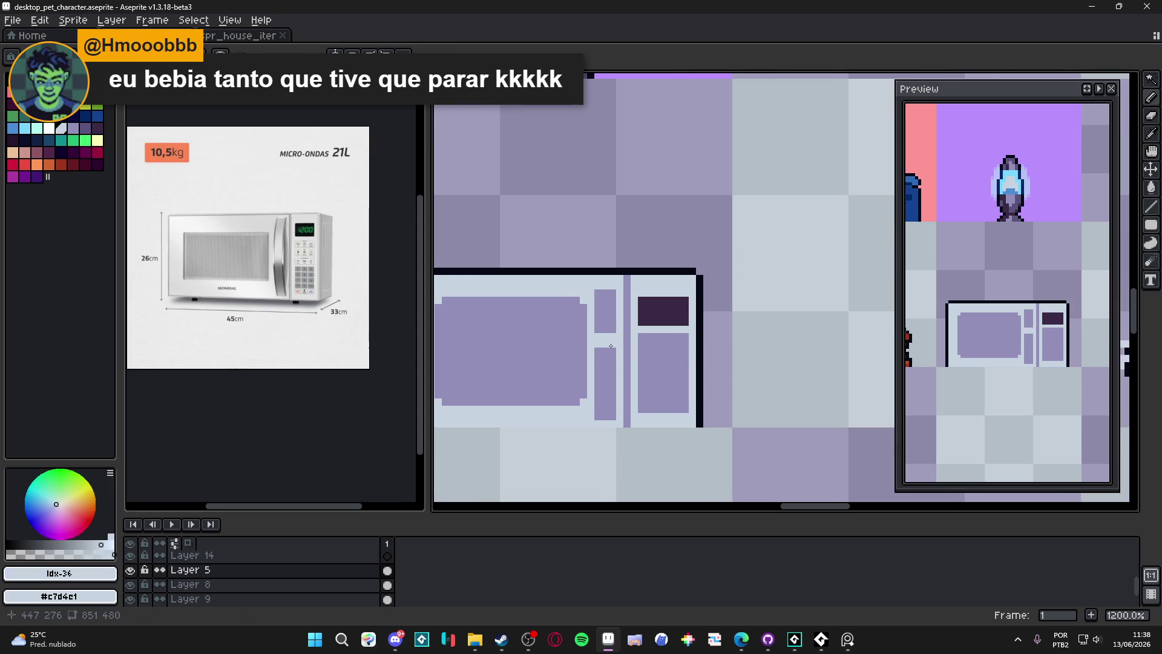
key("ctrl+z")
left_click_drag(604, 337, 605, 383)
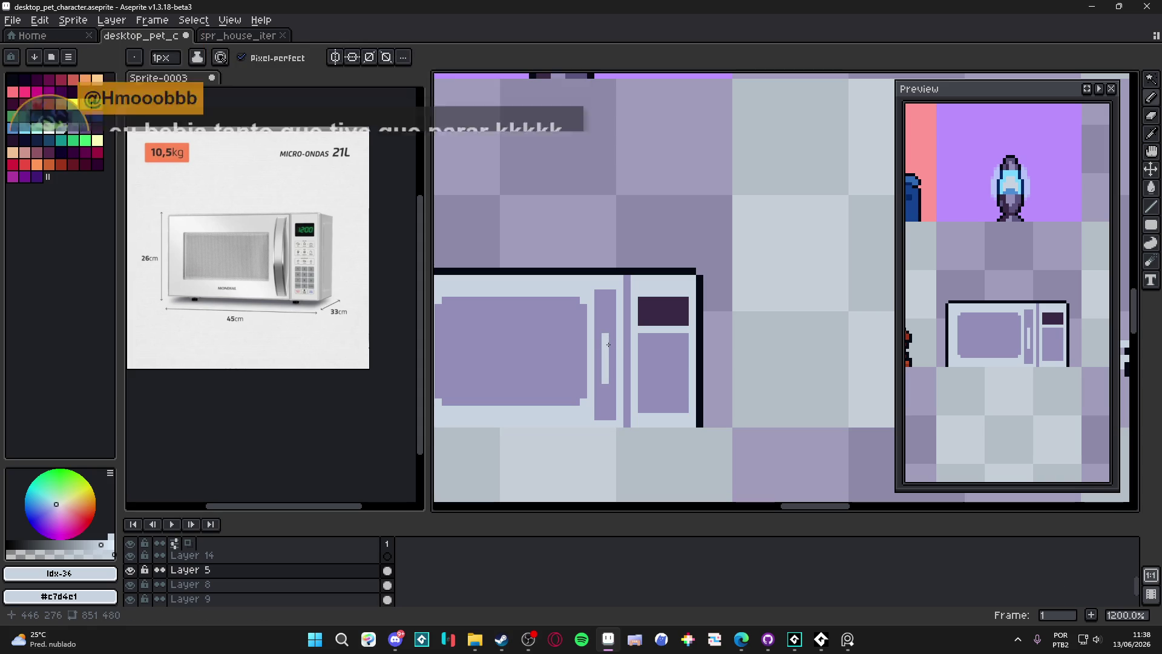
key("ctrl+z")
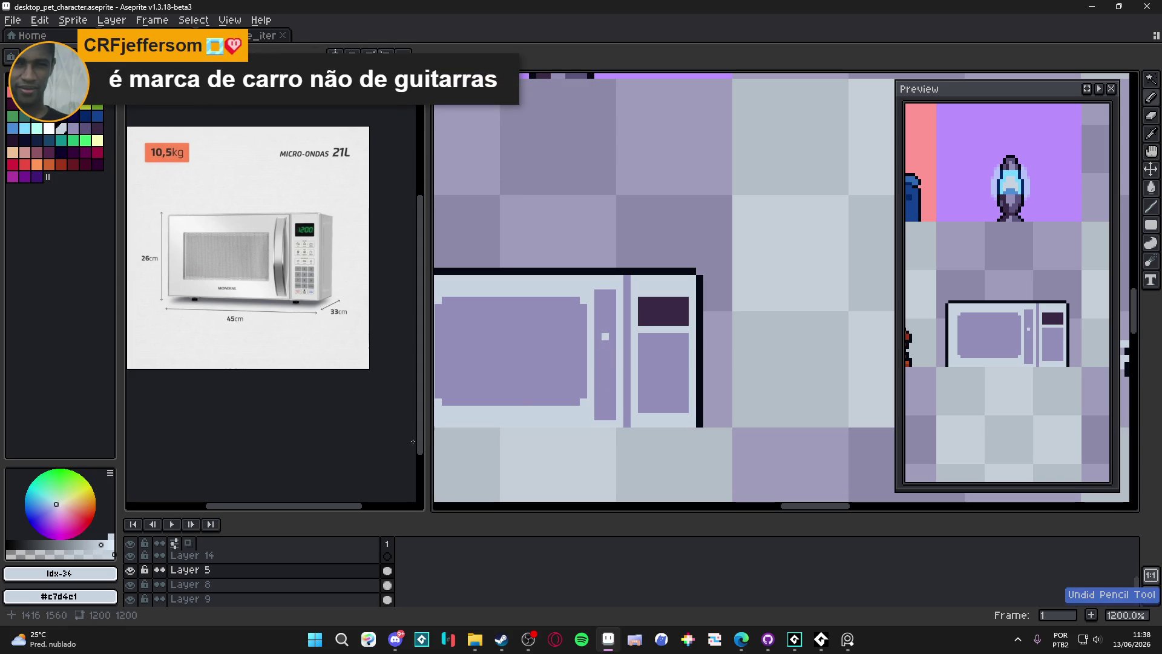
Paint the strip's centre light lavender
left_click(604, 336, "alt")
scroll(602, 337, "up", 1)
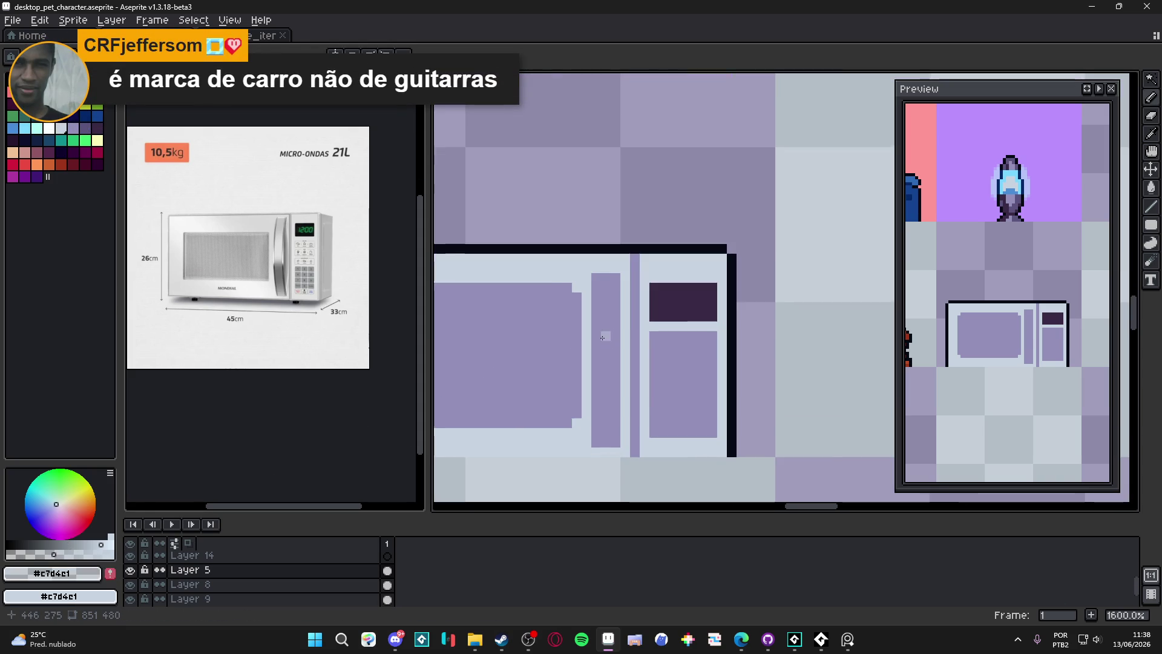
scroll(608, 343, "up", 2)
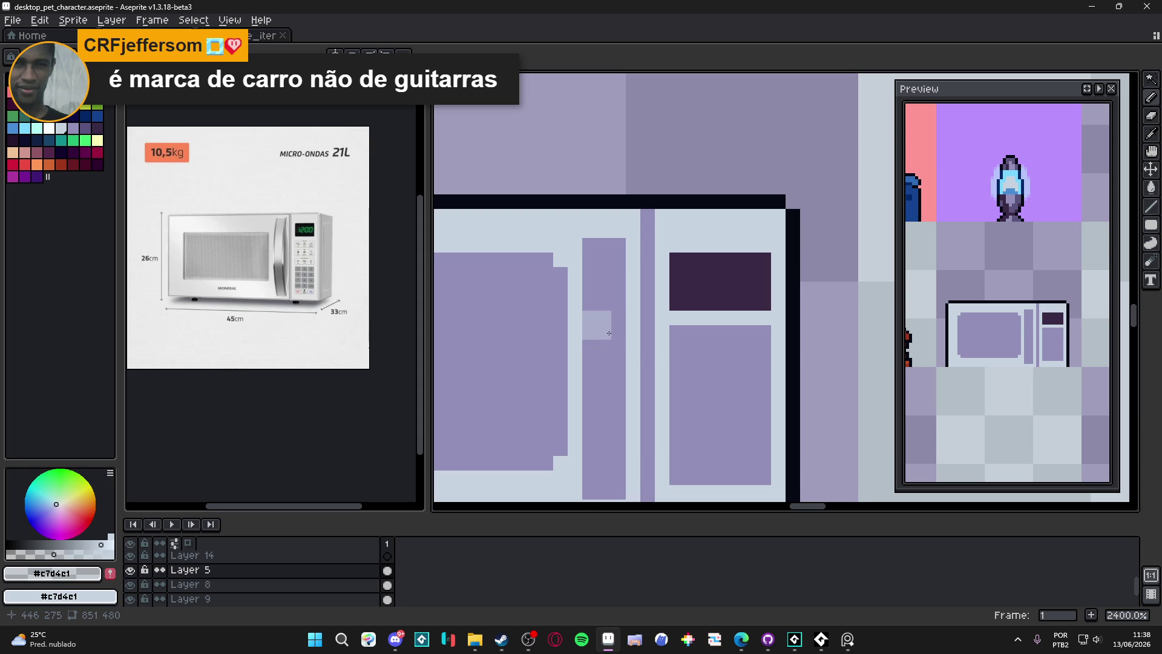
left_click(615, 325, "alt")
mouse_move(611, 348)
left_mouse_down()
mouse_move(596, 384)
mouse_move(603, 435)
mouse_move(590, 345)
left_mouse_up()
scroll(590, 345, "down", 3)
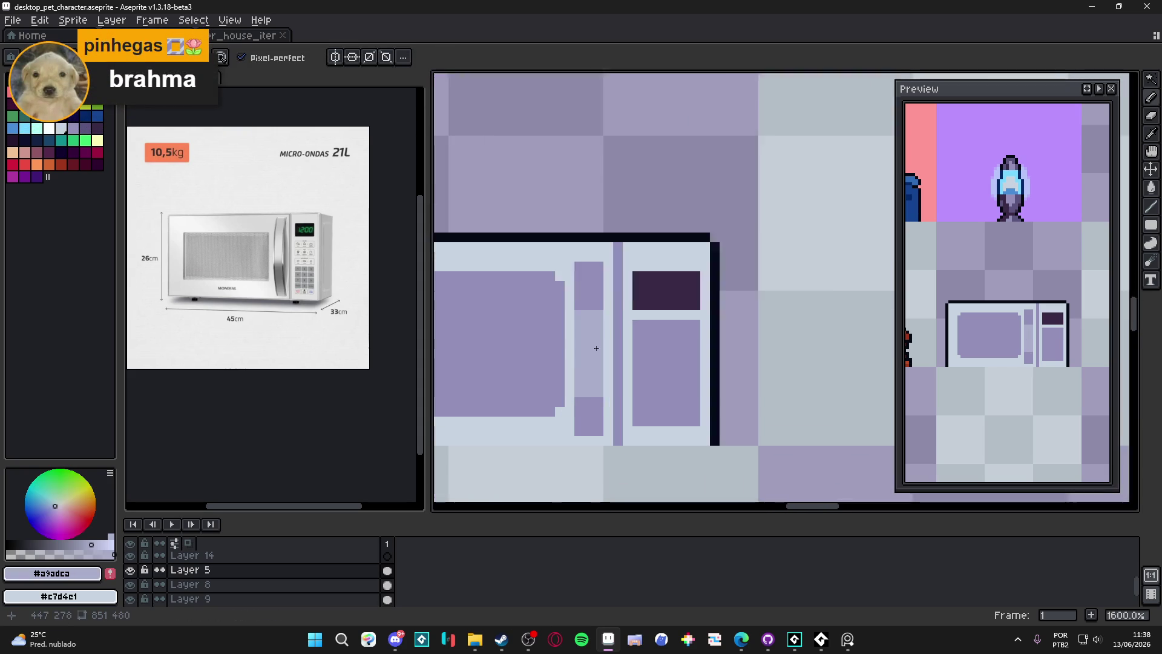
scroll(567, 281, "up", 3)
scroll(590, 281, "down", 5)
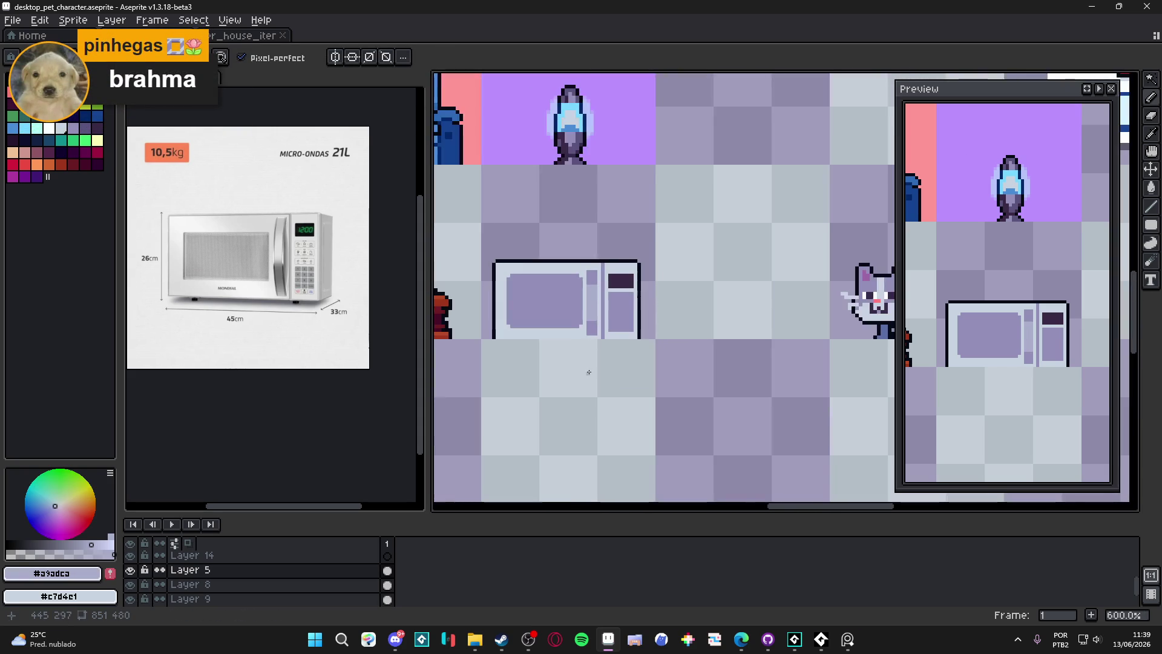
scroll(593, 327, "up", 4)
Outline the strip's top, right and left sides in dark purple
left_click(583, 286, "alt")
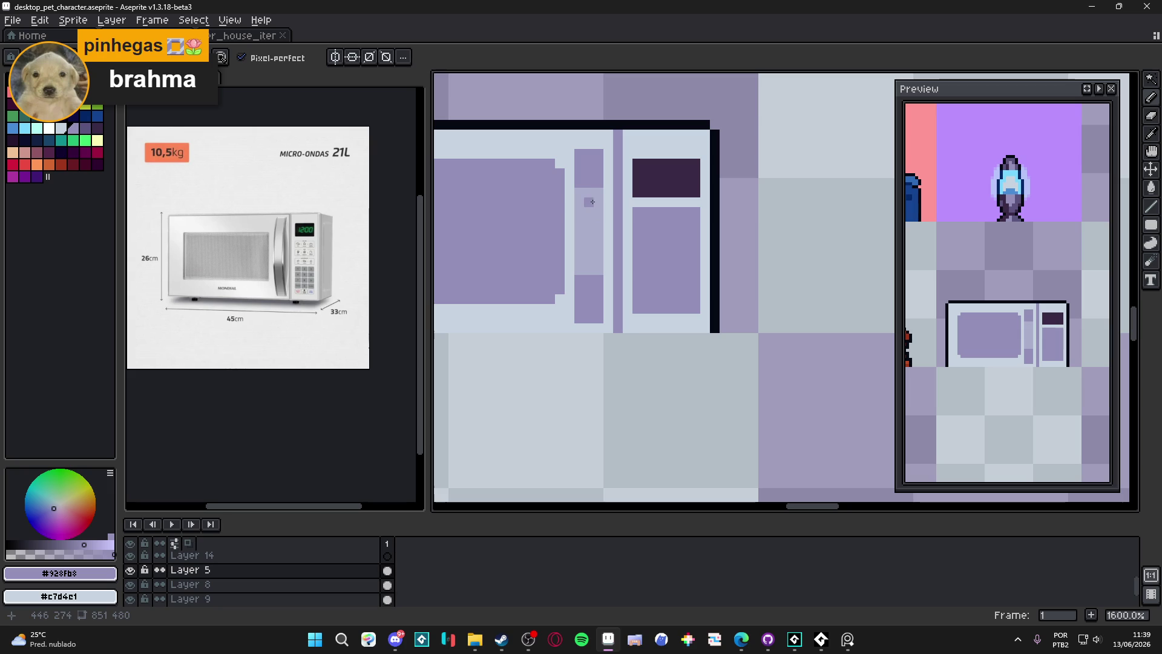
left_click(85, 127)
left_click_drag(599, 163, 589, 163)
scroll(590, 319, "down", 4)
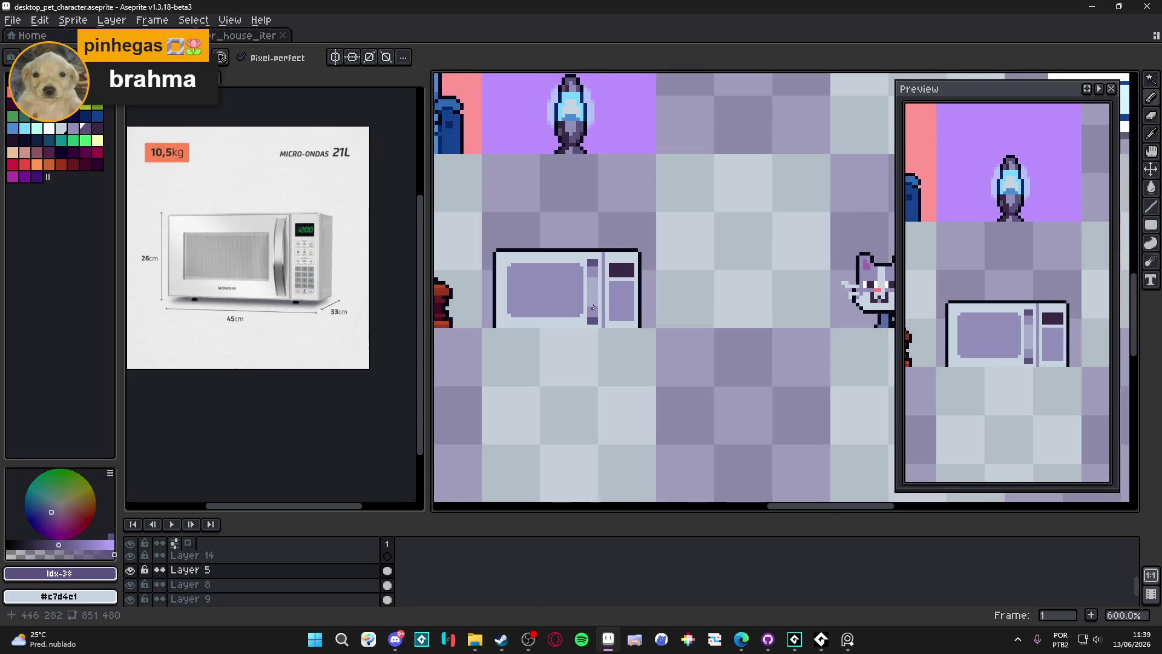
scroll(592, 308, "up", 6)
mouse_move(615, 363)
left_mouse_down()
mouse_move(618, 121)
mouse_move(575, 117)
left_mouse_up()
left_click_drag(557, 162, 557, 369)
scroll(556, 369, "down", 5)
scroll(556, 364, "left", 1)
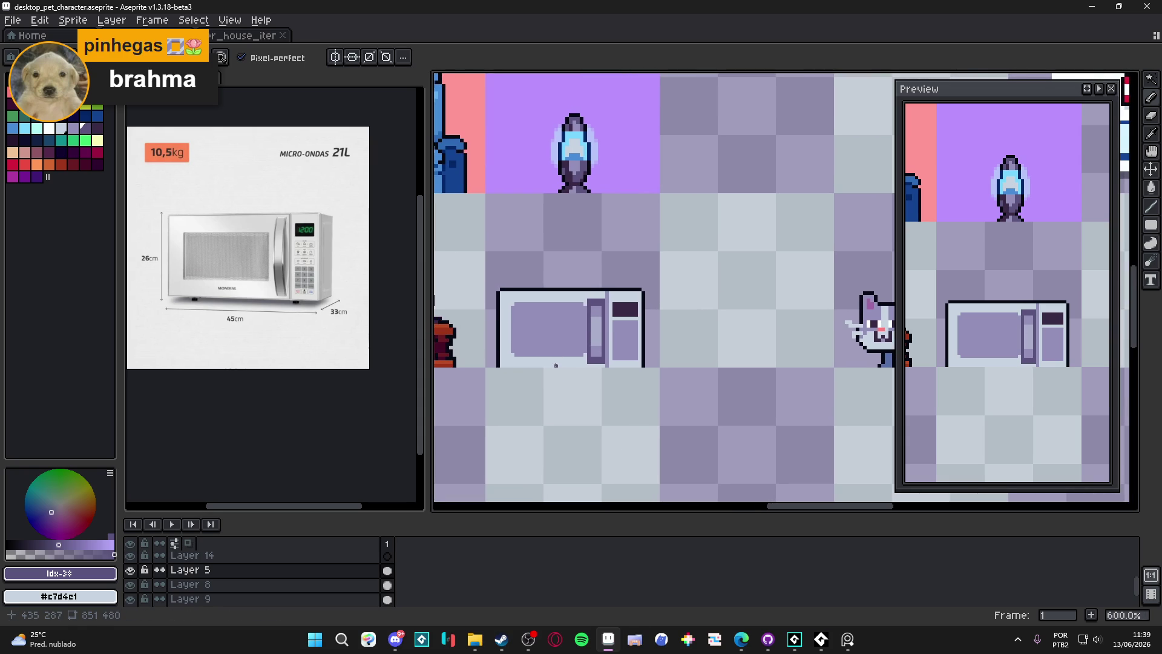
scroll(584, 300, "up", 2)
Paint a light line beside the microwave handle and repaint the purple column next to it
left_click(573, 309, "alt")
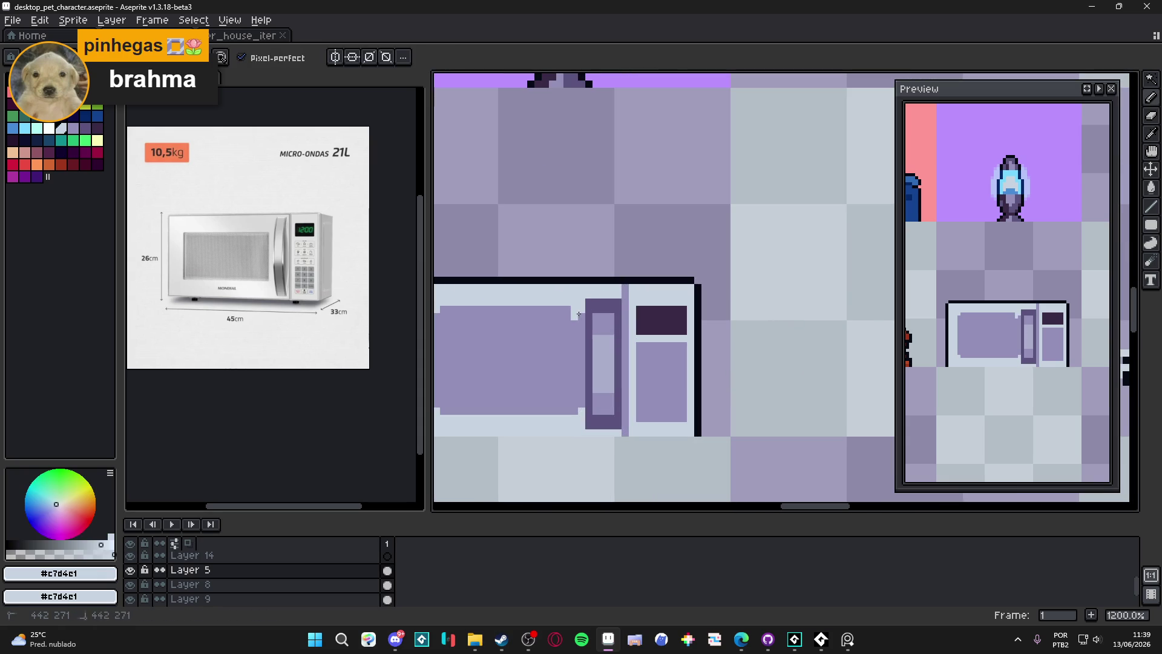
mouse_move(573, 310)
left_mouse_down()
mouse_move(570, 410)
mouse_move(581, 405)
mouse_move(585, 324)
left_mouse_up()
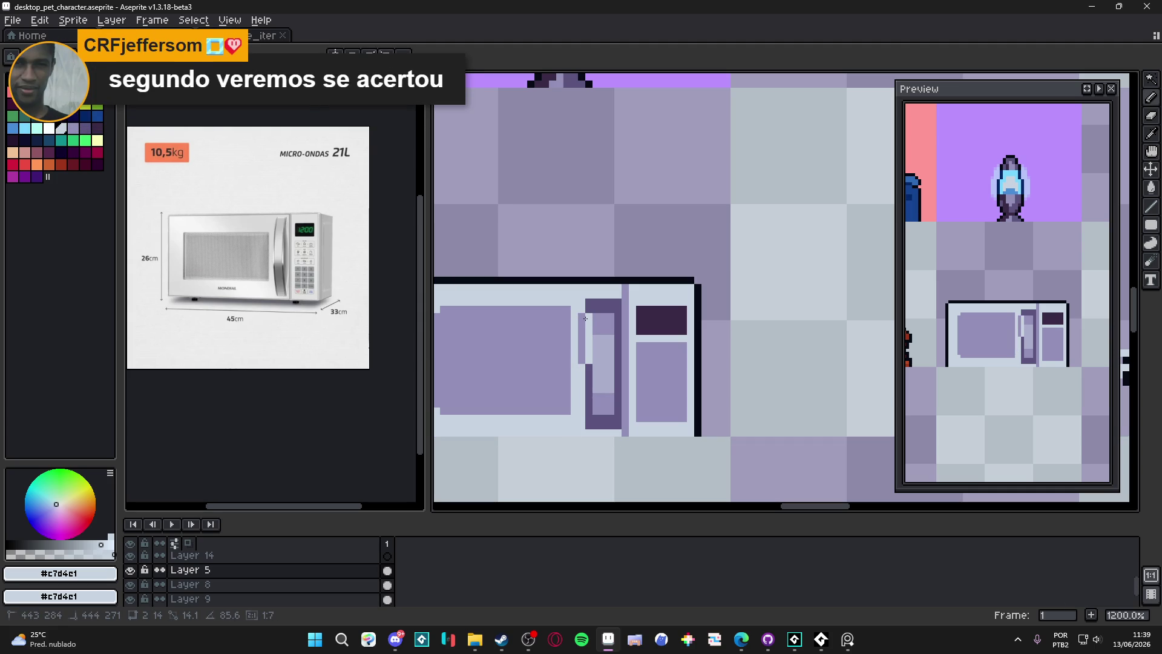
left_click_drag(579, 416, 579, 319)
scroll(536, 332, "left", 2)
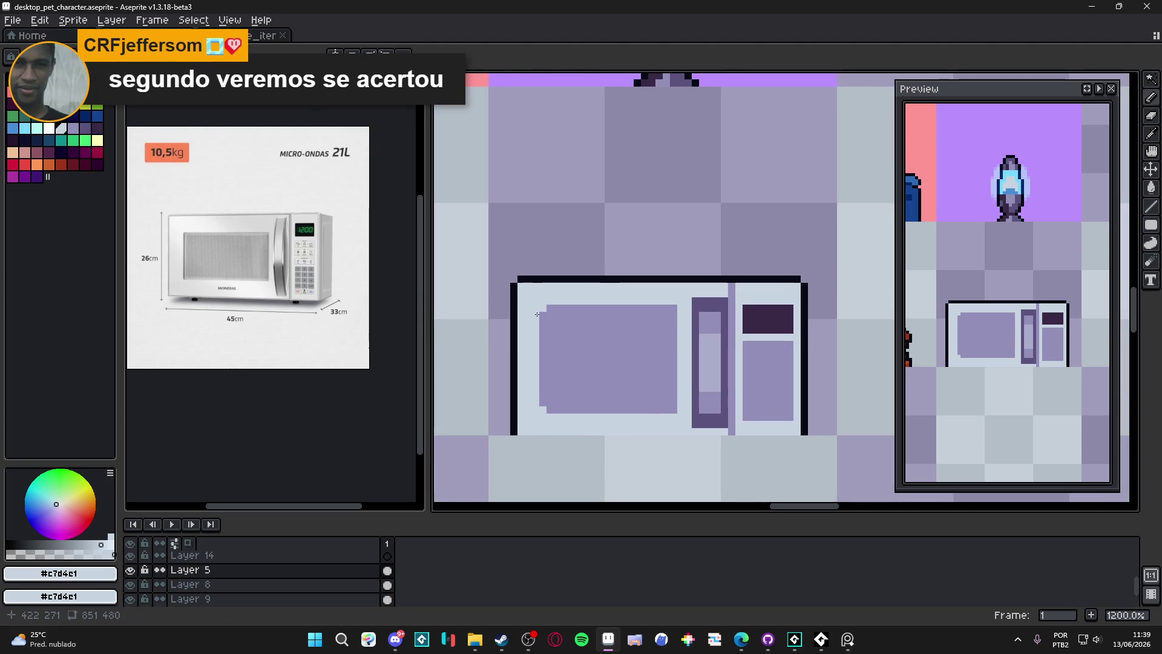
left_click(542, 311, "alt")
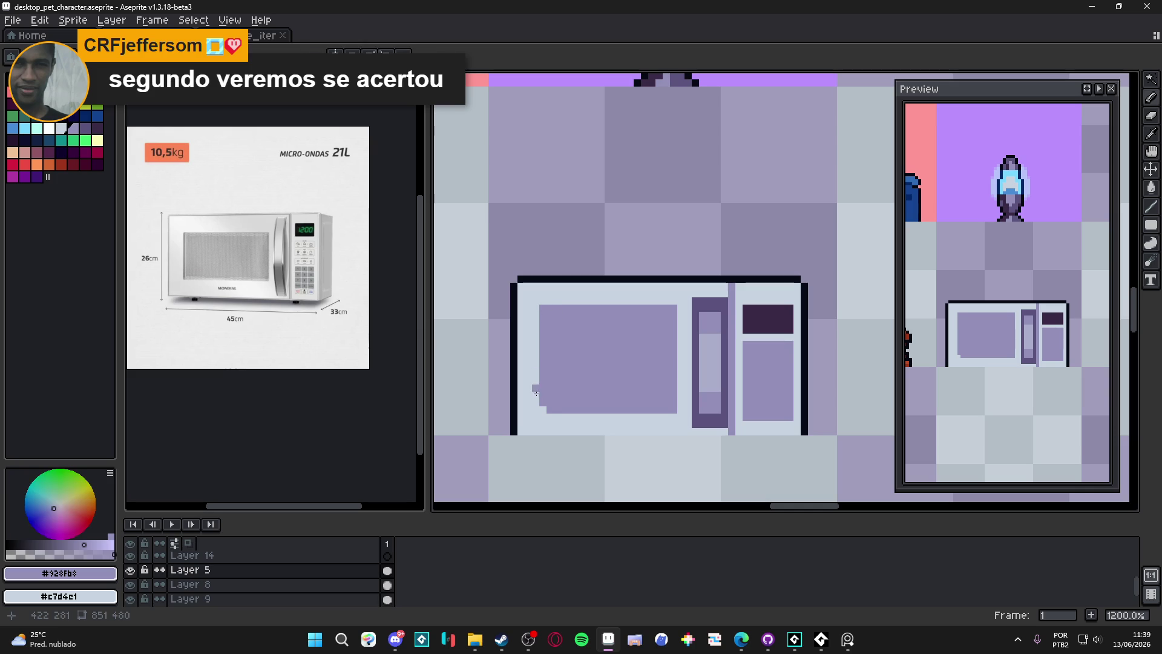
Select the microwave handle and nudge it one pixel to the left
scroll(542, 411, "down", 3)
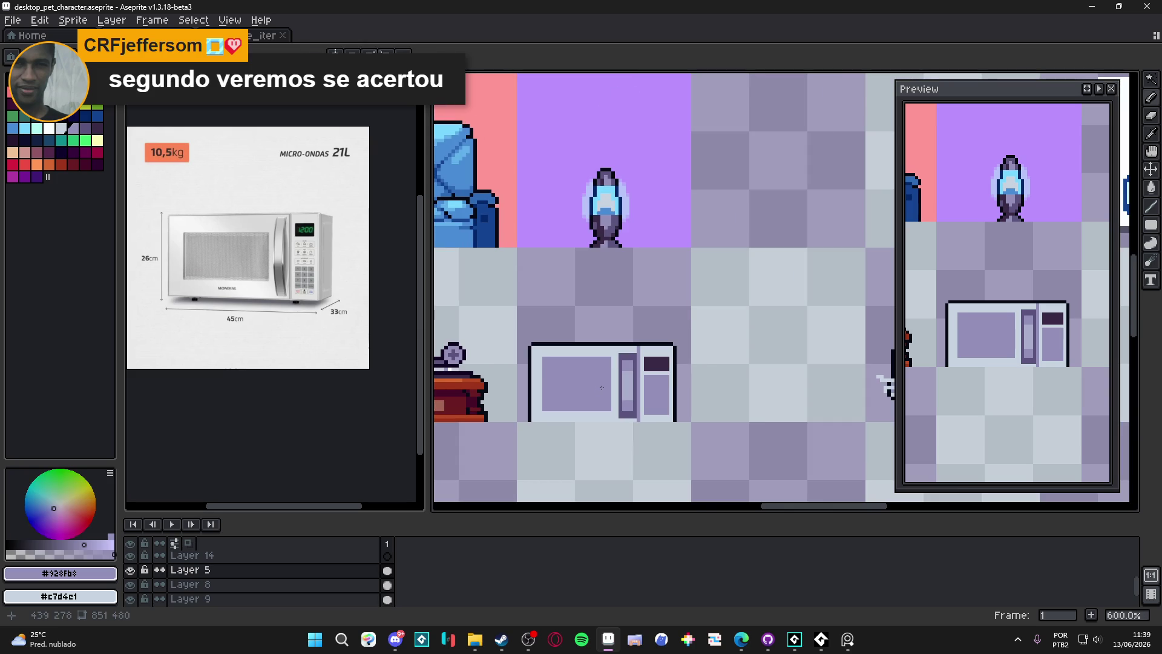
scroll(601, 387, "up", 2)
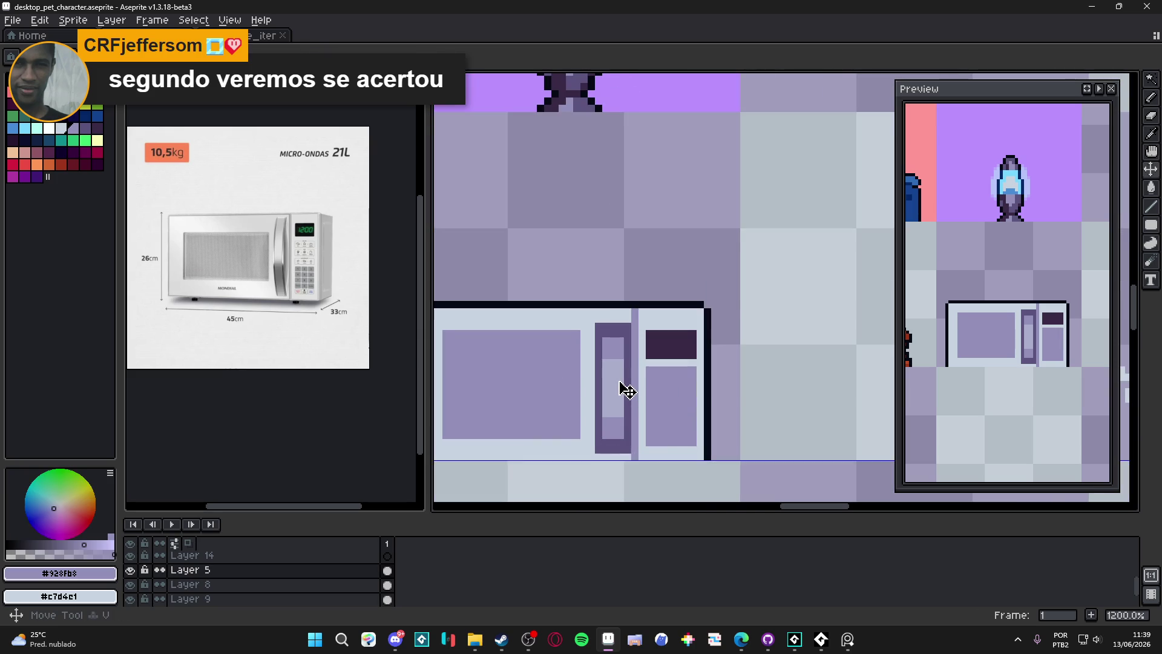
key("m")
scroll(603, 327, "up", 2)
scroll(602, 328, "down", 1)
mouse_move(586, 319)
left_mouse_down()
mouse_move(629, 457)
mouse_move(598, 423)
left_mouse_up()
key("ctrl+d")
Fill the gap beside the shifted handle with the light body colour, then sample the dark outline
left_click(621, 322, "alt")
left_click_drag(621, 321, 621, 421)
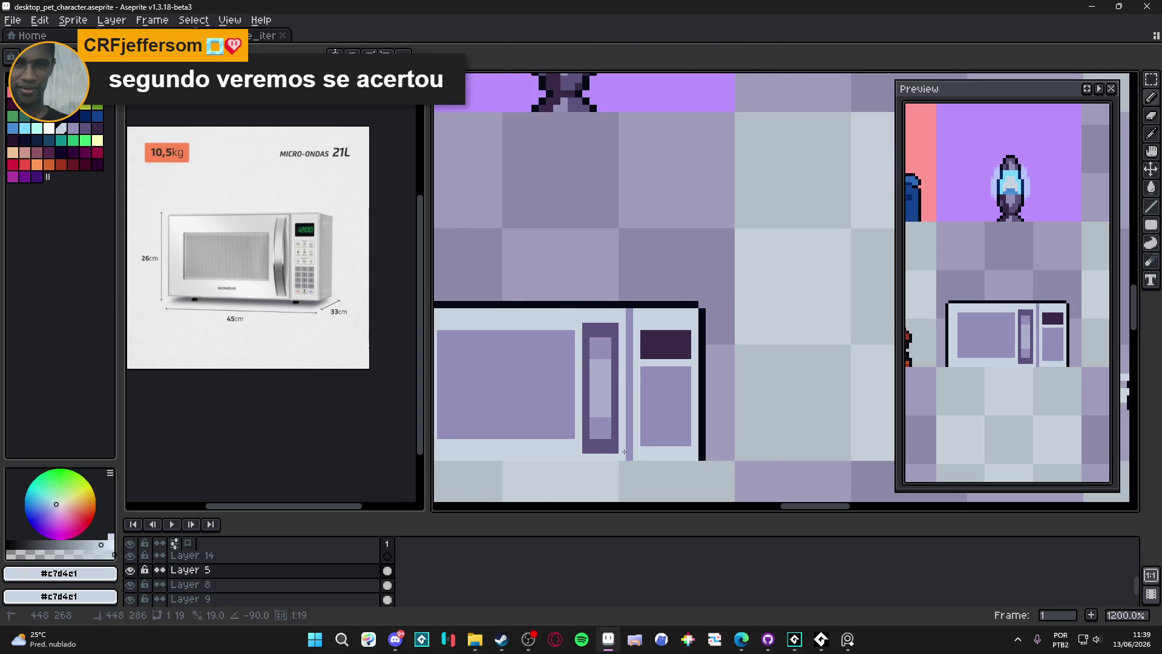
scroll(645, 397, "down", 2)
scroll(696, 297, "up", 2)
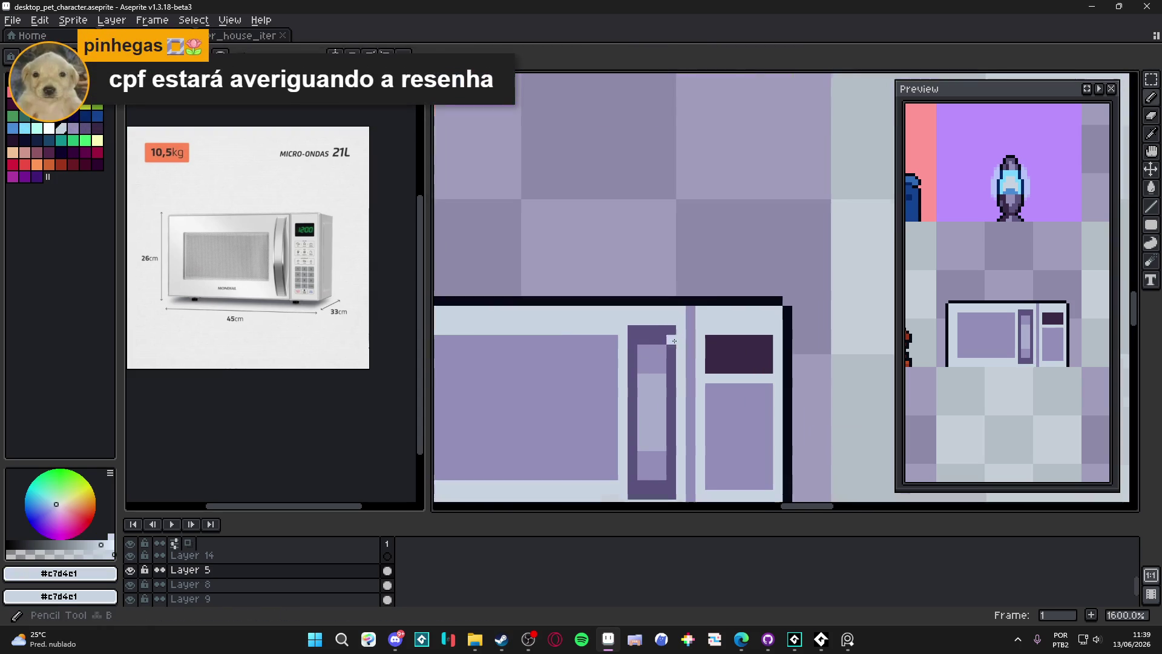
left_click(690, 301, "alt")
scroll(690, 309, "down", 2)
scroll(685, 435, "up", 2)
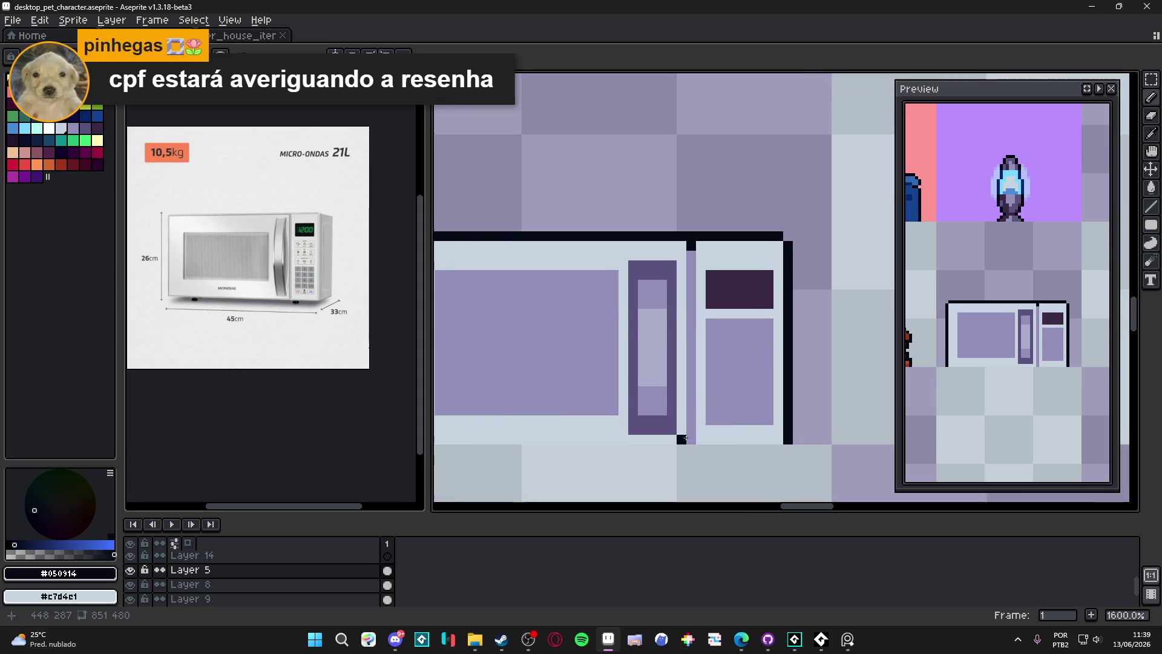
scroll(692, 436, "down", 3)
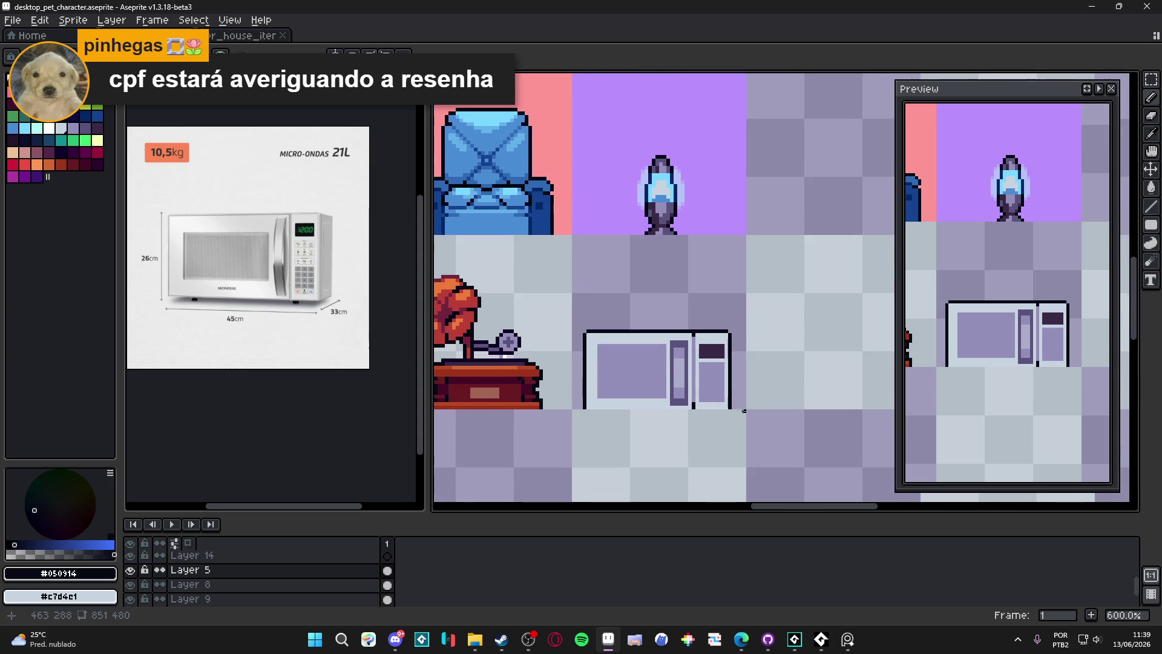
scroll(720, 387, "up", 4)
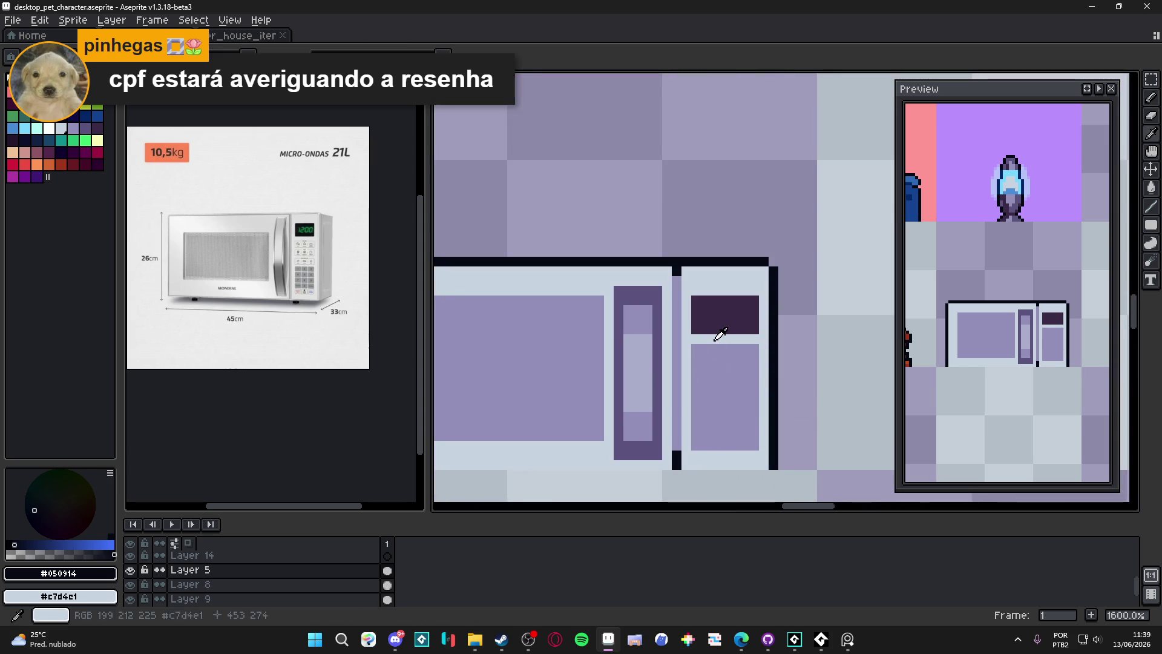
Split the control panel into a two-column keypad with one vertical and several horizontal light lines
left_click(709, 350, "alt")
left_click_drag(712, 349, 714, 449)
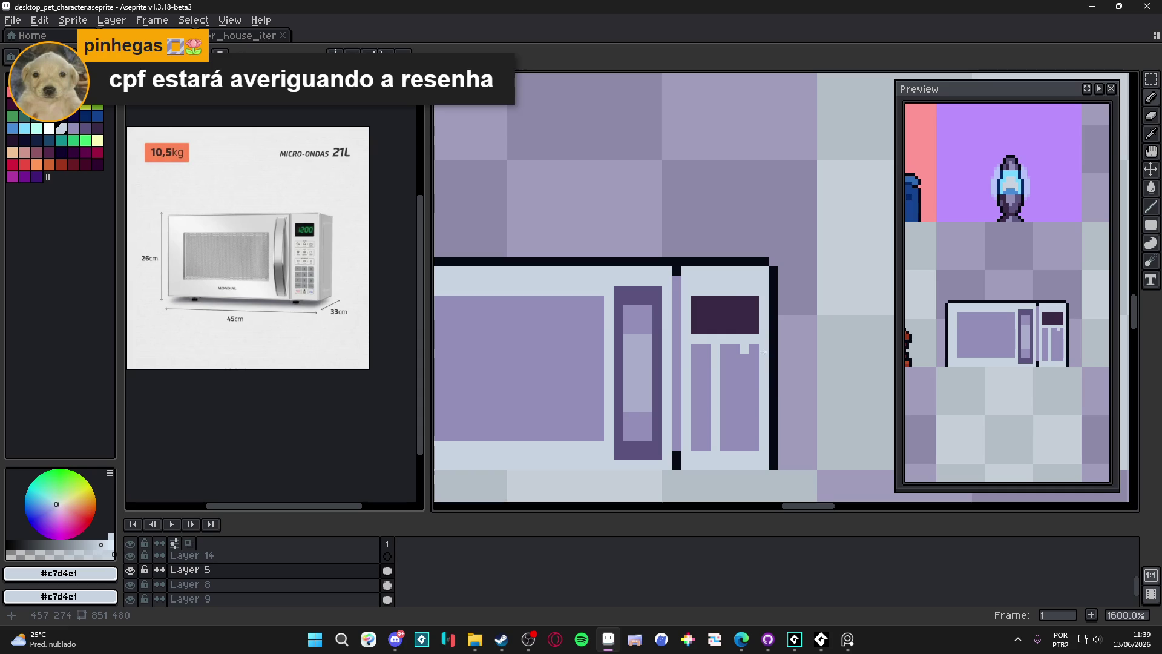
key("ctrl+z")
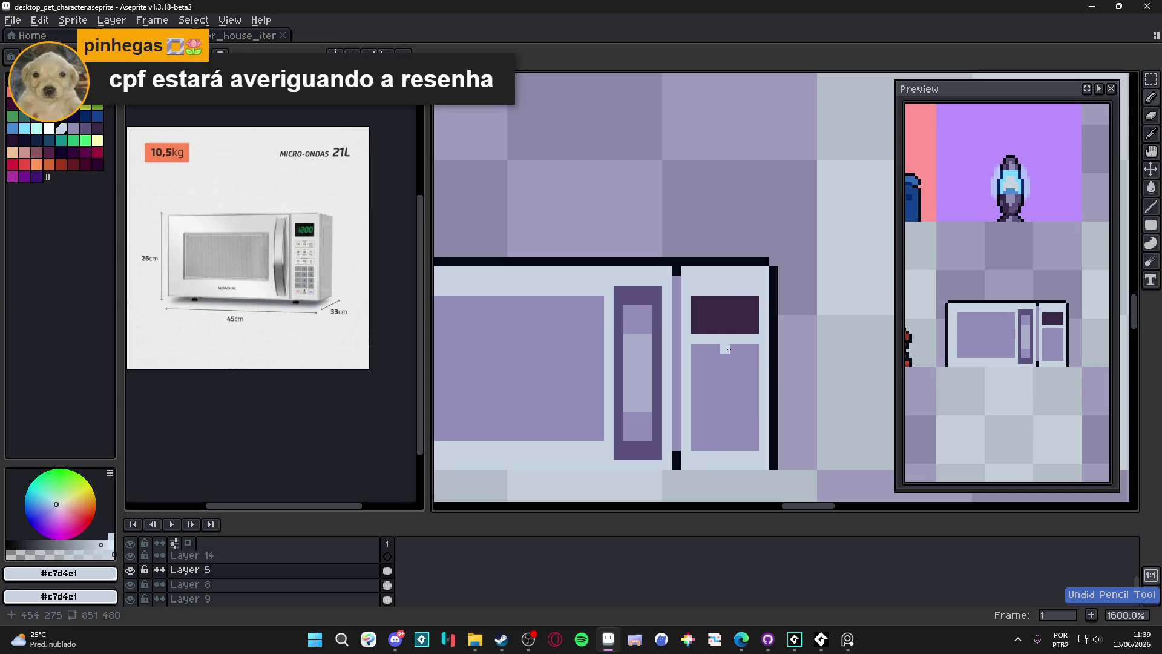
left_click_drag(725, 348, 714, 445)
key("ctrl+z")
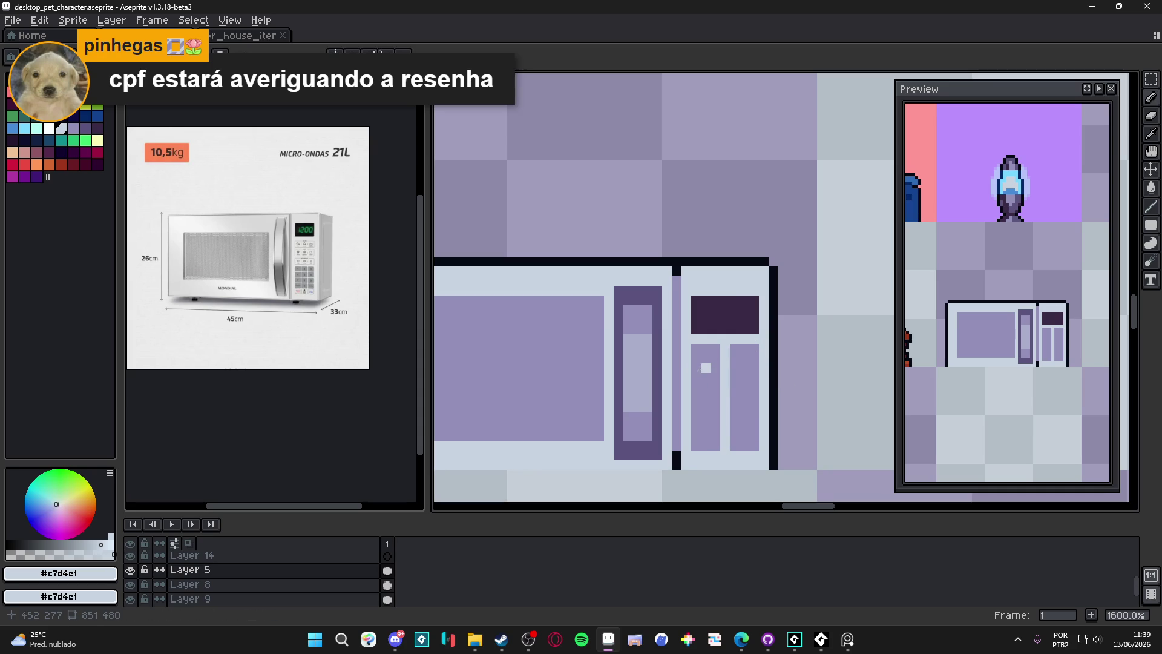
mouse_move(705, 369)
left_mouse_down()
mouse_move(754, 369)
mouse_move(725, 396)
mouse_move(758, 429)
left_mouse_up()
scroll(726, 387, "down", 2)
scroll(728, 372, "up", 2)
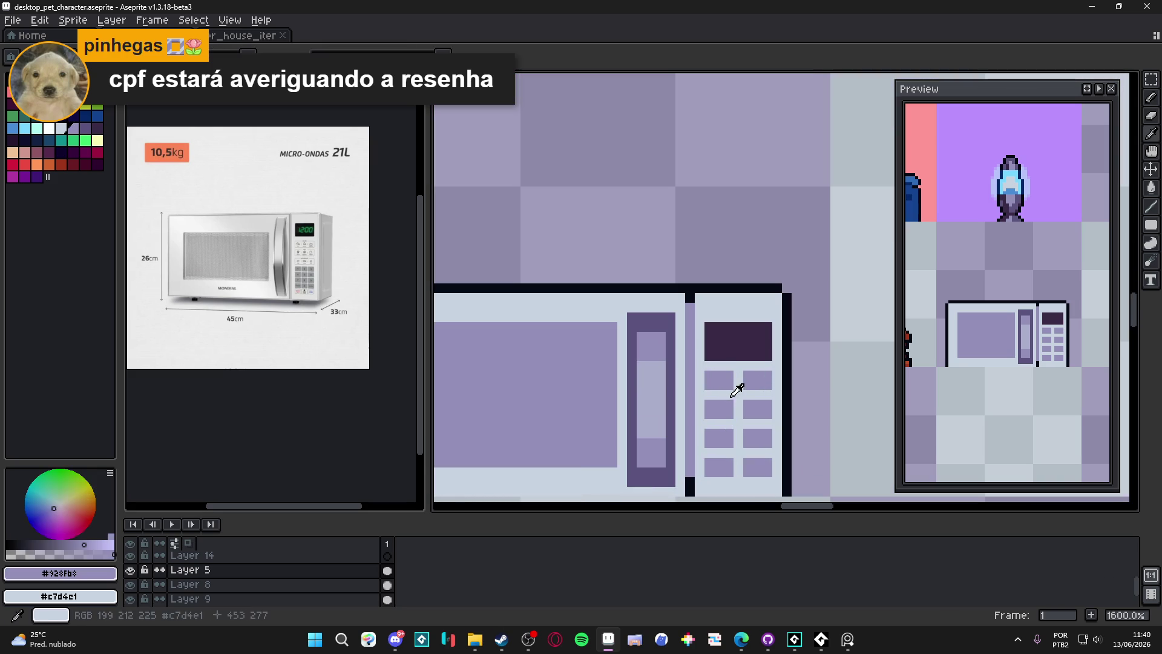
left_click(15, 554)
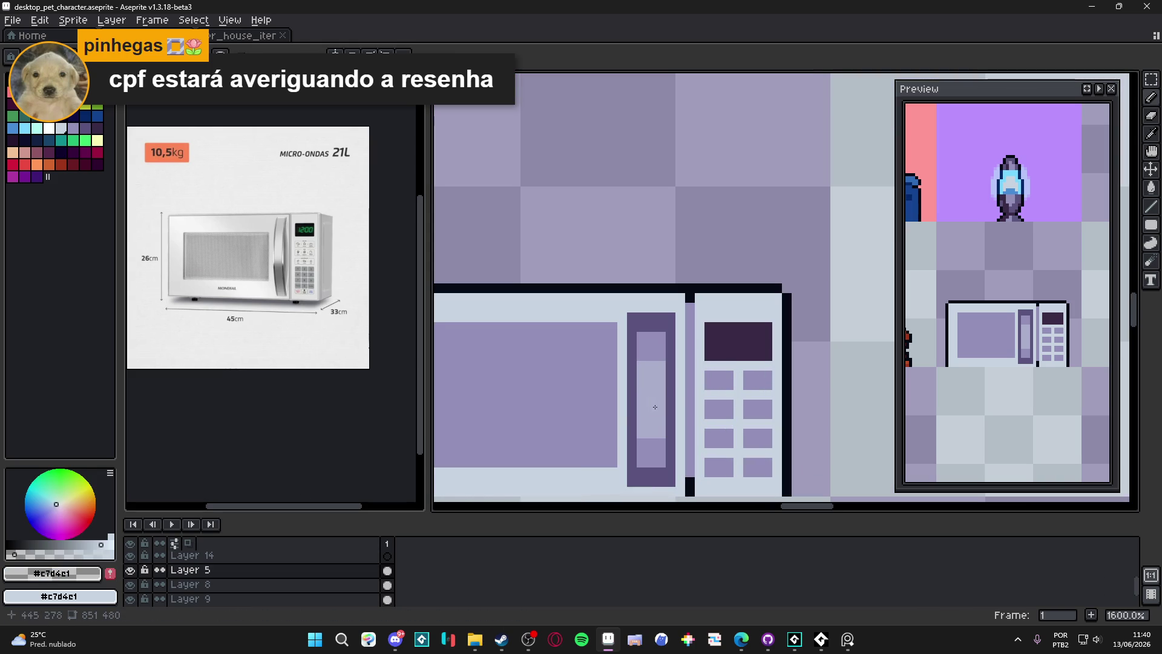
left_click_drag(674, 397, 670, 379)
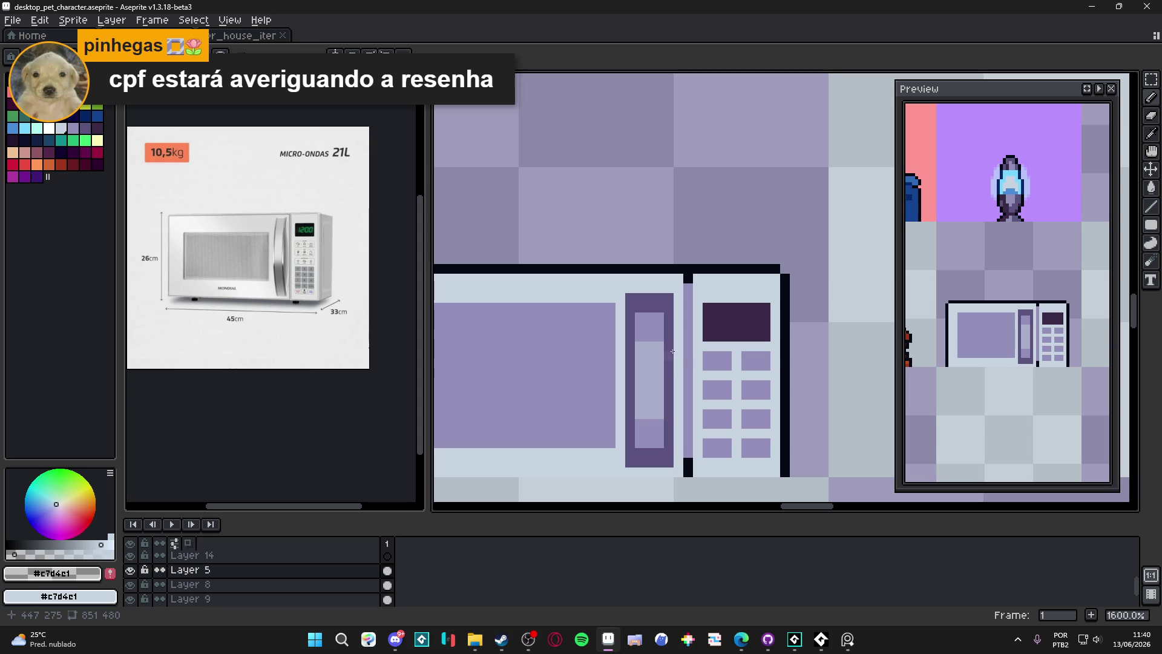
scroll(672, 351, "up", 5)
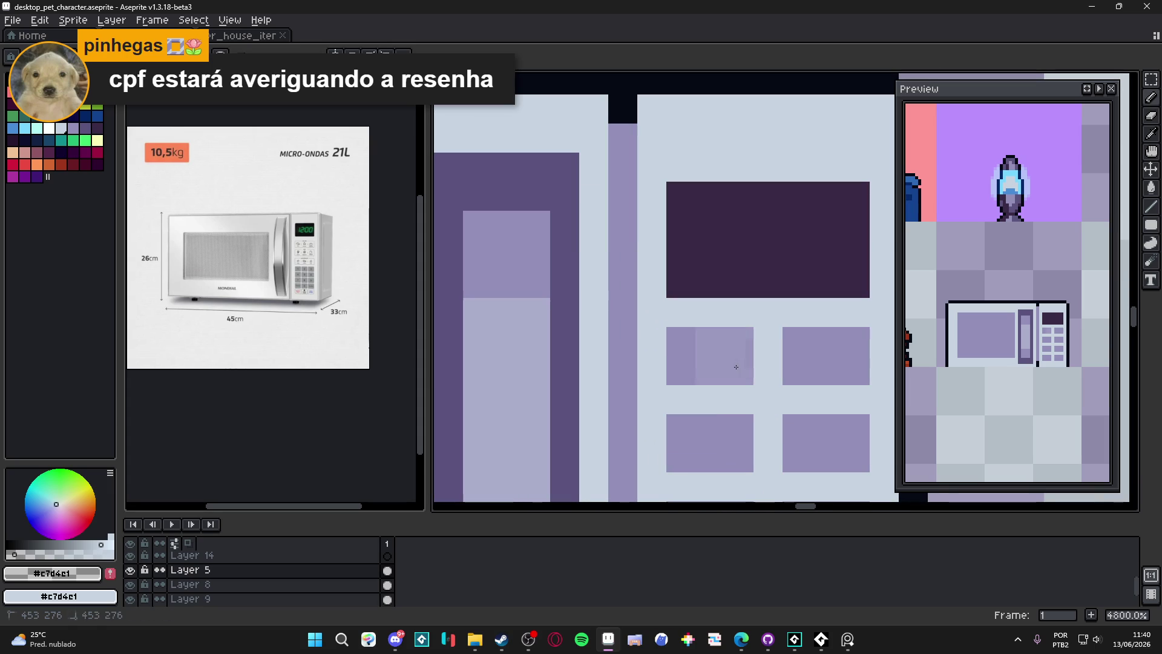
Repaint the keypad pixels in the lighter button colour
left_click(736, 367, "alt")
left_click(681, 364)
left_click_drag(711, 366, 659, 254)
mouse_move(744, 339)
left_mouse_down()
mouse_move(785, 343)
mouse_move(791, 315)
left_mouse_up()
scroll(791, 339, "down", 5)
scroll(761, 375, "up", 2)
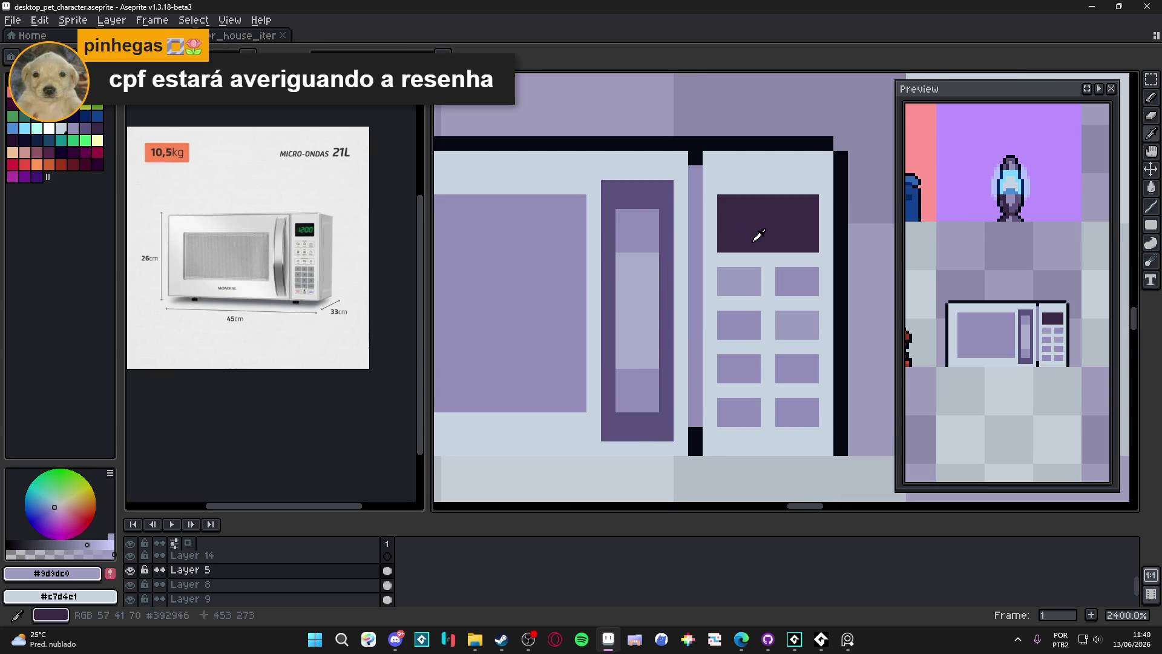
left_click(754, 238, "alt")
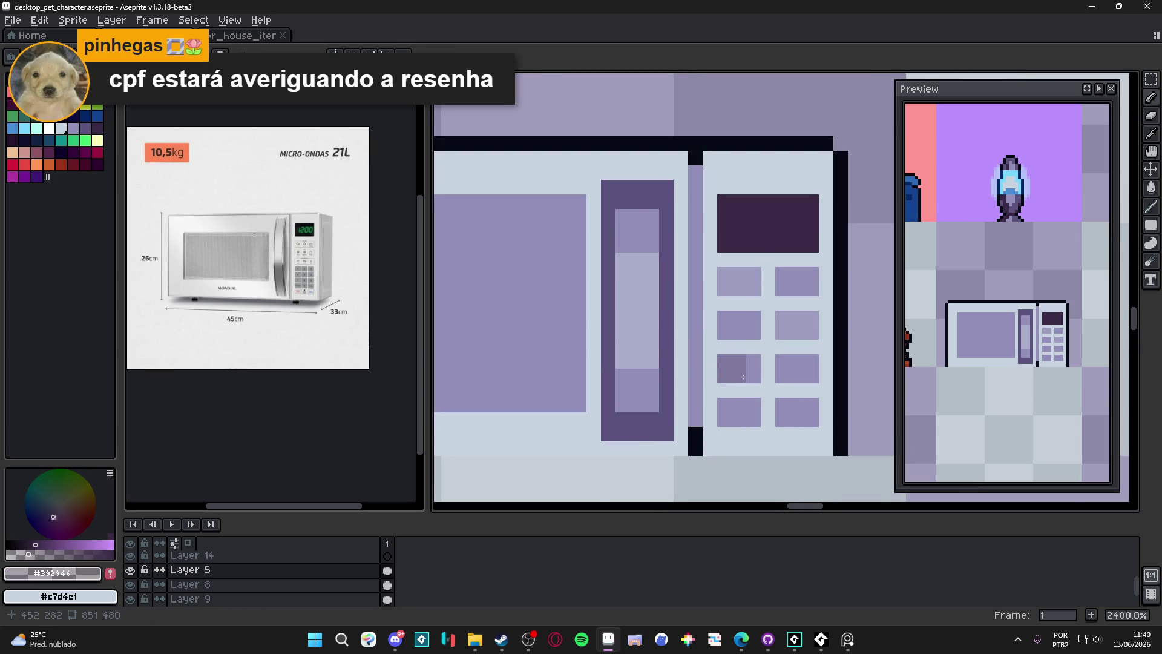
scroll(745, 377, "up", 3)
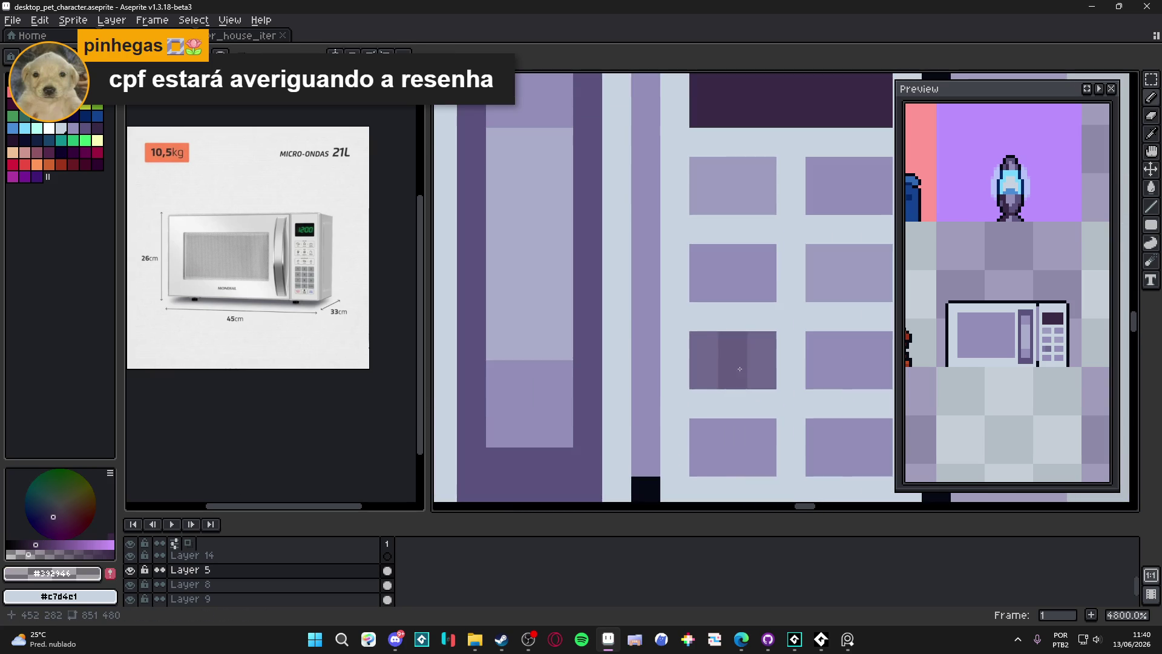
Shade several keys darker, including the bottom-right key and a pixel under the display
left_click(749, 366, "alt")
left_click(748, 367)
scroll(751, 369, "down", 1)
left_click(813, 428)
key("ctrl+z")
left_click_drag(830, 442, 786, 435)
scroll(786, 435, "down", 3)
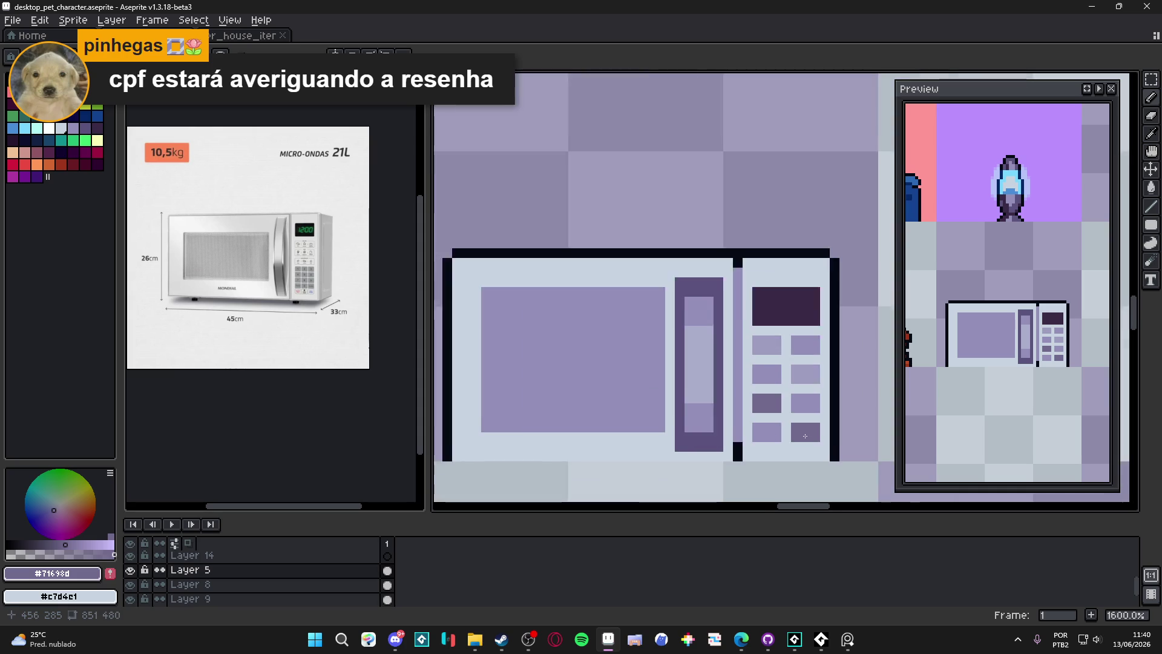
scroll(733, 412, "up", 2)
left_click(725, 364)
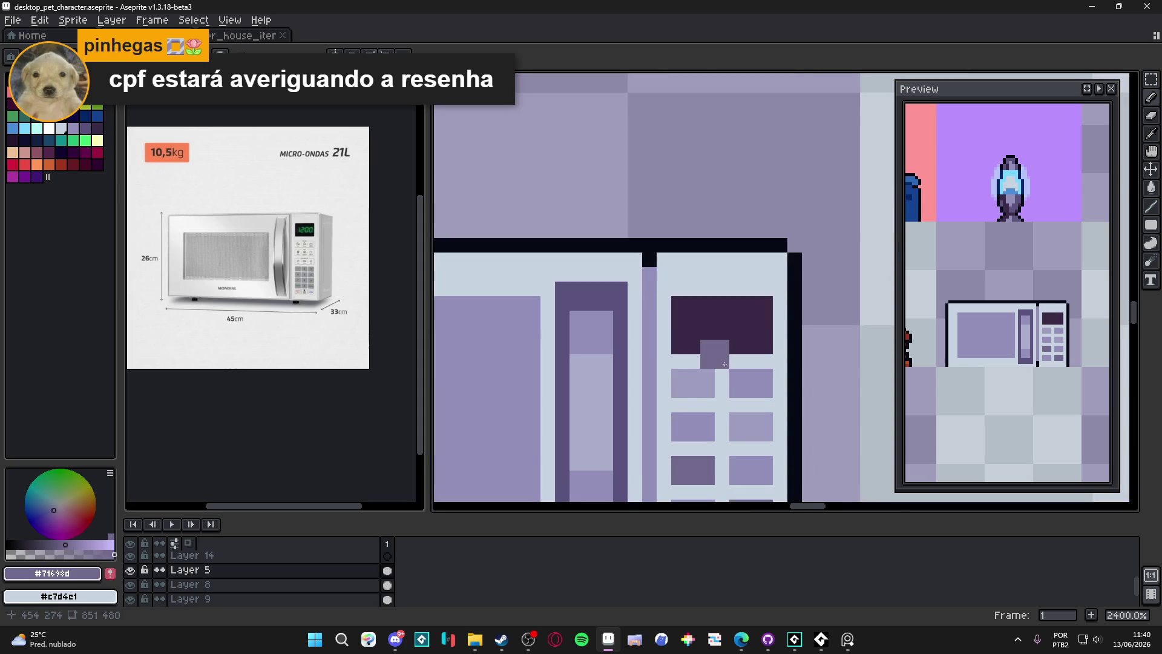
scroll(725, 363, "down", 5)
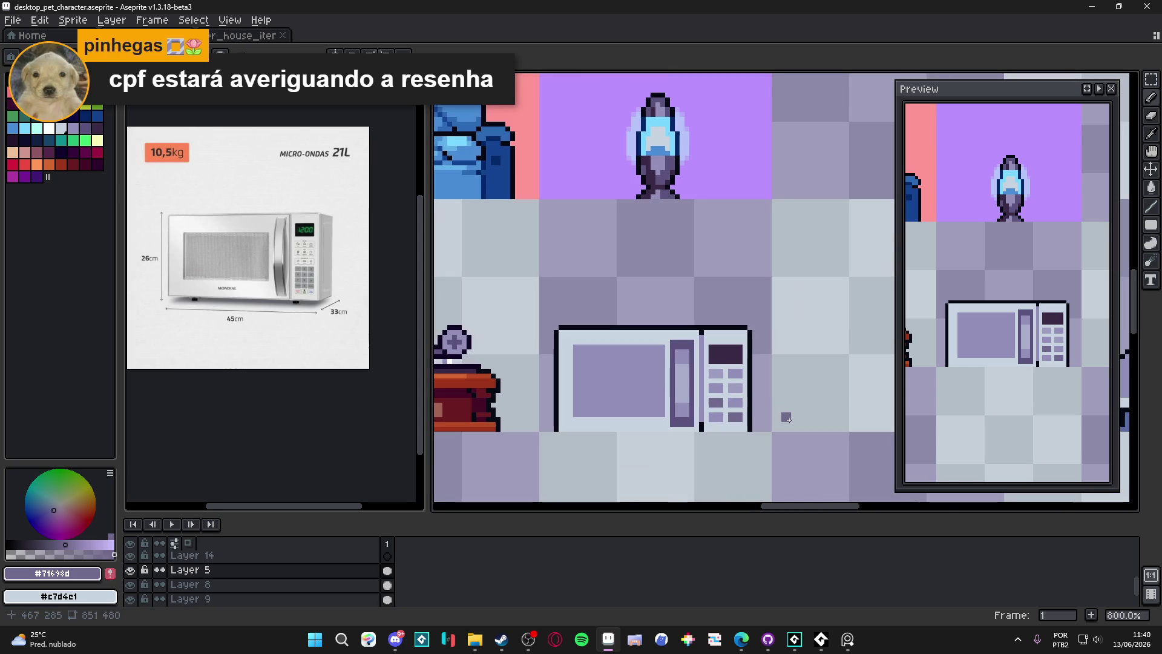
scroll(719, 361, "up", 6)
Magic Wand the dark display, raise it one pixel, and fill the gap below with panel colour
key("w")
left_click(736, 358)
left_click_drag(736, 358, 731, 324)
key("b")
left_click(672, 400, "alt")
left_click_drag(696, 377, 798, 390)
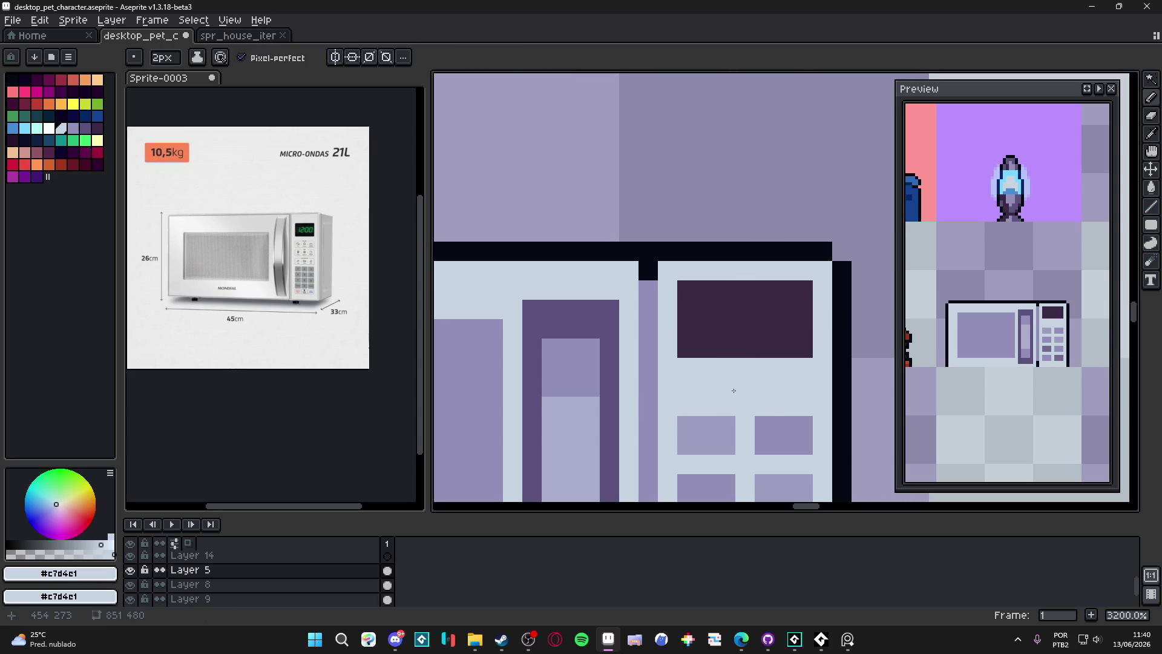
scroll(759, 405, "down", 6)
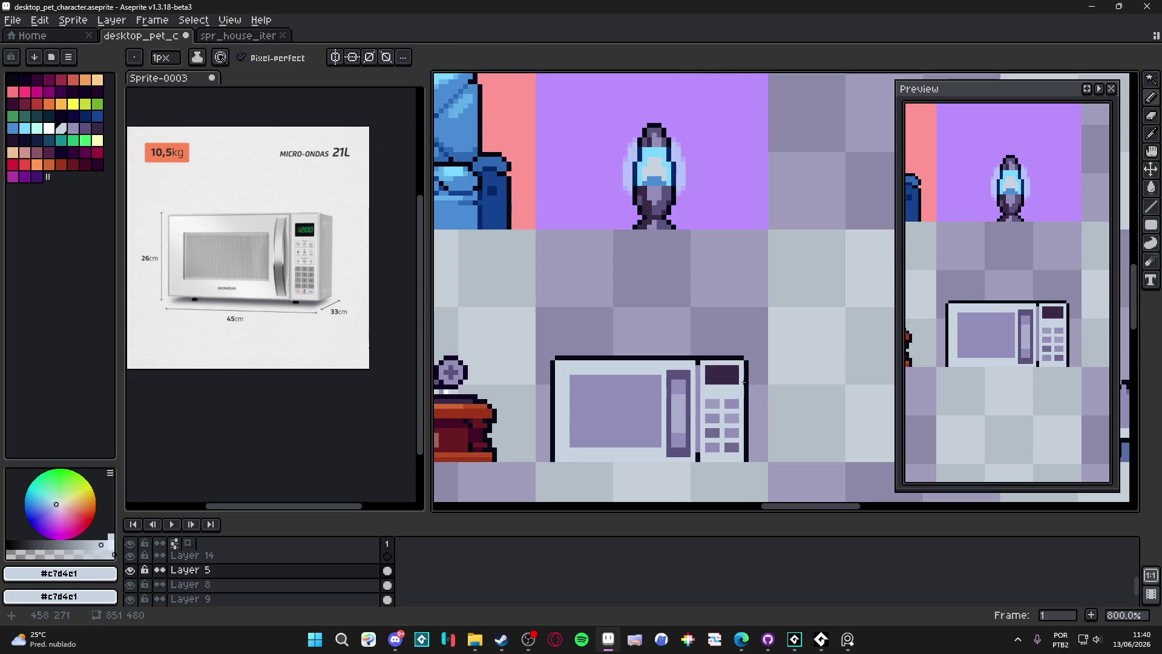
scroll(738, 399, "up", 4)
With a 2-pixel brush, replace the top keys with one wide lavender-outlined button
key("plus")
left_click_drag(731, 426, 639, 421)
left_click(642, 463, "alt")
left_click(718, 462, "alt")
left_click(636, 375)
mouse_move(648, 382)
left_mouse_down()
mouse_move(728, 384)
mouse_move(730, 425)
left_mouse_up()
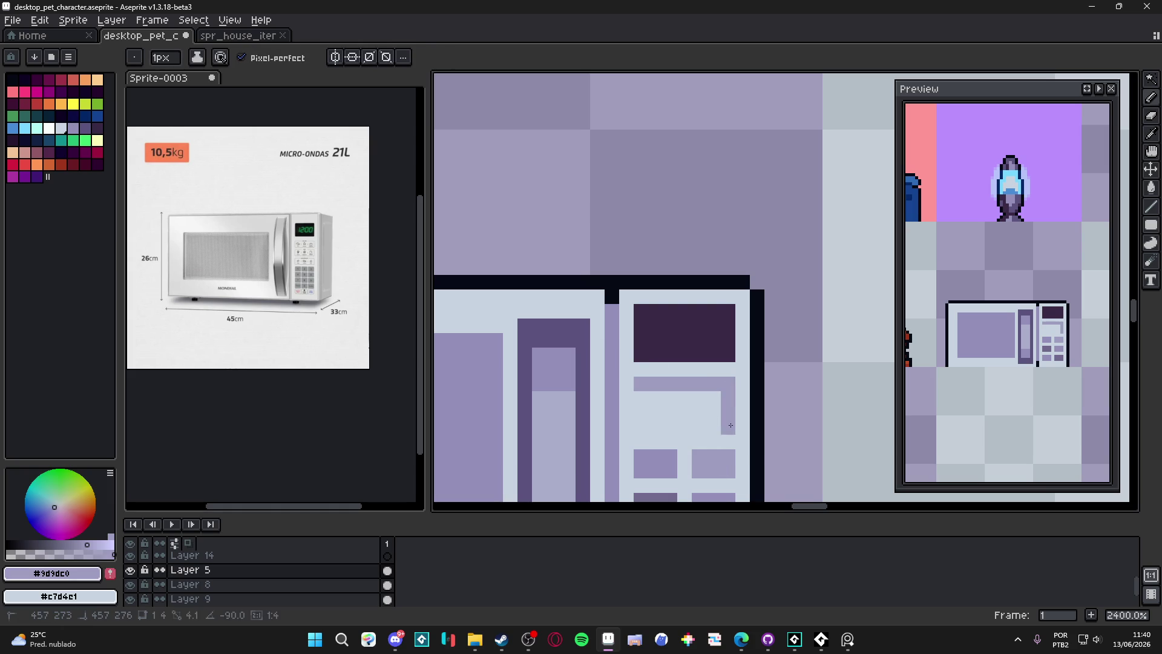
right_click(698, 427)
left_click(640, 396)
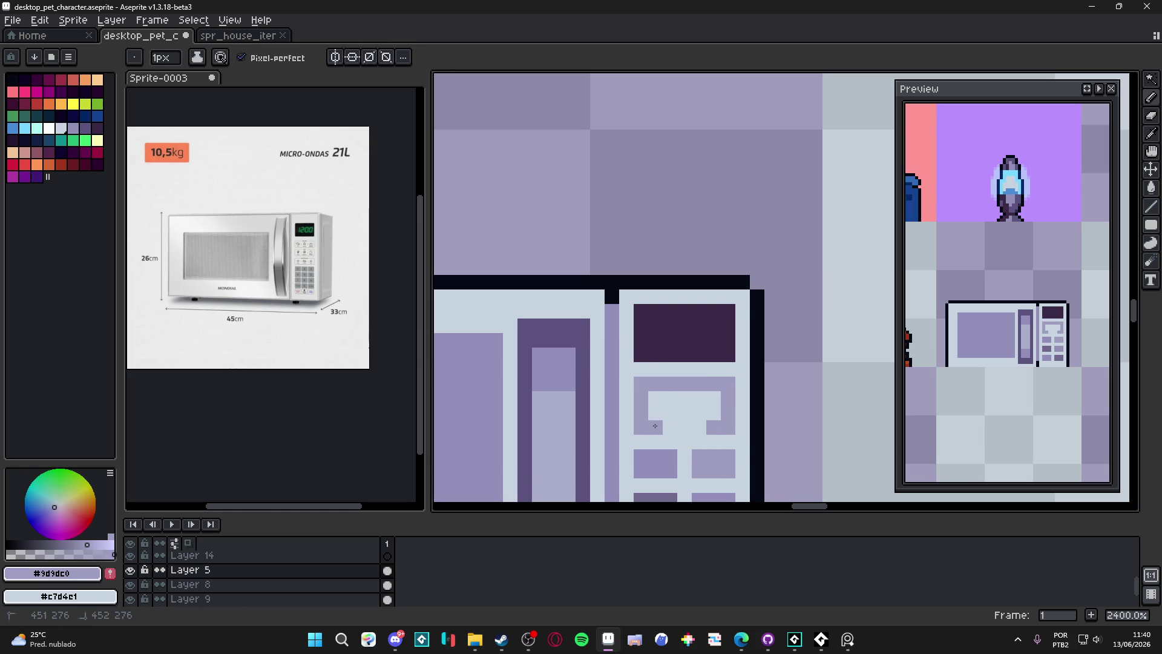
scroll(653, 425, "down", 5)
scroll(650, 412, "up", 1)
left_click_drag(650, 411, 652, 422)
scroll(632, 369, "up", 1)
scroll(639, 369, "down", 1)
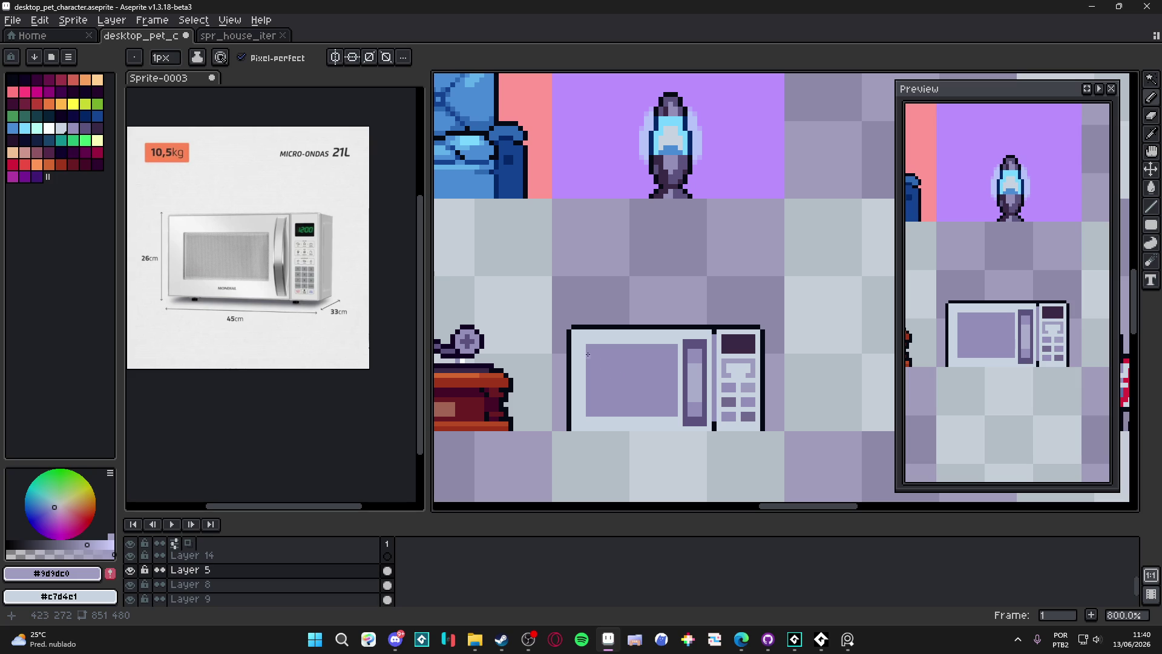
scroll(583, 351, "up", 3)
key("plus")
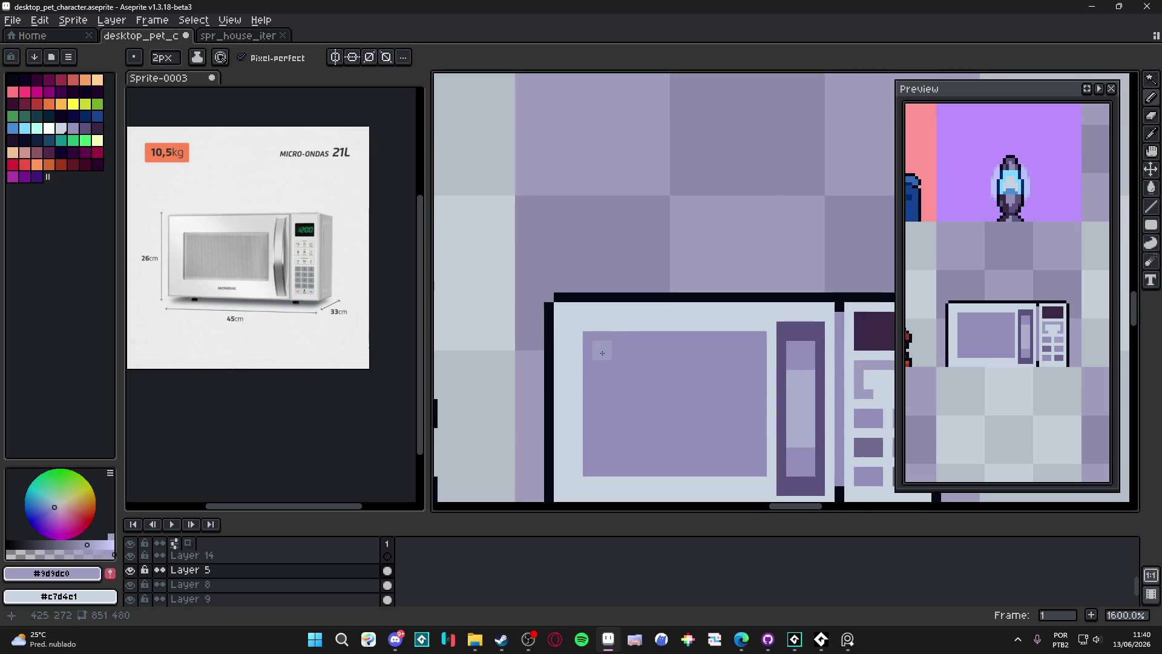
Draw a diagonal glare line across the window and pick a semi-transparent button shade
mouse_move(602, 353)
left_mouse_down()
mouse_move(684, 460)
mouse_move(720, 472)
mouse_move(670, 466)
mouse_move(602, 423)
mouse_move(604, 365)
mouse_move(666, 439)
left_mouse_up()
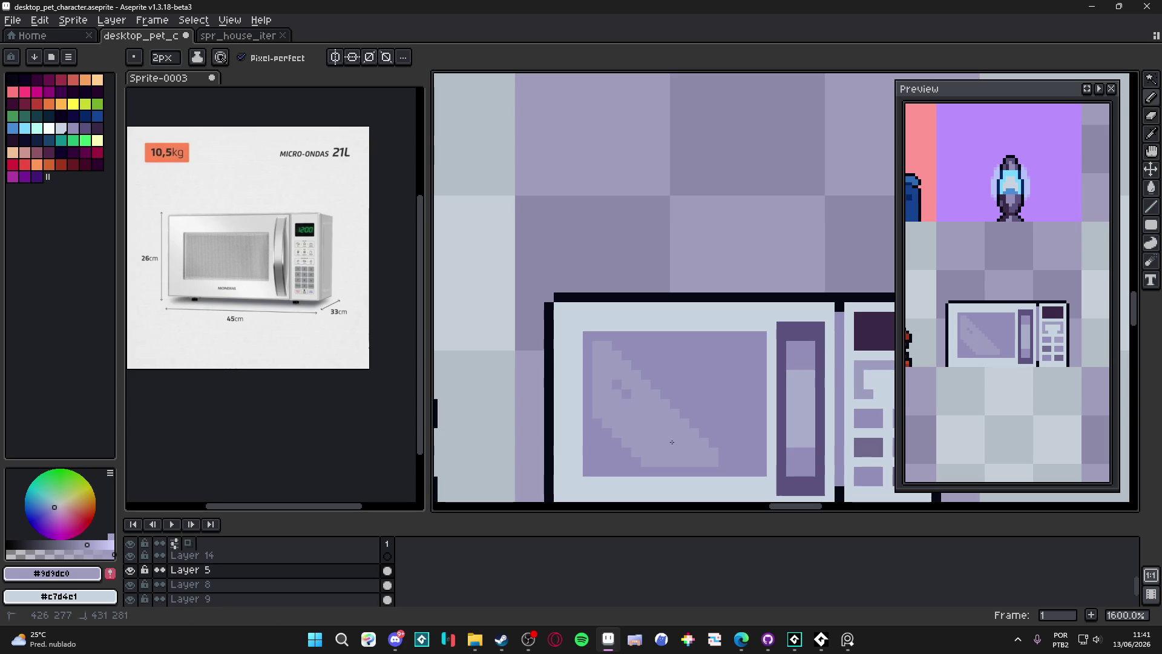
scroll(755, 388, "down", 3)
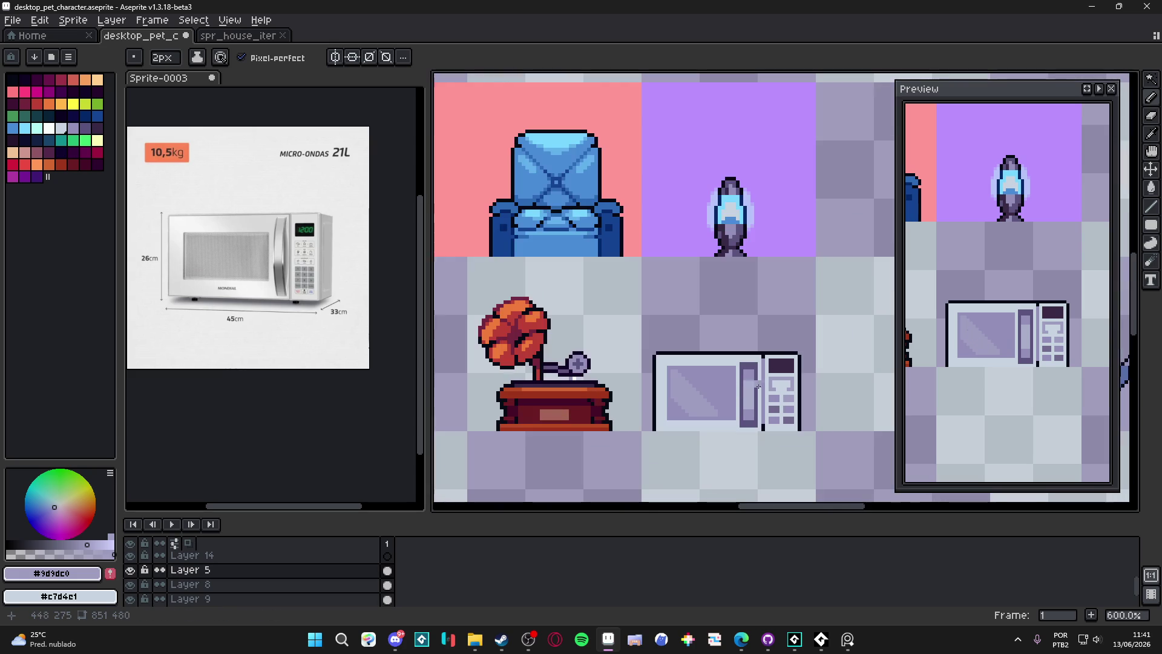
scroll(781, 346, "up", 4)
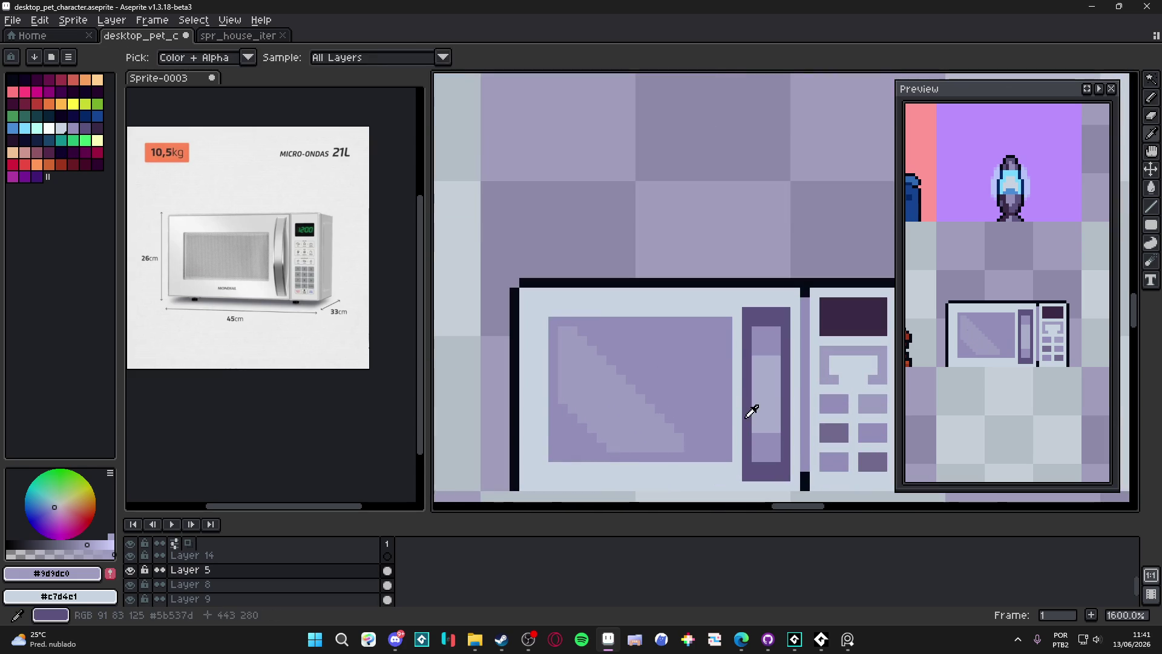
left_click(752, 407, "alt")
left_click(837, 425, "alt")
left_click(880, 461, "alt")
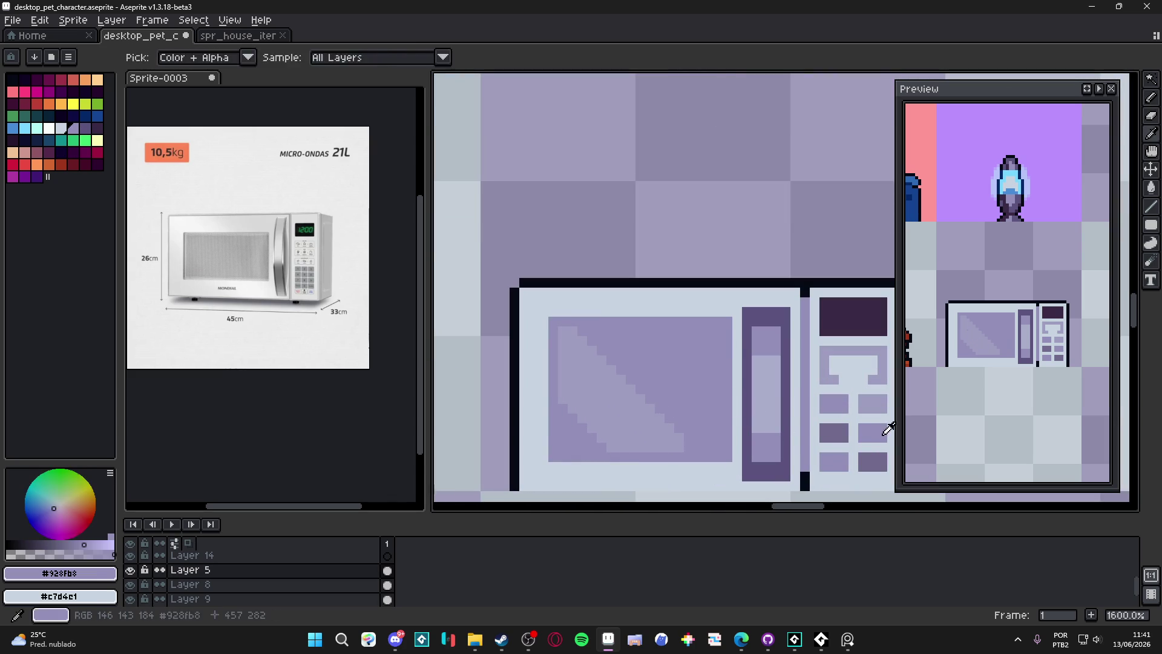
left_click(881, 461, "alt")
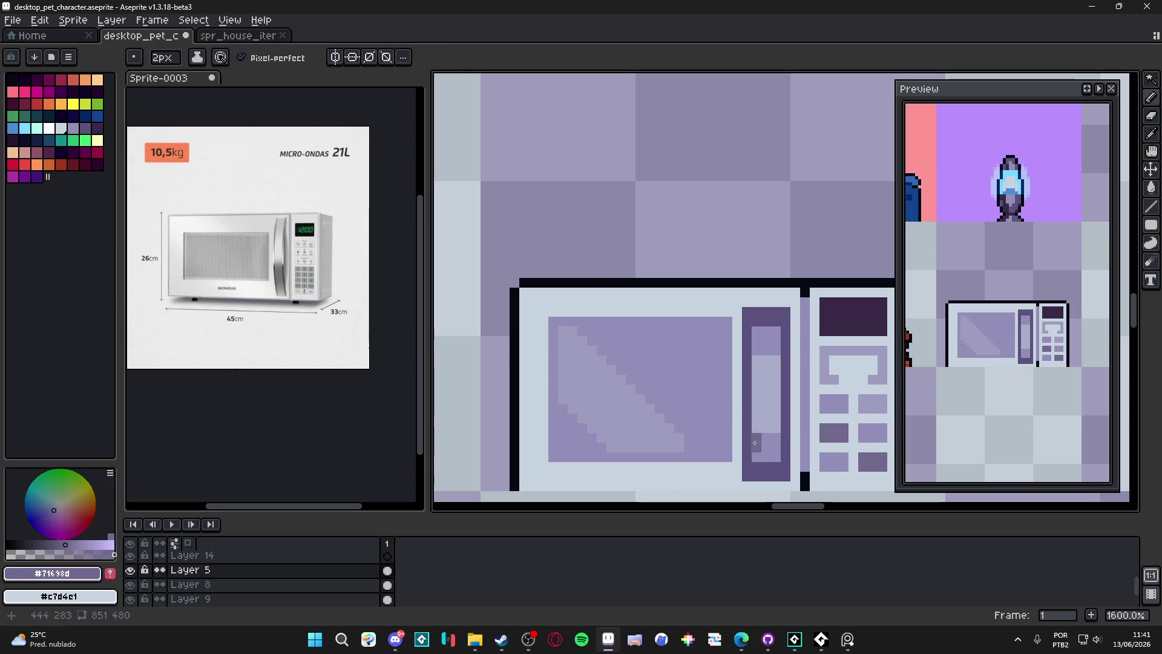
left_click(16, 554)
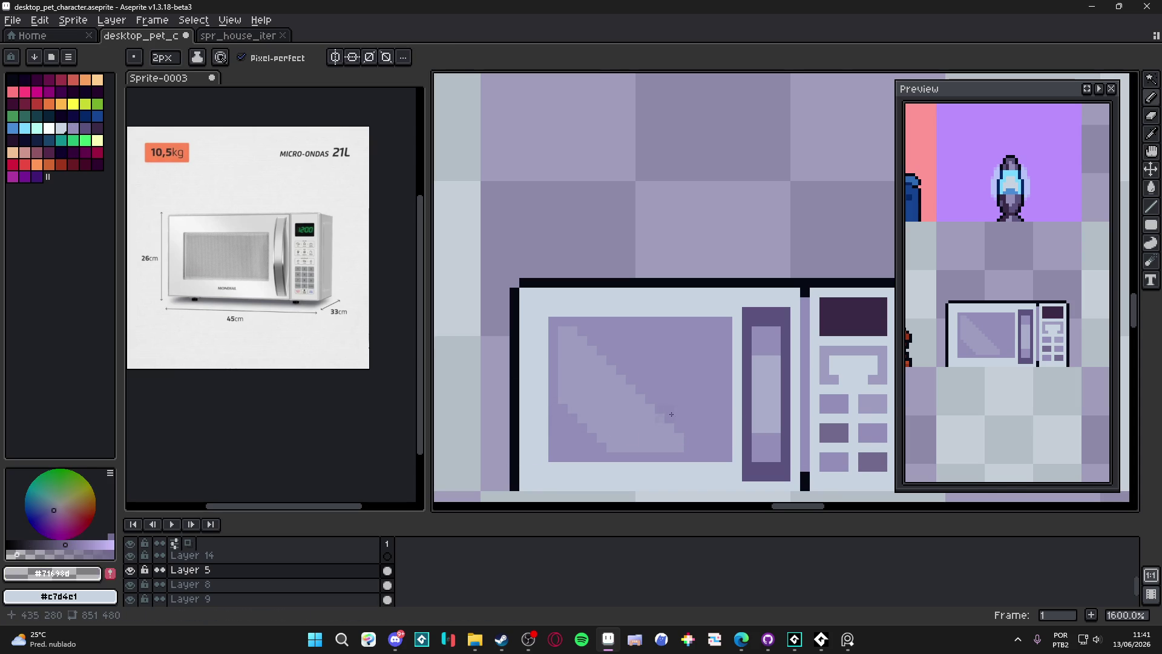
scroll(667, 414, "up", 2)
Add a shaded 1-pixel staircase diagonal across the microwave window
left_click(688, 430, "alt")
left_click(550, 293, "shift")
key("minus")
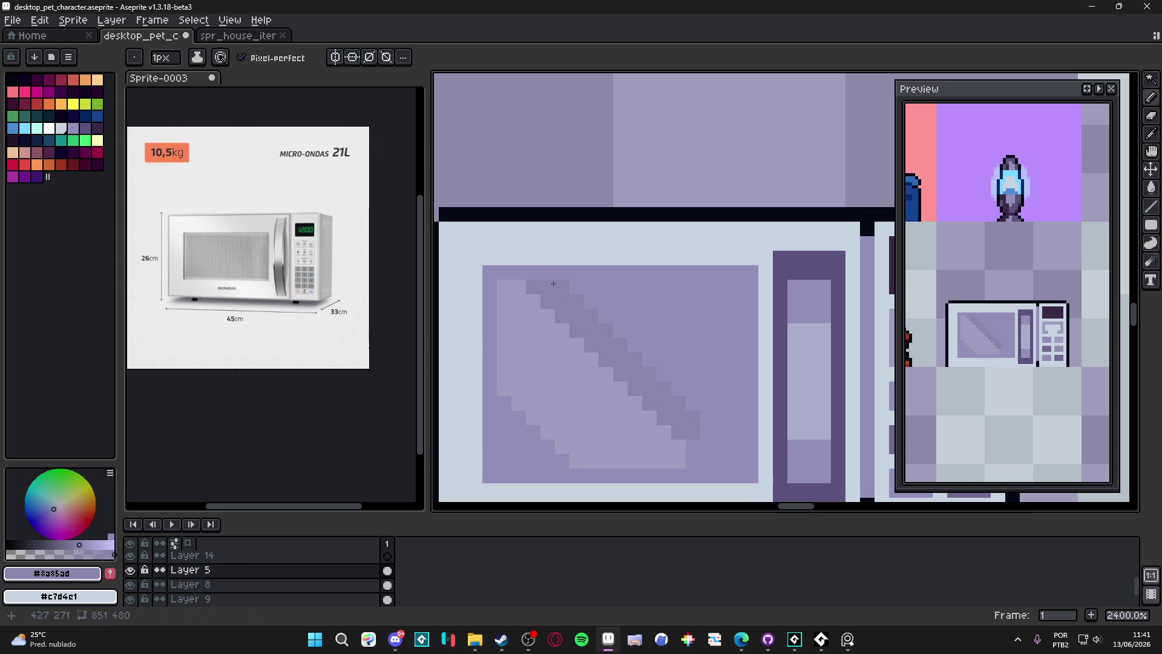
left_click_drag(600, 283, 739, 434)
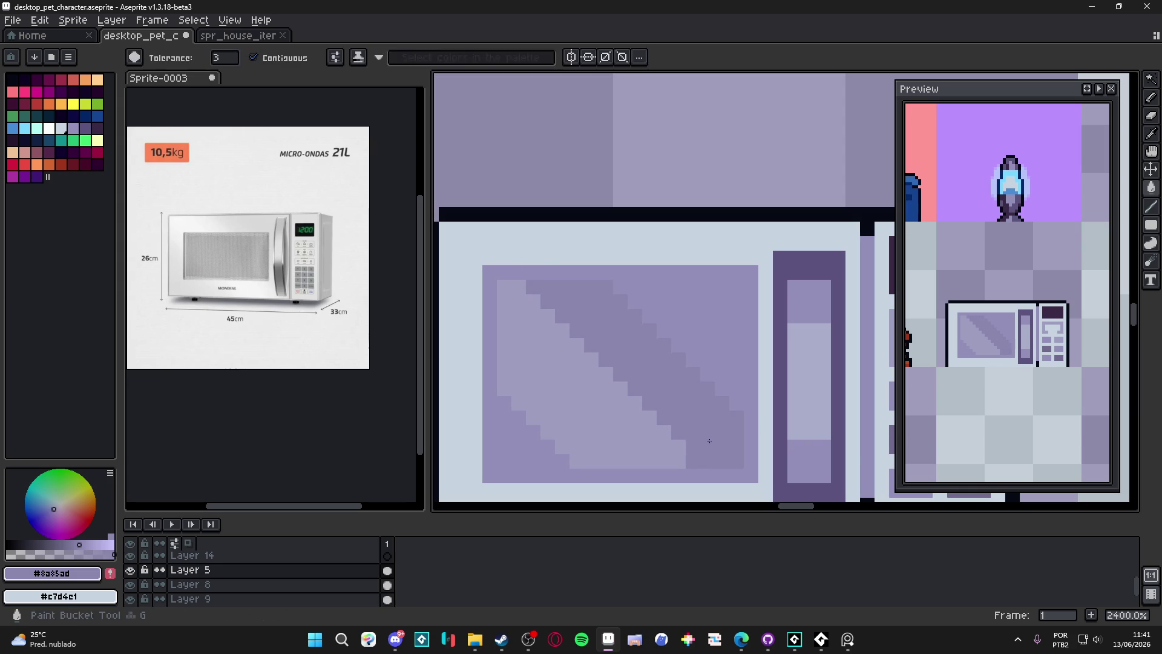
scroll(709, 437, "down", 5)
scroll(707, 395, "up", 5)
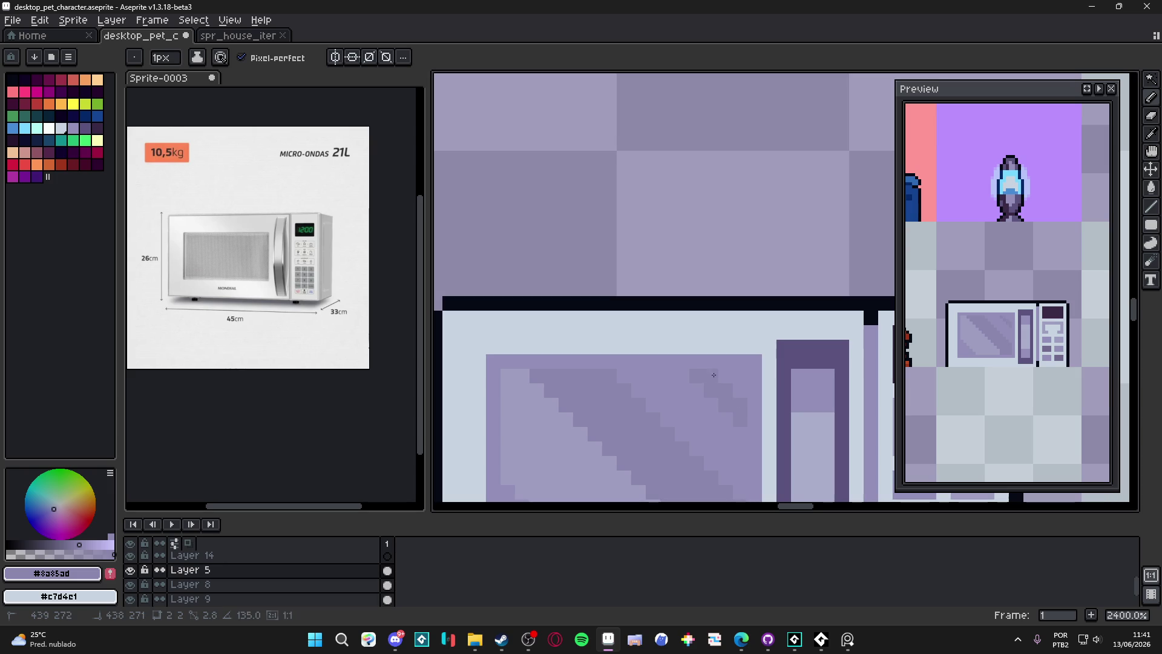
scroll(721, 400, "down", 5)
scroll(719, 398, "down", 2)
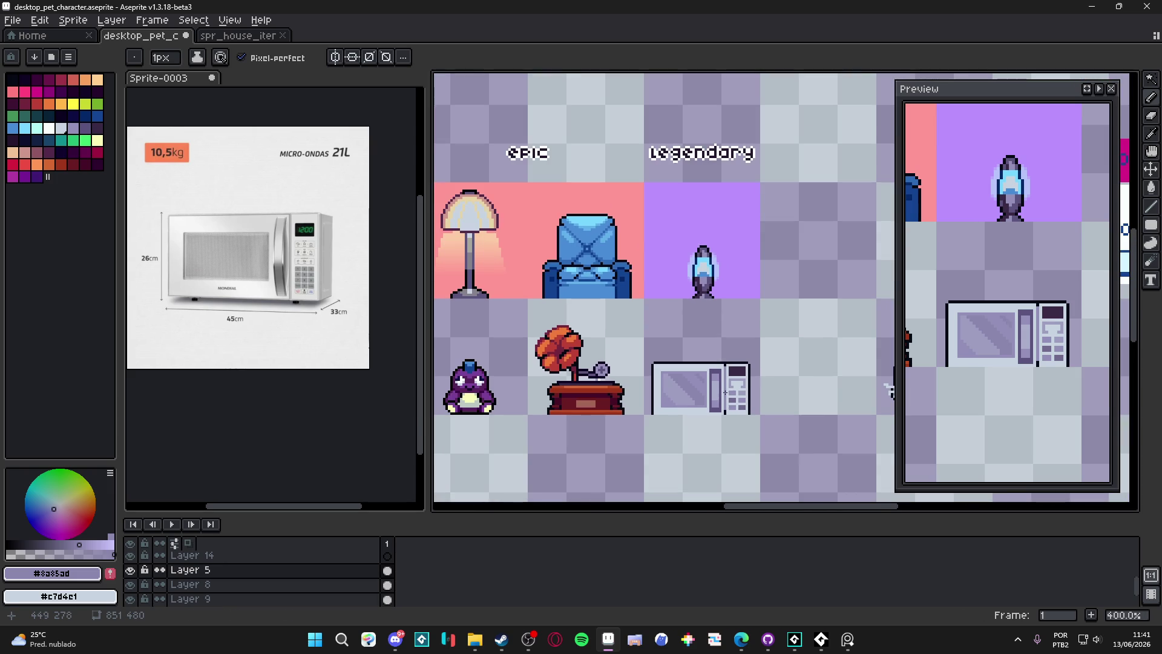
scroll(724, 392, "up", 5)
scroll(695, 345, "up", 3)
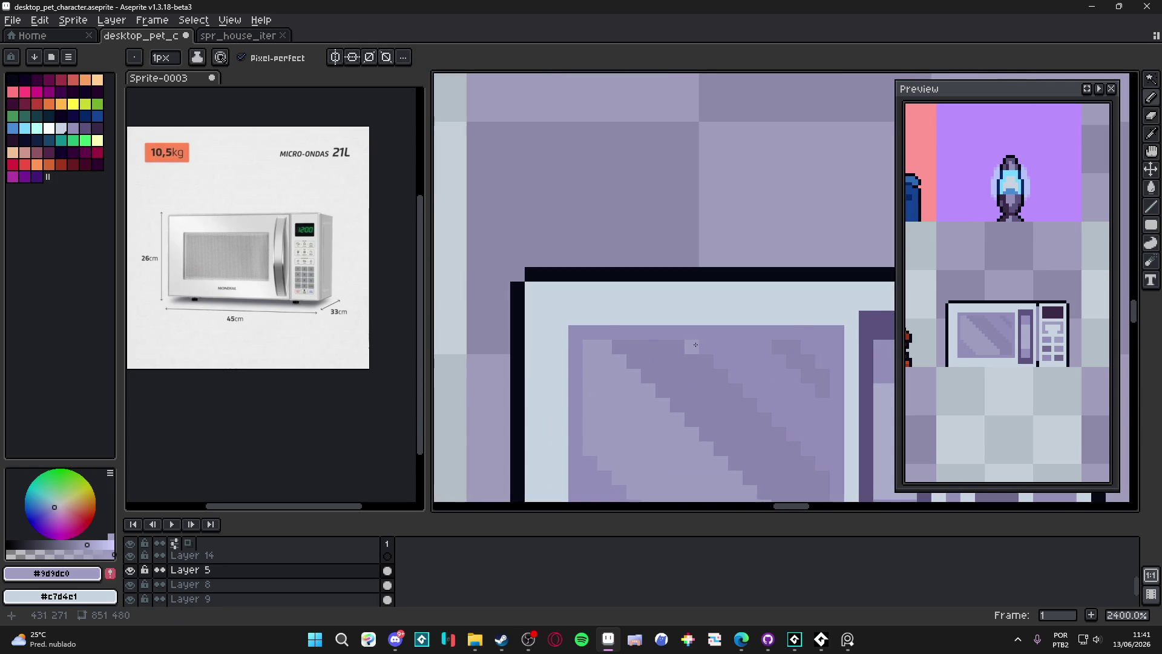
scroll(683, 346, "down", 1)
Paint a light diagonal reflection stroke across the window glass
mouse_move(680, 355)
left_mouse_down()
mouse_move(756, 424)
mouse_move(695, 358)
left_mouse_up()
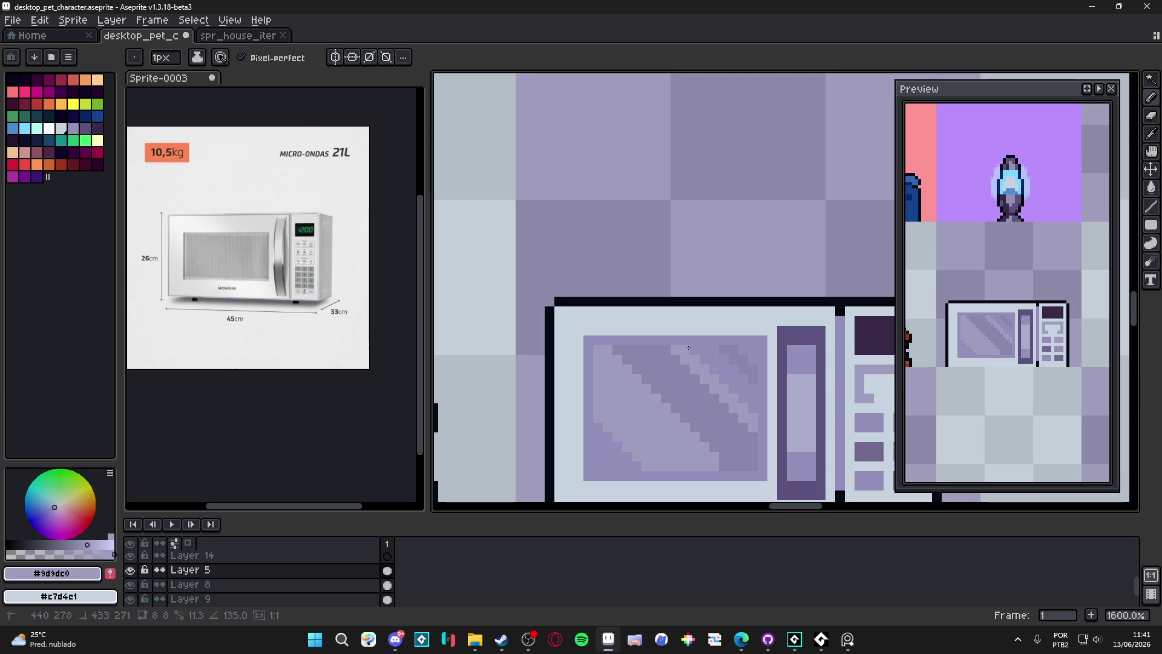
scroll(708, 436, "down", 6)
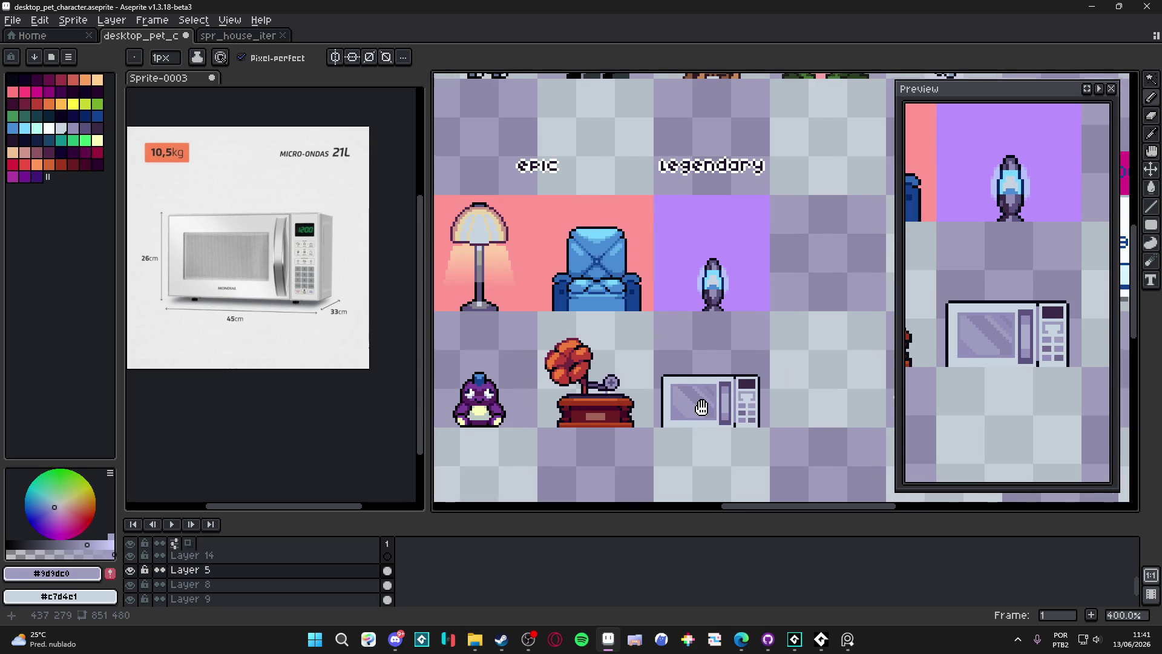
scroll(706, 407, "right", 1)
scroll(706, 408, "down", 1)
scroll(719, 426, "down", 1)
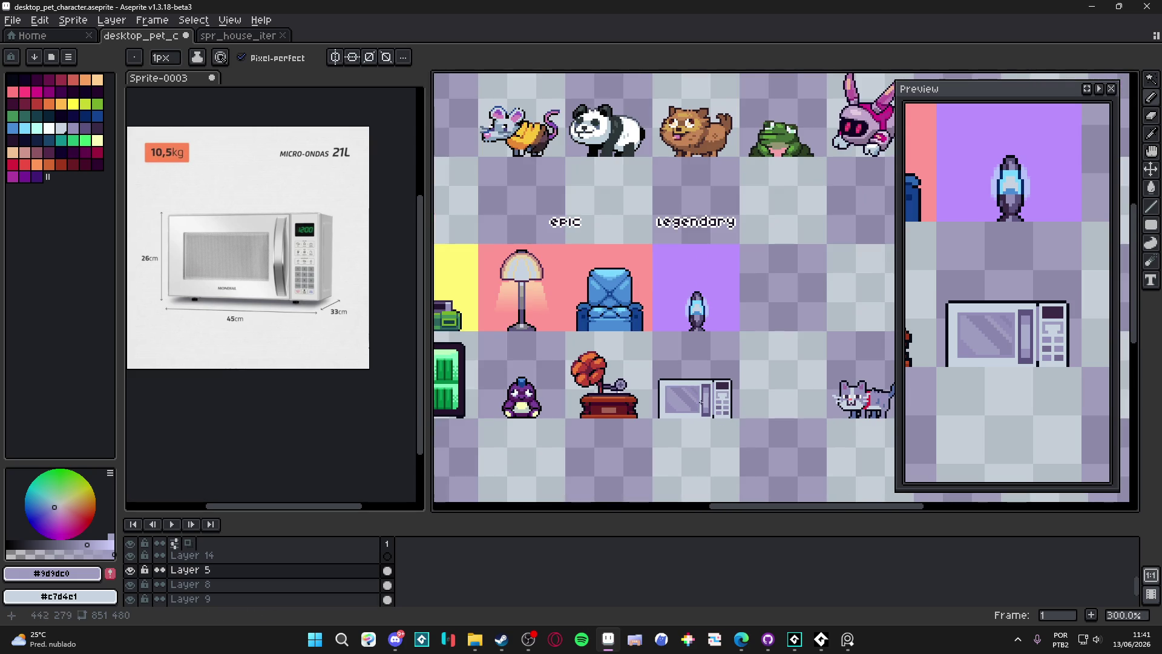
scroll(725, 386, "up", 7)
left_click(60, 140)
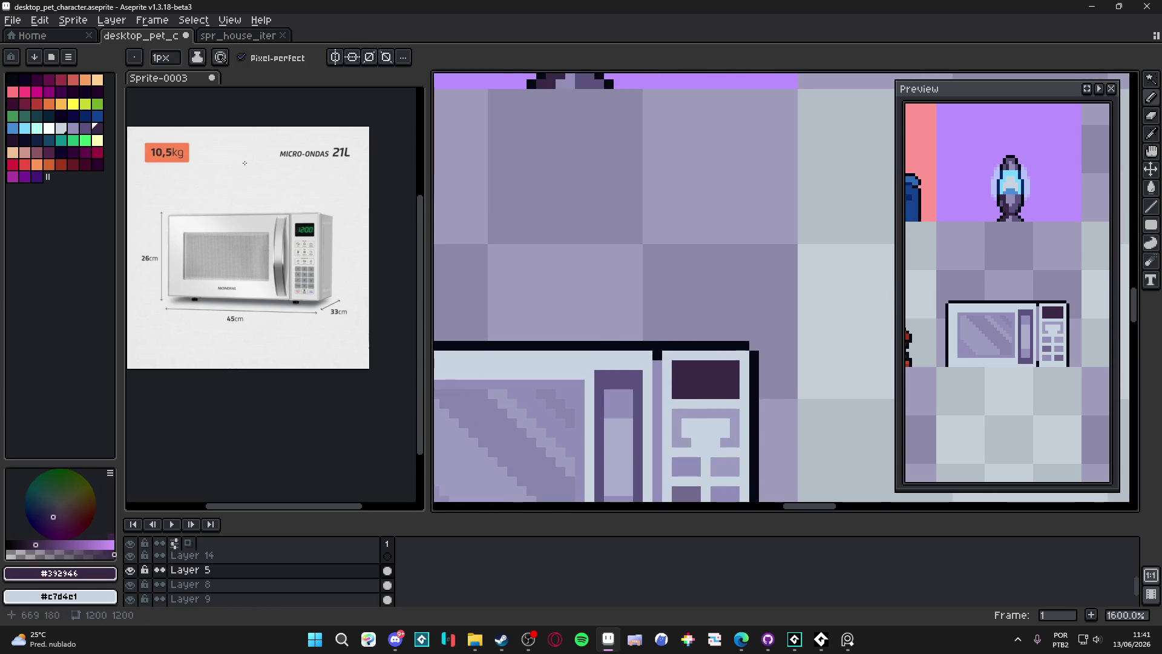
Pencil slate #323c53 digit blocks into the microwave's dark display, undoing the stray strokes
left_click(62, 142)
scroll(614, 293, "down", 3)
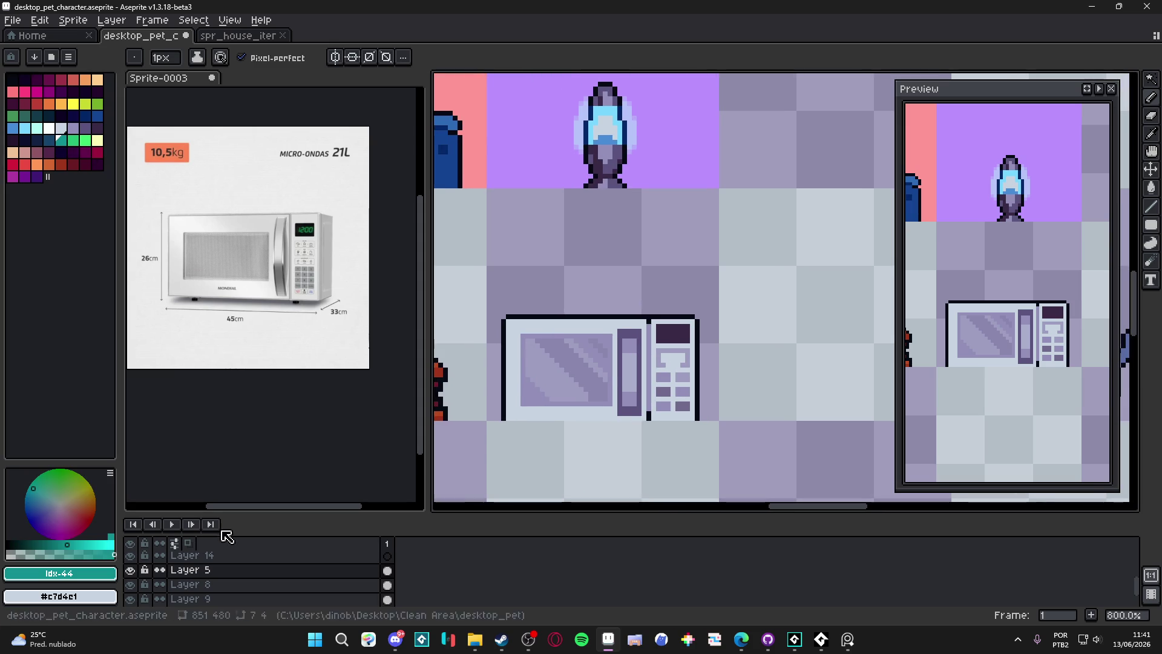
scroll(581, 340, "up", 5)
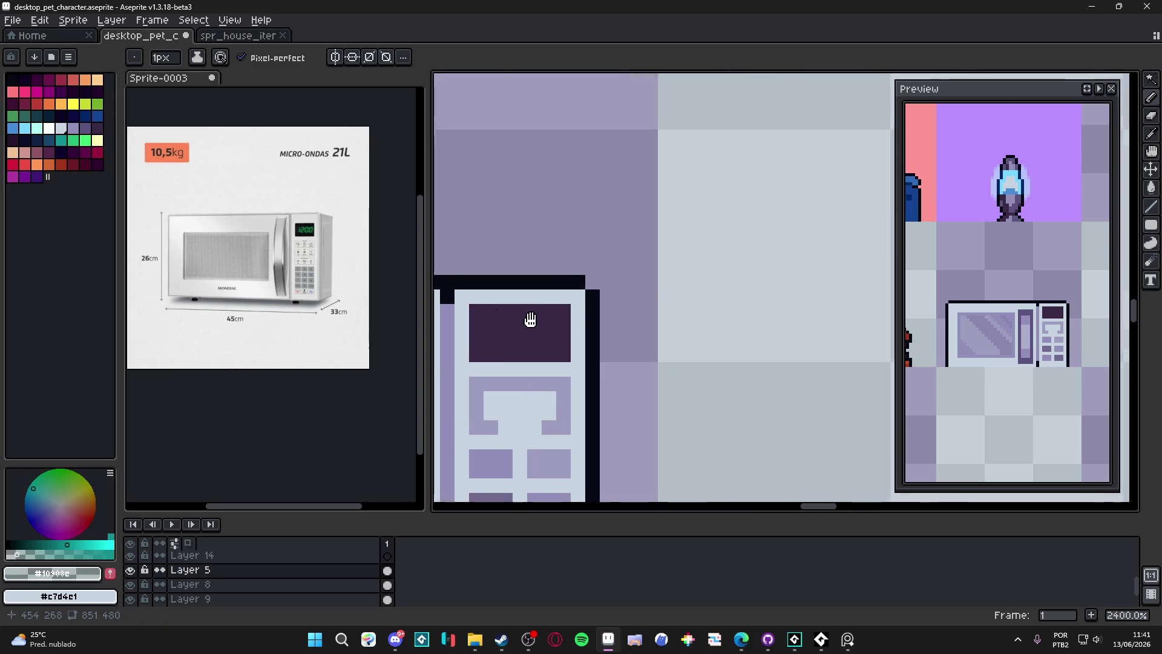
left_click(581, 331, "alt")
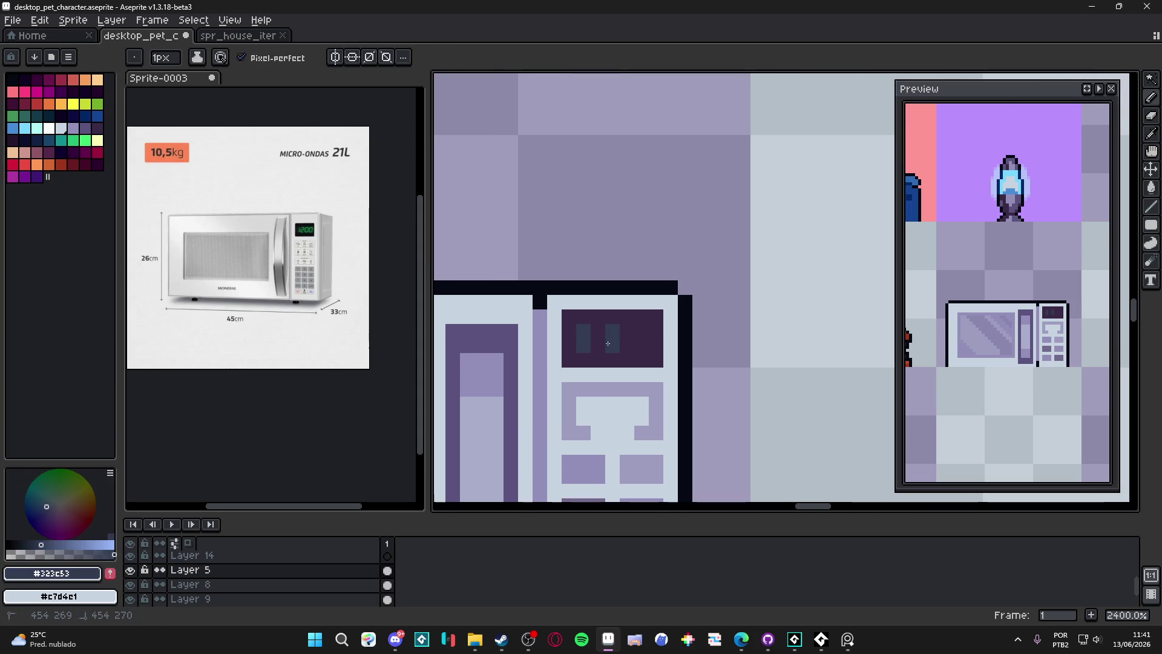
left_click_drag(625, 336, 645, 348)
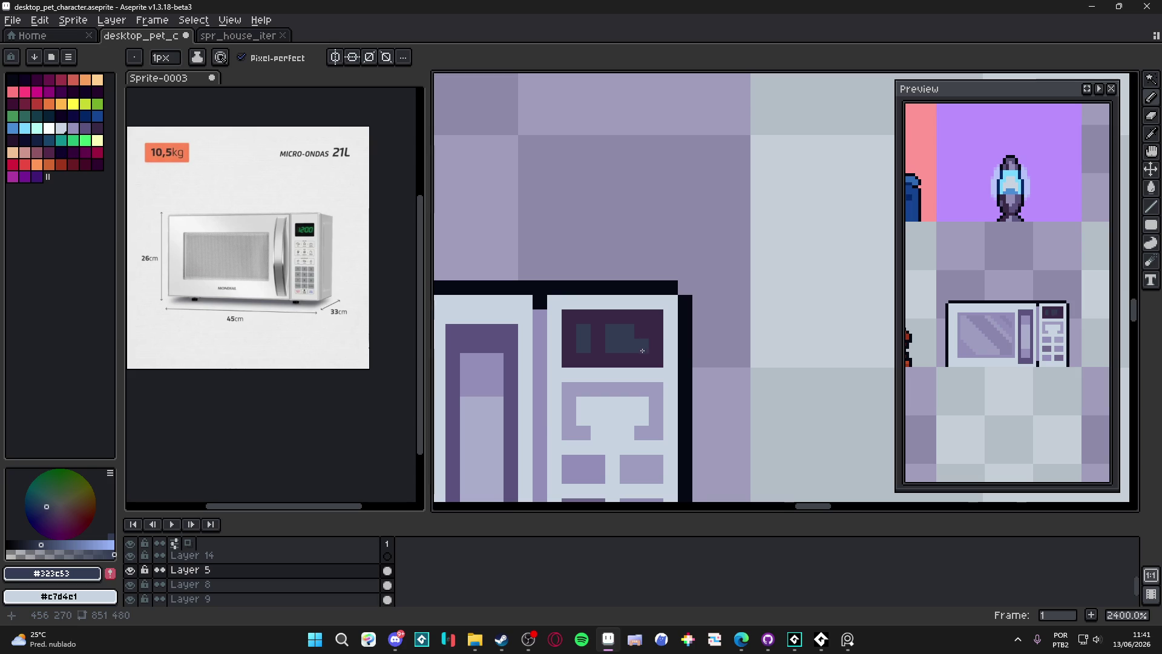
scroll(650, 345, "down", 3)
left_click(641, 363)
scroll(640, 366, "up", 4)
key("ctrl+z")
key("ctrl+z")
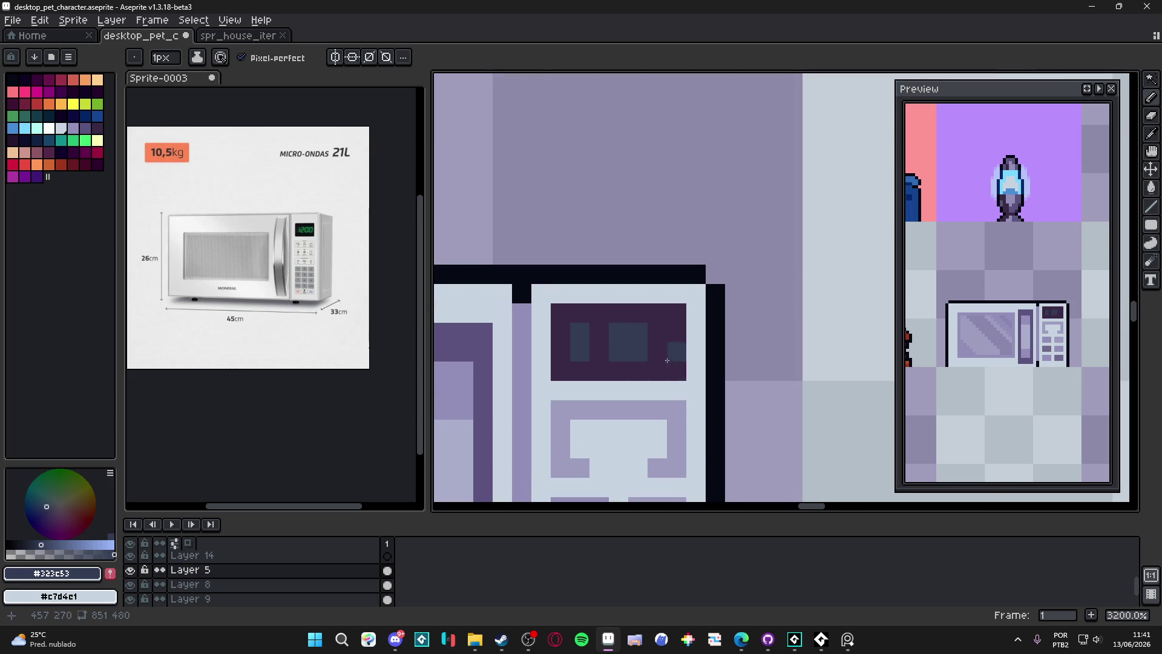
left_click_drag(657, 332, 660, 353)
scroll(659, 353, "down", 4)
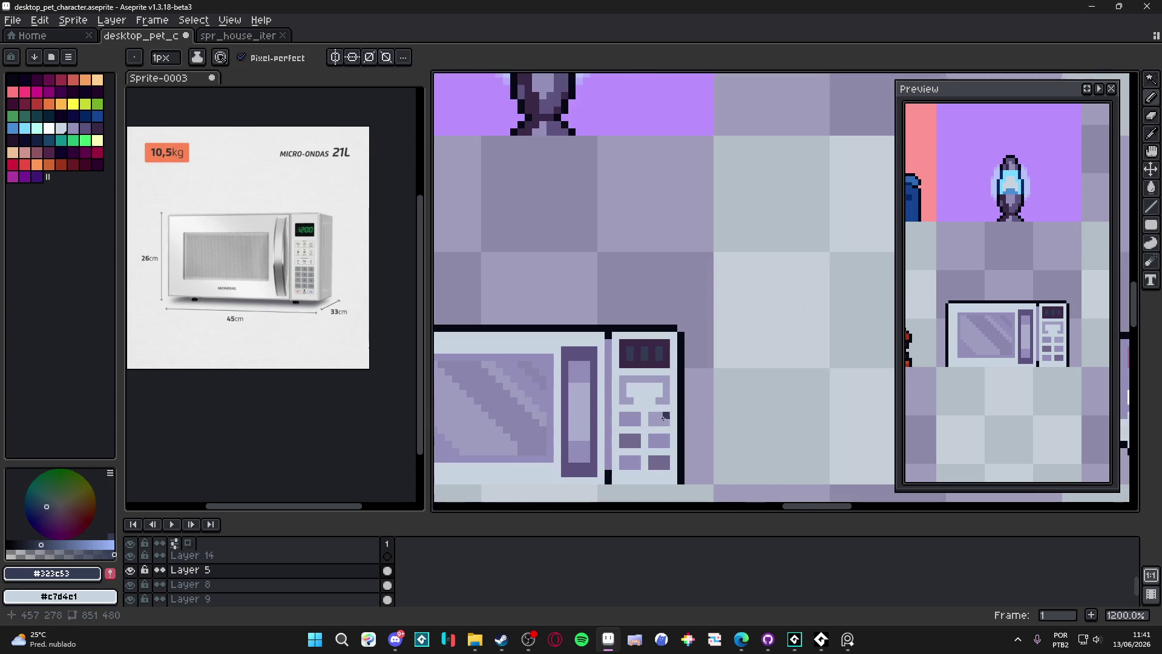
Tint the first digit teal using a mostly transparent green and sampled teal-slate pixels
left_click(73, 140)
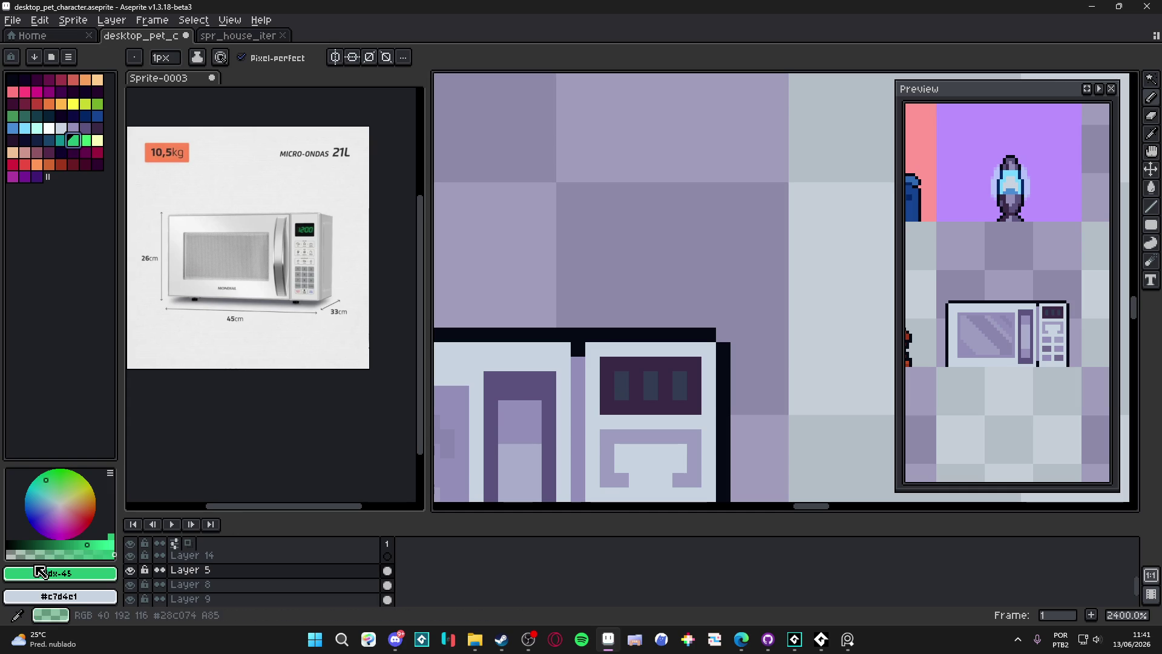
left_click(16, 553)
left_click(620, 379)
left_click(620, 378, "alt")
left_click(621, 393)
left_click(651, 378)
left_click(651, 392)
left_click(674, 401)
scroll(678, 418, "down", 6)
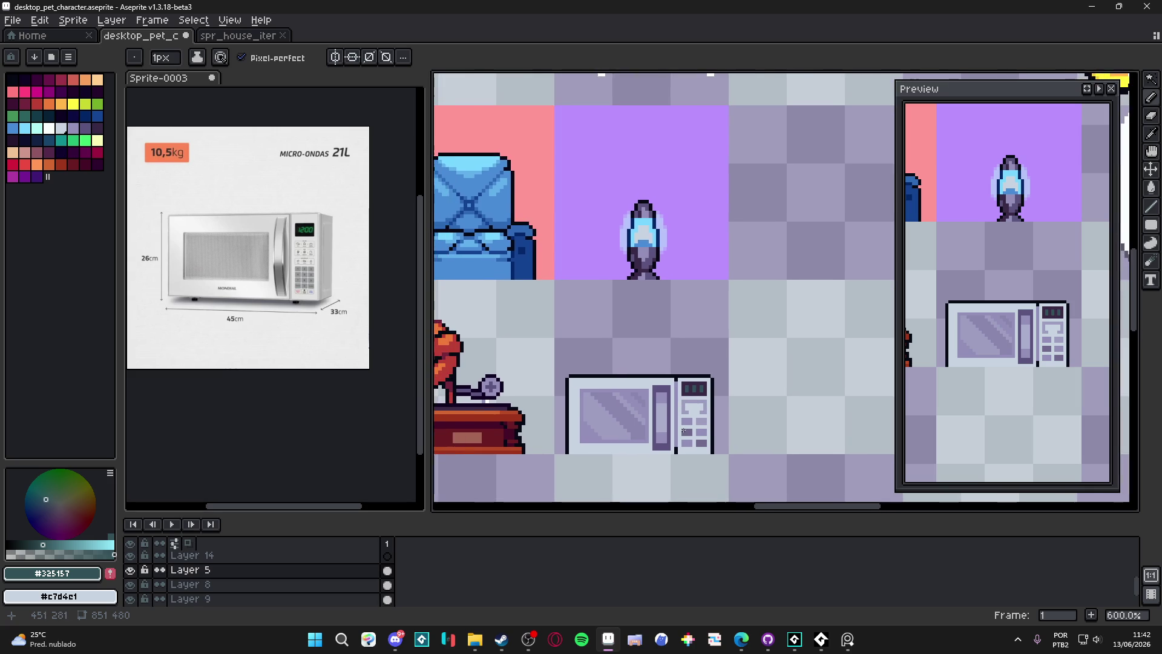
Marquee-select the whole microwave window, then deselect and return to the Pencil
scroll(688, 396, "down", 1)
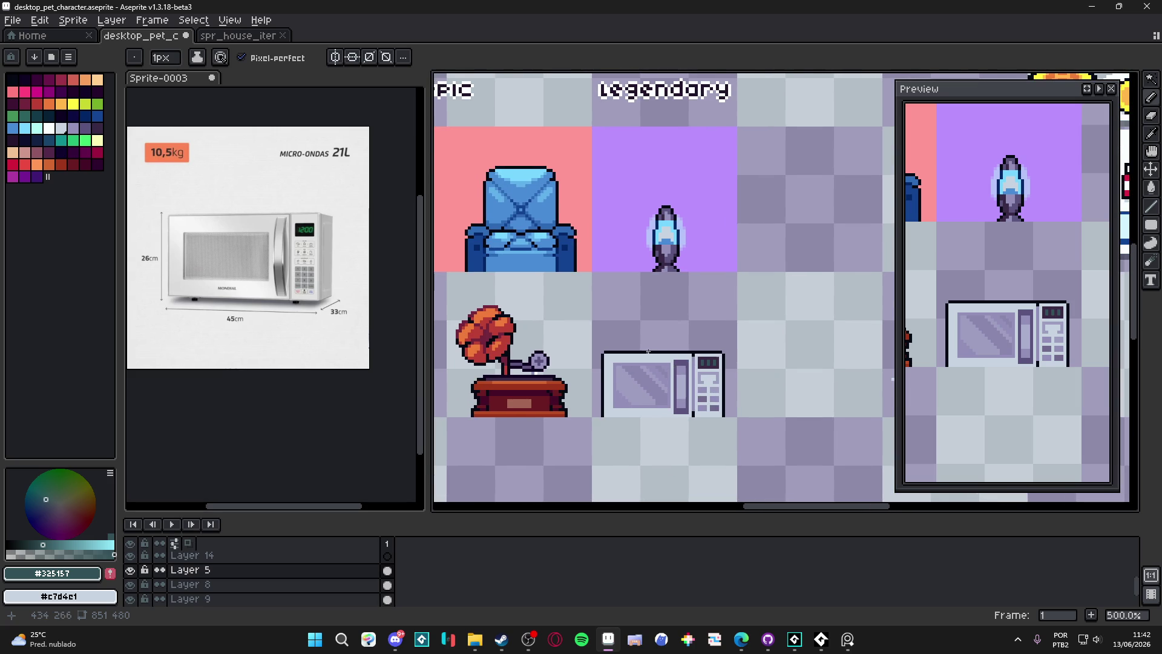
scroll(648, 352, "down", 1)
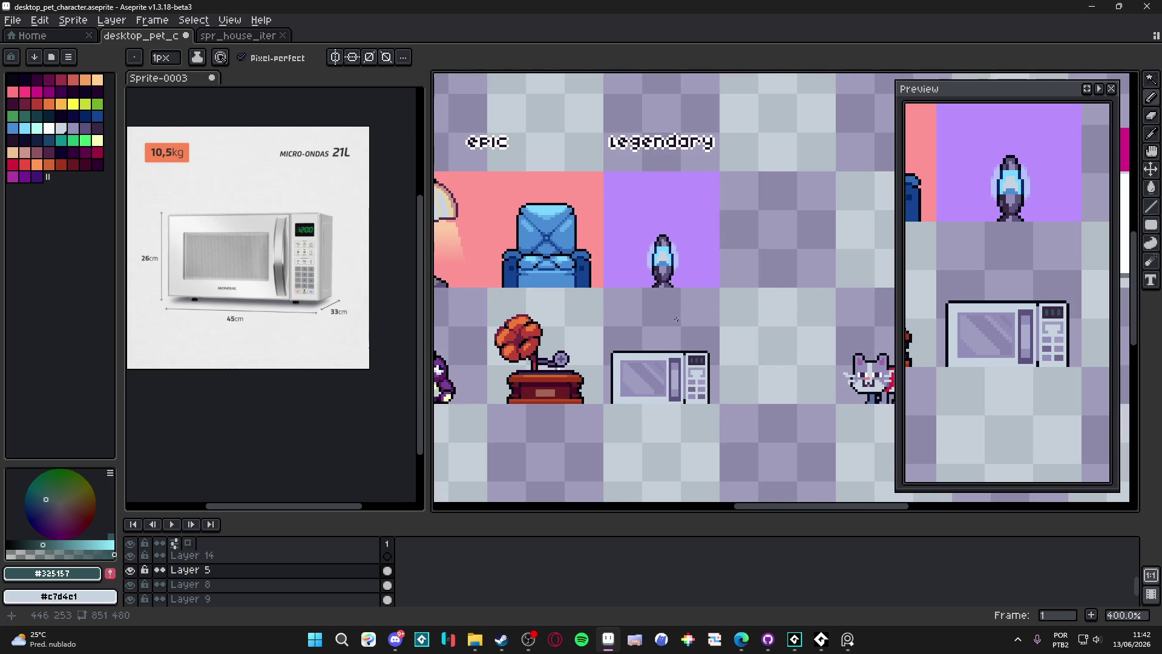
scroll(659, 339, "up", 5)
key("v")
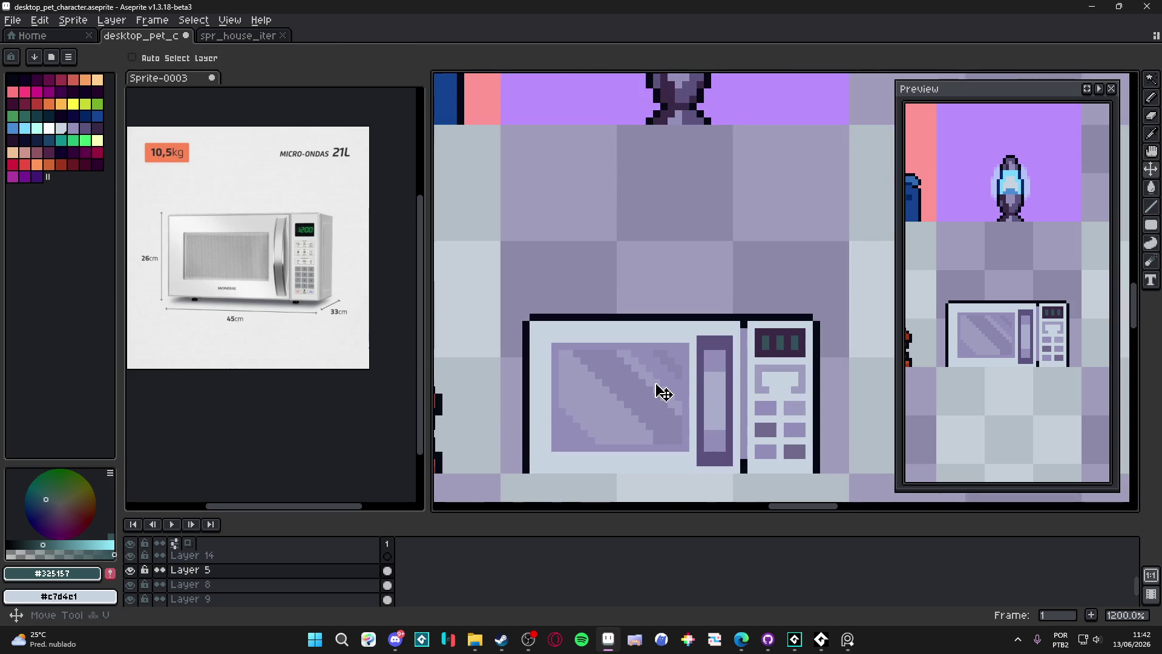
key("m")
left_click_drag(692, 332, 591, 440)
mouse_move(541, 340)
left_mouse_down()
mouse_move(684, 455)
mouse_move(605, 424)
mouse_move(584, 440)
left_mouse_up()
key("ctrl+d")
key("b")
Draw a light #c7d4c1 strip down the window's right edge
left_click(685, 350, "alt")
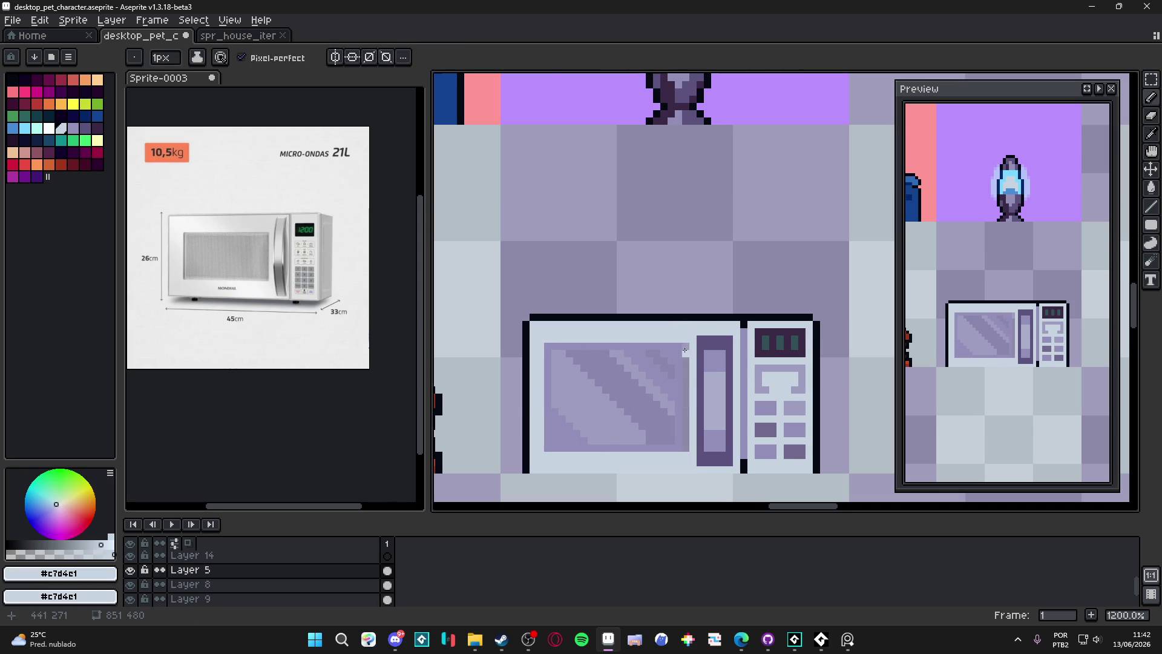
left_click_drag(685, 349, 680, 455)
scroll(678, 441, "down", 5)
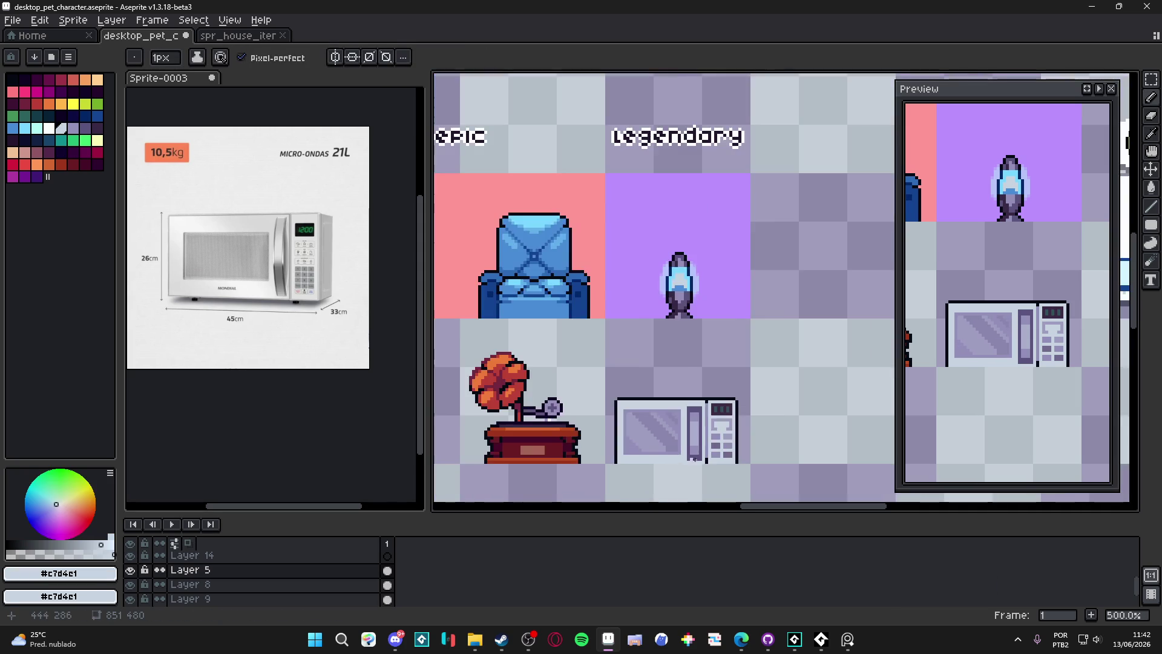
scroll(679, 440, "down", 1)
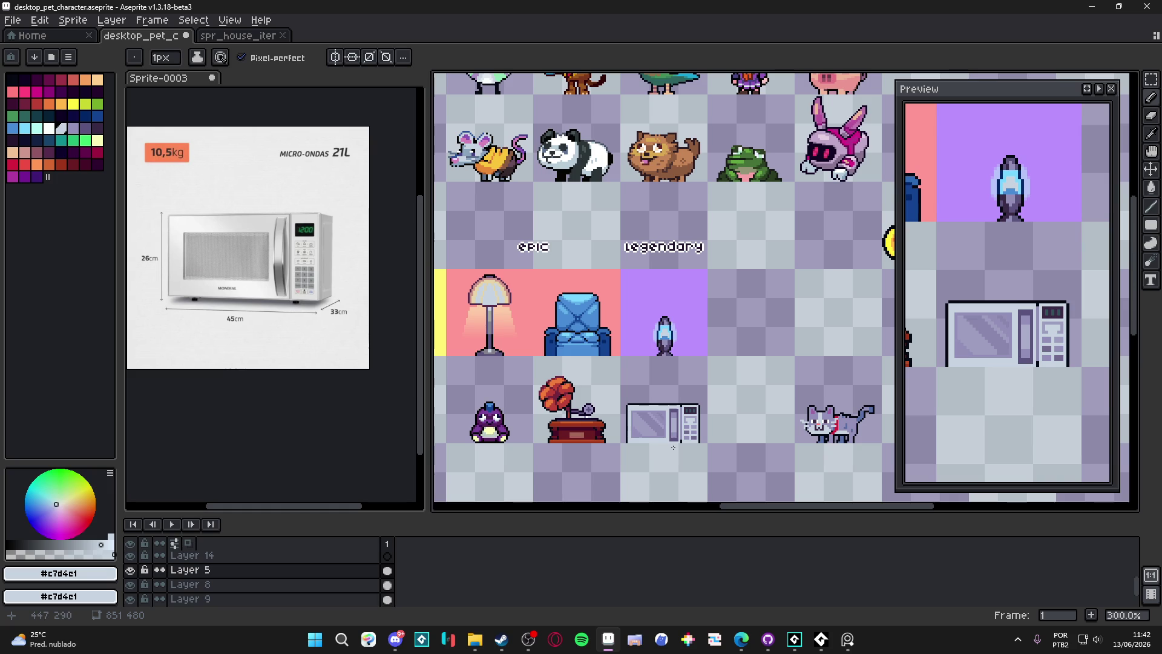
scroll(642, 437, "up", 7)
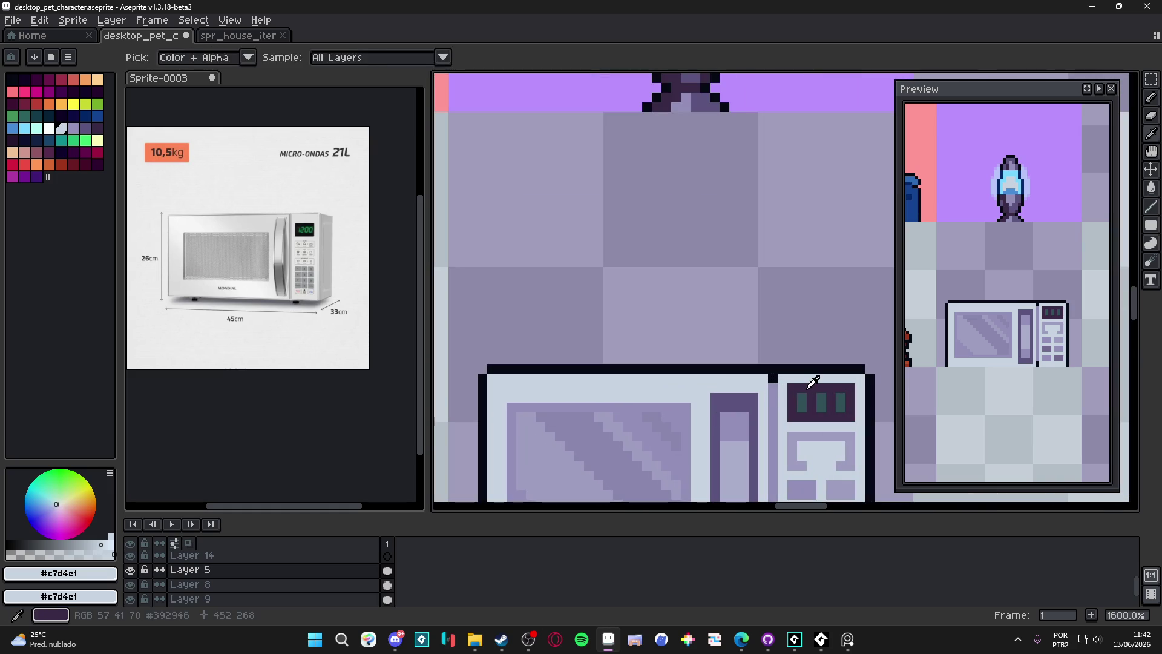
Redraw the microwave's top edge in dark purple #392946 and save the furniture sheet
left_click(844, 371, "alt")
left_click(488, 369, "shift")
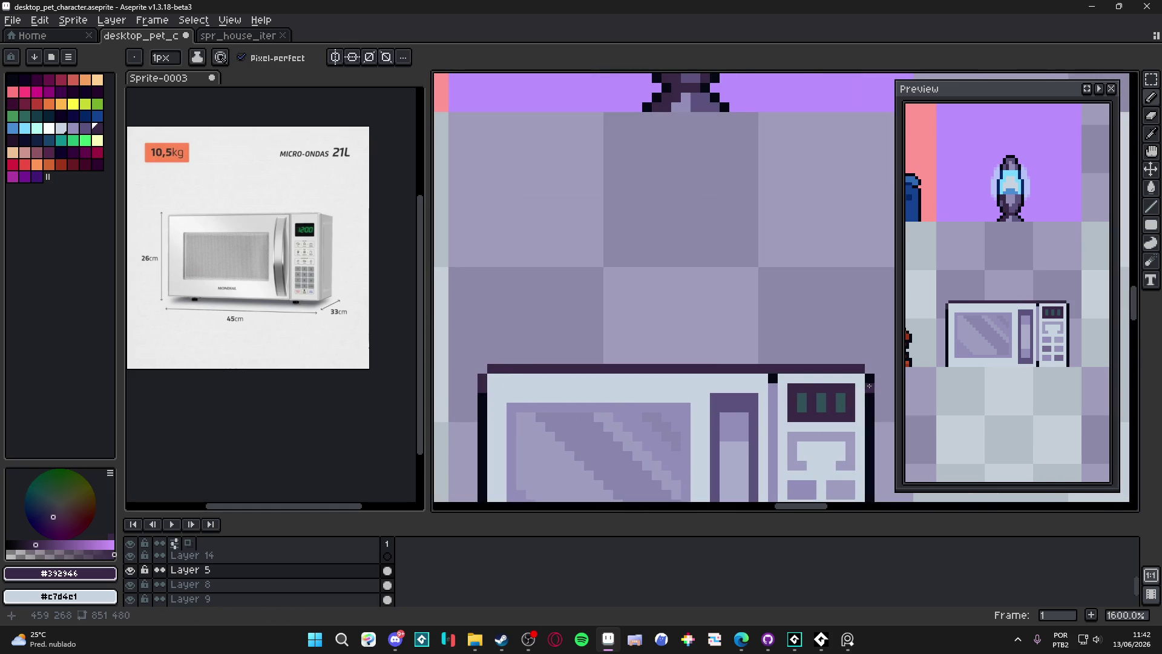
scroll(775, 376, "down", 6)
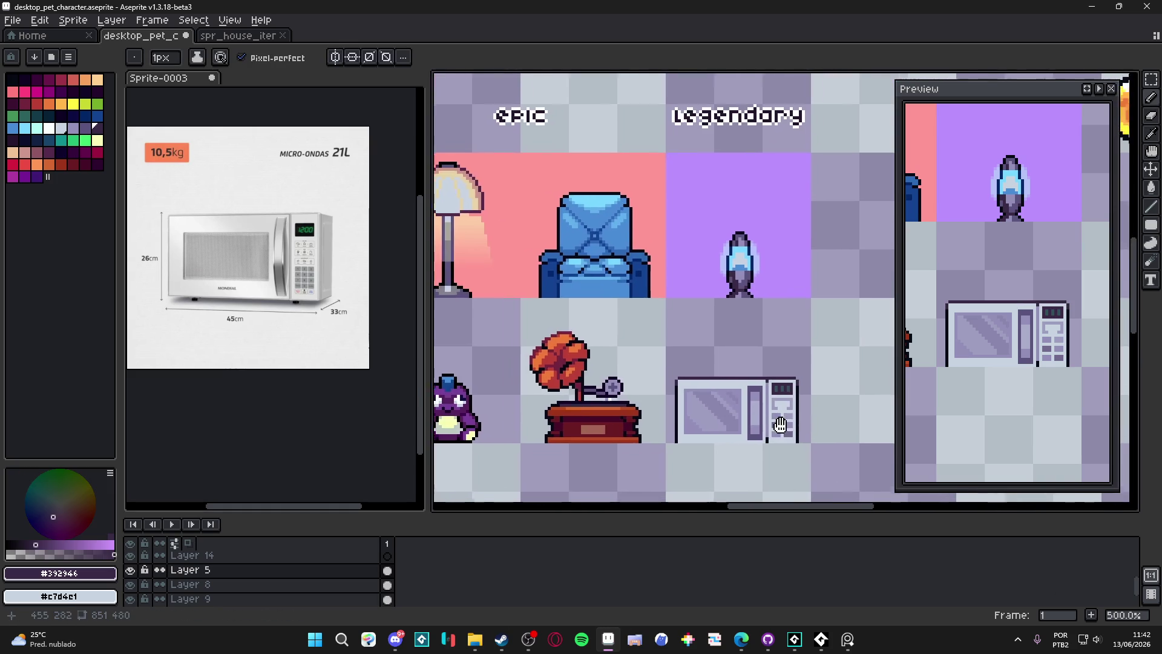
key("ctrl+s")
Sample the lavender from the microwave window and save the furniture sheet
scroll(726, 386, "down", 1)
scroll(735, 389, "up", 2)
scroll(738, 390, "down", 2)
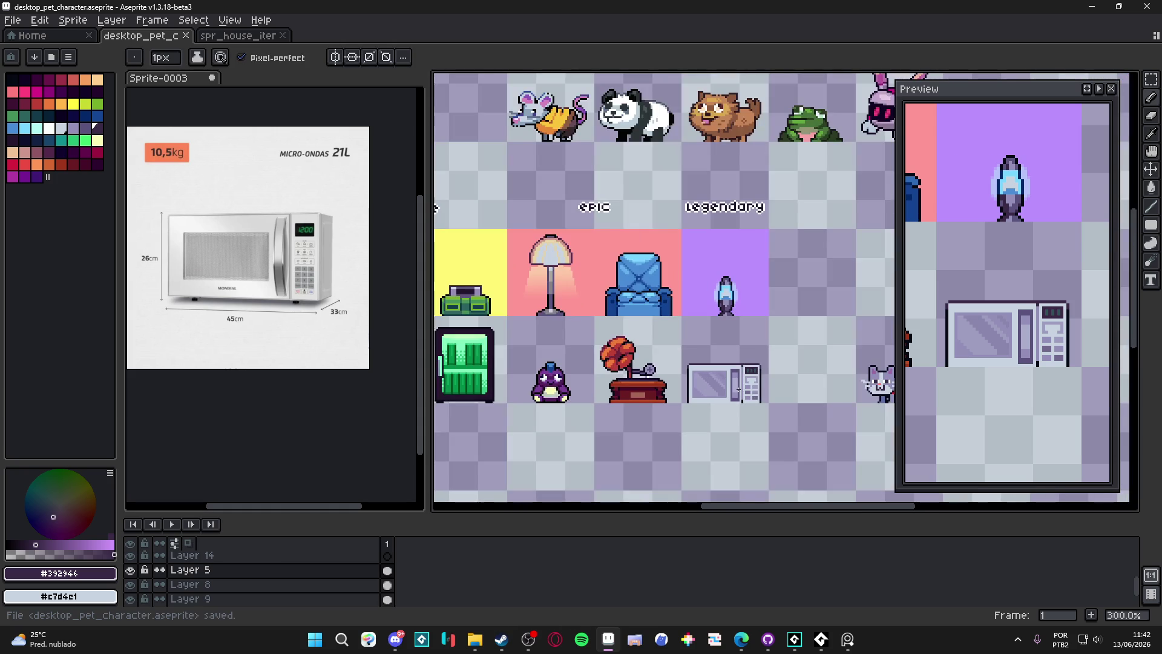
scroll(711, 439, "down", 1)
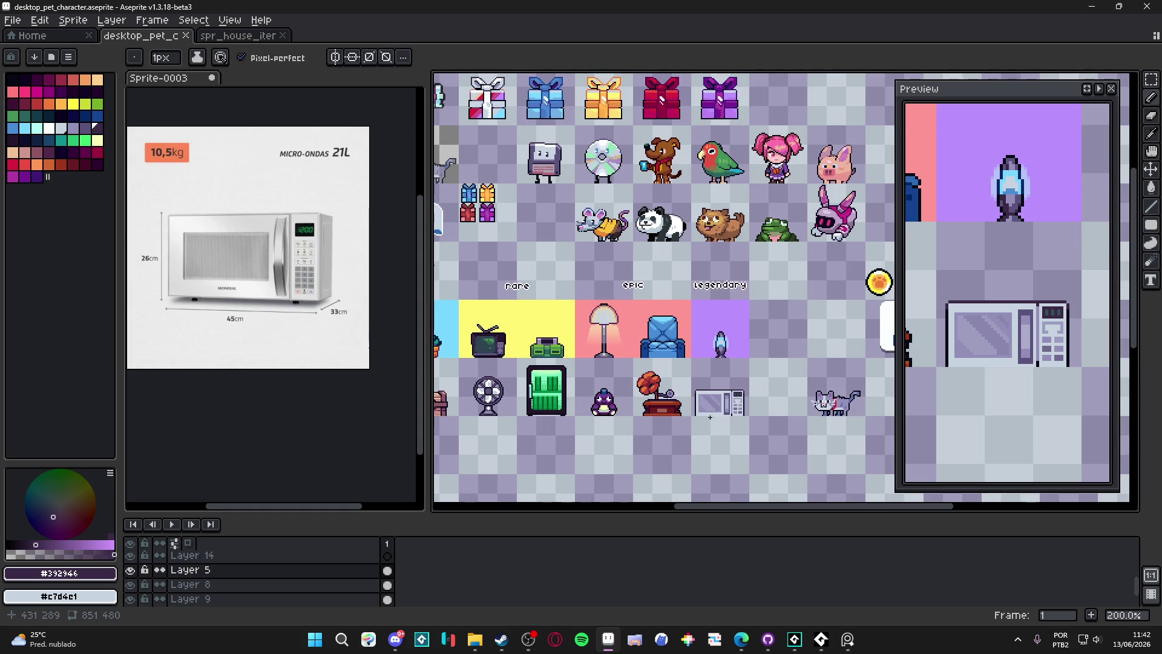
scroll(710, 418, "up", 2)
scroll(707, 363, "up", 5)
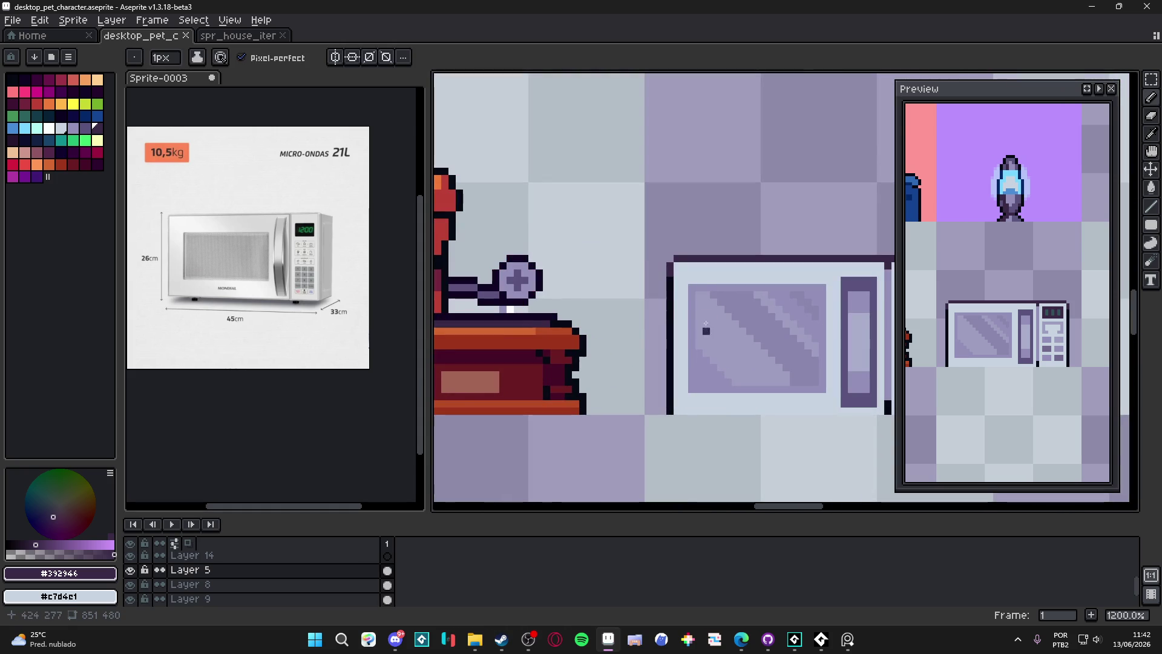
left_click(705, 337, "alt")
scroll(684, 329, "right", 2)
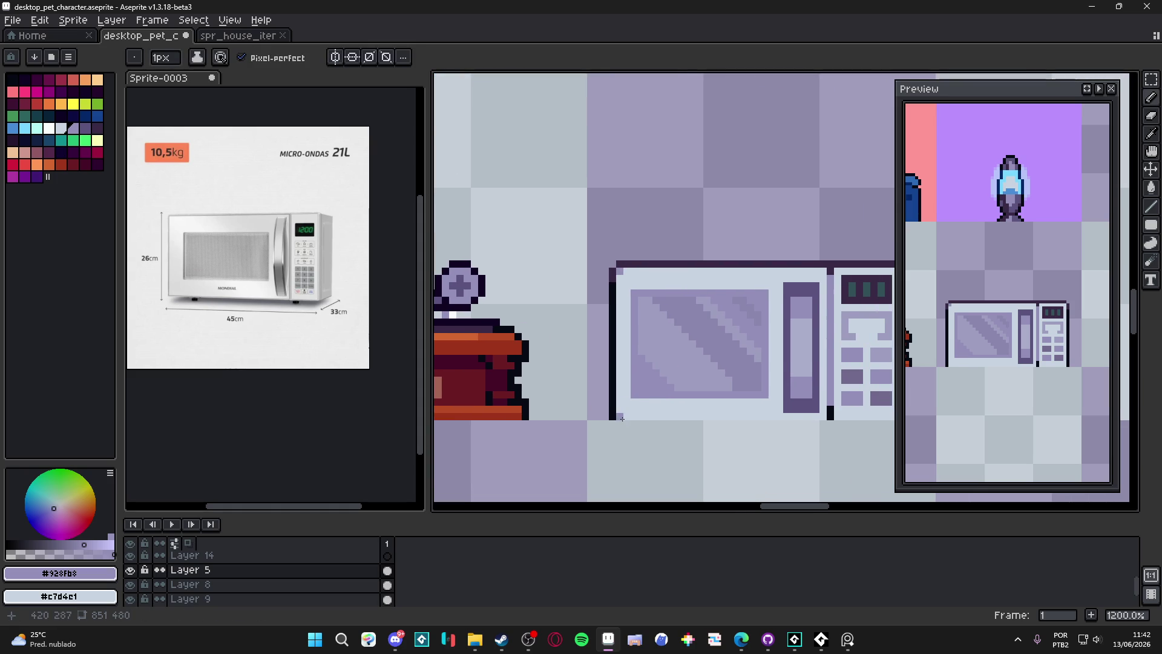
scroll(622, 418, "up", 1)
scroll(611, 425, "right", 3)
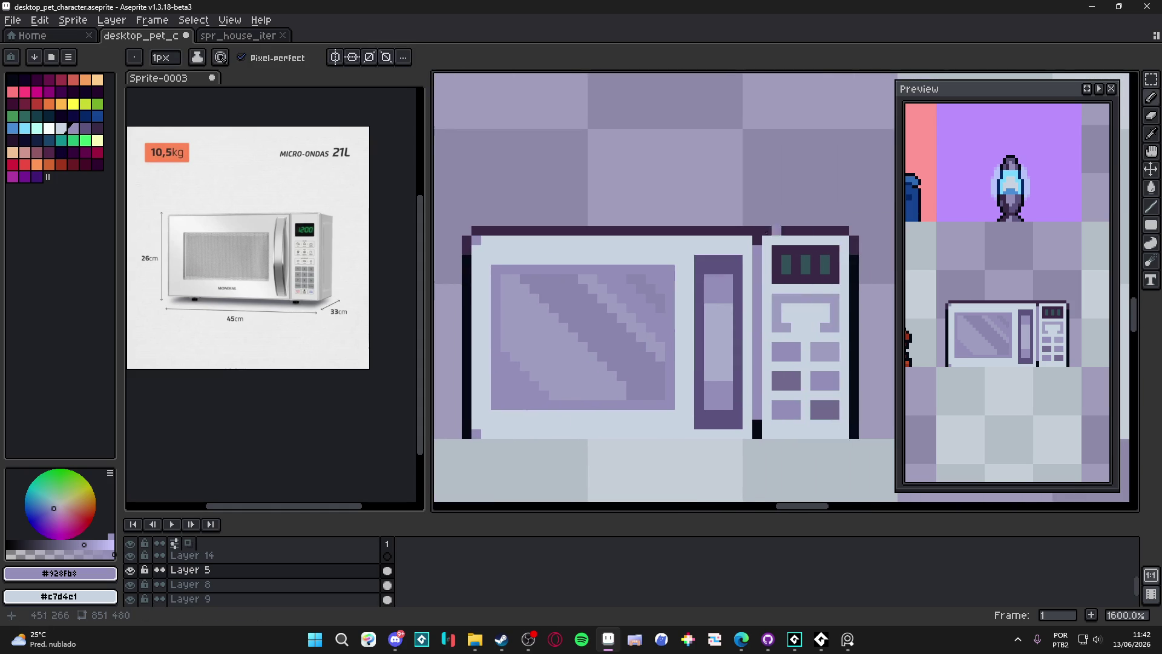
scroll(747, 237, "down", 3)
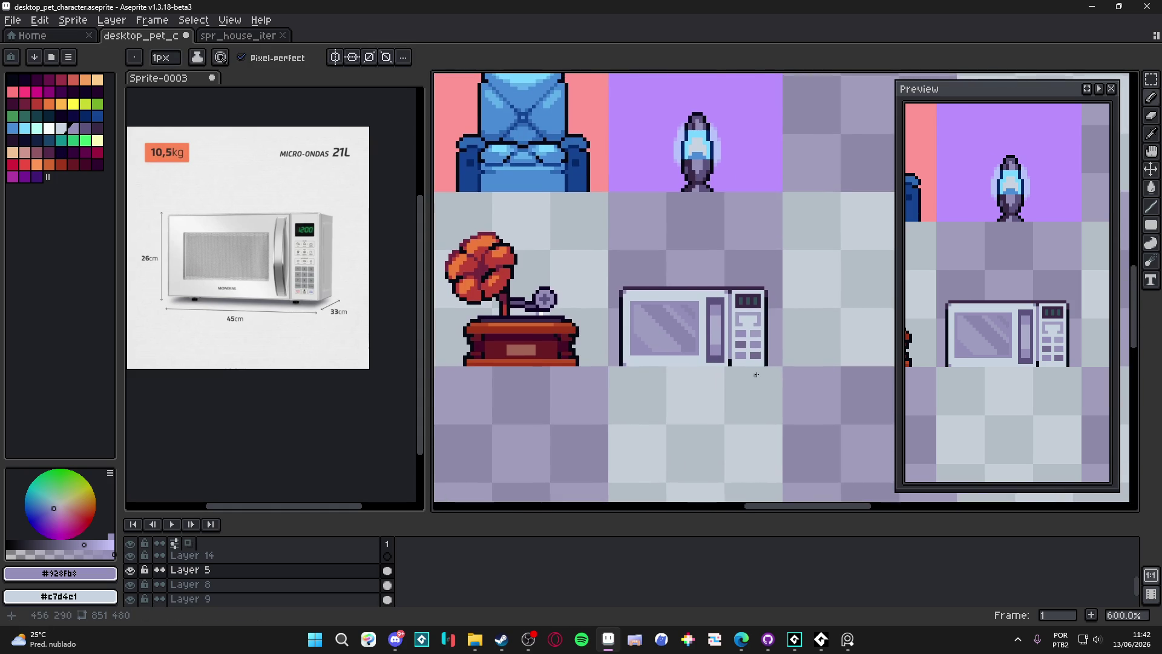
scroll(755, 377, "up", 3)
scroll(713, 214, "down", 4)
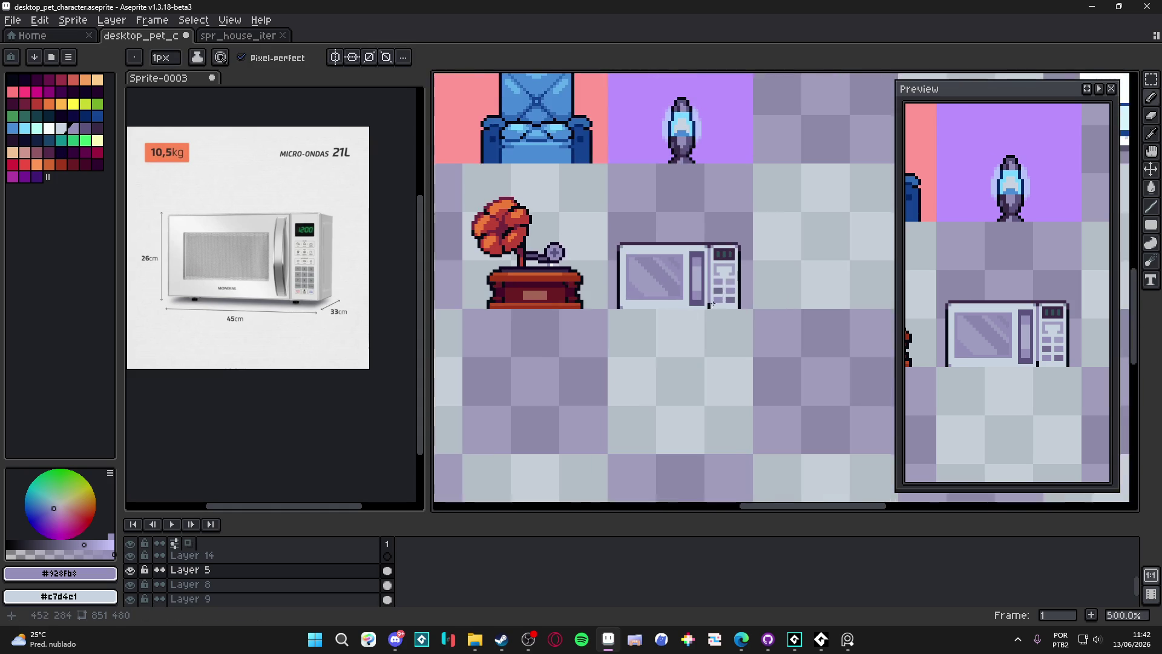
scroll(661, 367, "down", 2)
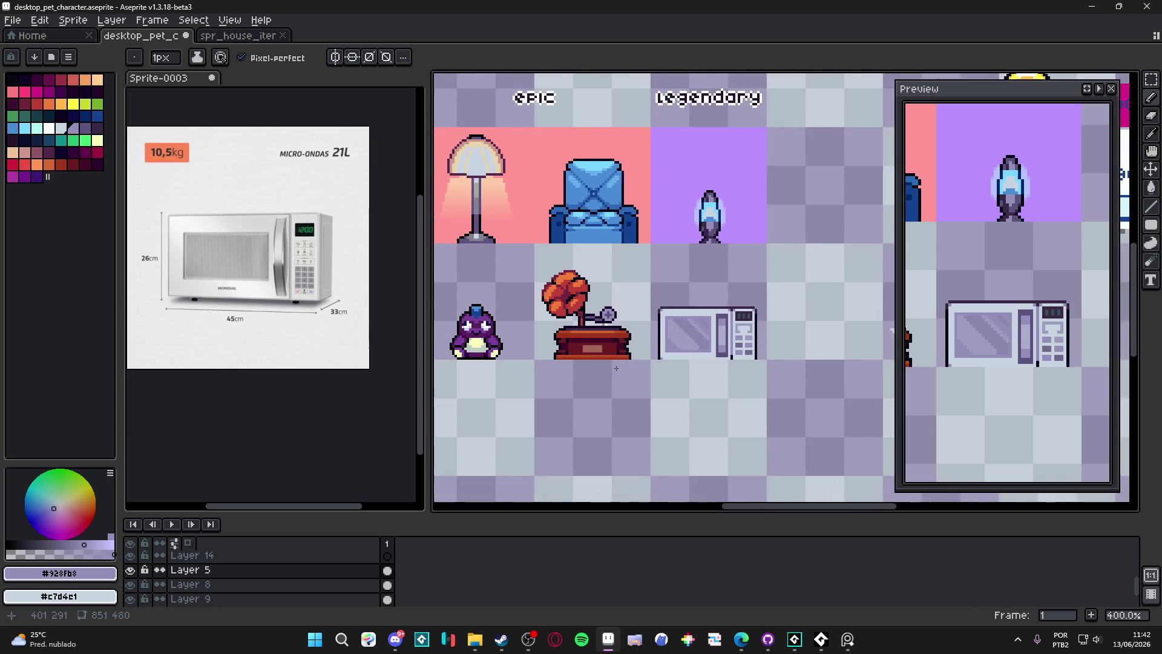
key("ctrl+s")
Close the Sprite-0003 microwave reference image, choosing Don't Save
mouse_move(652, 372)
left_mouse_down()
mouse_move(694, 359)
mouse_move(653, 355)
left_mouse_up()
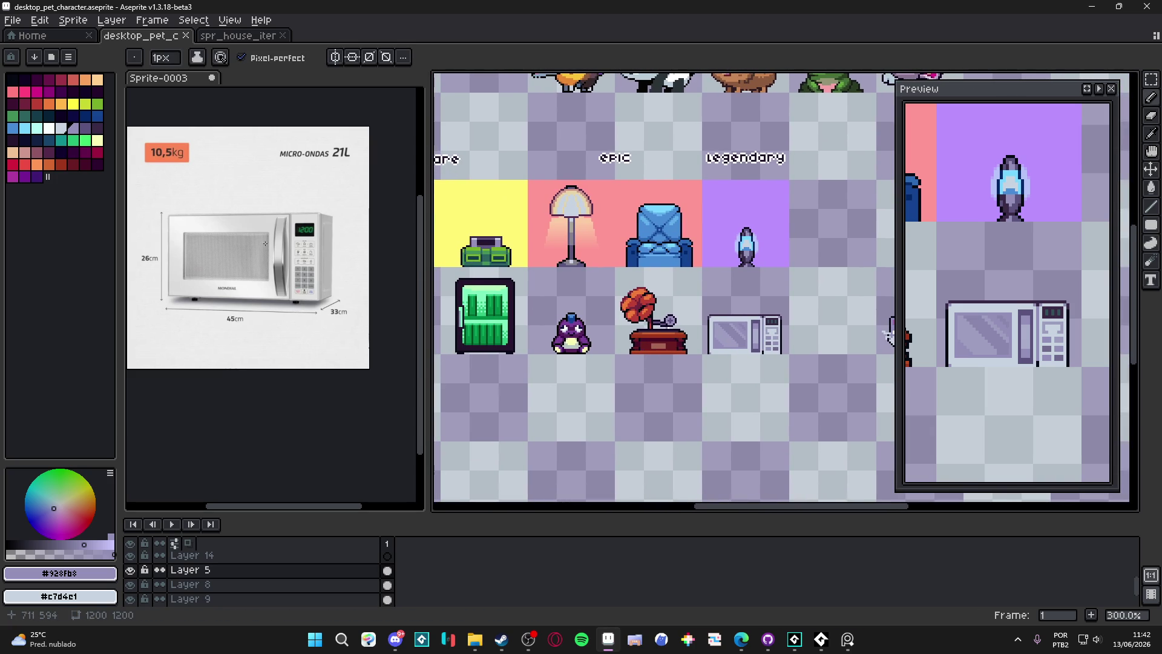
scroll(611, 233, "down", 2)
scroll(703, 341, "up", 2)
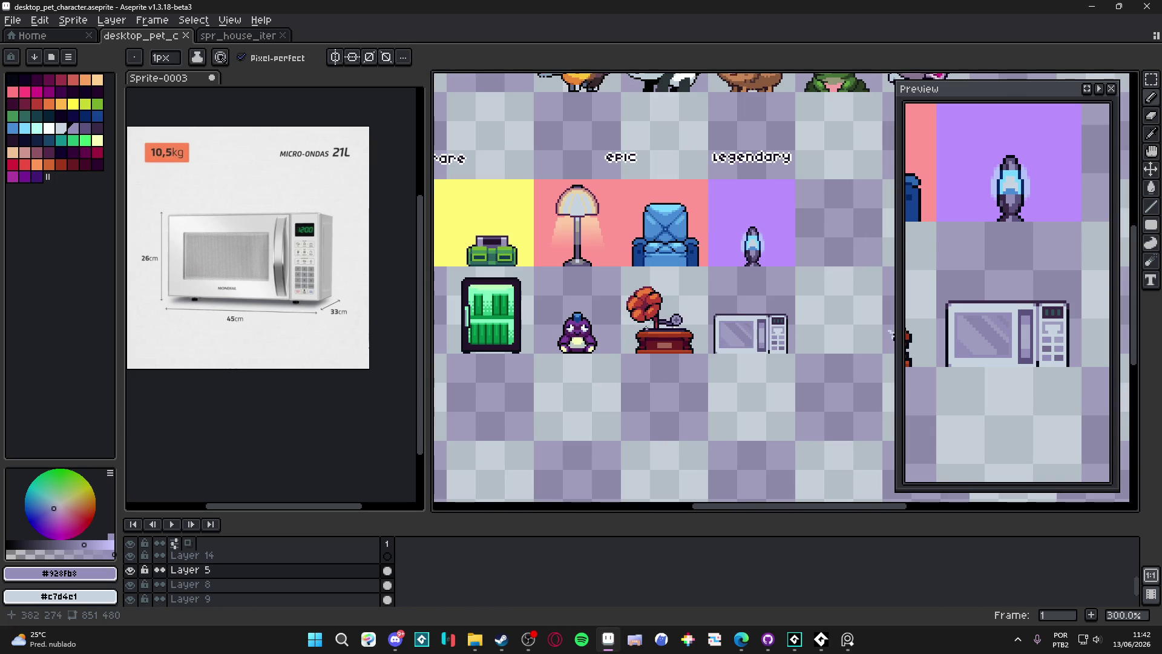
scroll(639, 281, "down", 1)
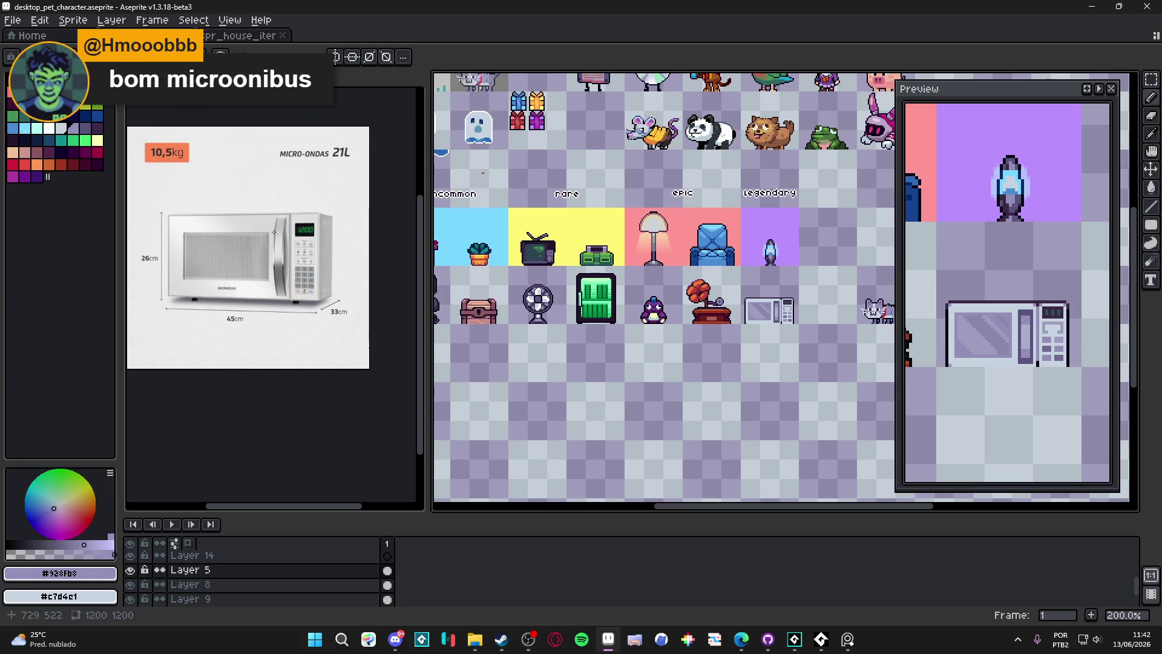
left_click(232, 131)
key("ctrl+w")
left_click(581, 350)
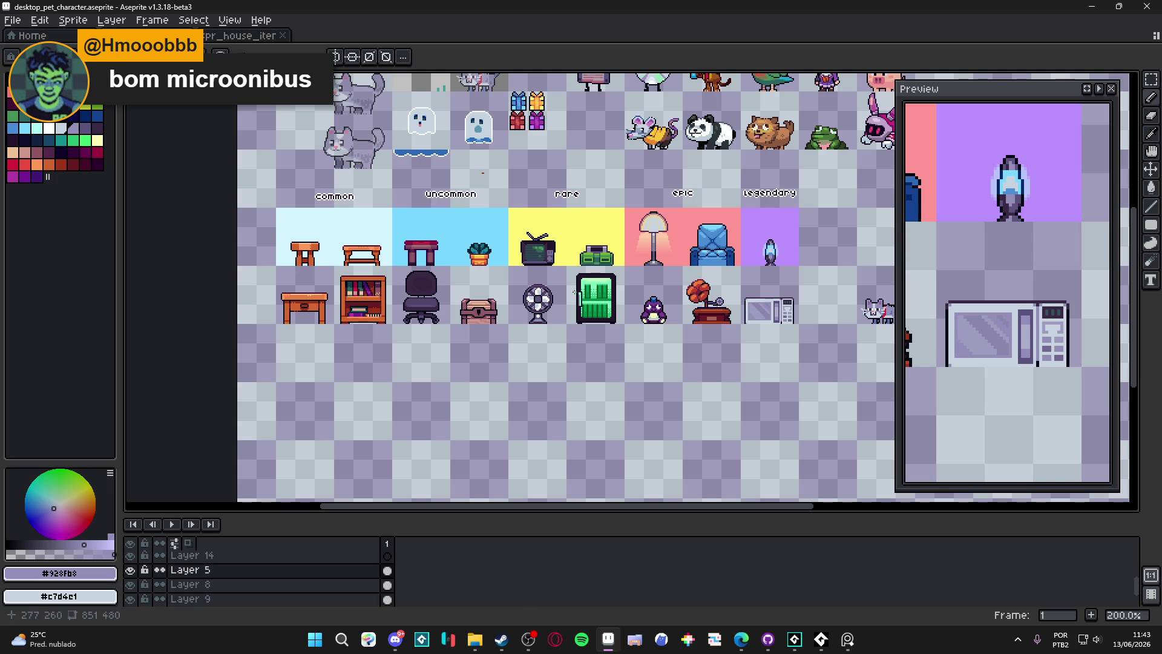
Save desktop_pet_character.aseprite again and switch to the web browser
scroll(666, 327, "down", 1)
key("ctrl+s")
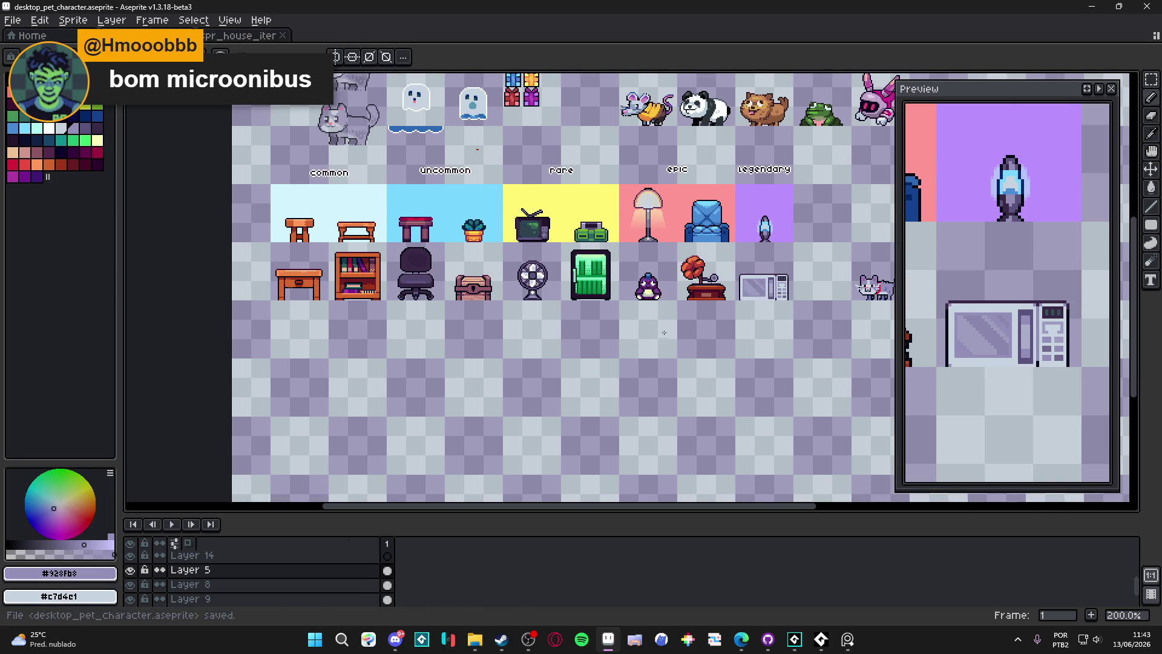
key("alt+Tab")
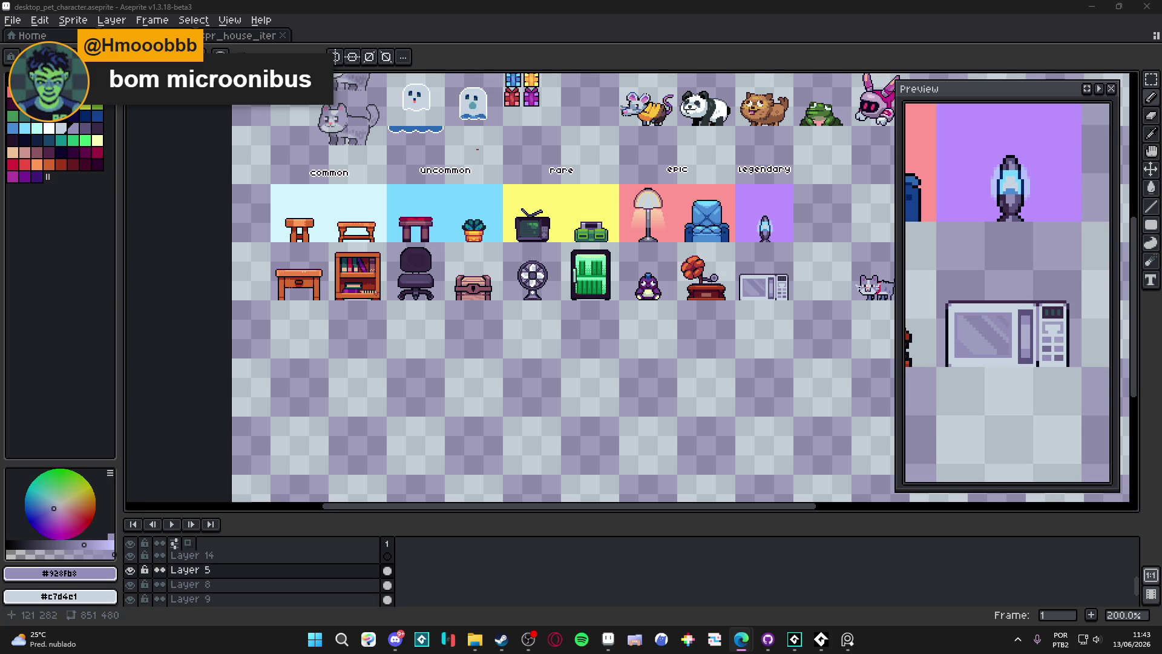
scroll(380, 292, "up", 3)
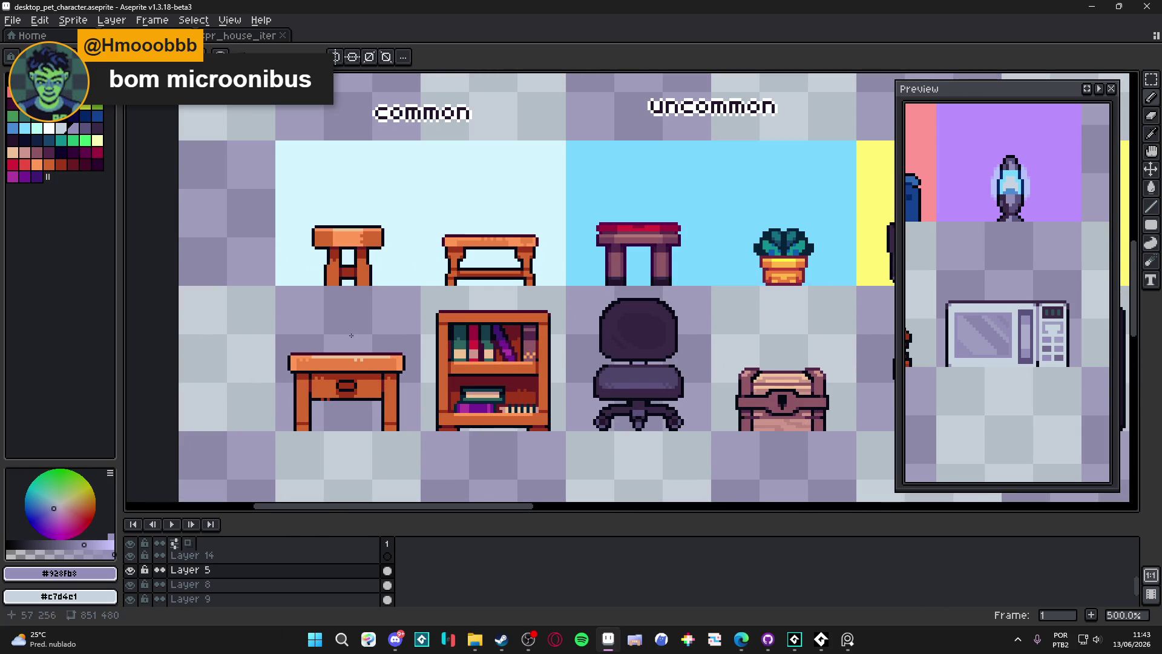
Pick the table-leg mauve and centre the vertical symmetry axis on the desk
scroll(363, 340, "down", 1)
scroll(441, 260, "up", 1)
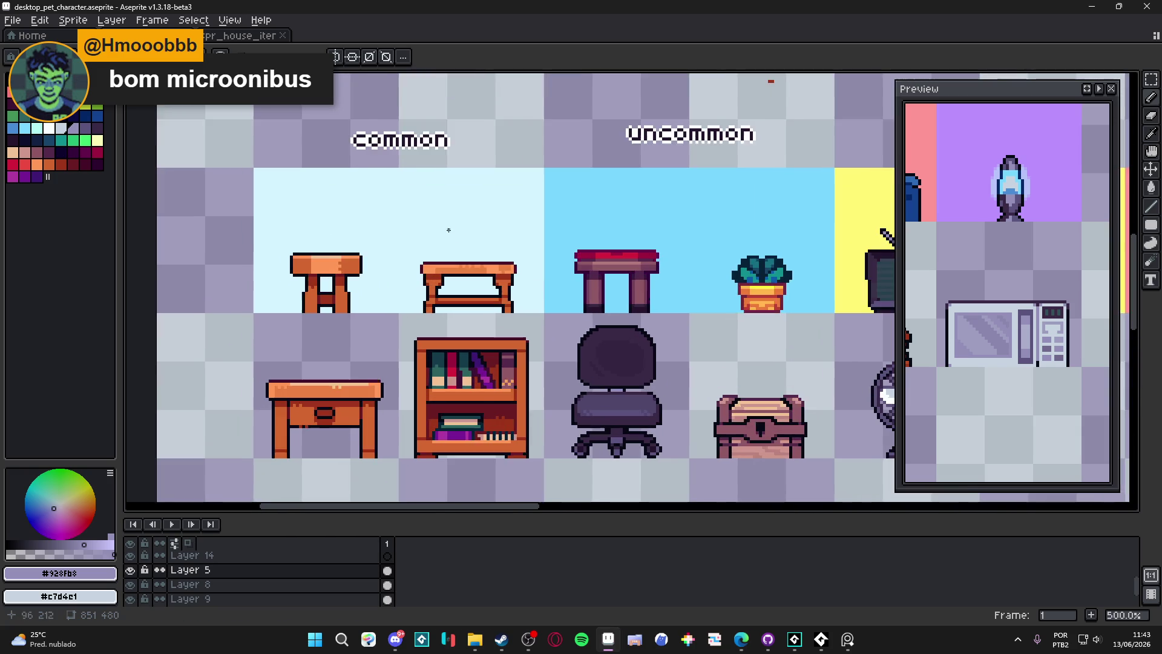
scroll(441, 236, "up", 1)
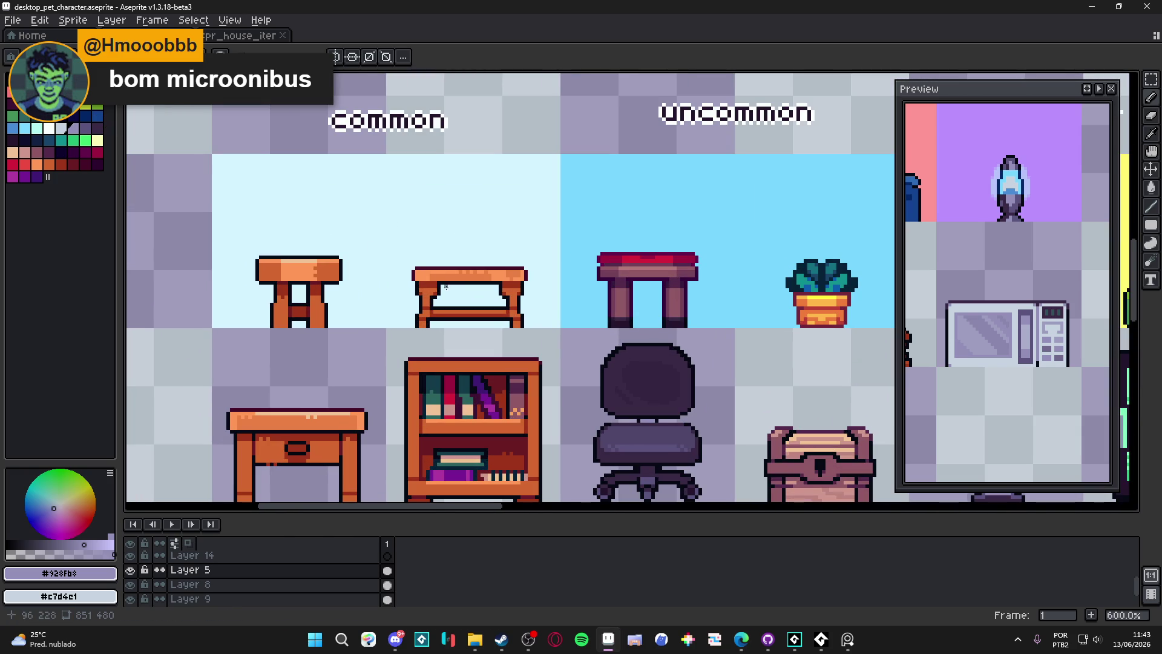
left_click(623, 297, "alt")
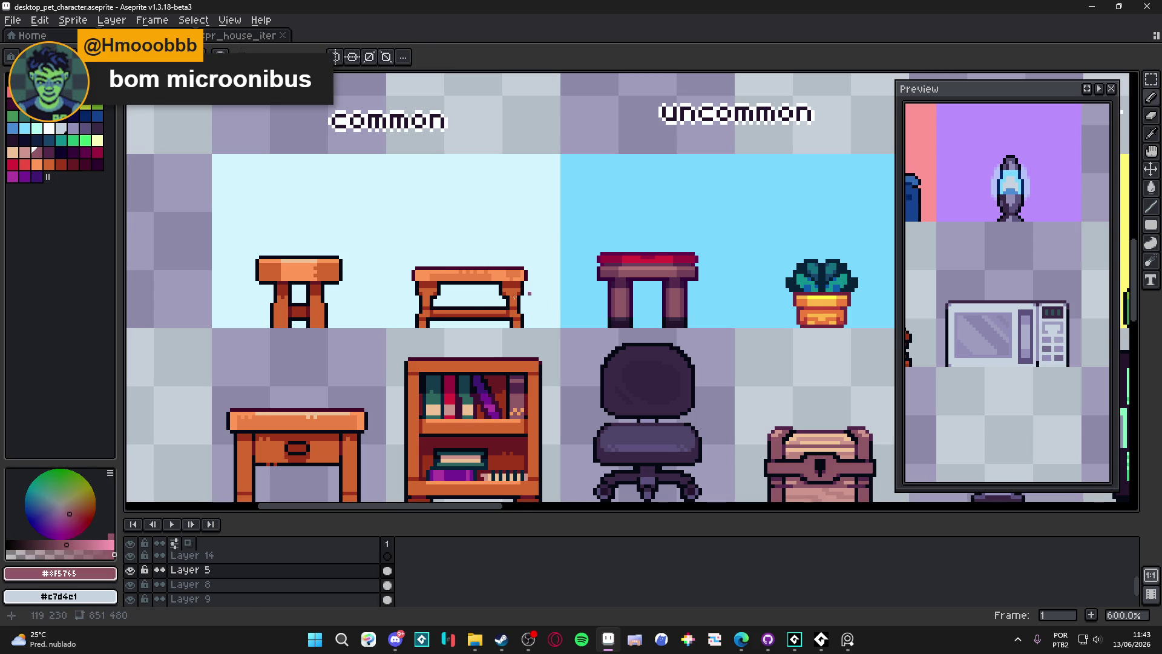
scroll(273, 390, "up", 3)
left_click_drag(293, 379, 333, 322)
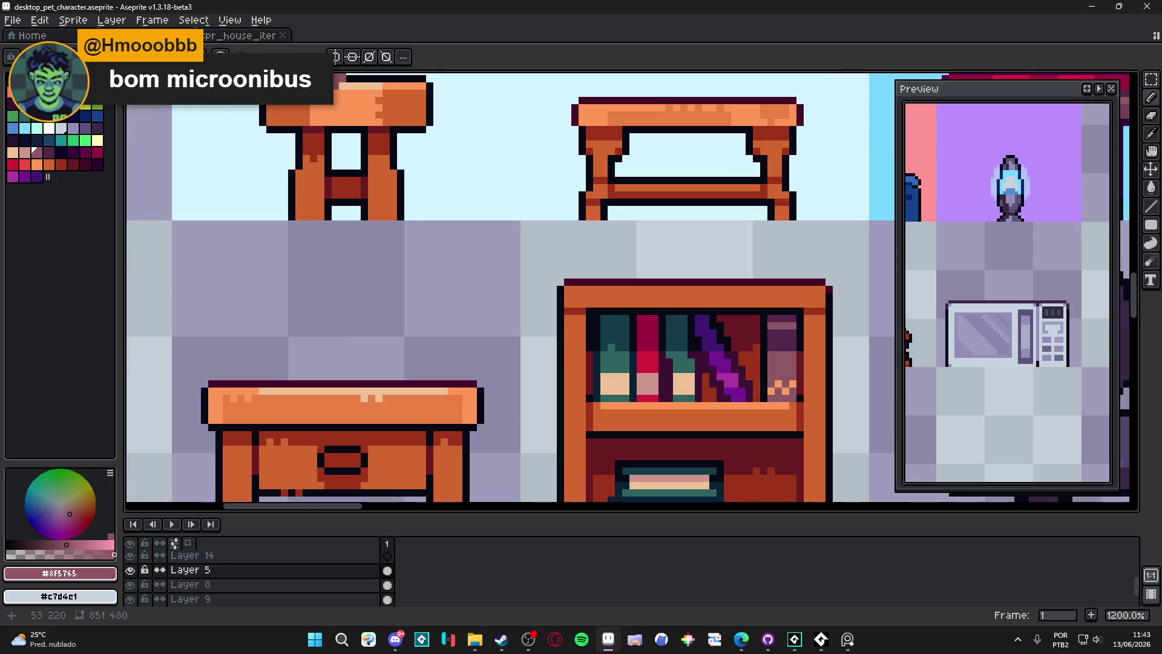
scroll(725, 182, "down", 8)
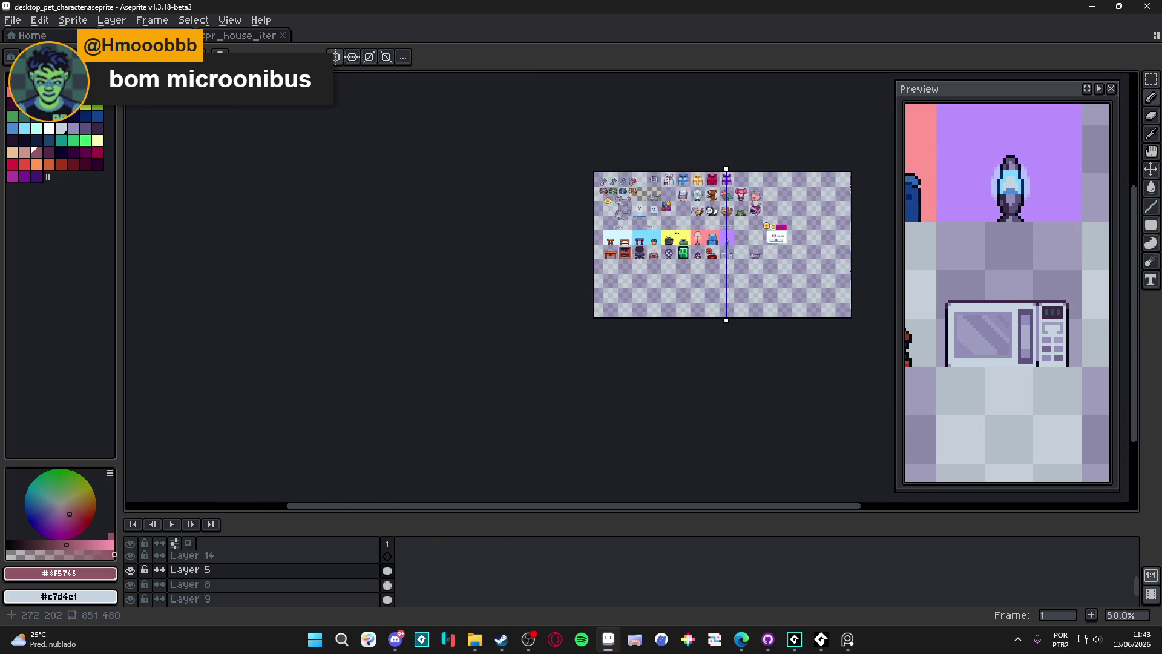
mouse_move(735, 171)
left_mouse_down()
mouse_move(470, 171)
mouse_move(503, 170)
left_mouse_up()
scroll(501, 309, "up", 4)
scroll(492, 339, "down", 3)
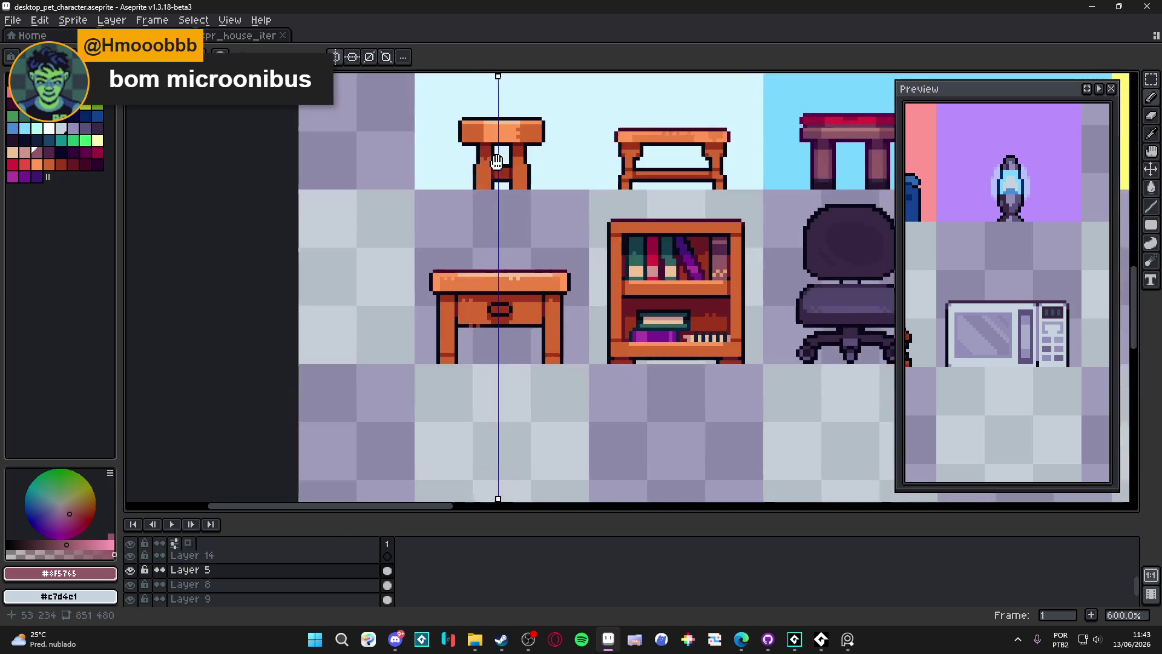
scroll(498, 272, "up", 3)
left_click_drag(500, 76, 503, 77)
Pencil a mirrored mauve gourd body above the desk, filling its lower corners
left_click(504, 259)
left_click_drag(504, 259, 503, 222)
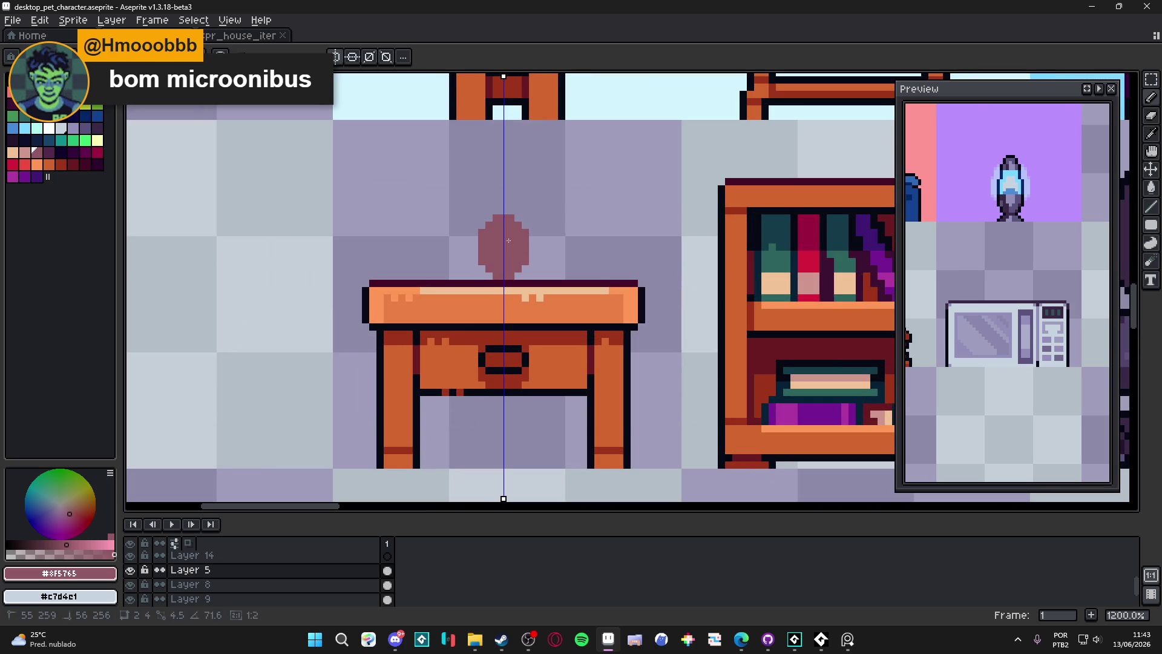
left_click(478, 243)
key("ctrl+z")
left_click(494, 271)
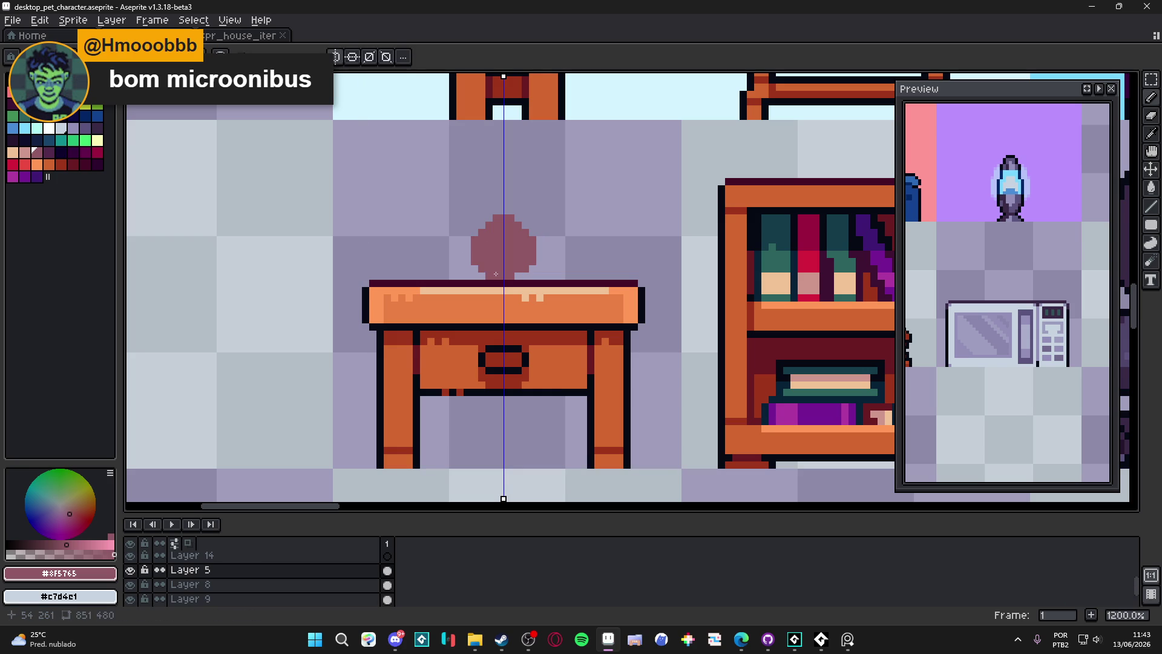
Fill the gourd's upper corners and add a flared rim across its top
scroll(489, 250, "up", 1)
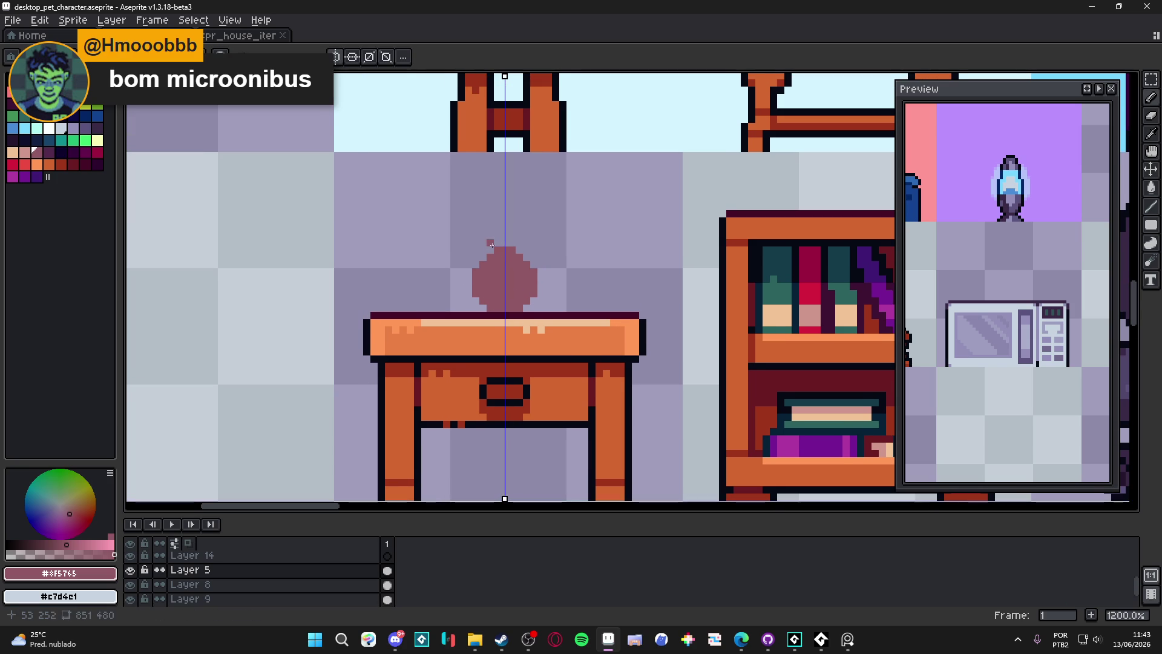
left_click(487, 253)
left_click_drag(485, 242, 481, 224)
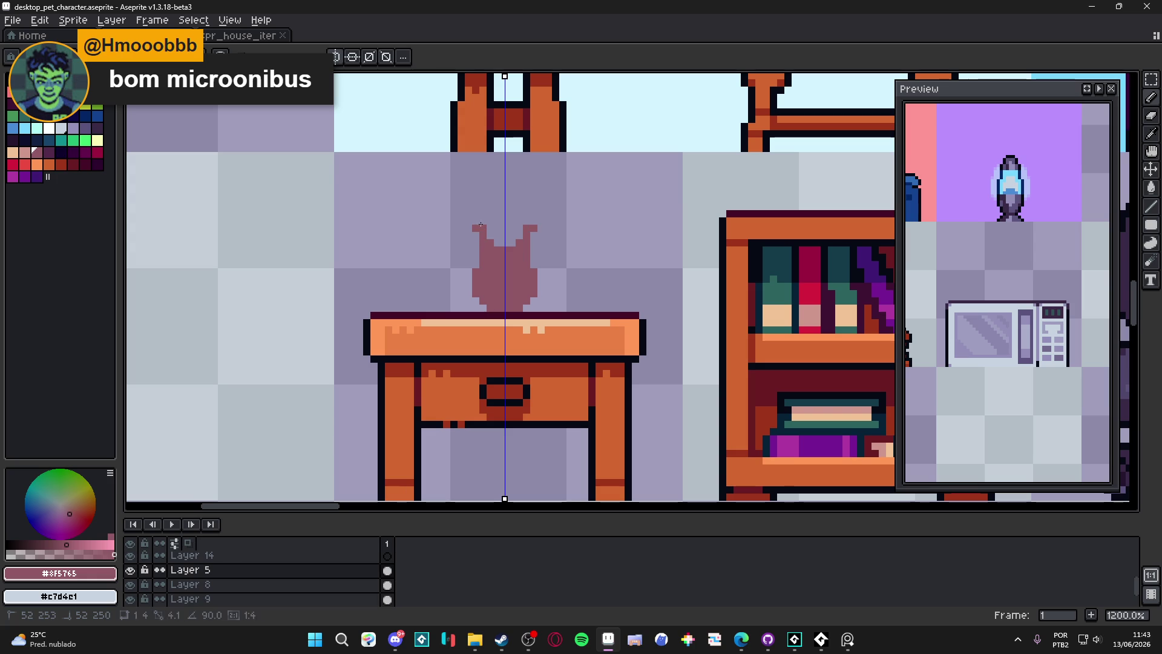
left_click_drag(481, 228, 506, 232)
scroll(504, 234, "down", 4)
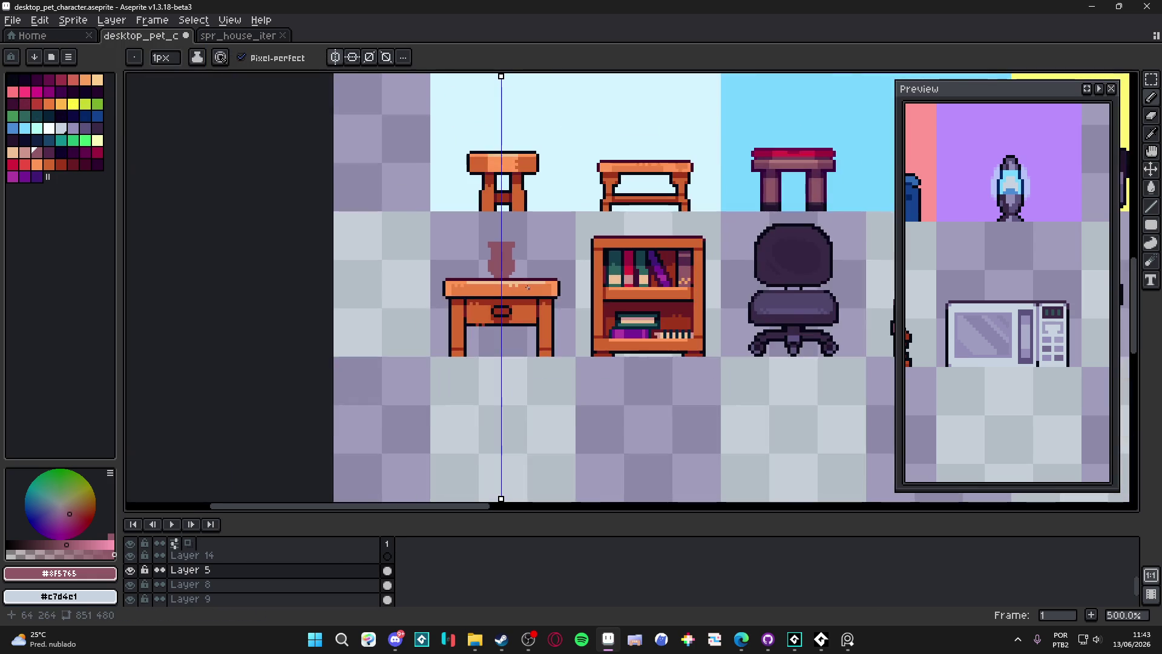
scroll(520, 242, "up", 4)
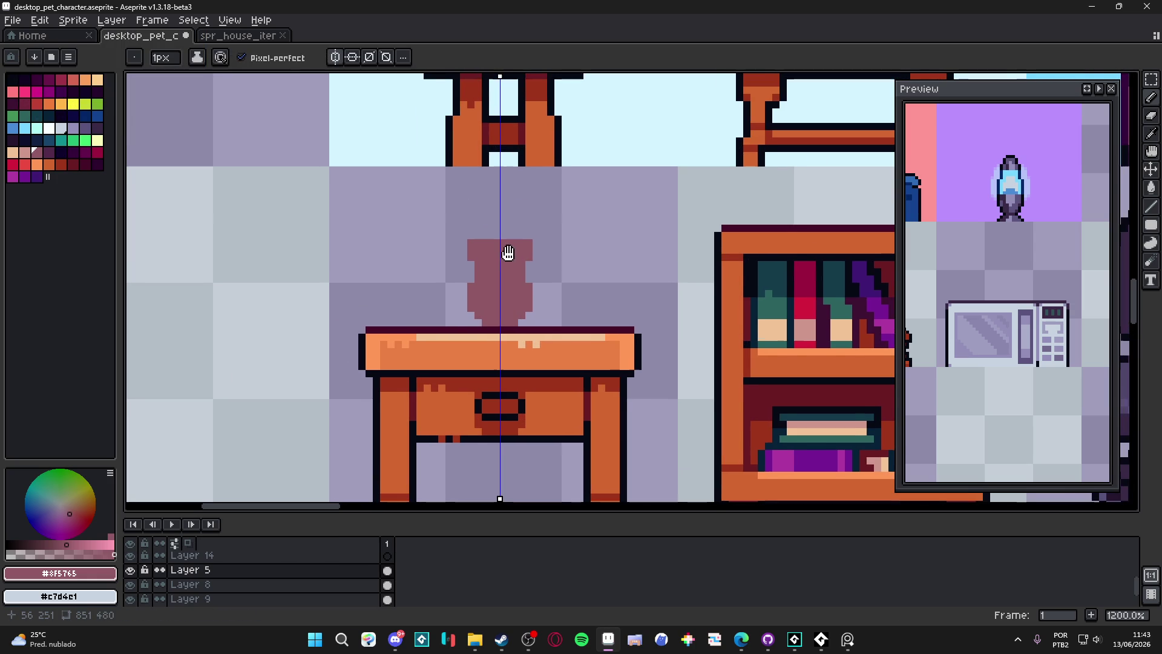
scroll(544, 263, "down", 4)
scroll(548, 267, "down", 1)
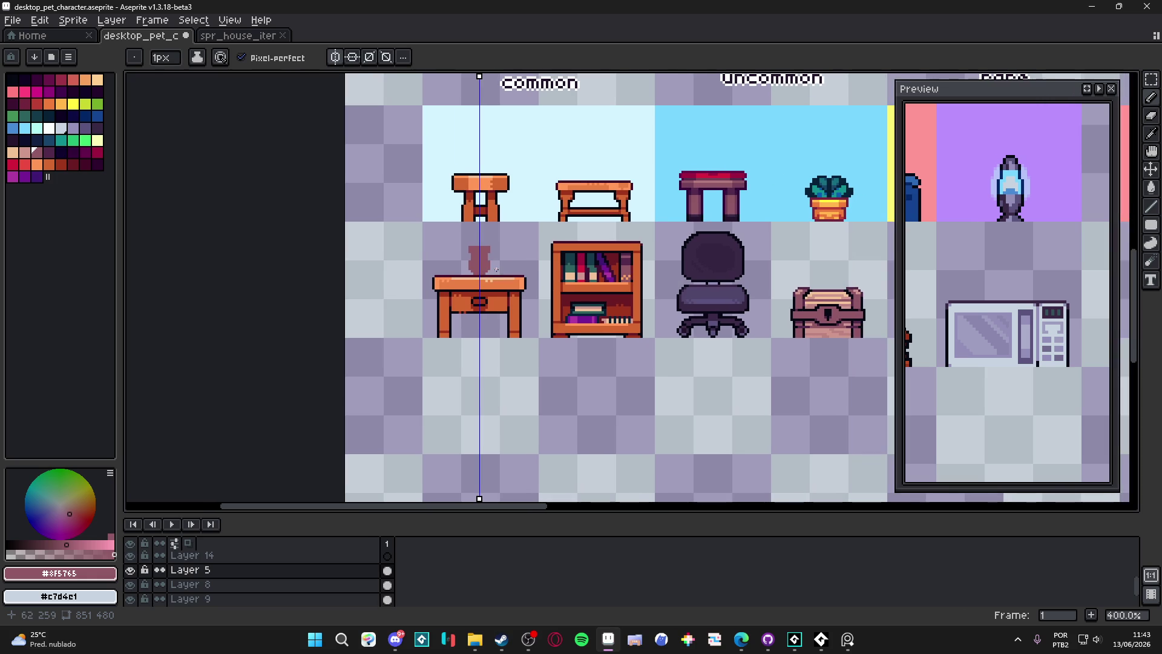
Turn off symmetry, Magic Wand-select the mauve gourd and move it into the empty row
left_click(335, 56)
scroll(470, 280, "up", 2)
key("w")
left_click(487, 287)
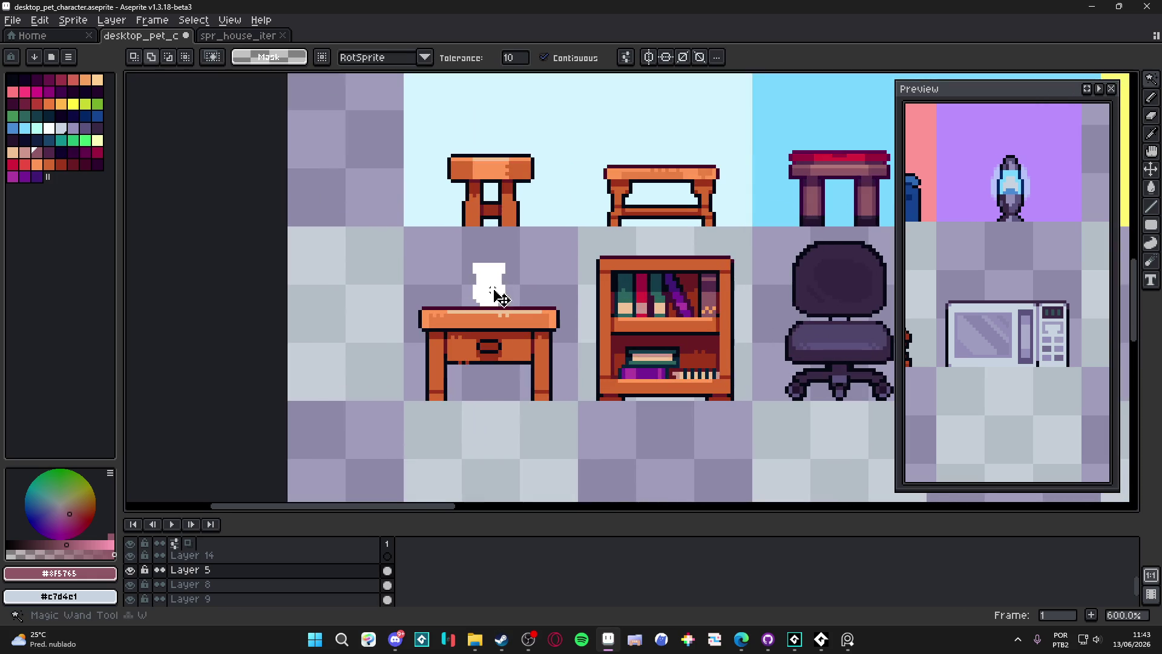
scroll(492, 291, "down", 3)
key("shift+Up")
key("shift+Down")
key("shift+Down")
key("shift+Down")
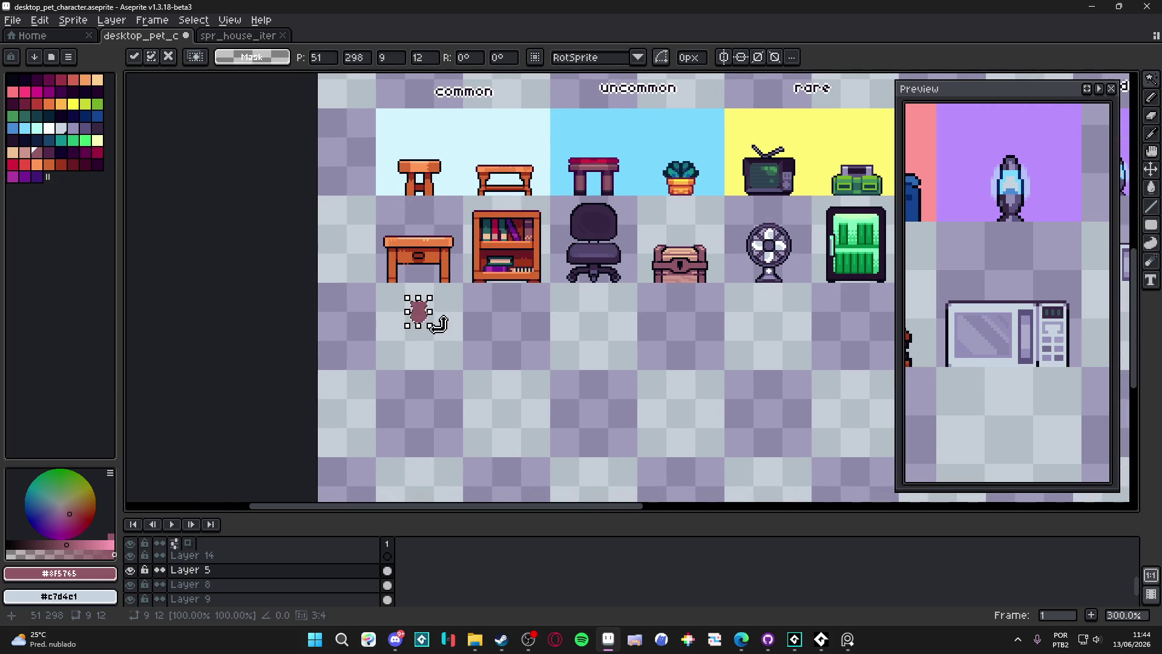
scroll(441, 324, "up", 4)
left_click_drag(464, 238, 475, 364)
scroll(475, 363, "down", 4)
scroll(472, 357, "down", 1)
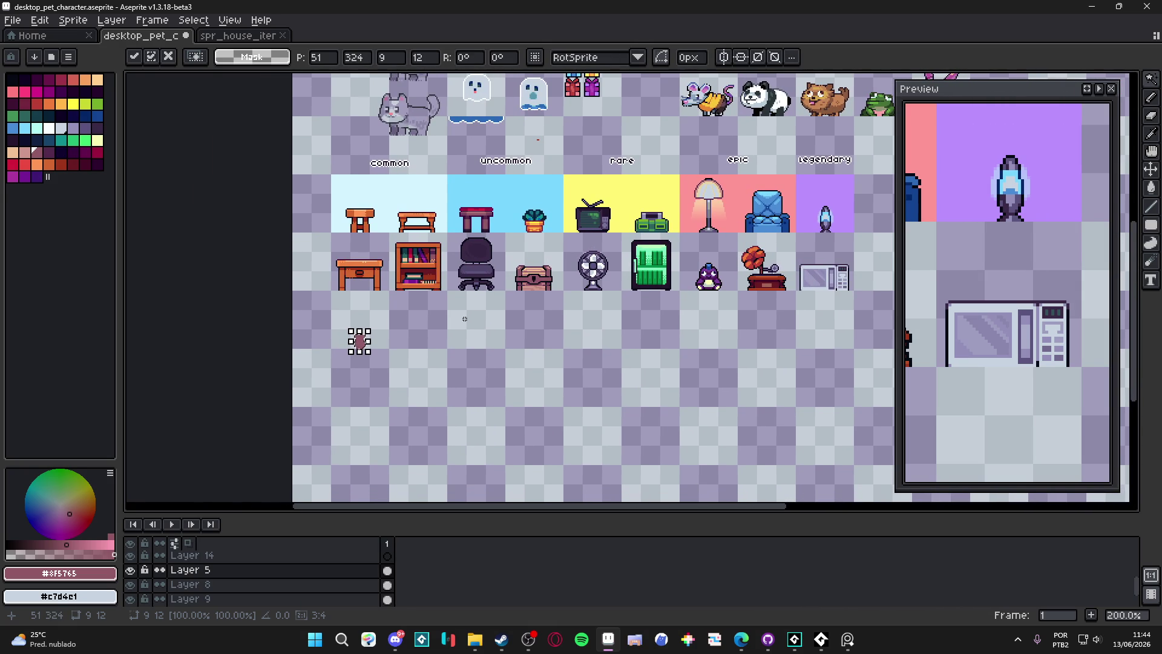
Commit the moved gourd, return to the Pencil, and leave symmetry off
scroll(446, 345, "left", 2)
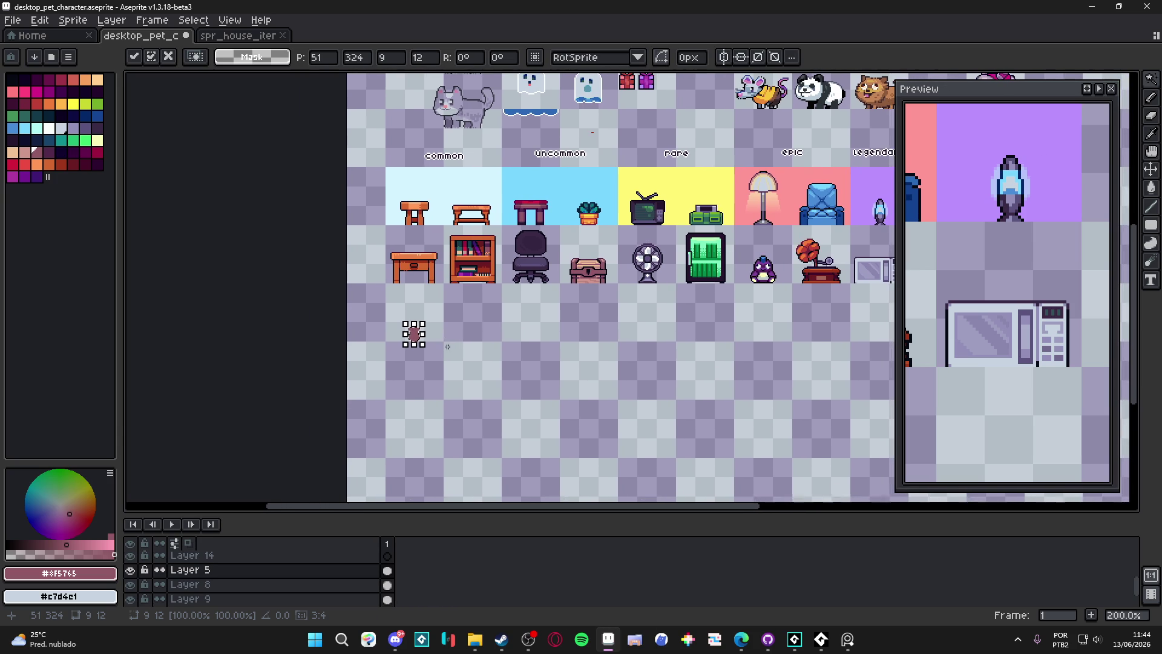
scroll(414, 334, "up", 5)
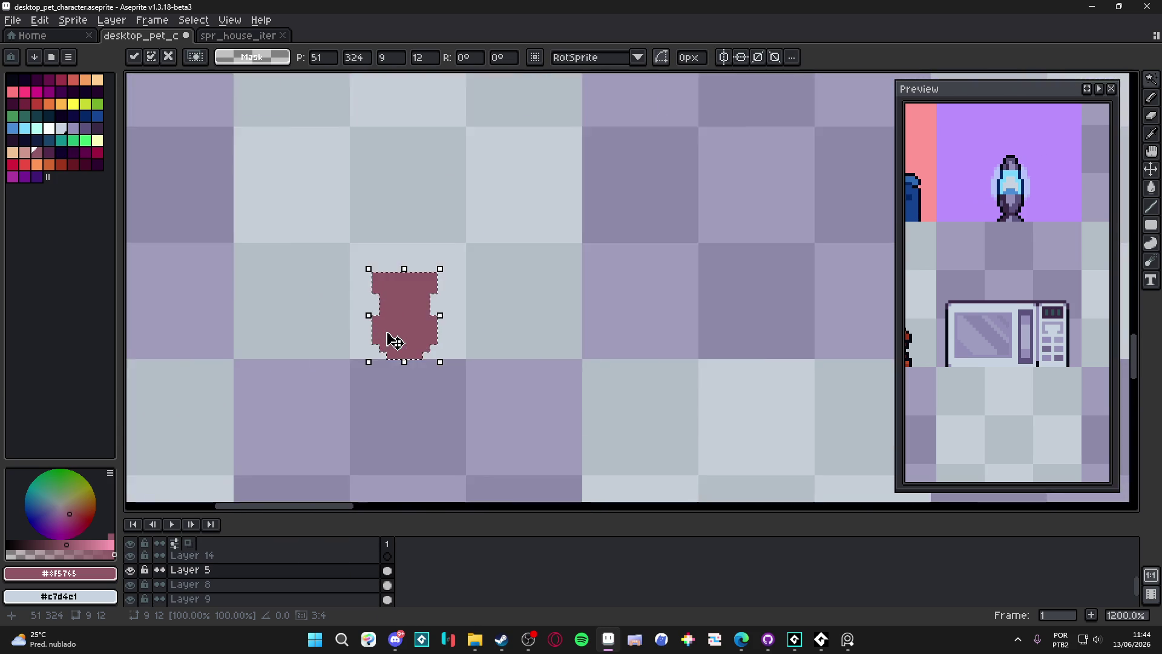
scroll(427, 332, "down", 1)
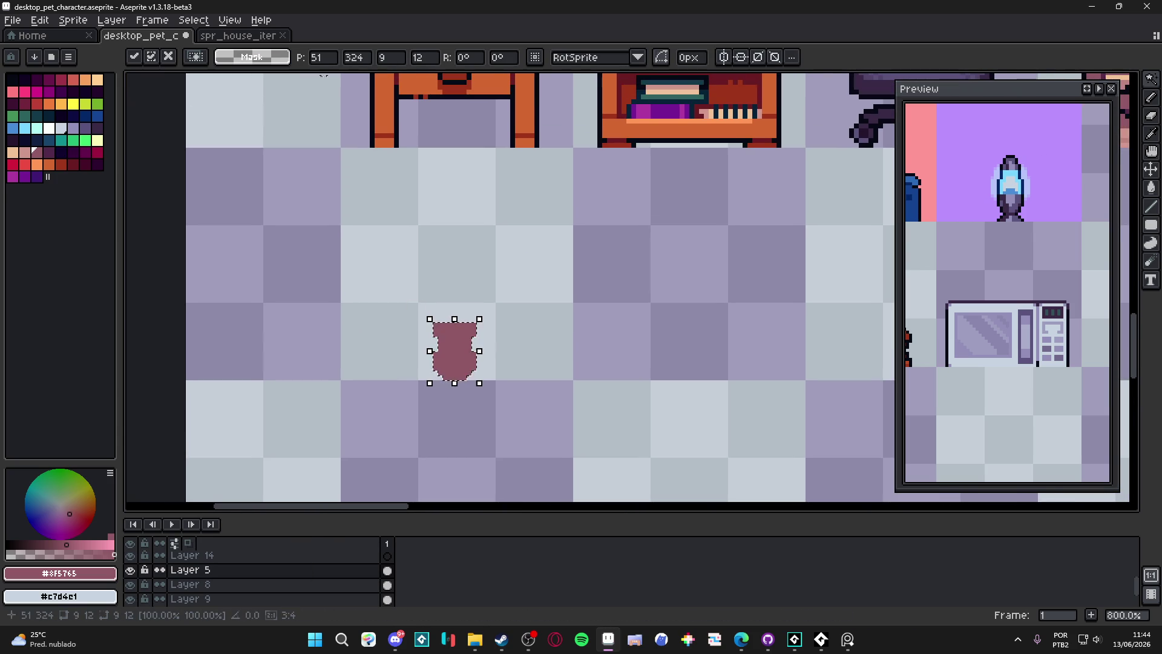
left_click(723, 57)
scroll(474, 315, "left", 1)
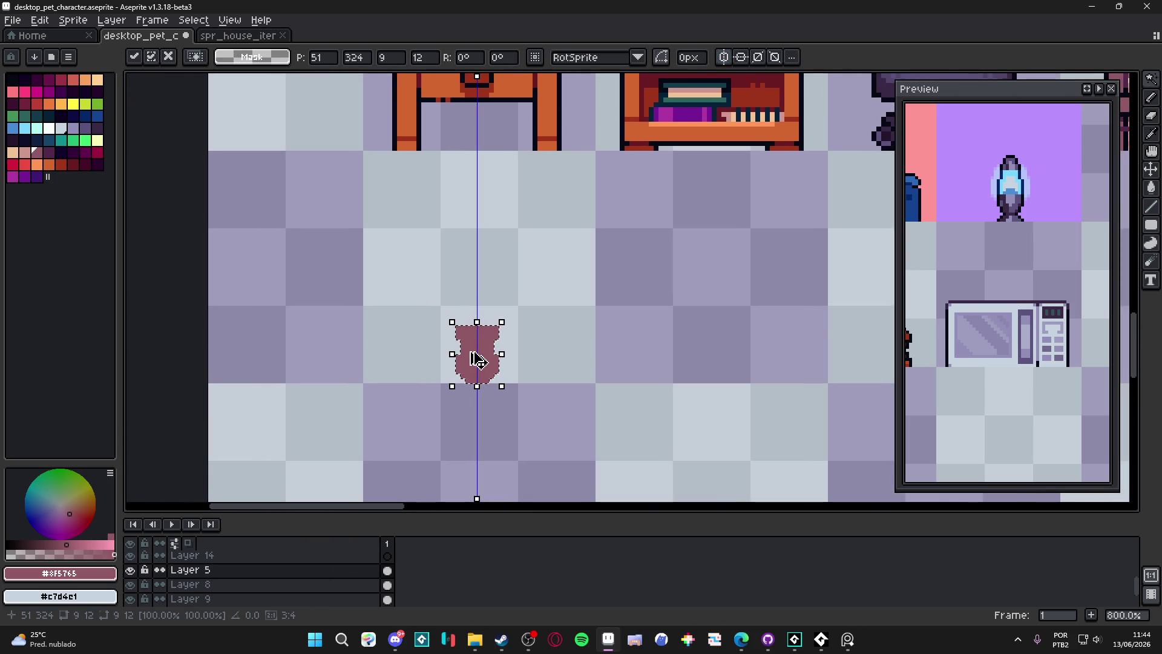
key("ctrl+d")
scroll(474, 350, "up", 1)
key("b")
left_click(337, 57)
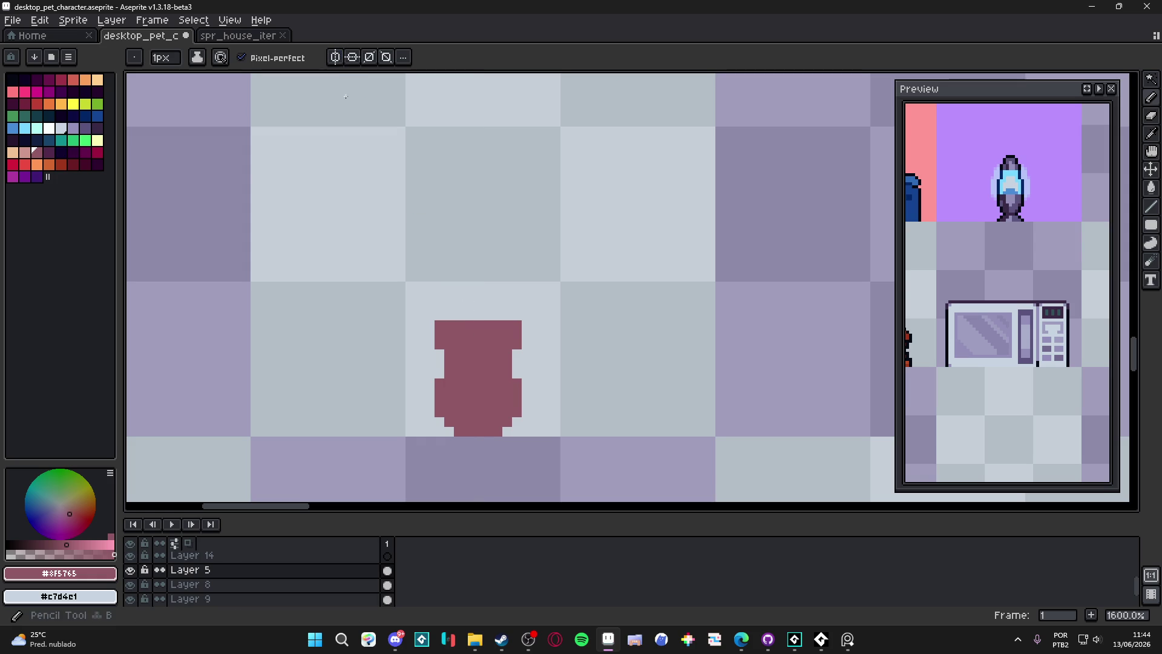
Paint a yellow-green herb top on the gourd with a 2px brush
scroll(511, 251, "up", 1)
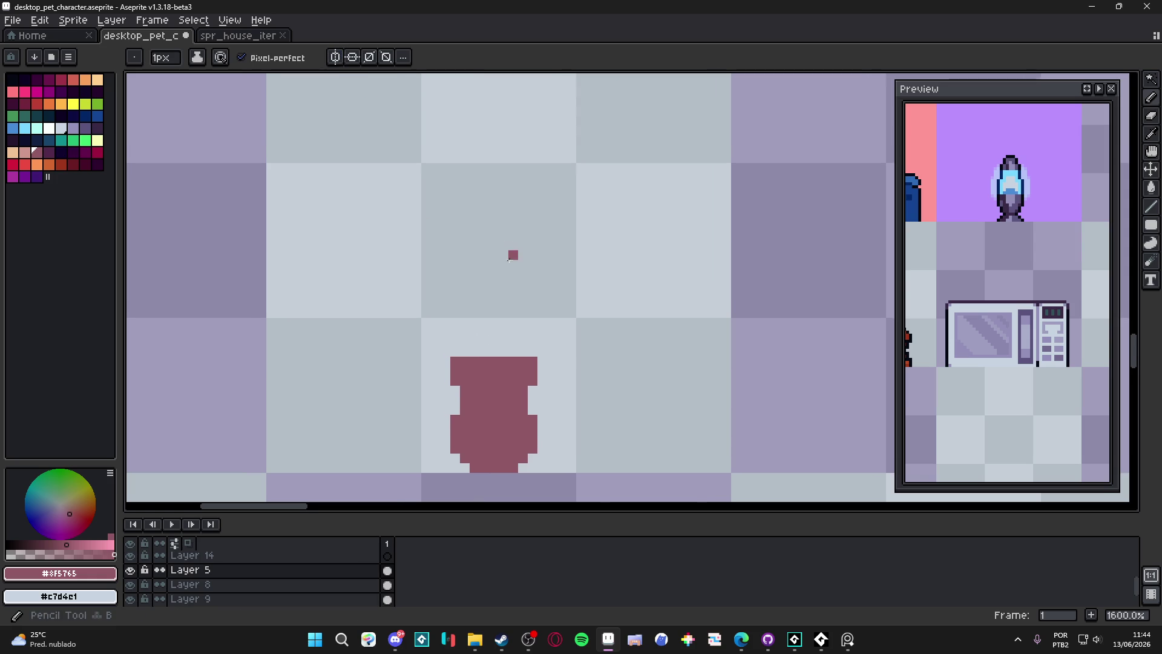
left_click(97, 104)
key("plus")
mouse_move(483, 348)
left_mouse_down()
mouse_move(509, 350)
mouse_move(463, 350)
mouse_move(503, 330)
mouse_move(521, 352)
left_mouse_up()
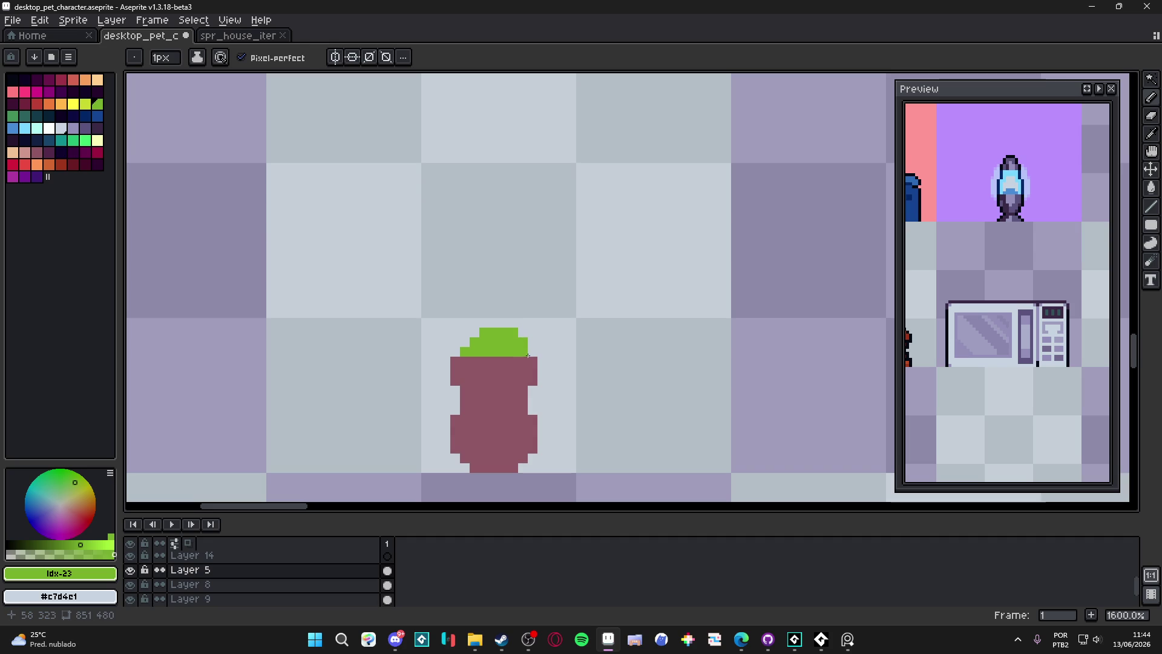
Draw a thick grey-purple straw slanting up-left from the gourd
left_click(73, 127)
left_click(460, 354)
mouse_move(484, 343)
left_mouse_down()
mouse_move(439, 237)
mouse_move(447, 255)
mouse_move(439, 247)
left_mouse_up()
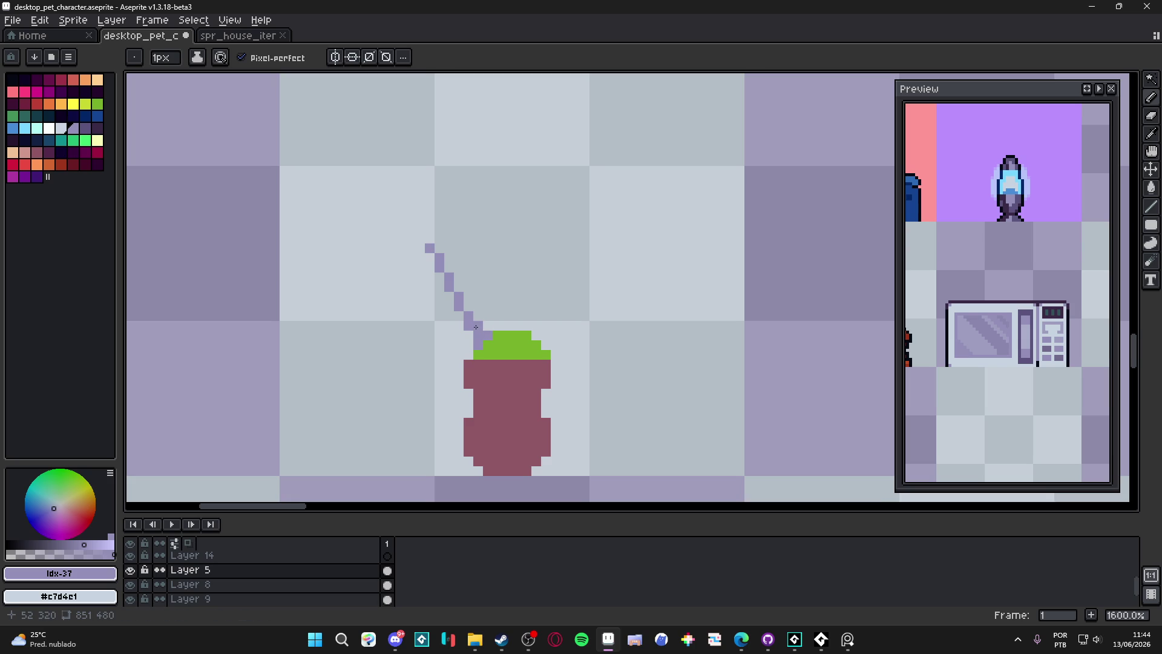
left_click_drag(476, 315, 442, 250)
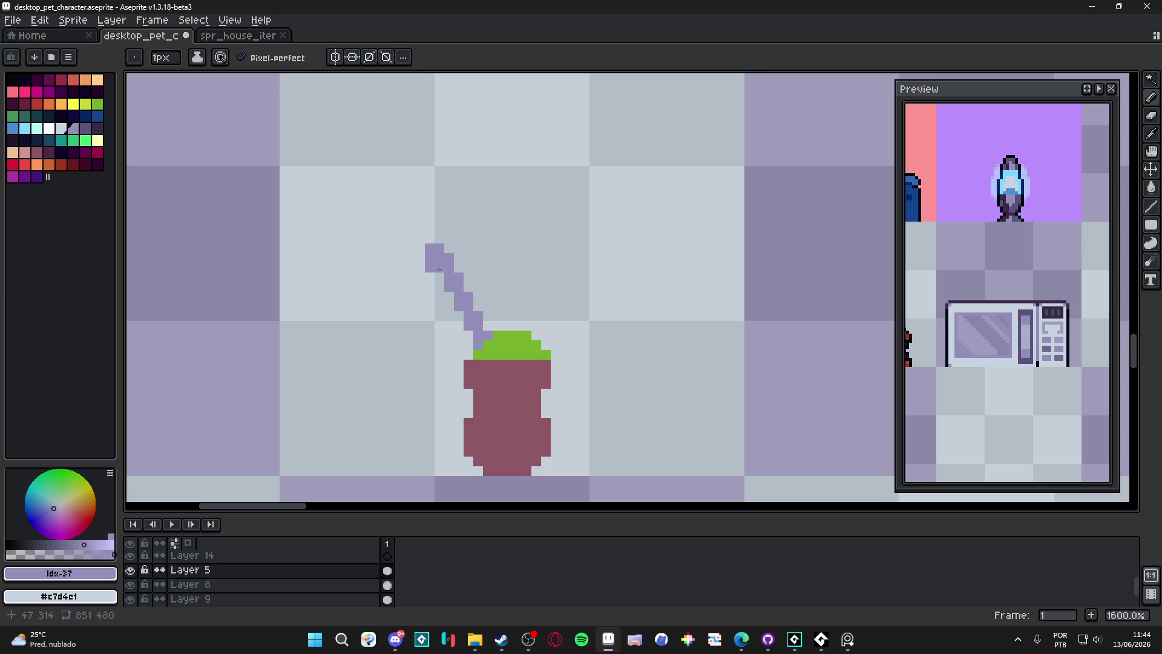
scroll(544, 345, "down", 3)
scroll(542, 360, "up", 1)
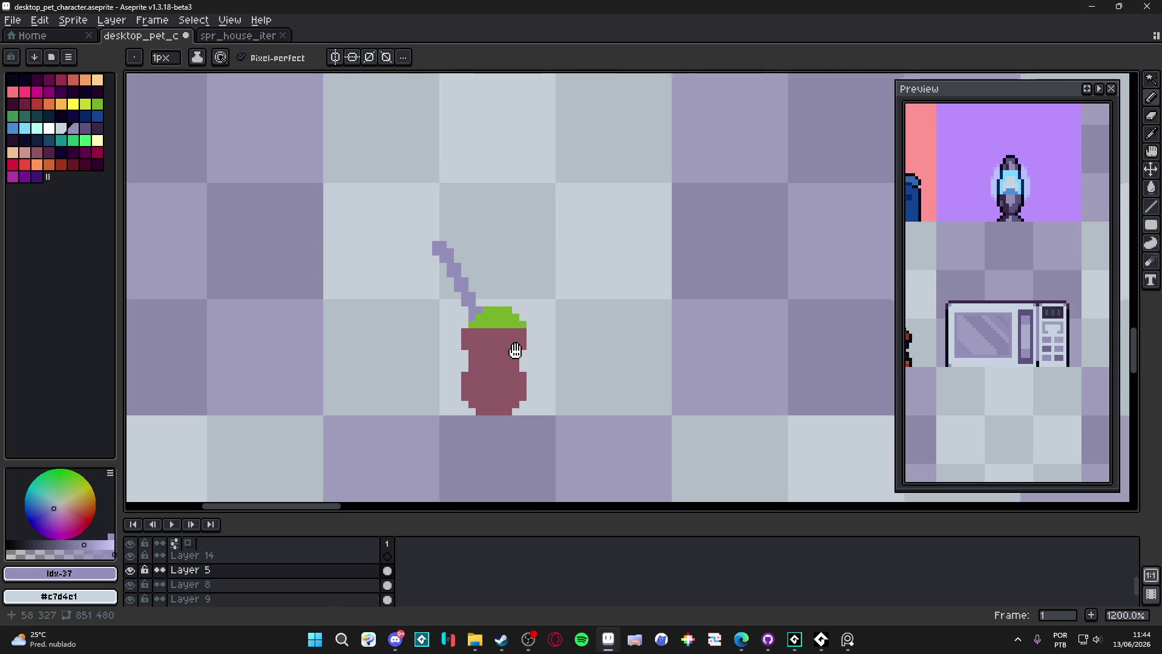
scroll(526, 339, "up", 1)
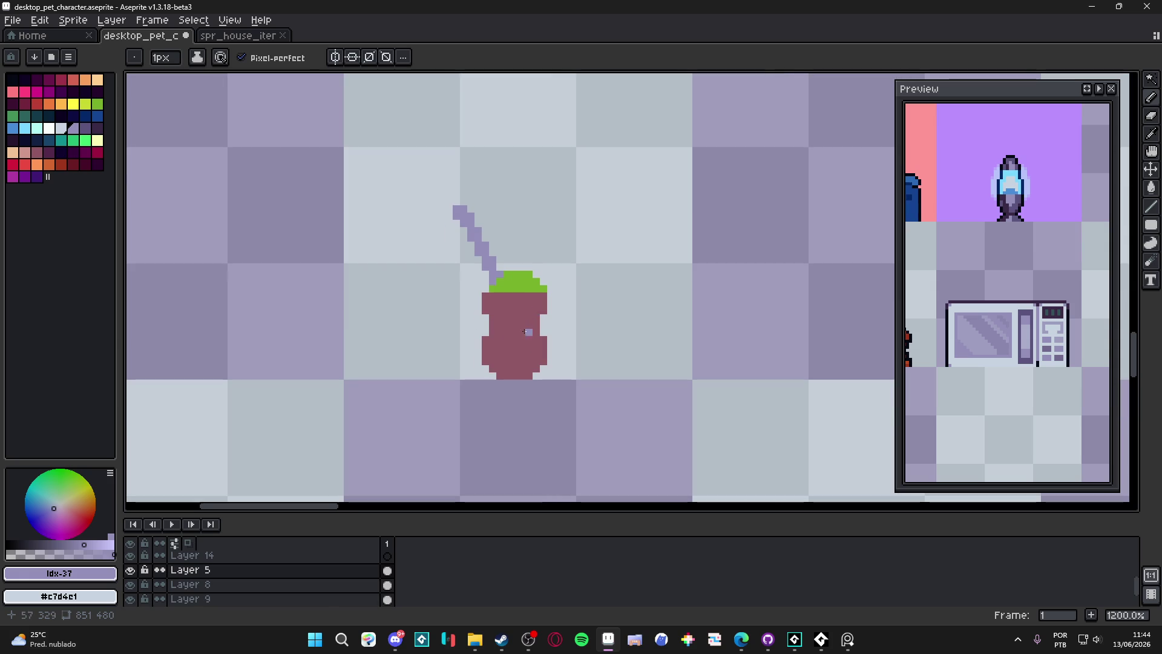
scroll(538, 362, "up", 1)
Marquee-select the cup and nudge it slightly lower
key("m")
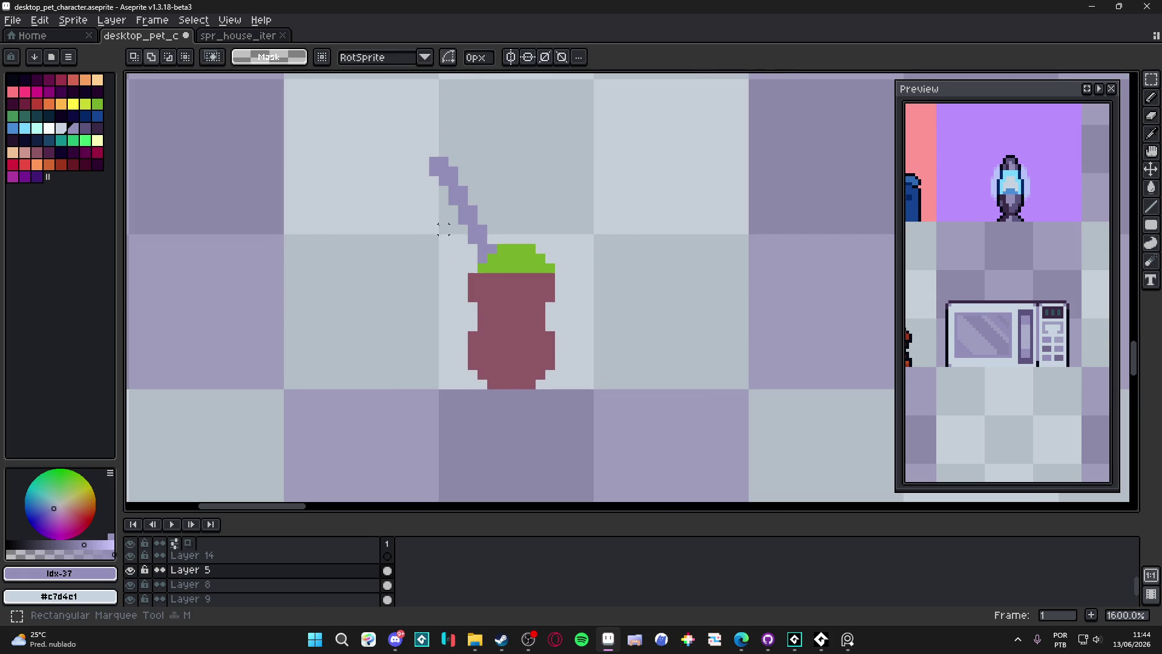
left_click_drag(400, 128, 603, 389)
mouse_move(524, 343)
left_mouse_down()
mouse_move(520, 306)
mouse_move(519, 319)
left_mouse_up()
key("Return")
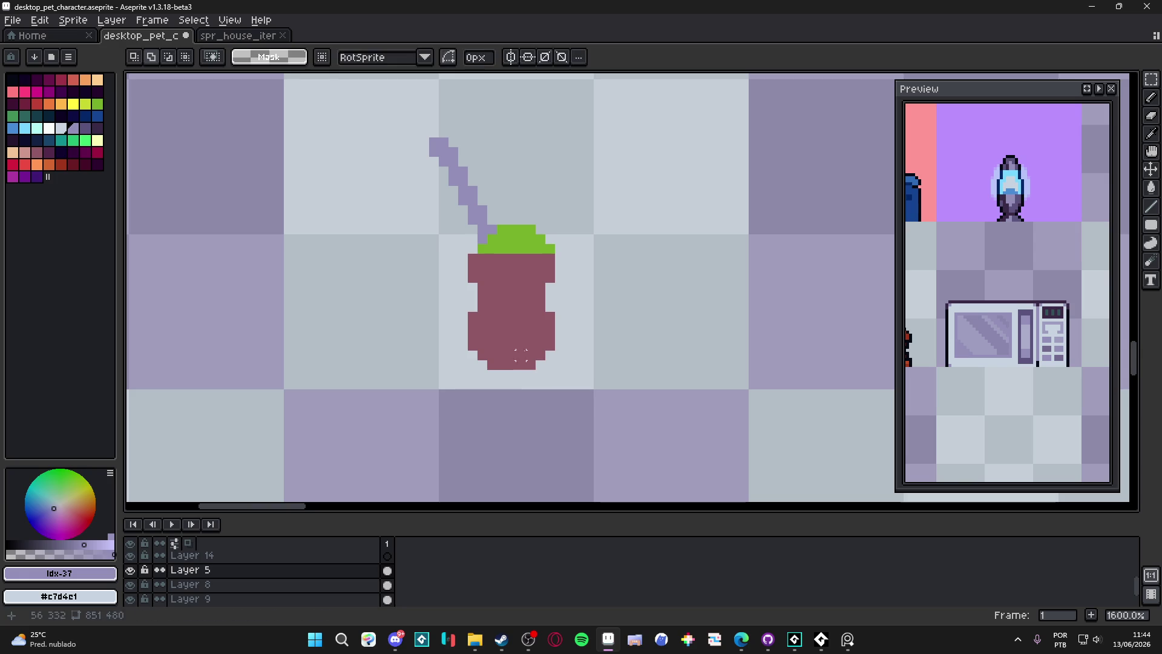
key("b")
left_click(511, 303, "alt")
Add dark purple base pixels under the cup
left_click(49, 152)
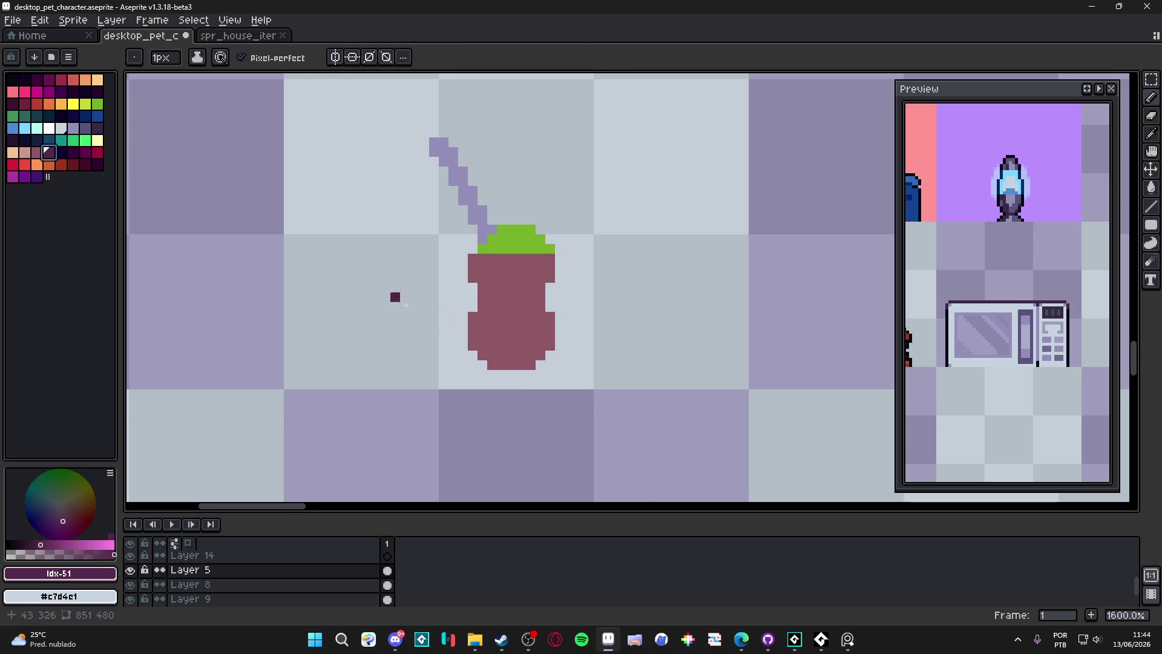
scroll(480, 333, "up", 2)
mouse_move(498, 394)
left_mouse_down()
mouse_move(568, 409)
mouse_move(484, 409)
mouse_move(503, 410)
left_mouse_up()
scroll(486, 411, "down", 3)
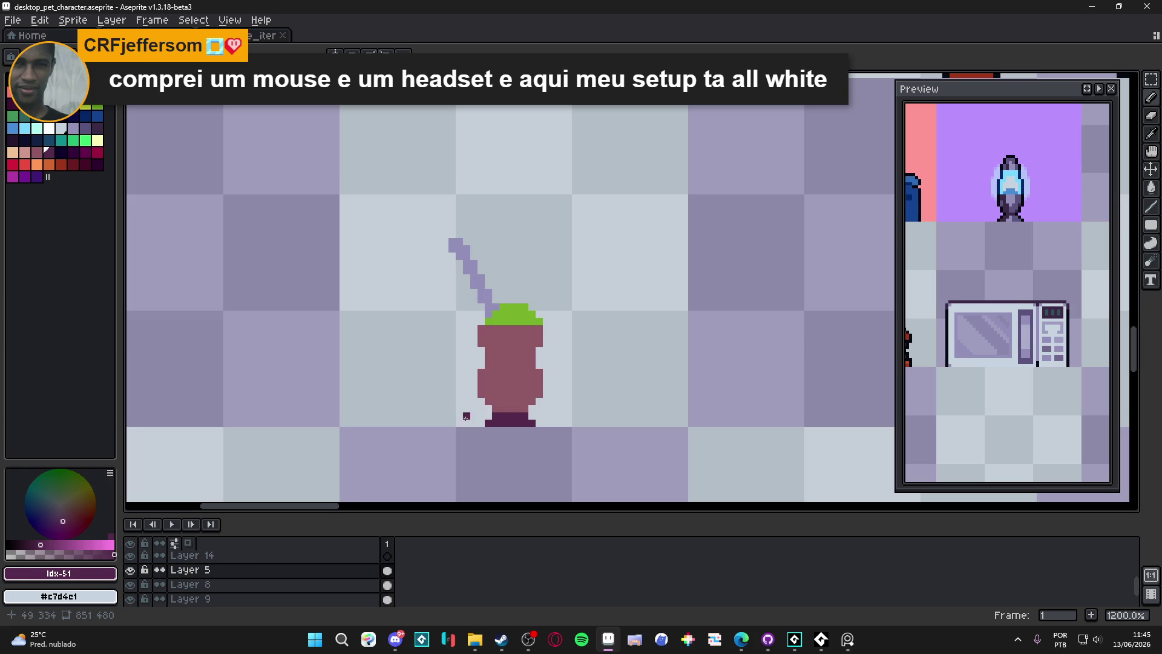
Outline the whole gourd sprite, straw included, in black with the Outline effect
left_click(399, 218, "alt")
key("m")
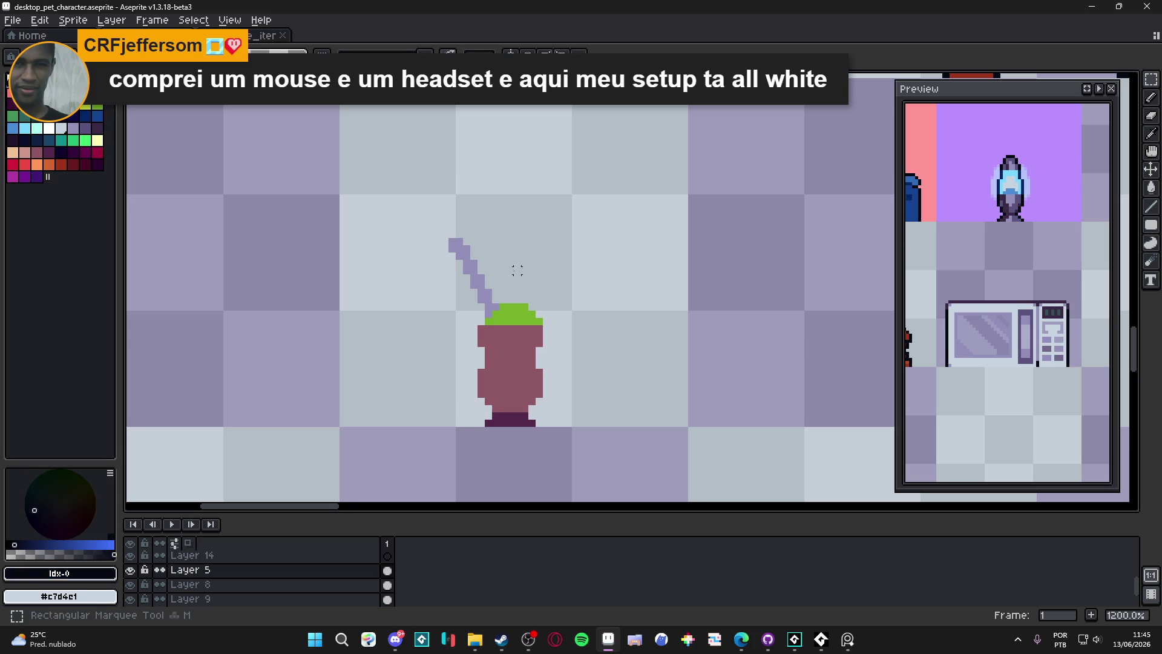
left_click_drag(418, 207, 610, 428)
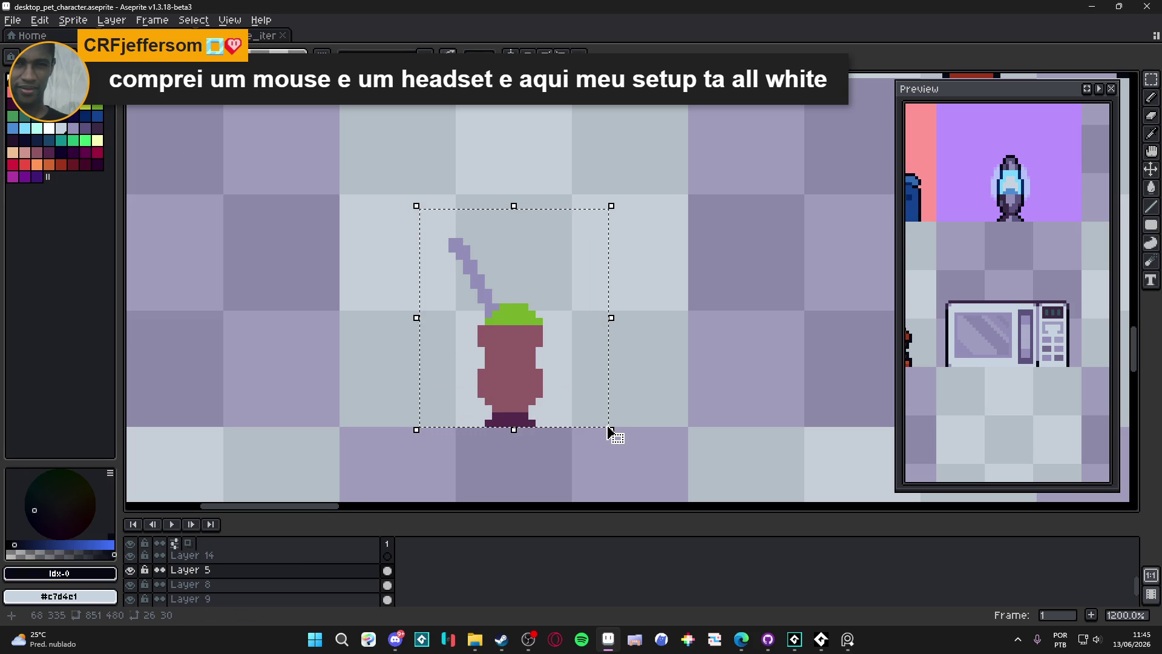
key("shift+o")
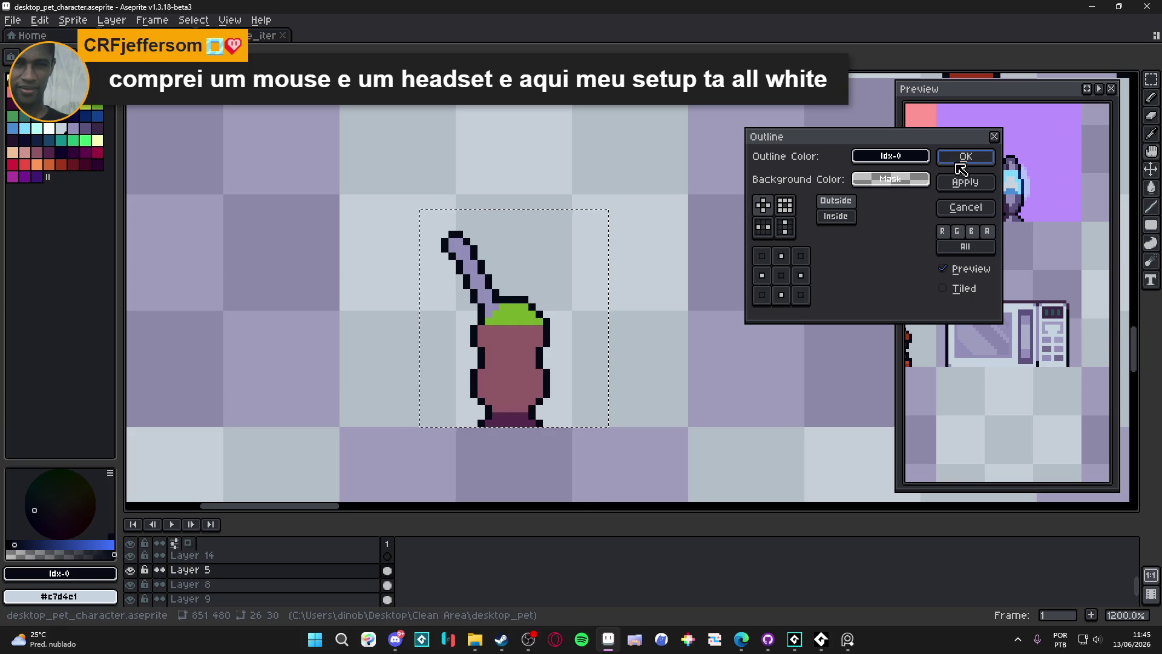
left_click(965, 156)
key("ctrl+d")
scroll(472, 248, "up", 1)
scroll(442, 305, "down", 2)
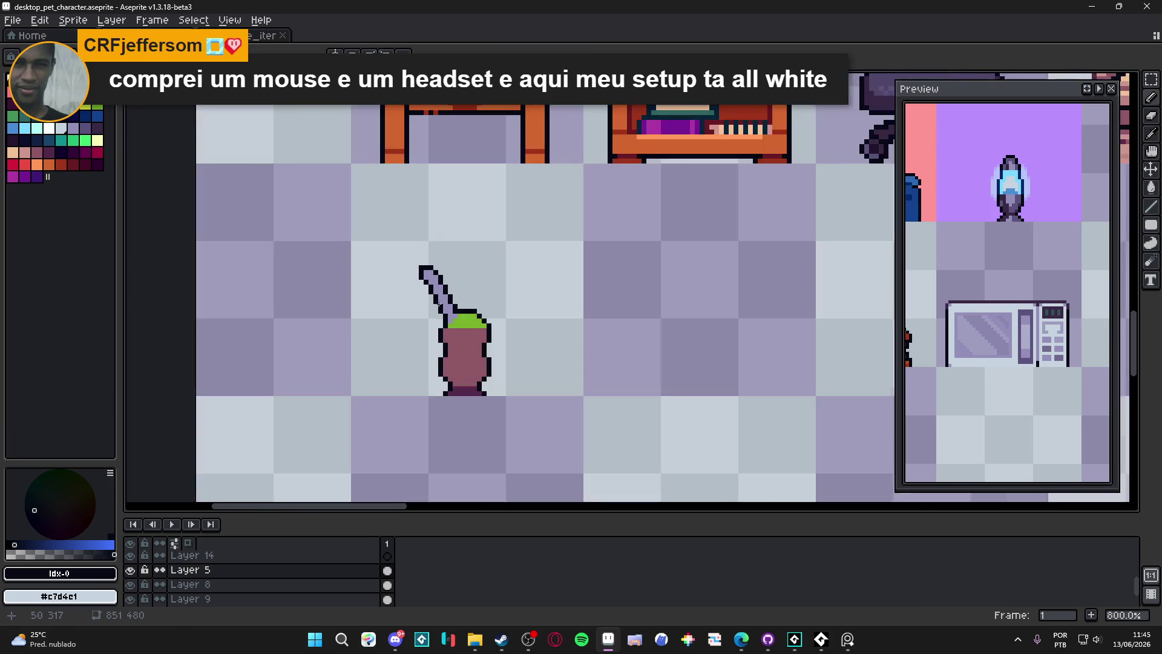
Shade the yerba top in darker green, keeping a light green highlight pixel
scroll(442, 305, "up", 3)
scroll(407, 283, "down", 1)
left_click_drag(382, 280, 436, 286)
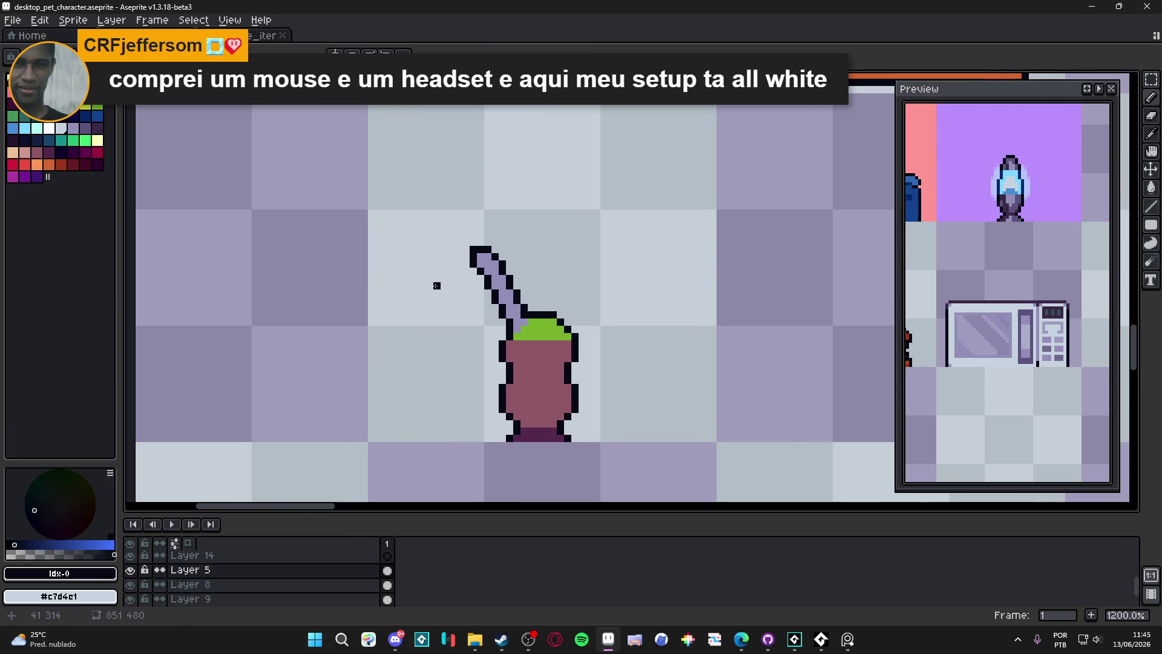
left_click_drag(535, 290, 533, 251)
scroll(558, 277, "up", 2)
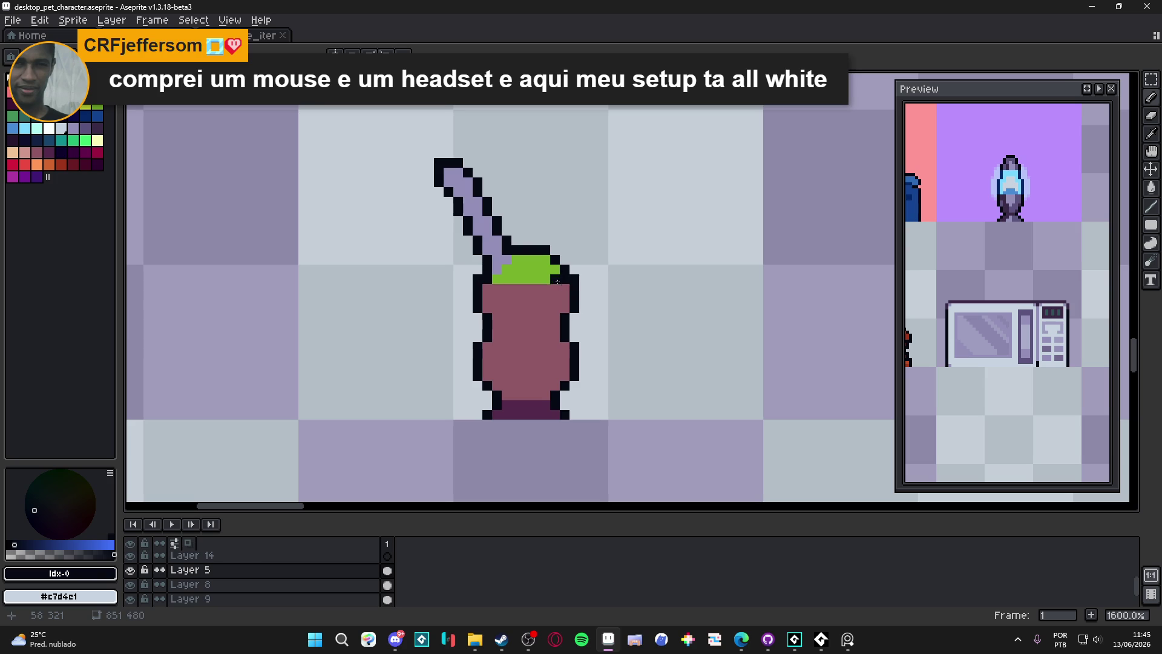
scroll(498, 279, "down", 1)
scroll(498, 279, "up", 1)
left_click(520, 275, "alt")
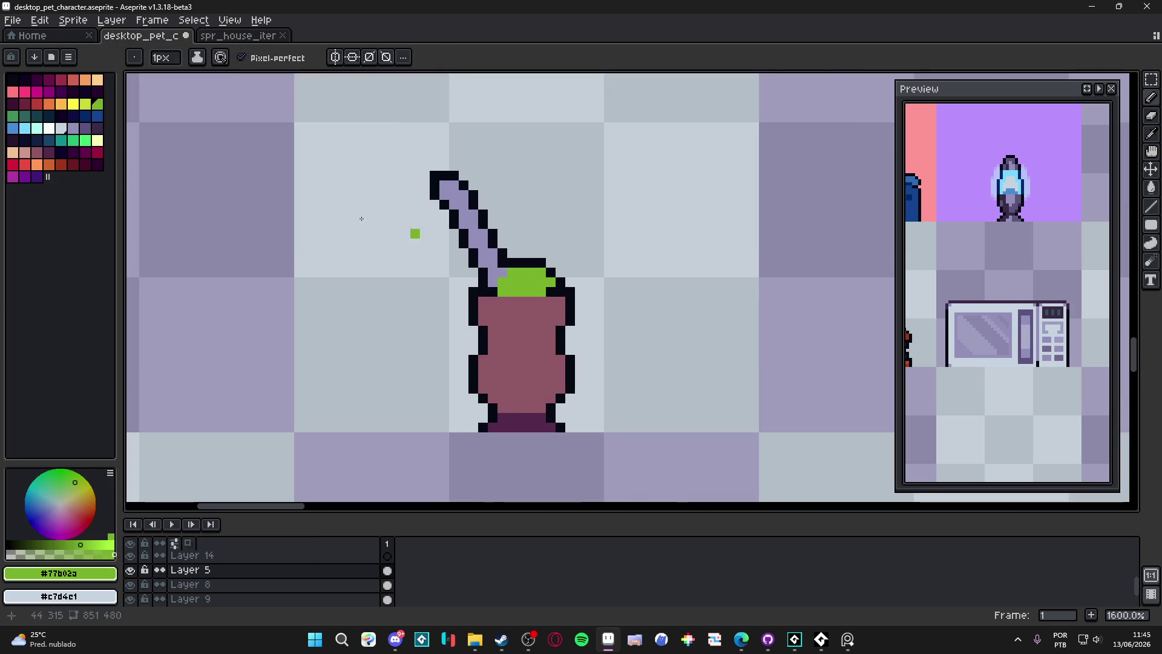
left_click(12, 116)
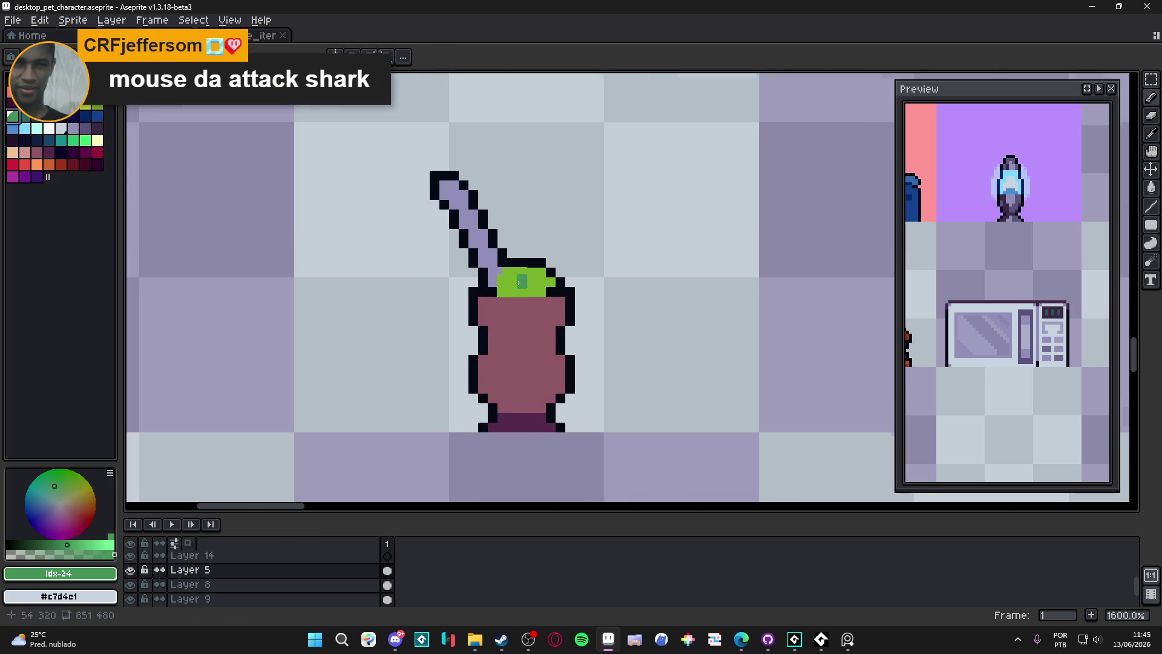
scroll(513, 283, "up", 3)
mouse_move(507, 262)
left_mouse_down()
mouse_move(546, 281)
mouse_move(488, 284)
mouse_move(561, 298)
left_mouse_up()
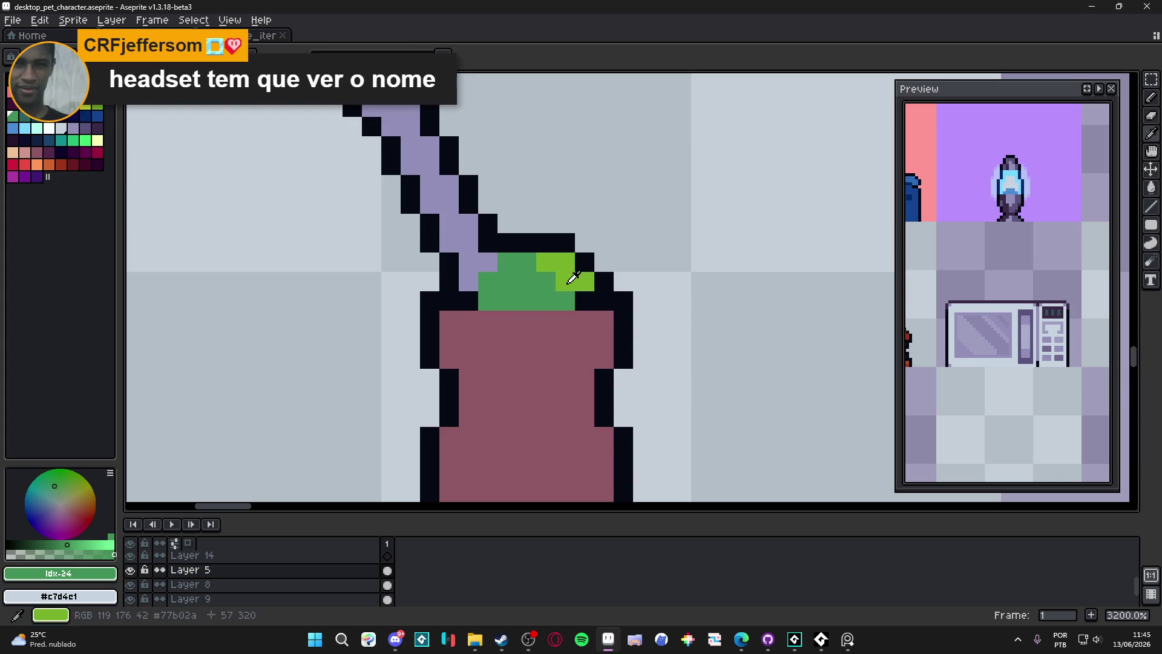
left_click(576, 280, "alt")
left_click(557, 284)
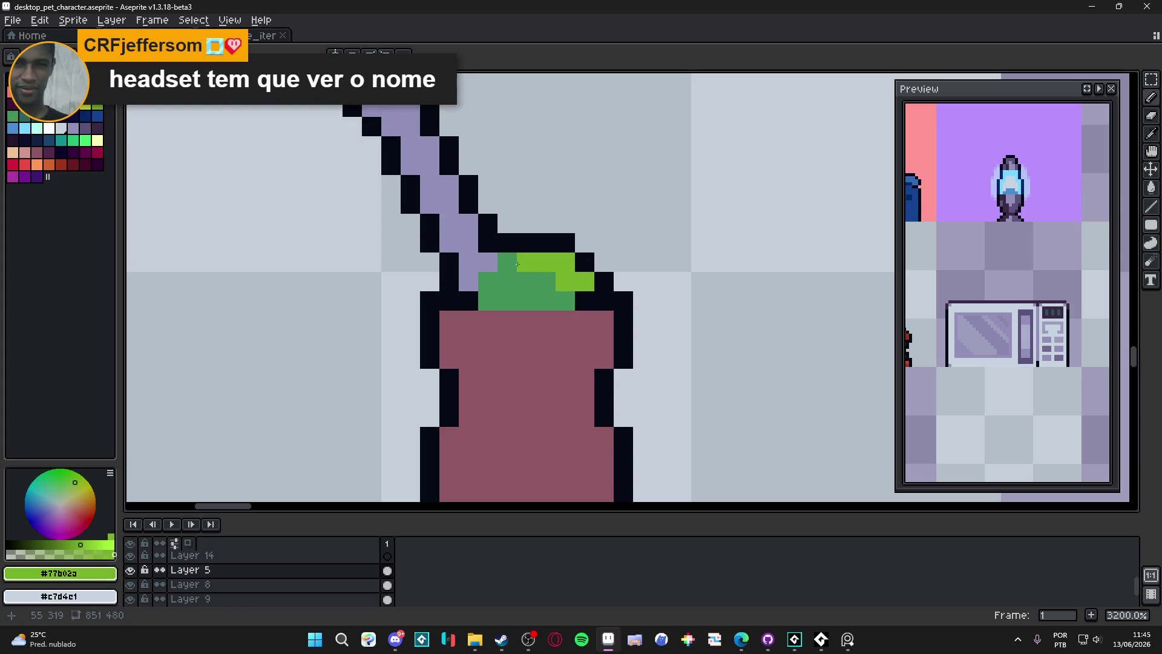
Repaint the upper straw pixels in the pale palette colour as a highlight
scroll(468, 261, "down", 1)
scroll(468, 261, "up", 1)
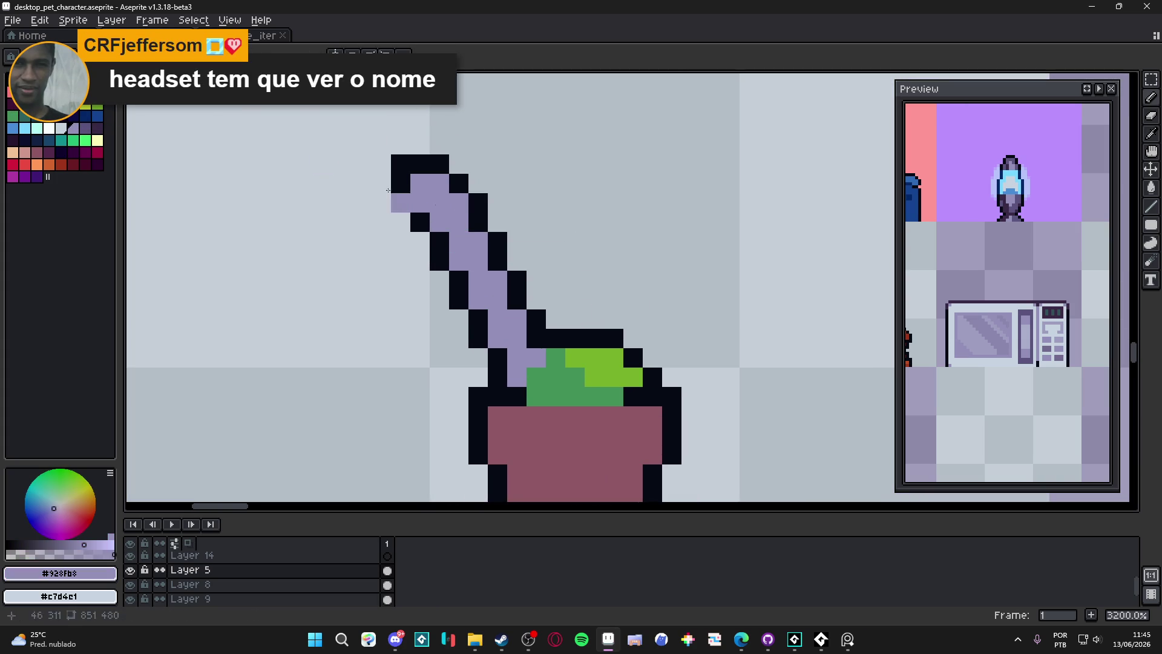
left_click(280, 168, "alt")
left_click(439, 202)
left_click_drag(459, 203, 459, 222)
left_click_drag(420, 183, 420, 203)
left_click(467, 245)
left_click_drag(467, 245, 498, 285)
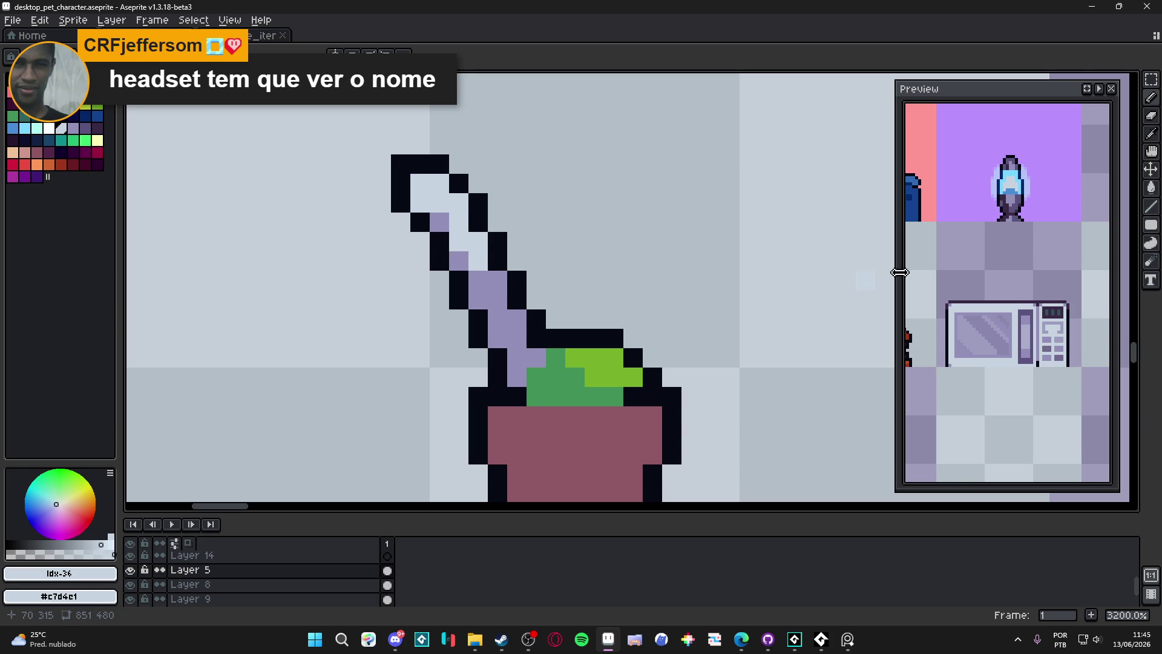
left_click(1086, 89)
left_click(486, 279)
left_click(481, 299)
scroll(508, 303, "down", 5)
scroll(533, 325, "up", 2)
scroll(532, 325, "up", 2)
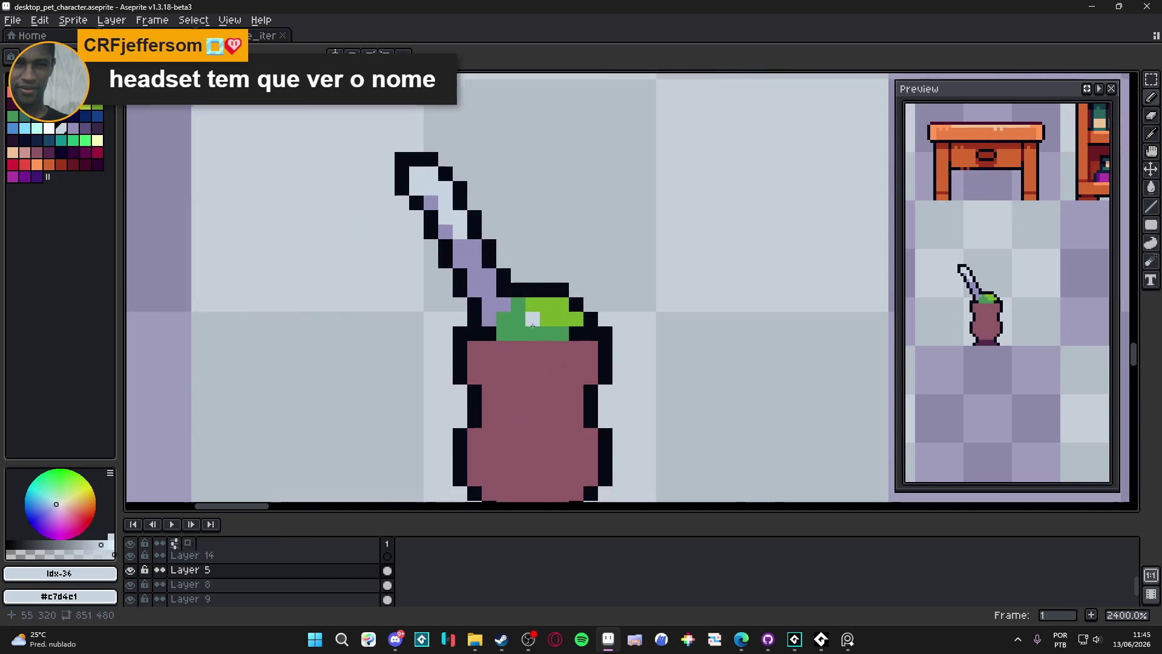
Paint a dark blue shadow pixel at the gourd's rim beside the green yerba
left_click(512, 310, "alt")
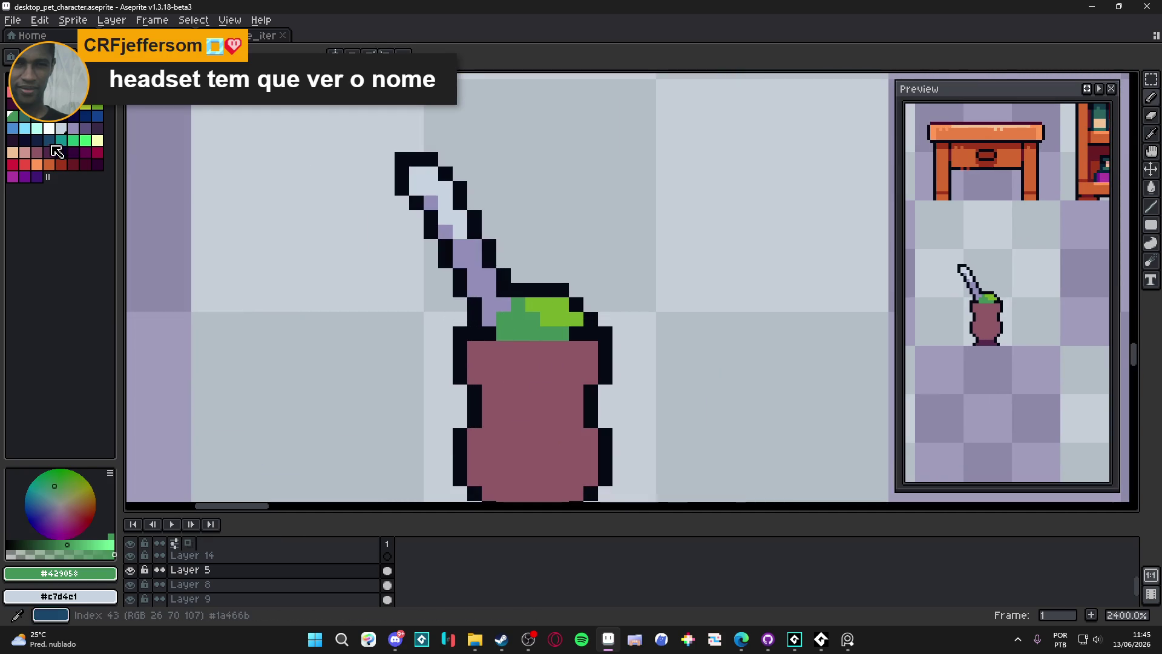
left_click(50, 139)
left_click(503, 303)
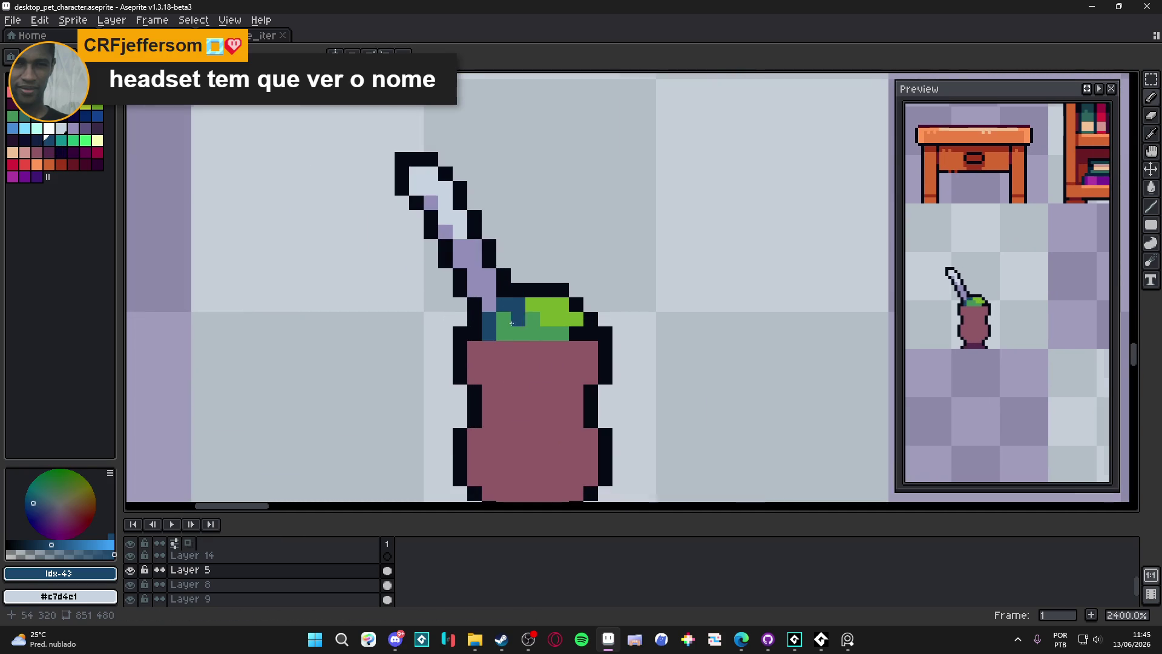
scroll(514, 312, "down", 4)
scroll(521, 327, "up", 3)
Try out a pink top row on the gourd's rim, then undo it
left_click(528, 346, "alt")
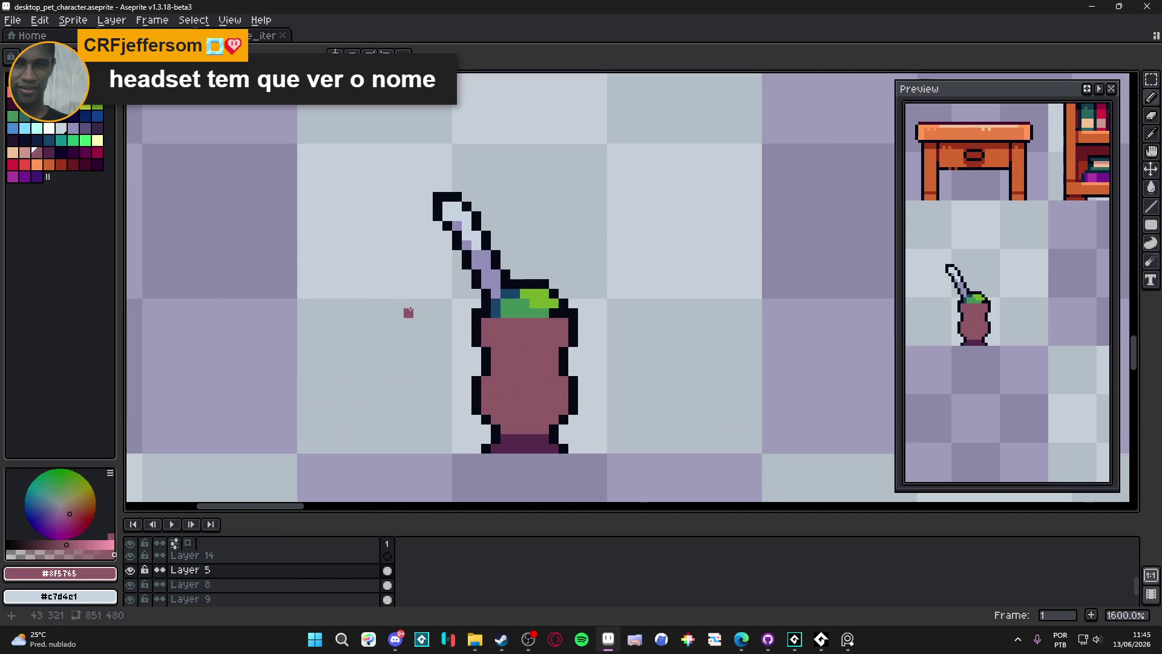
scroll(516, 342, "up", 2)
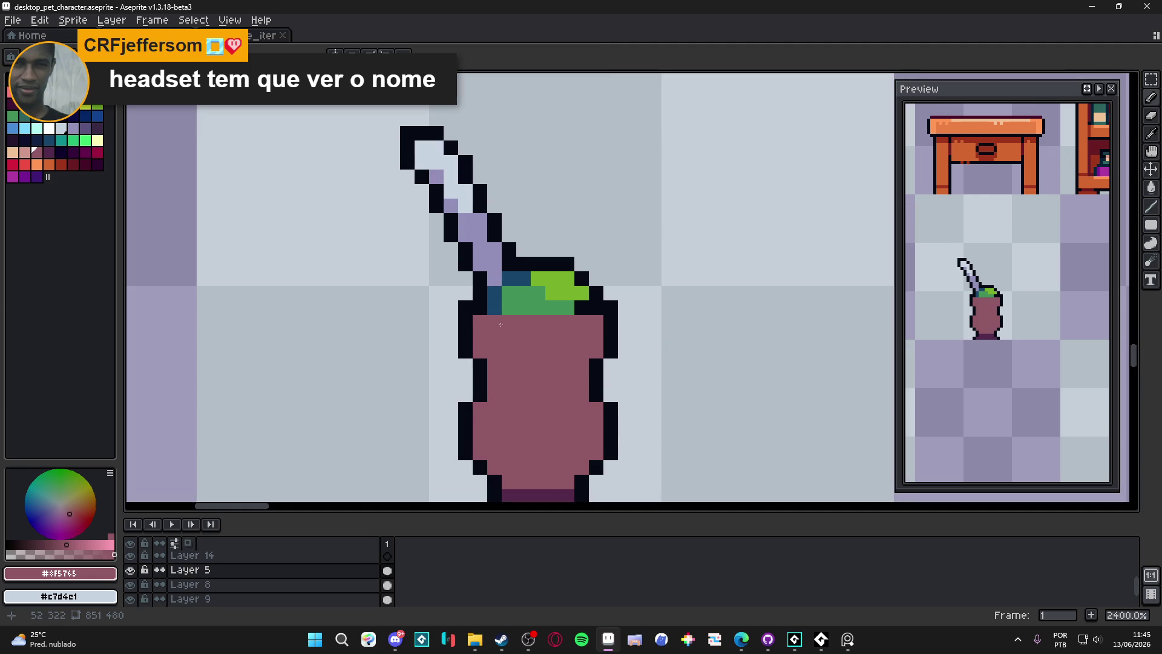
left_click(25, 151)
left_click(450, 327)
left_click_drag(479, 321, 596, 322)
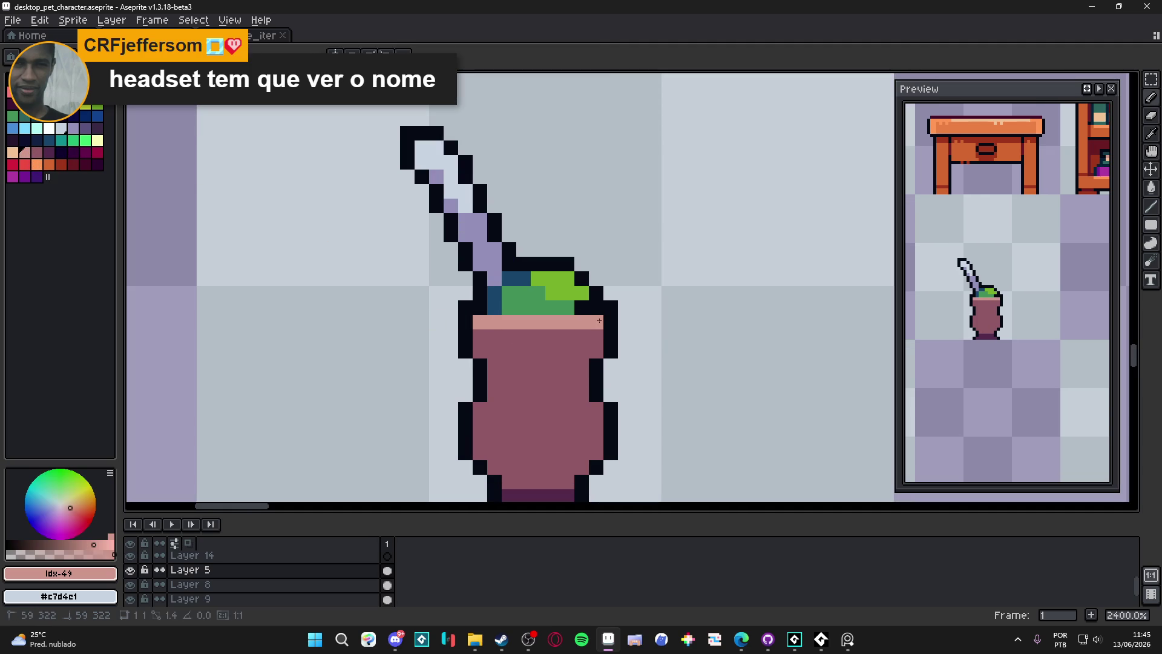
scroll(539, 313, "down", 1)
key("ctrl+z")
scroll(539, 312, "up", 1)
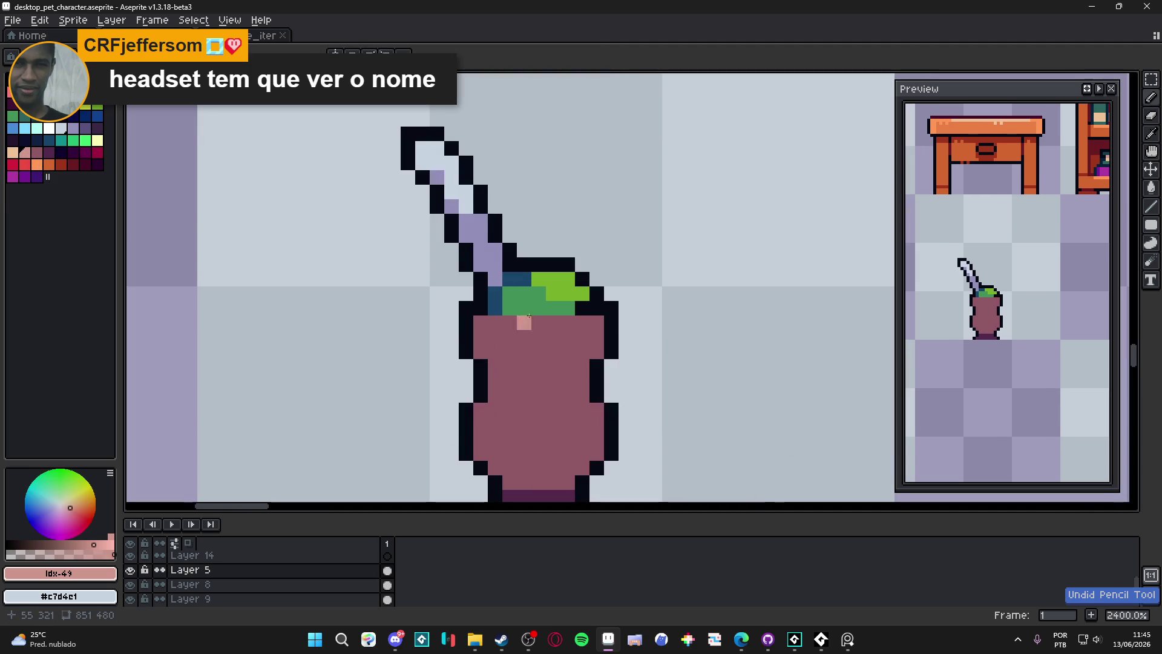
mouse_move(498, 327)
left_mouse_down()
mouse_move(589, 322)
mouse_move(497, 318)
left_mouse_up()
key("ctrl+z")
scroll(524, 337, "down", 2)
scroll(561, 346, "up", 2)
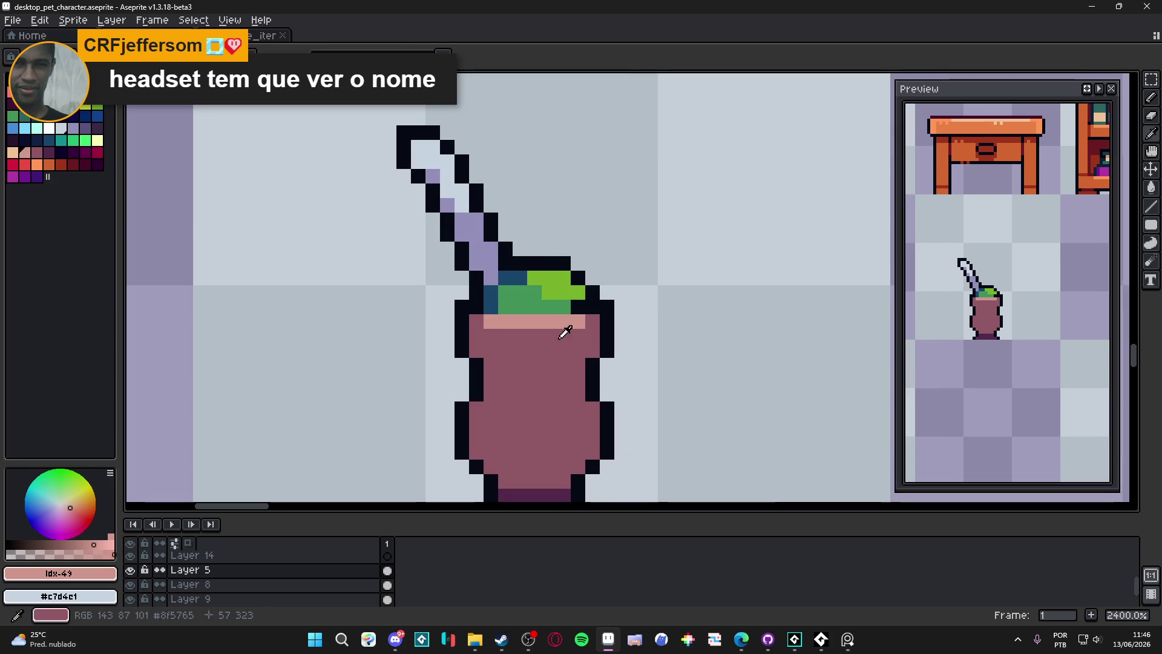
Turn the rightmost rim pixel maroon and test pink and purple body pixels, undoing them
left_click(566, 334, "alt")
left_click(579, 325)
left_click(535, 322, "alt")
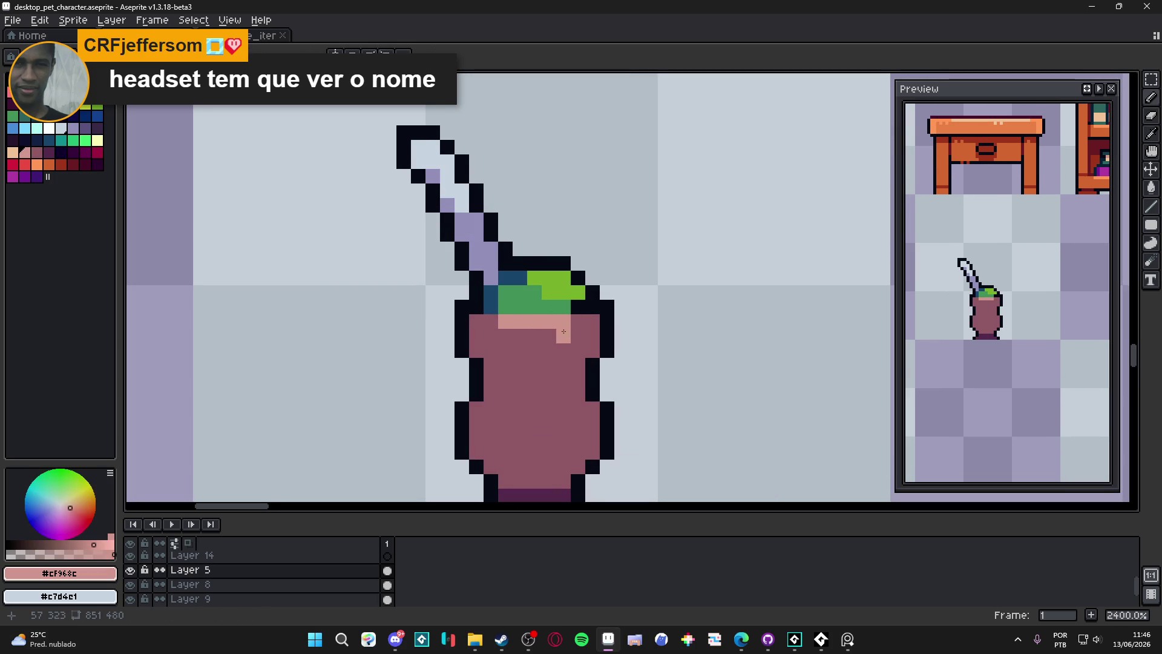
left_click(578, 336)
scroll(576, 335, "up", 1)
key("ctrl+z")
left_click(563, 359)
scroll(563, 361, "down", 1)
key("ctrl+z")
left_click(48, 152)
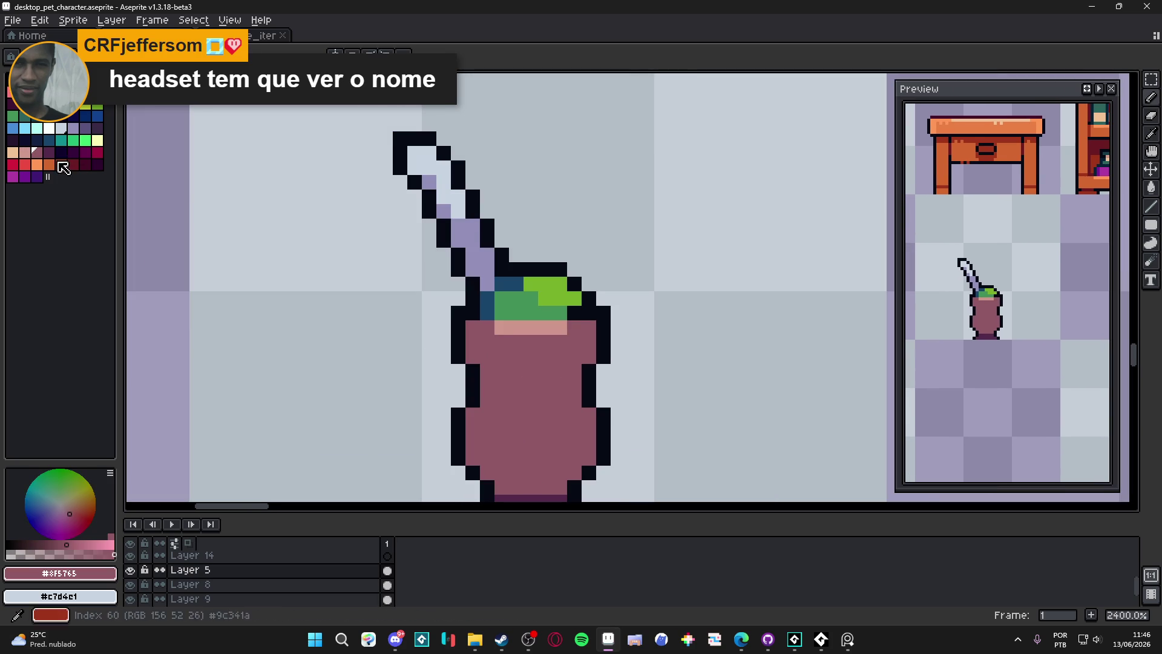
left_click(500, 414)
key("ctrl+z")
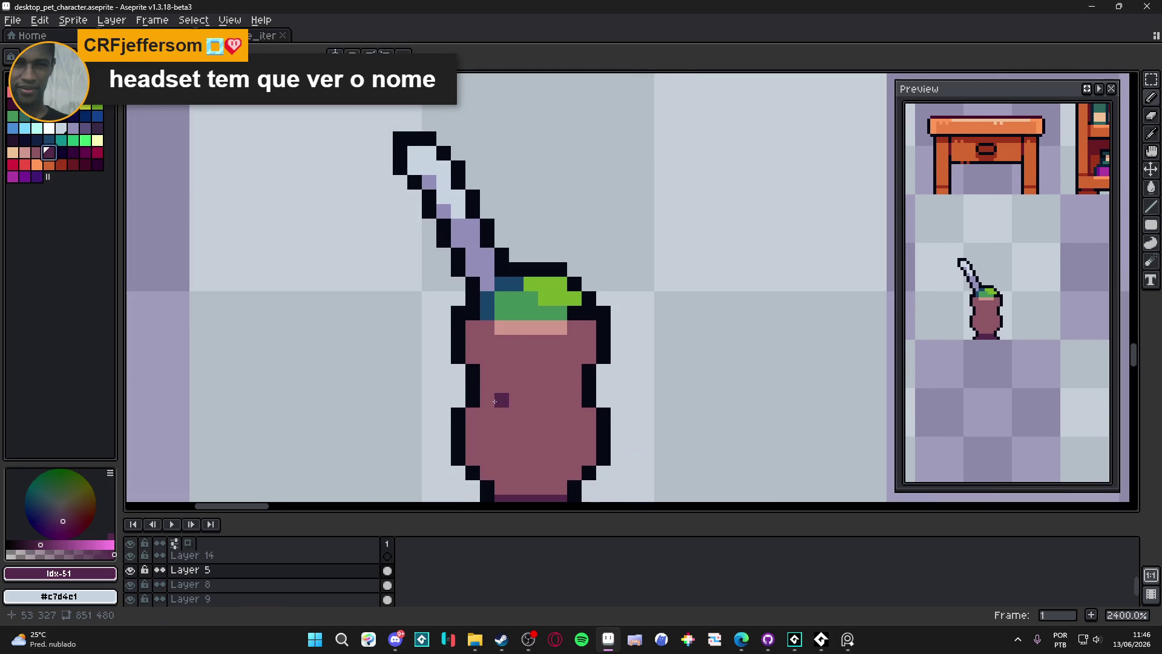
Eyedrop the lime green and herb green #429058 from the yerba top
left_click_drag(494, 401, 487, 372)
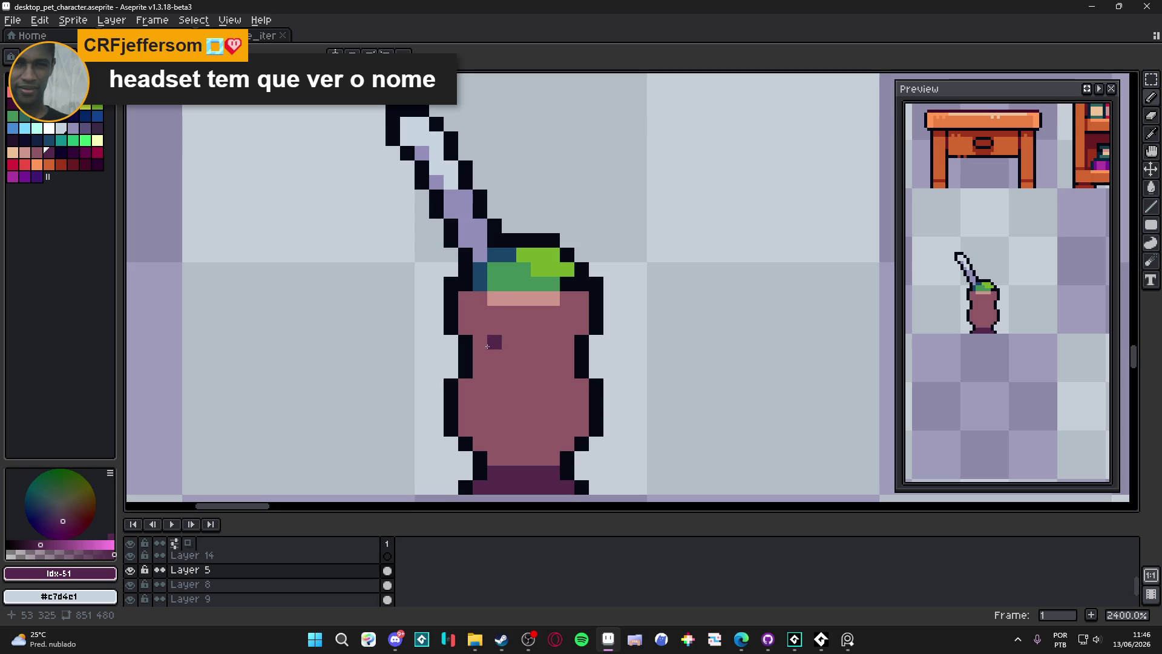
scroll(604, 236, "up", 1)
left_click(503, 261, "alt")
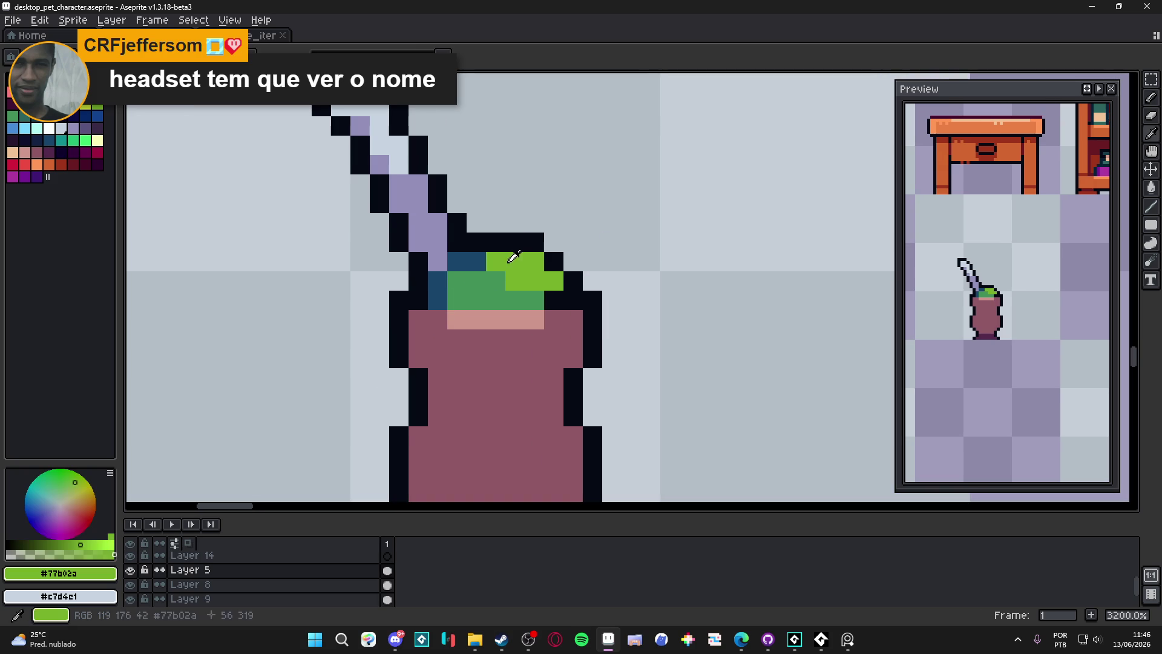
left_click(490, 277, "alt")
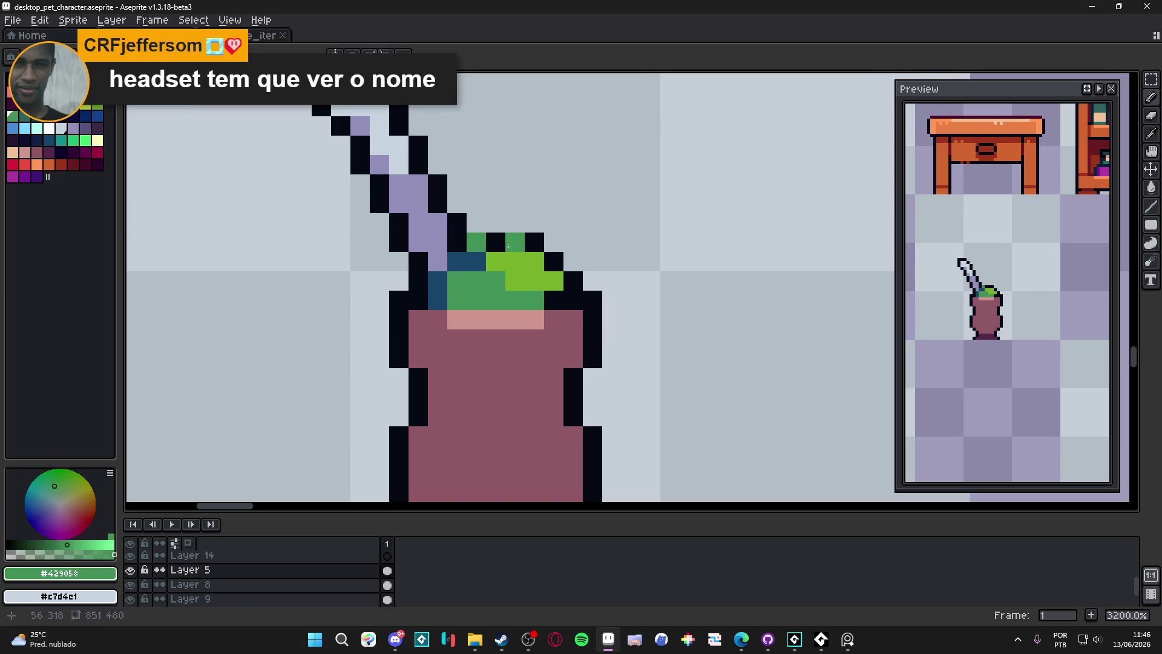
scroll(554, 345, "down", 4)
scroll(980, 345, "down", 1)
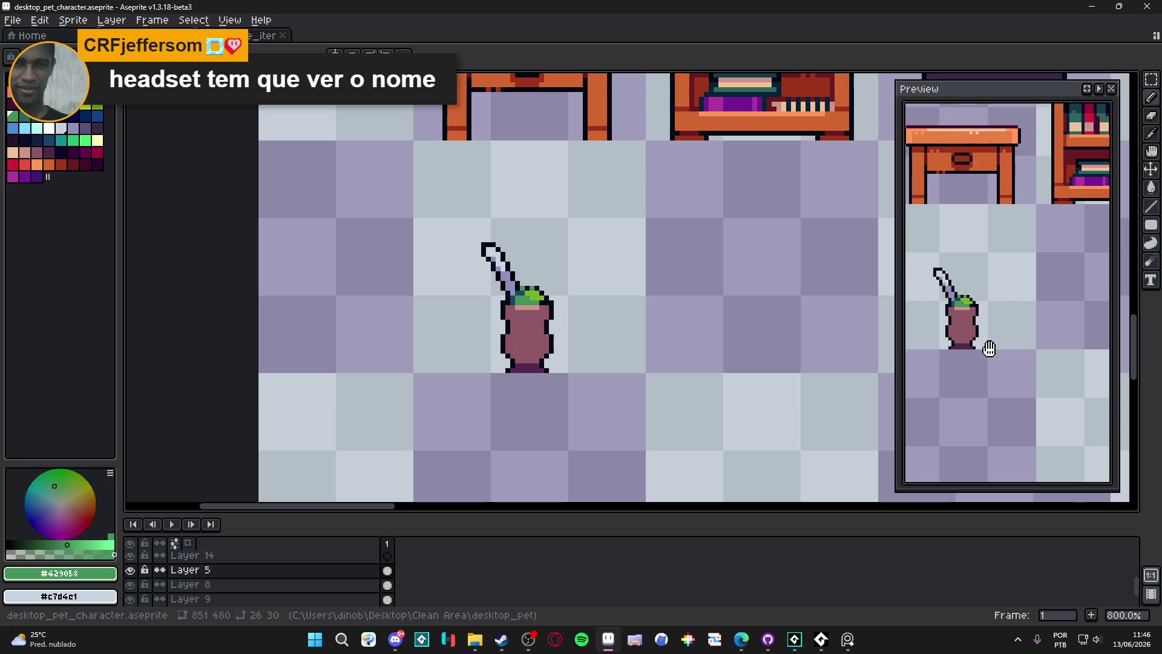
scroll(521, 319, "up", 2)
scroll(518, 320, "up", 1)
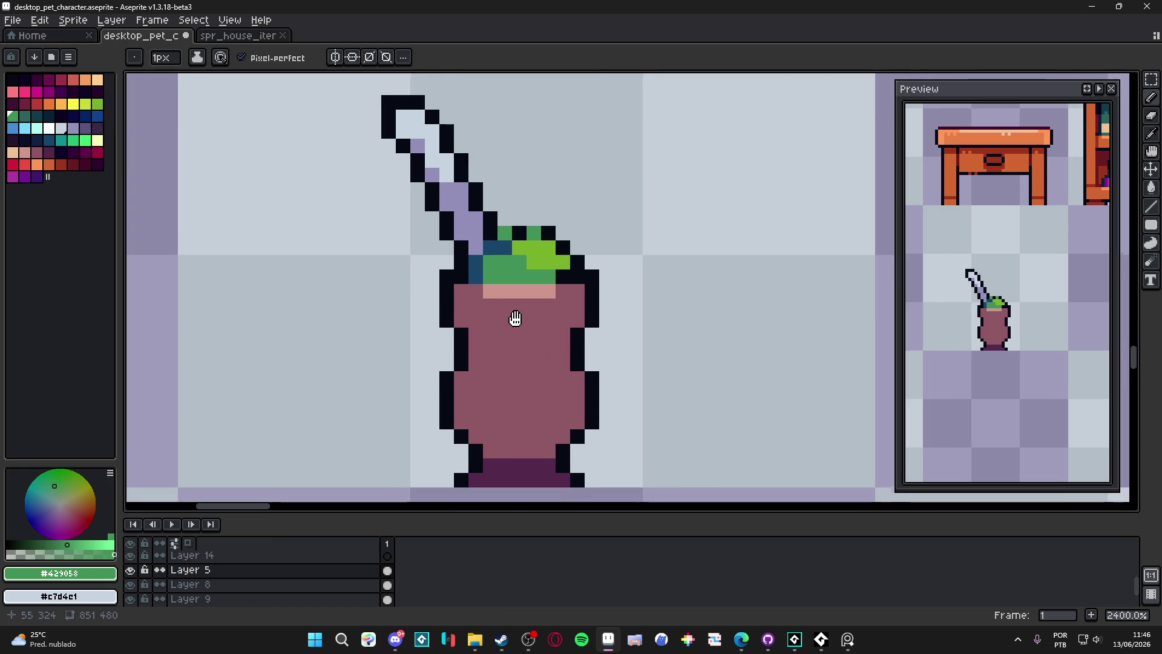
scroll(511, 357, "down", 1)
Pick a dark purple shade and paint a shading pixel on the gourd's left edge
left_click(490, 402, "alt")
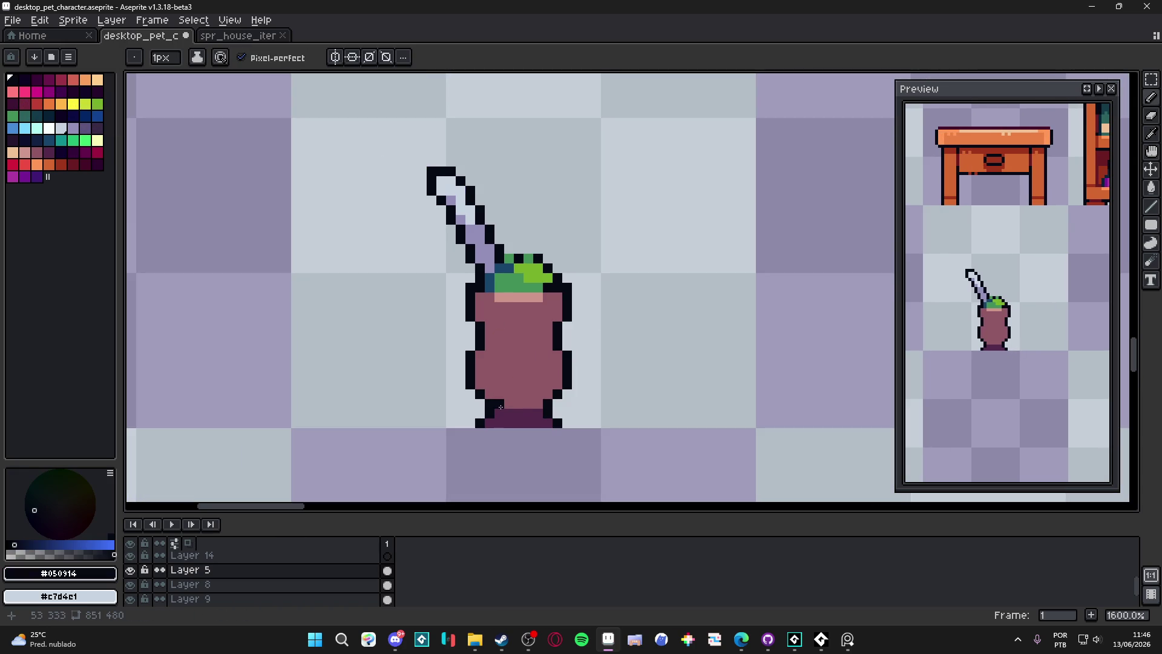
scroll(487, 374, "up", 1)
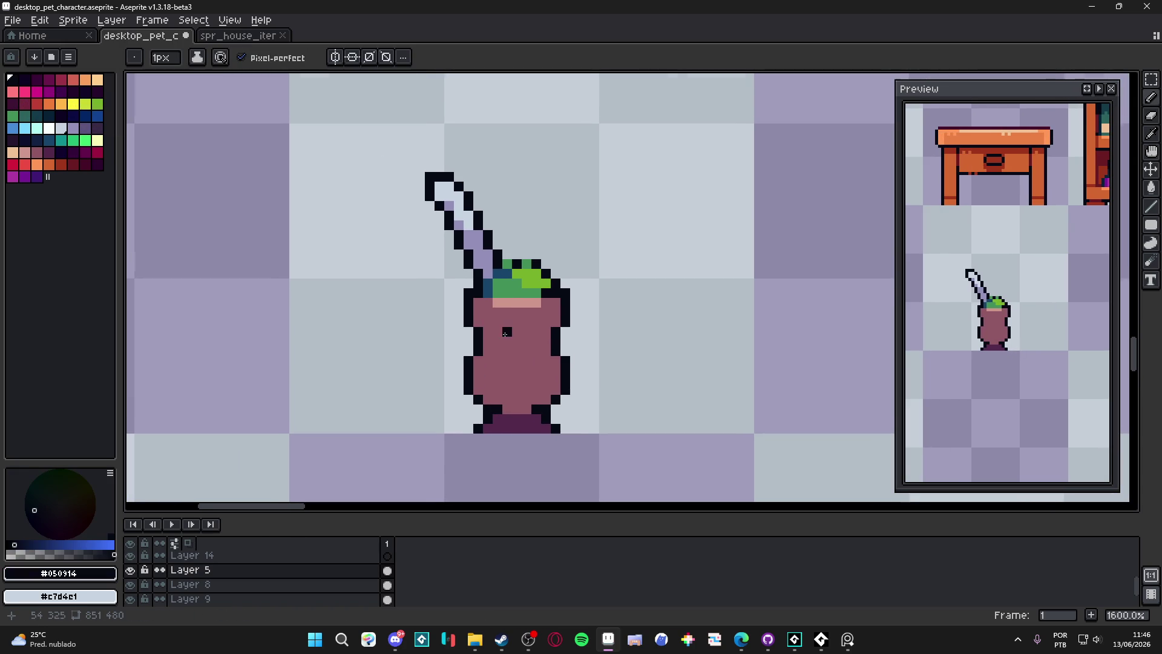
scroll(506, 333, "up", 2)
left_click(517, 463, "alt")
left_click(41, 154)
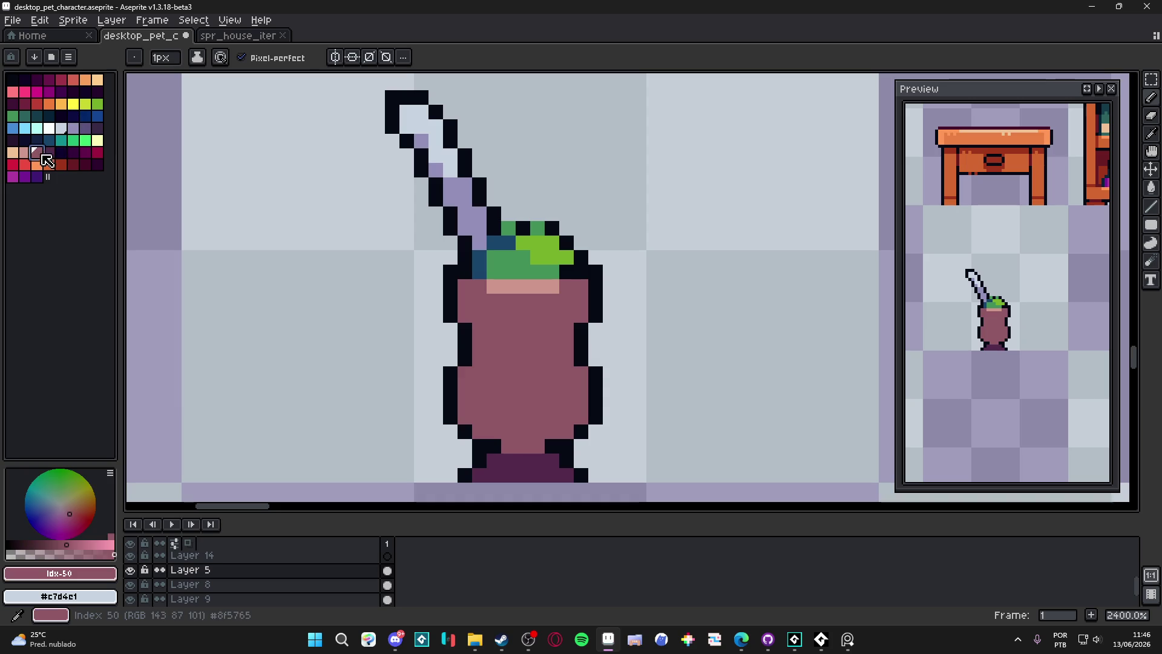
key("bracketright")
left_click(449, 354)
Shade the gourd's upper sides, right edge, lower right and lower band at 1–2px brushes
key("plus")
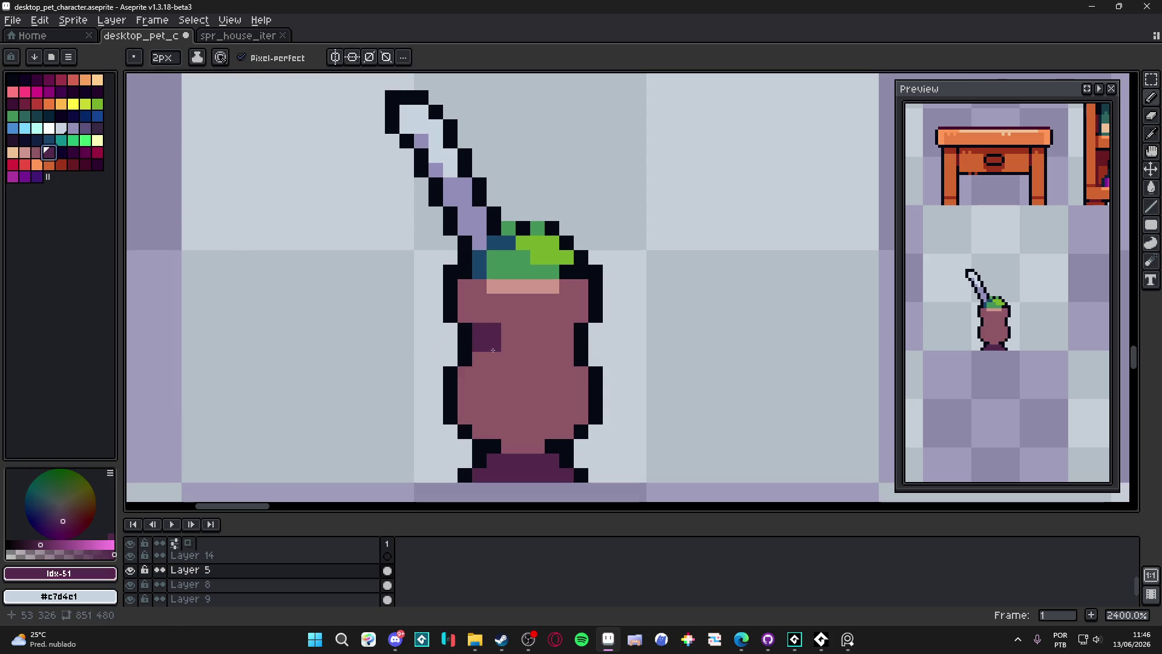
left_click(465, 315)
left_click(575, 315)
left_click_drag(575, 318, 566, 348)
key("plus")
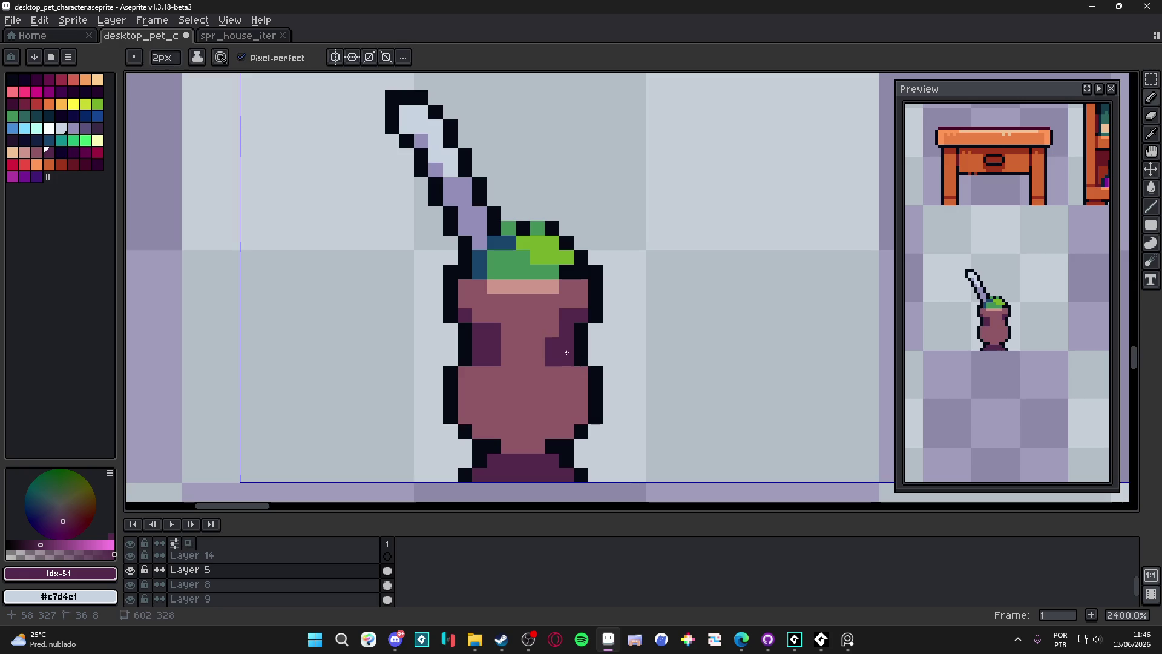
left_click(567, 363)
key("minus")
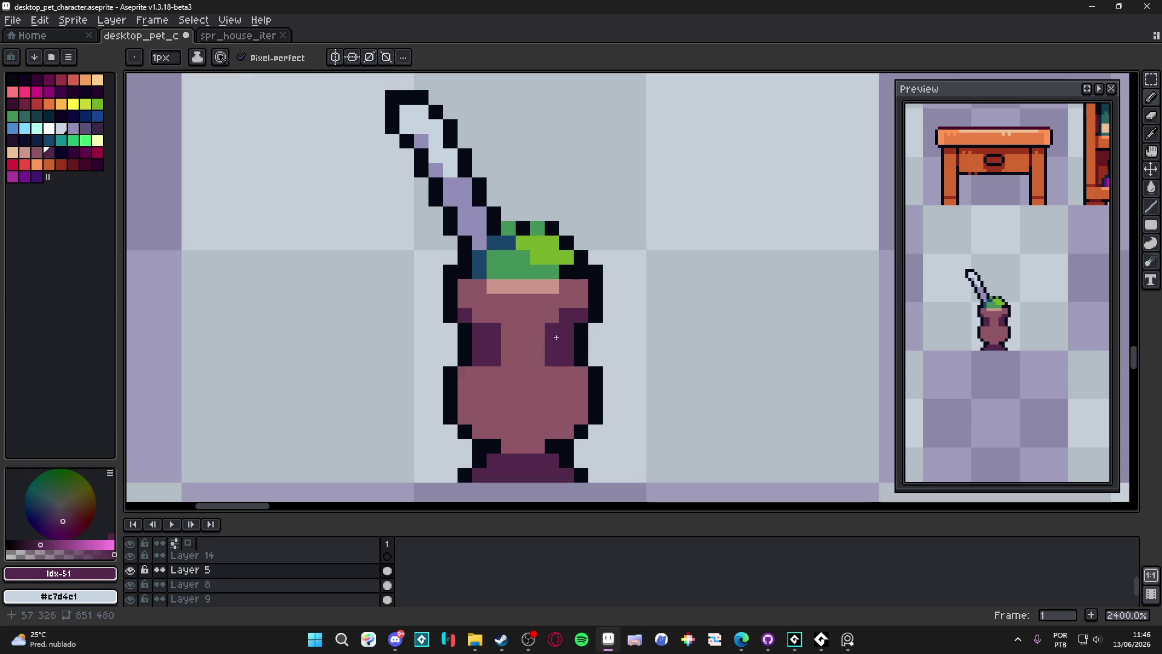
left_click_drag(581, 416, 567, 431)
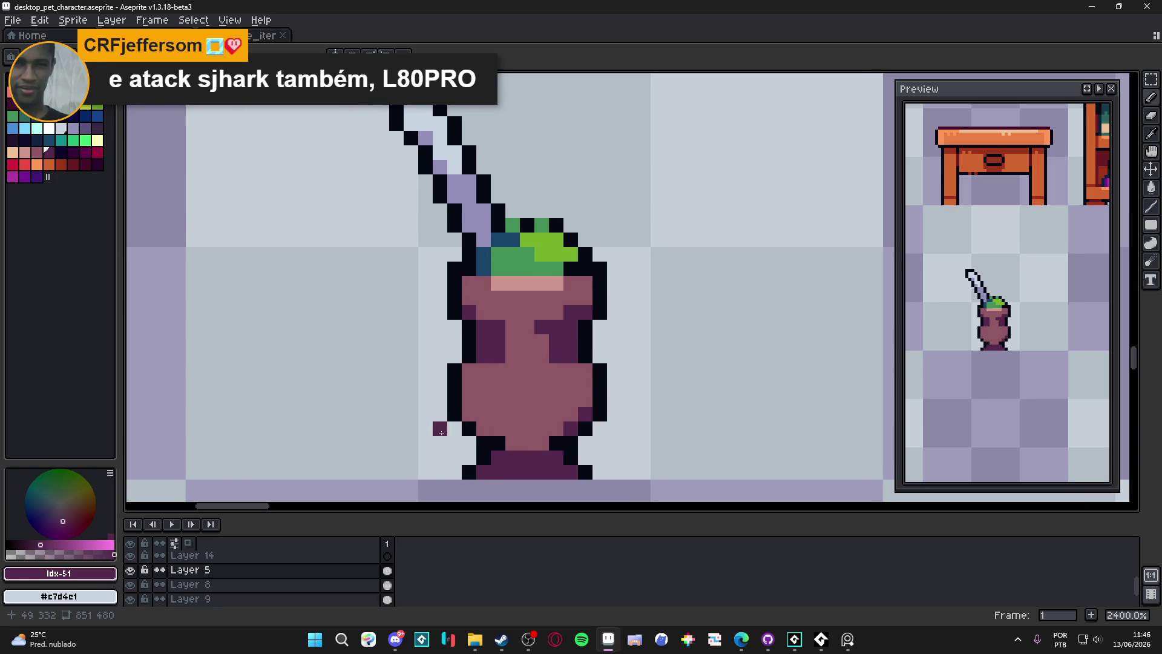
left_click_drag(511, 443, 540, 444)
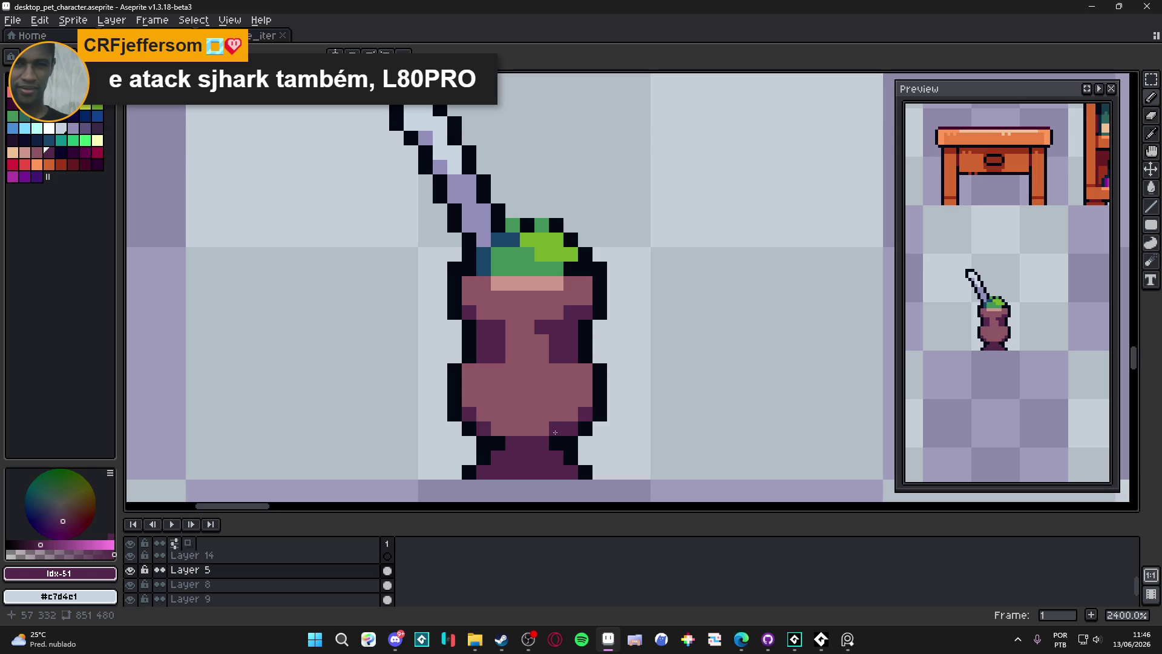
Cover a stray dark pixel with body pink and paint a soft #a66c73 highlight band across the lower body
left_click(555, 368, "alt")
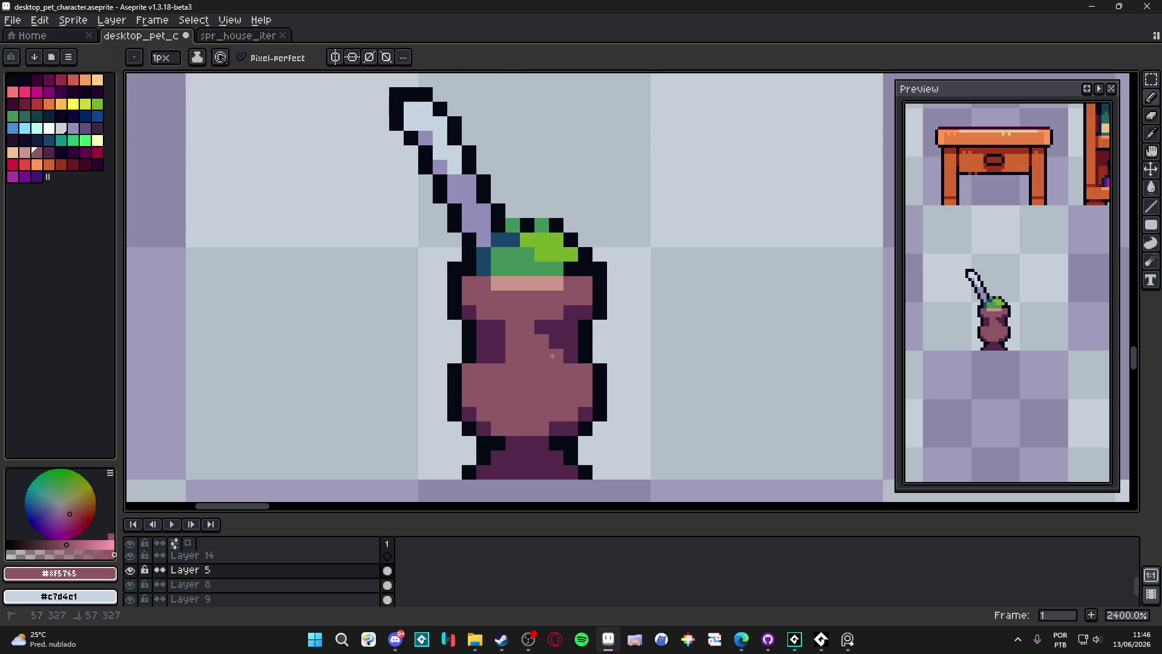
left_click(538, 328)
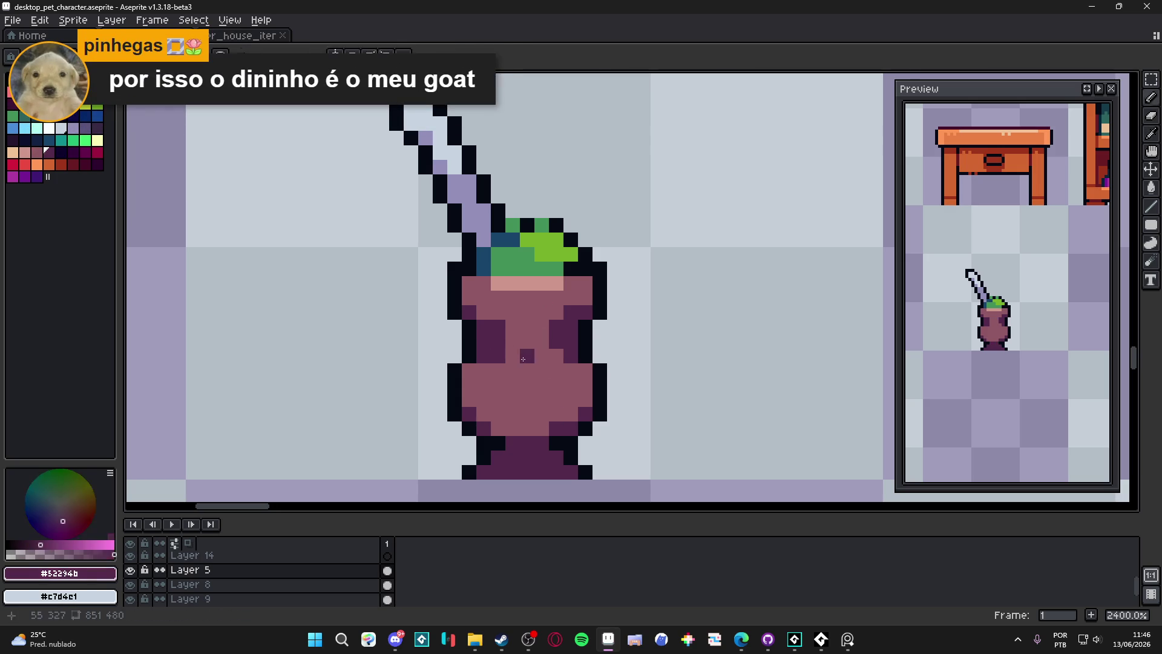
scroll(501, 351, "down", 1)
scroll(500, 342, "up", 1)
left_click(491, 342, "alt")
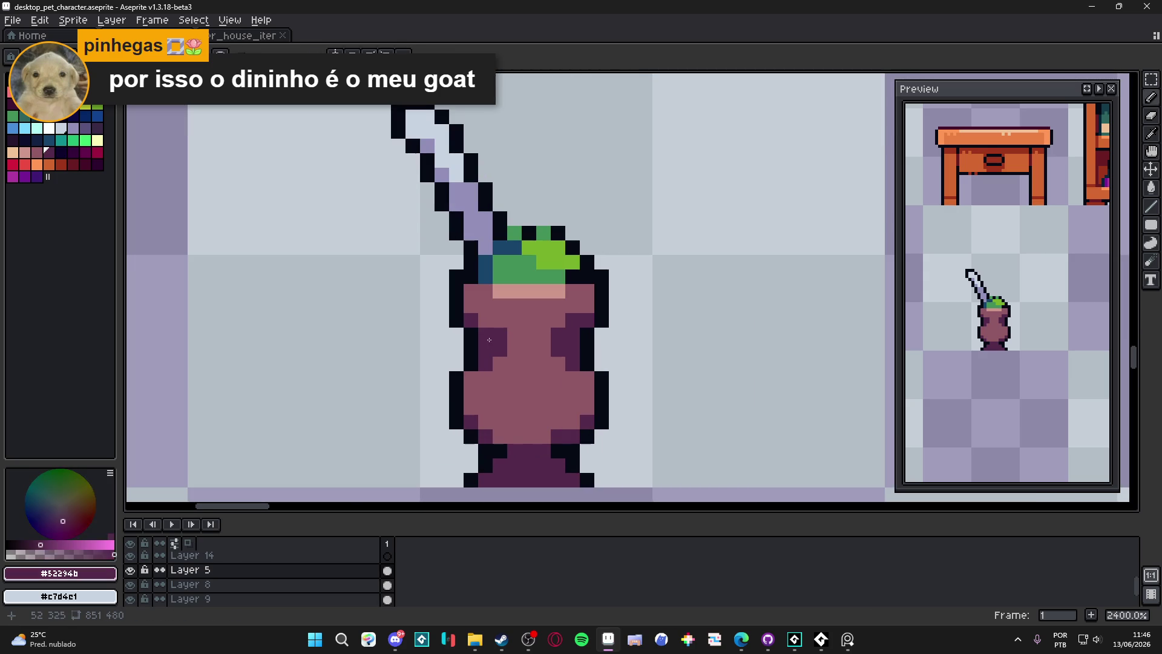
scroll(484, 323, "down", 5)
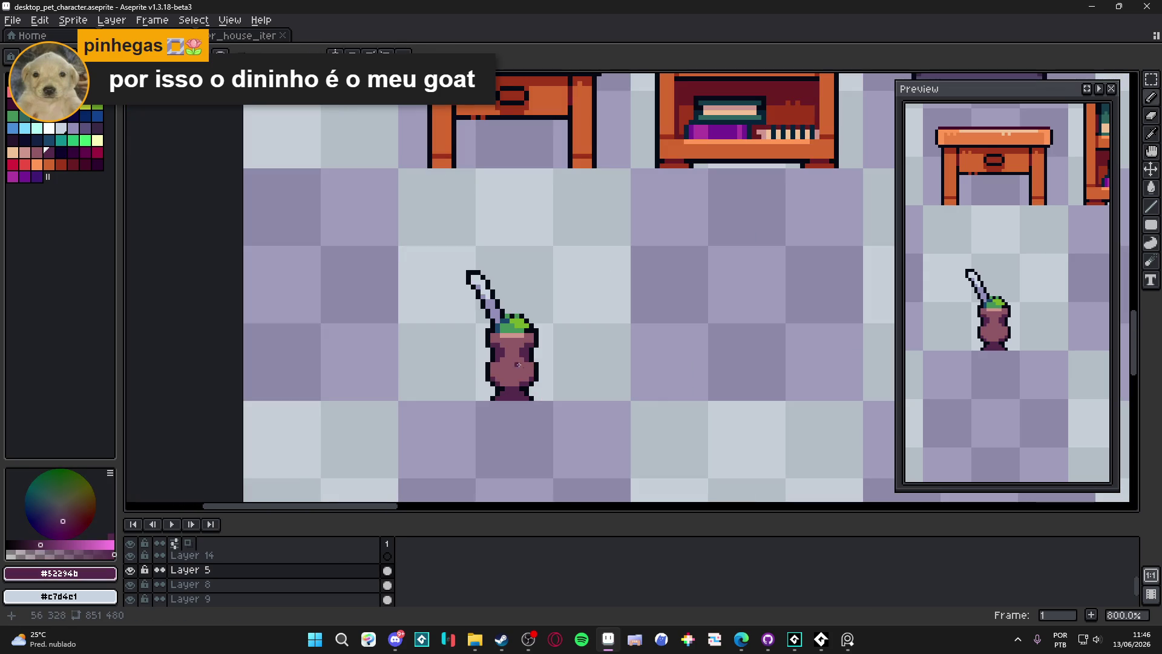
scroll(511, 359, "up", 5)
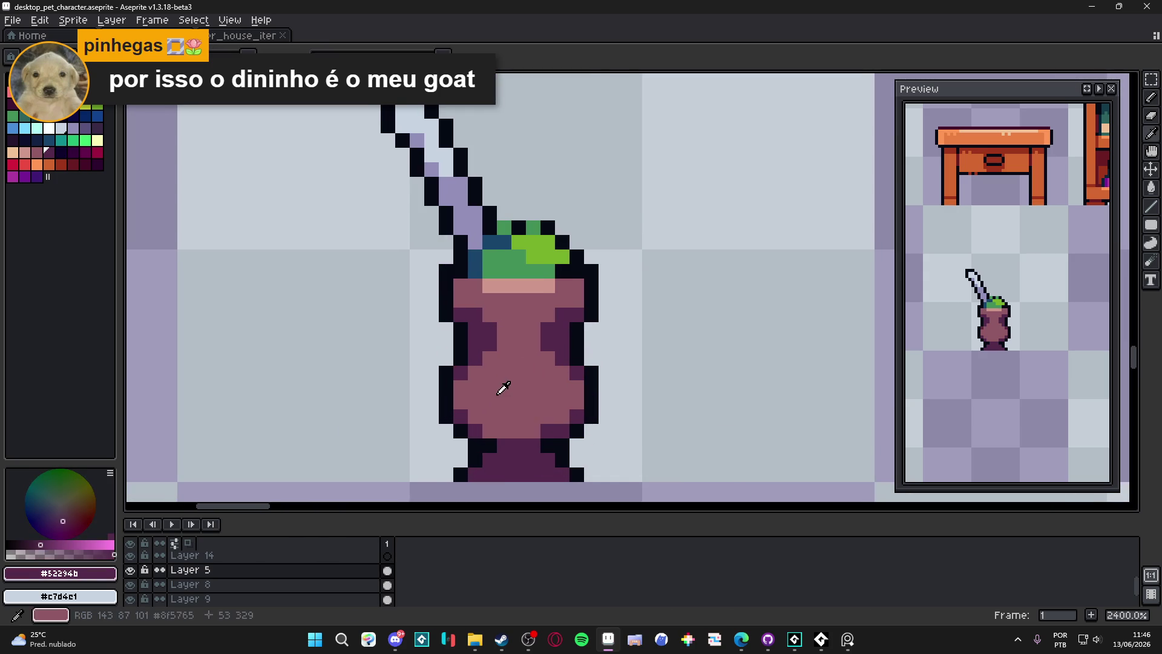
left_click(25, 152)
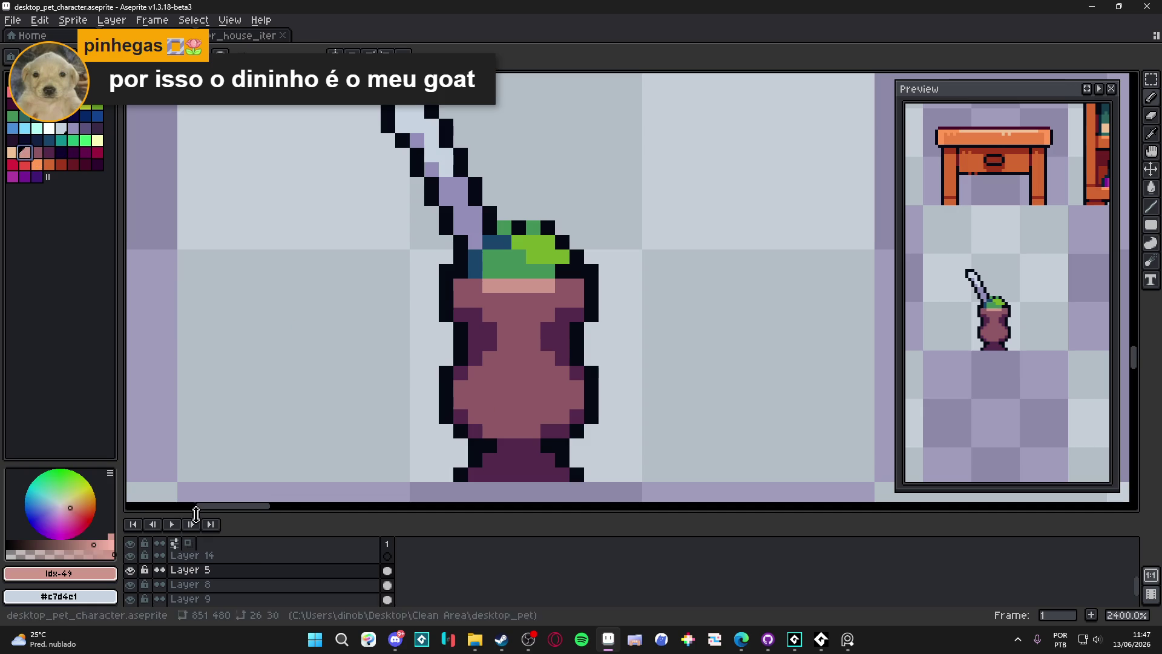
left_click(45, 553)
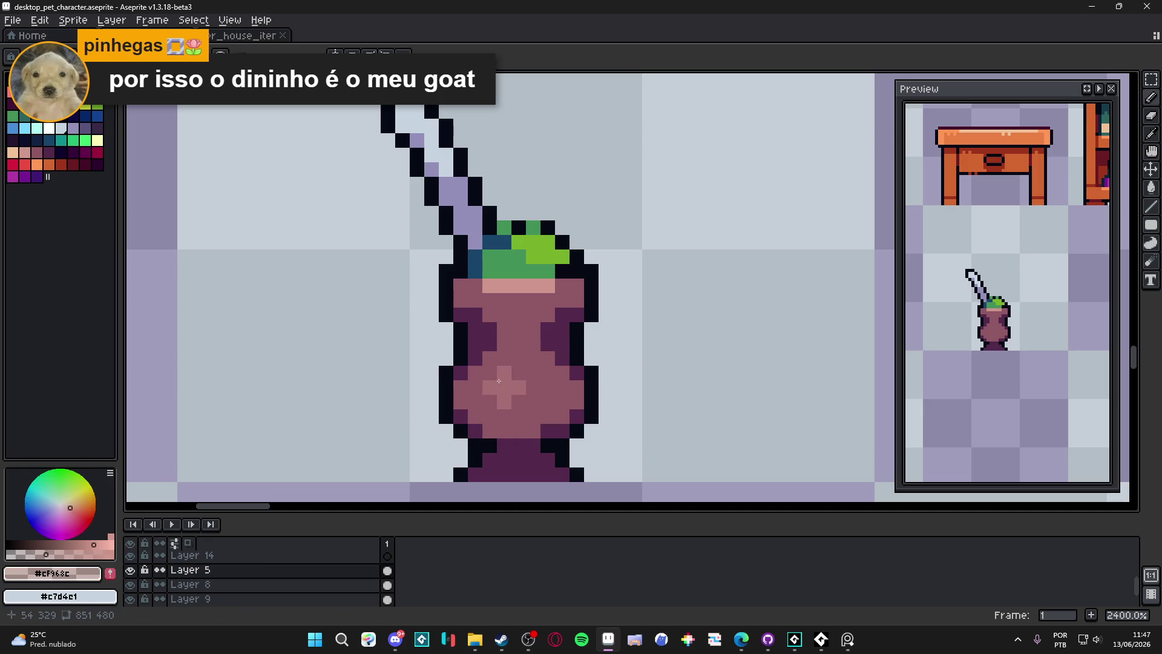
left_click(507, 383, "alt")
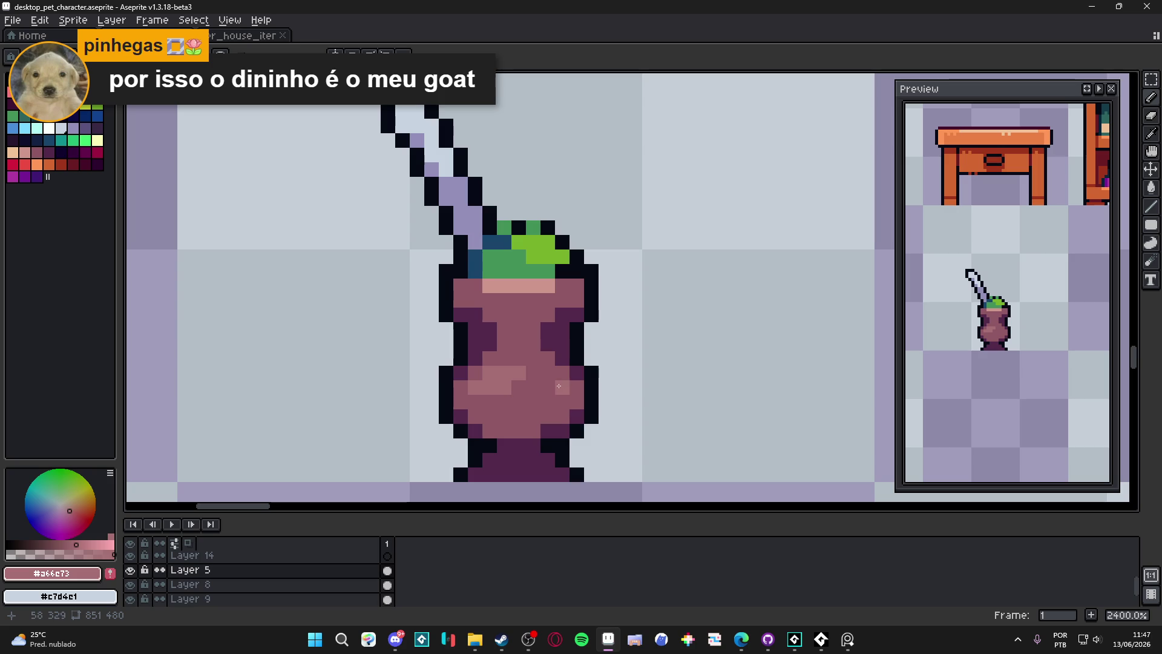
left_click(533, 387)
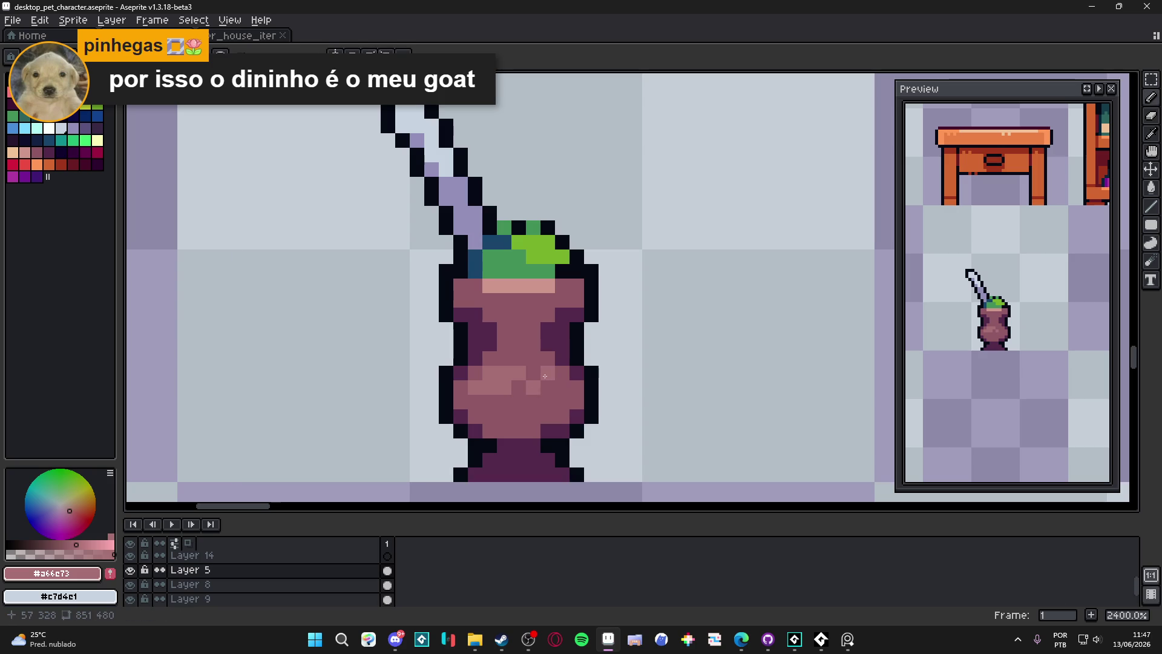
Eyedrop the outline colour #050914 and darken one pixel of the gourd's straw
scroll(556, 390, "down", 3)
scroll(491, 425, "down", 1)
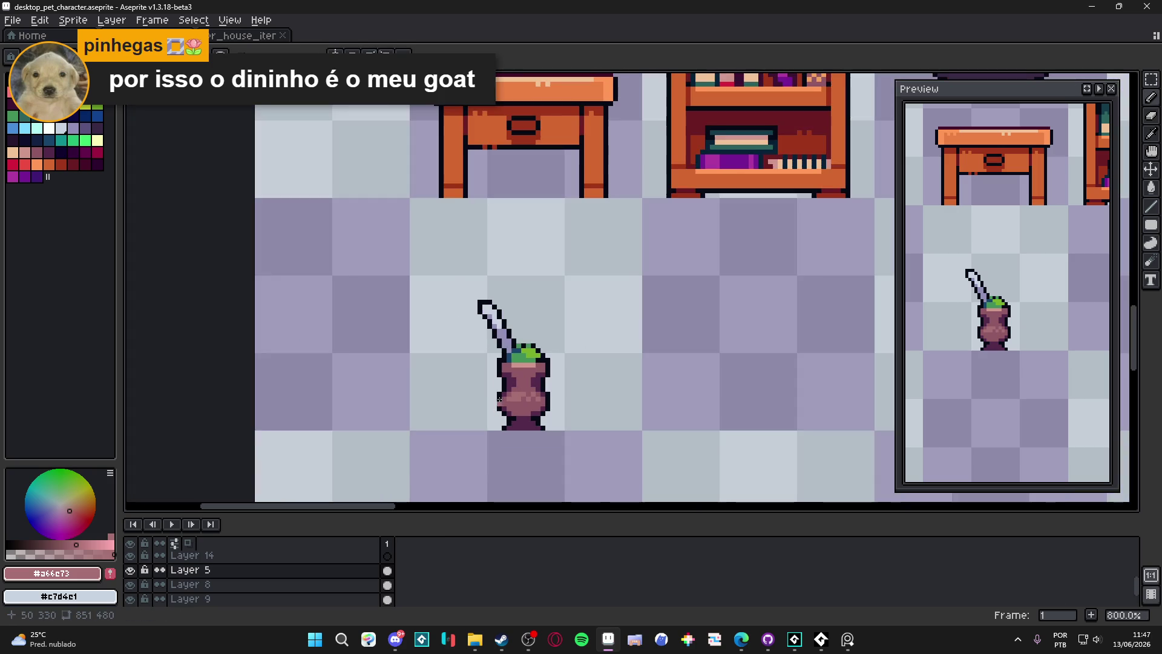
scroll(519, 363, "up", 1)
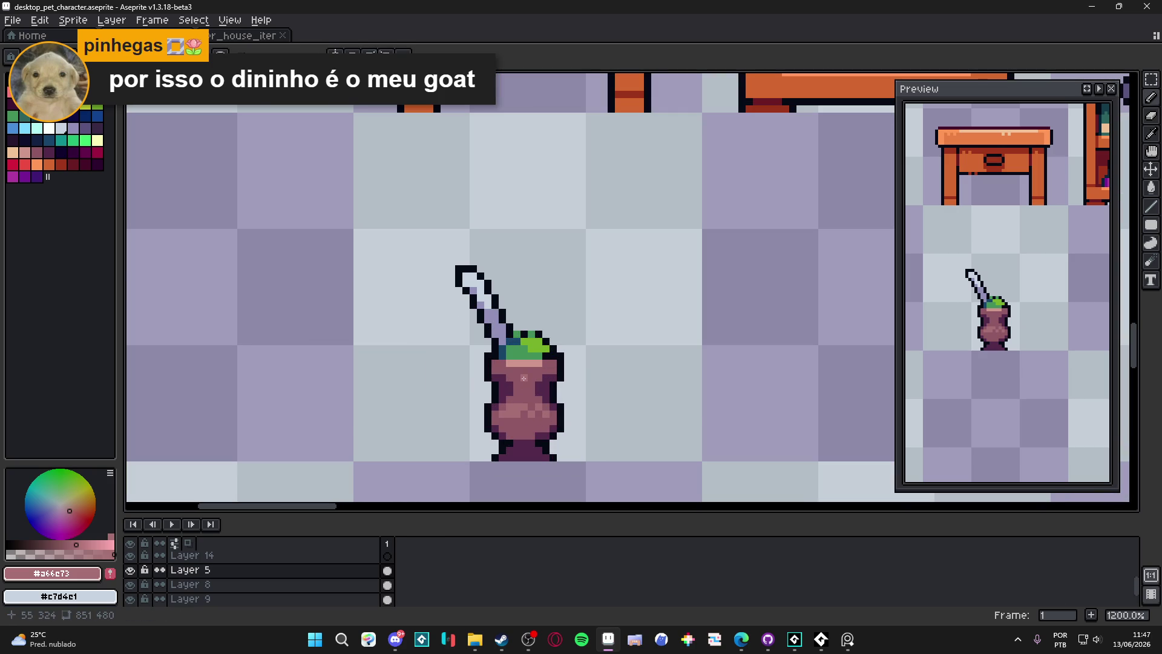
scroll(465, 368, "up", 3)
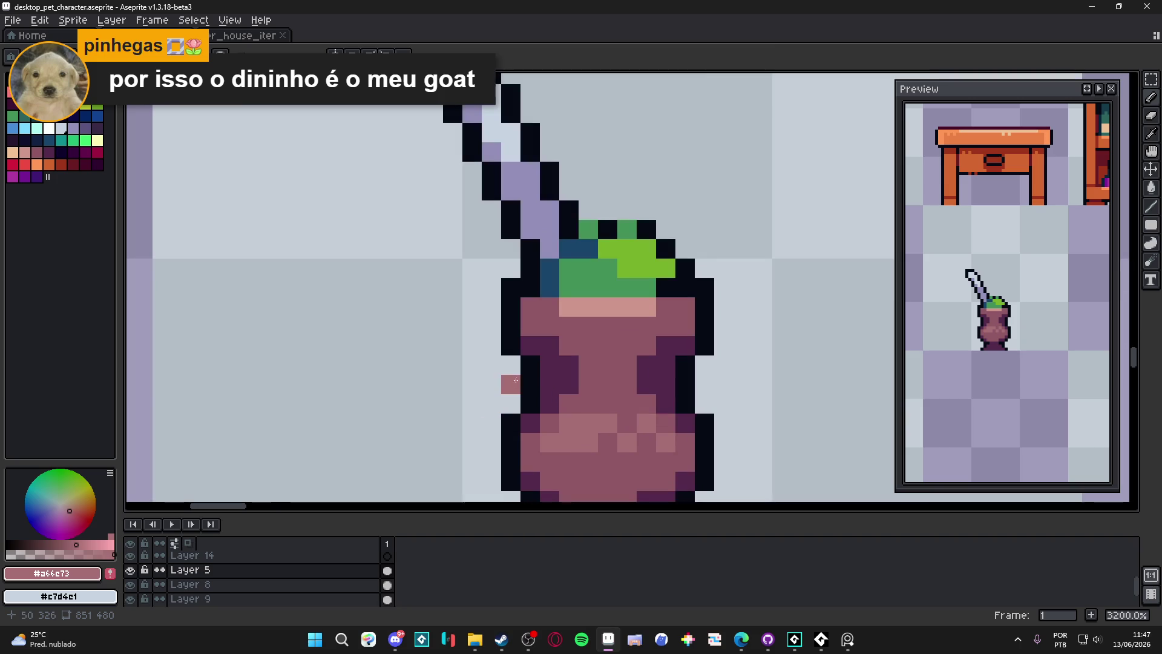
scroll(526, 337, "down", 2)
scroll(547, 379, "down", 1)
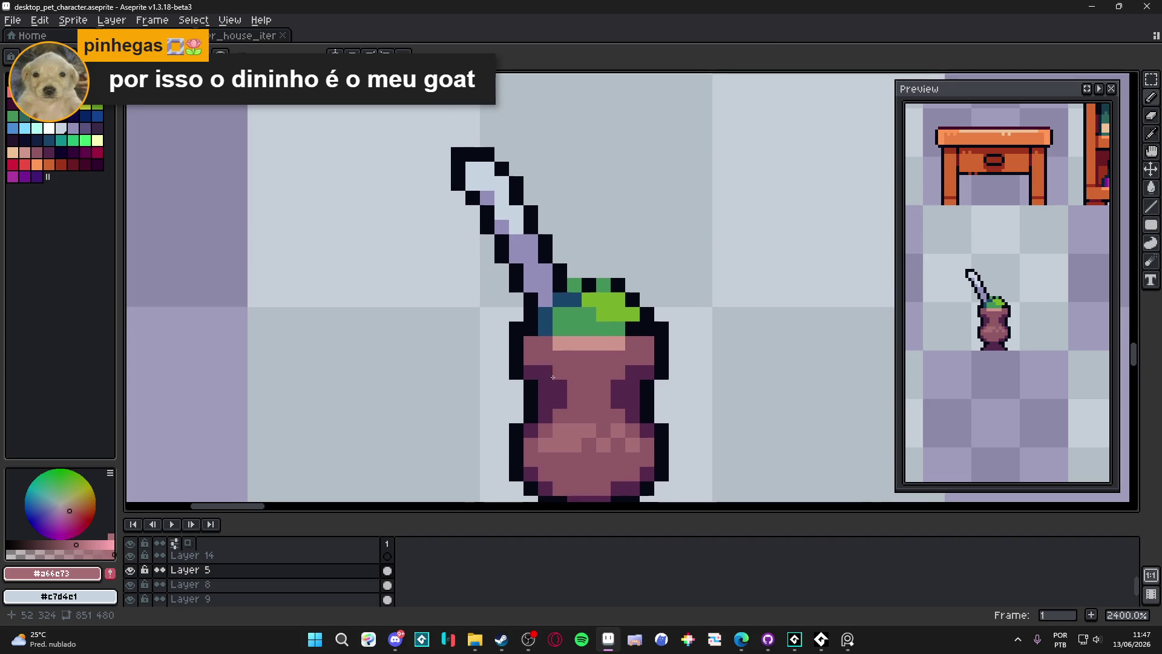
scroll(606, 381, "down", 2)
scroll(606, 382, "down", 2)
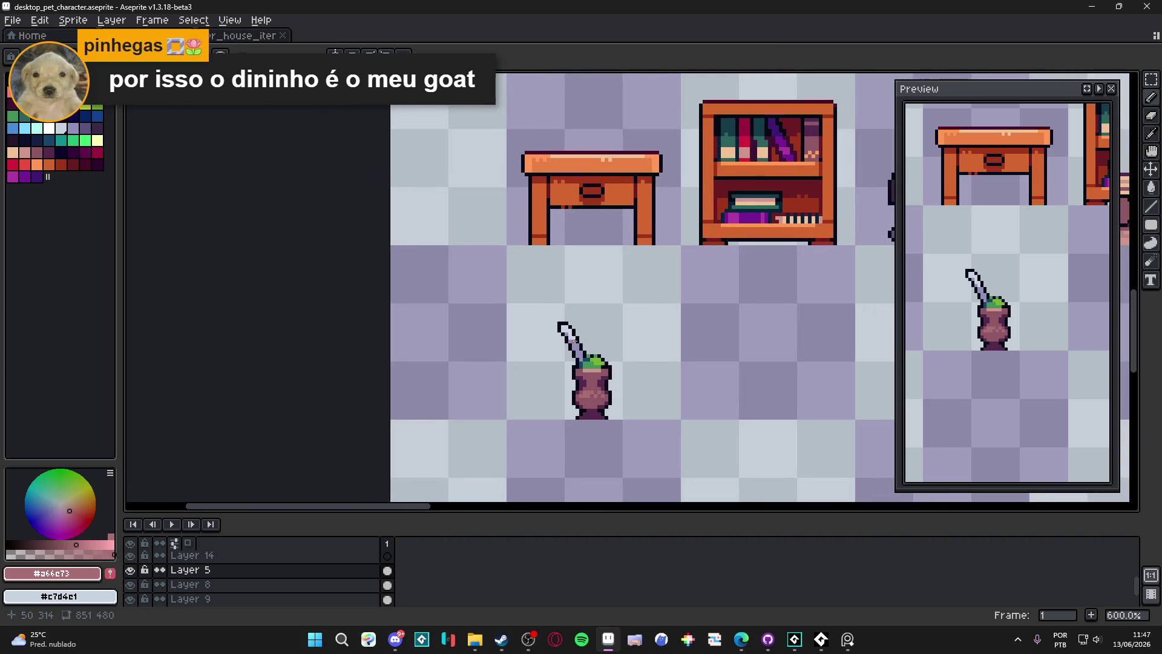
scroll(574, 342, "up", 1)
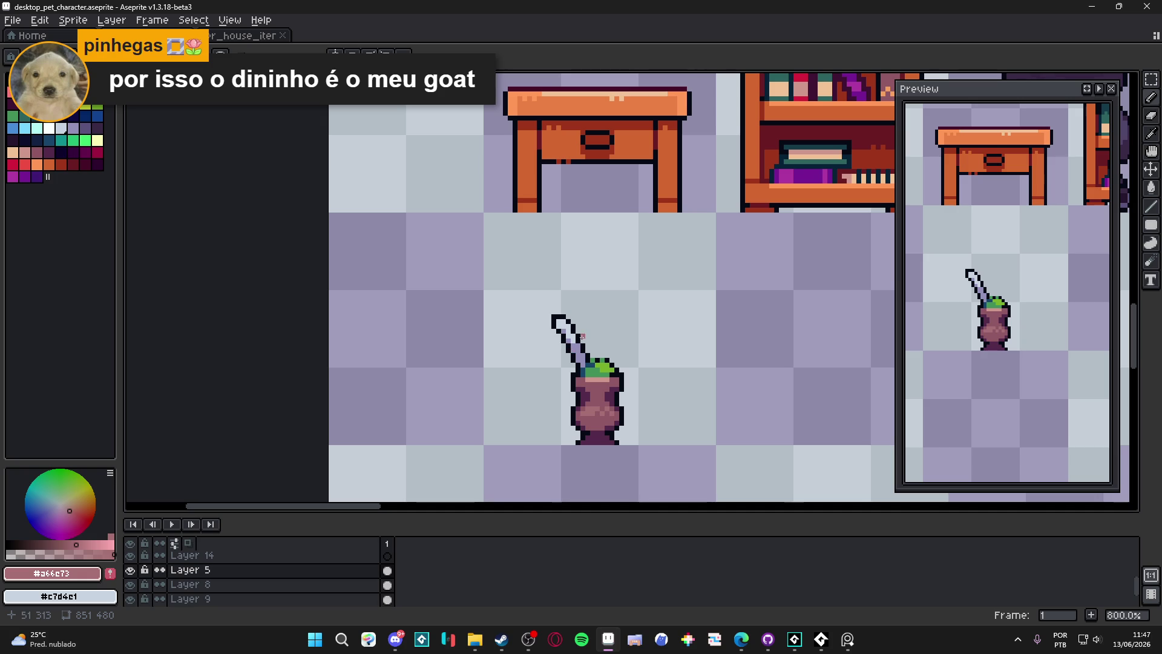
scroll(581, 350, "up", 2)
left_click(591, 359, "alt")
left_click(574, 335)
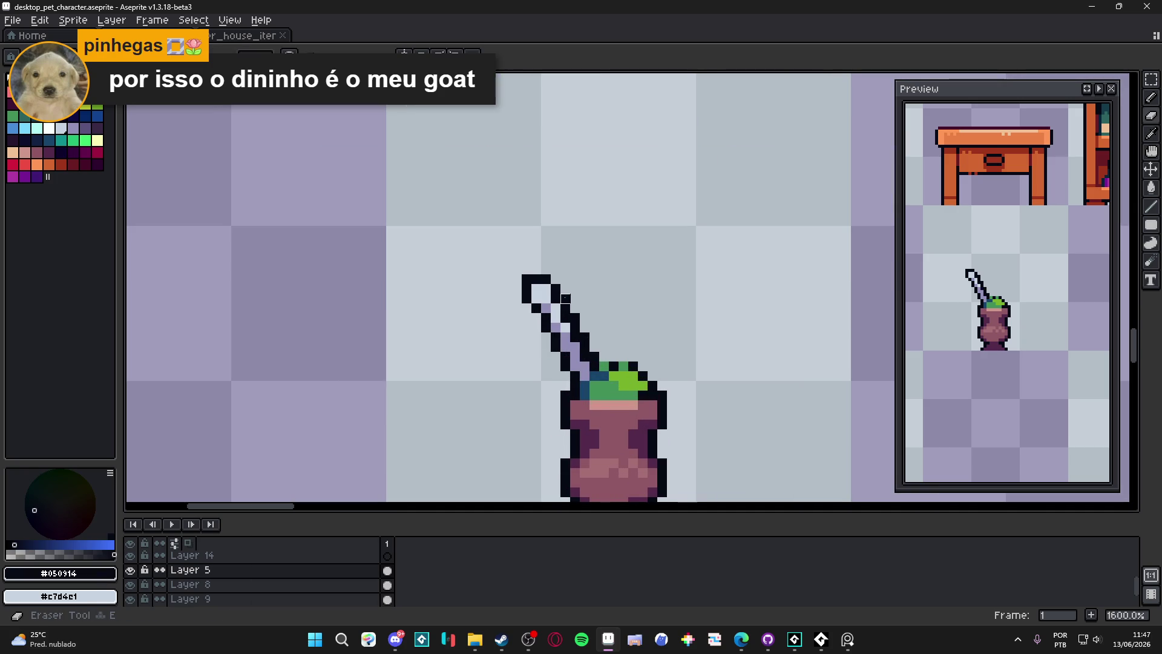
Touch up the straw tip's outline, adding dark pixels and erasing those at the tip
key("b")
left_click(535, 286)
right_click(536, 281)
right_click(526, 279)
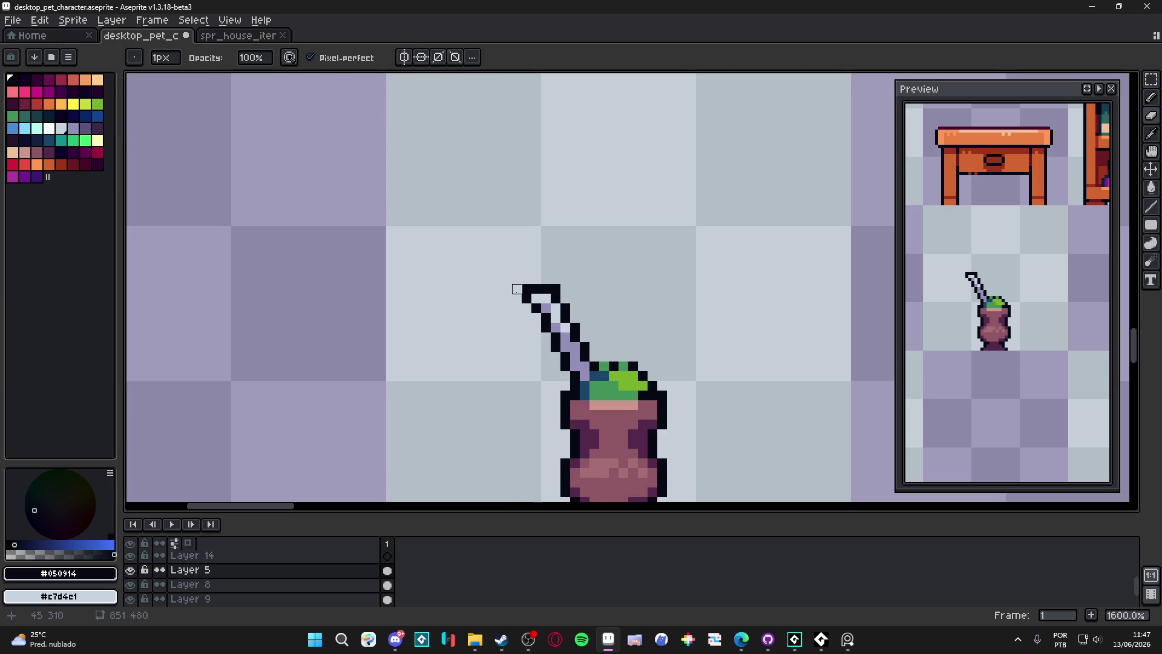
left_click(517, 298)
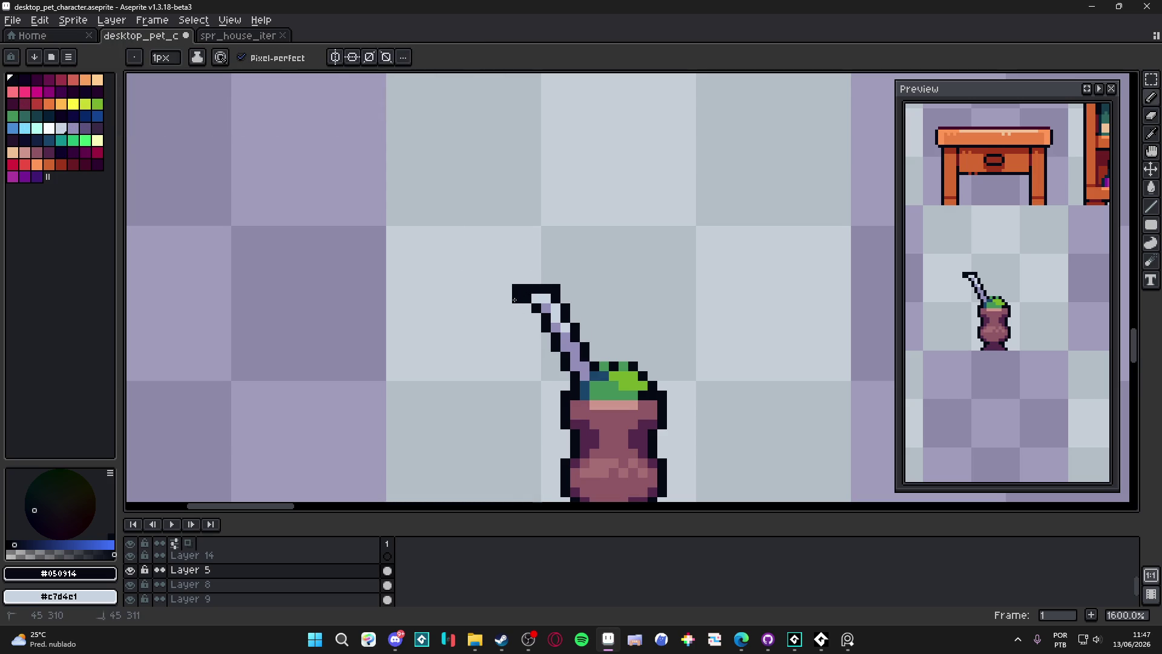
left_click(541, 298, "alt")
Recolour the straw's top row and three outline pixels lavender, then zoom out to 300%
scroll(596, 377, "down", 3)
scroll(595, 374, "up", 3)
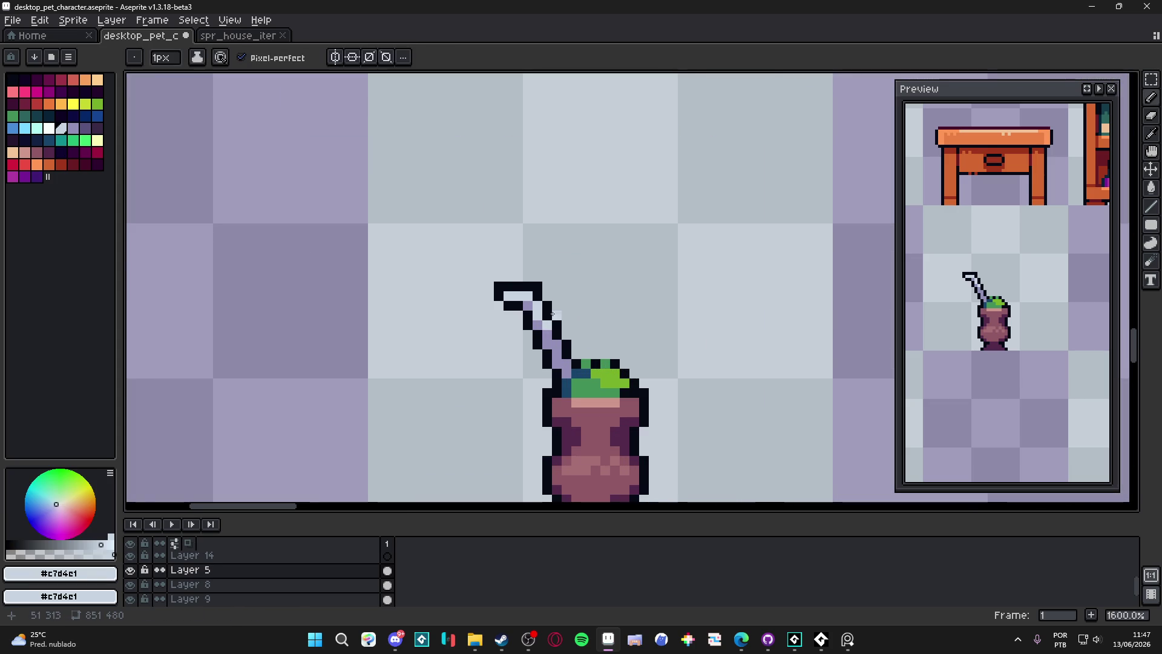
left_click(567, 366, "alt")
left_click(87, 132)
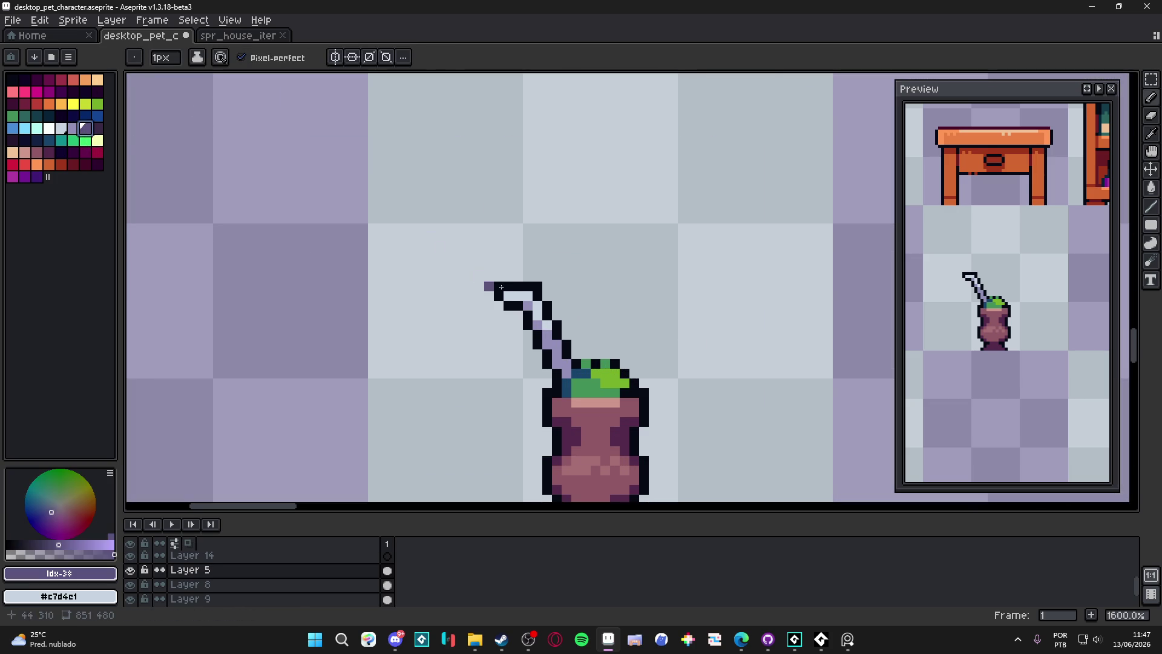
mouse_move(499, 287)
left_mouse_down()
mouse_move(538, 287)
mouse_move(532, 300)
left_mouse_up()
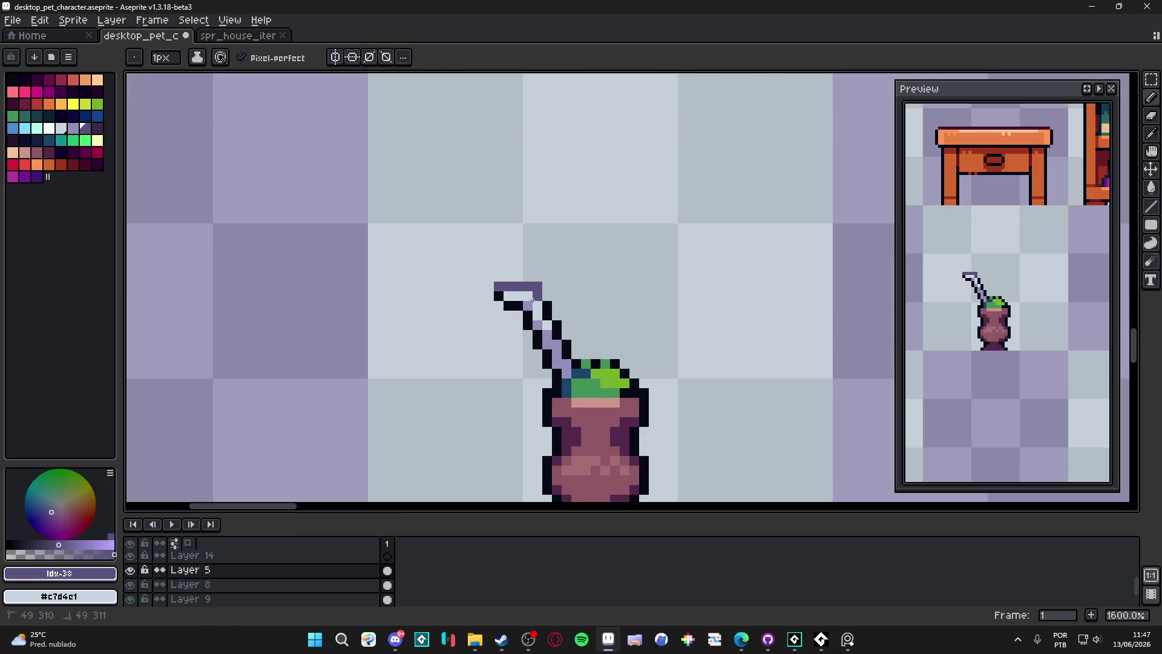
left_click(545, 307)
left_click(557, 326)
left_click(499, 296)
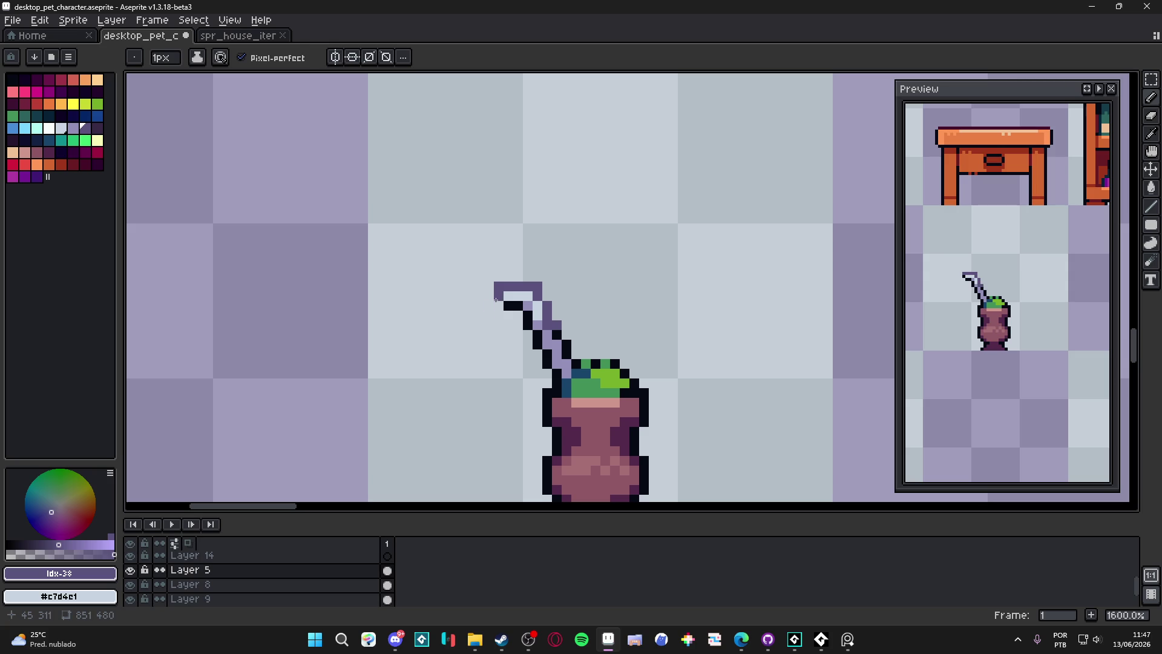
scroll(514, 315, "down", 3)
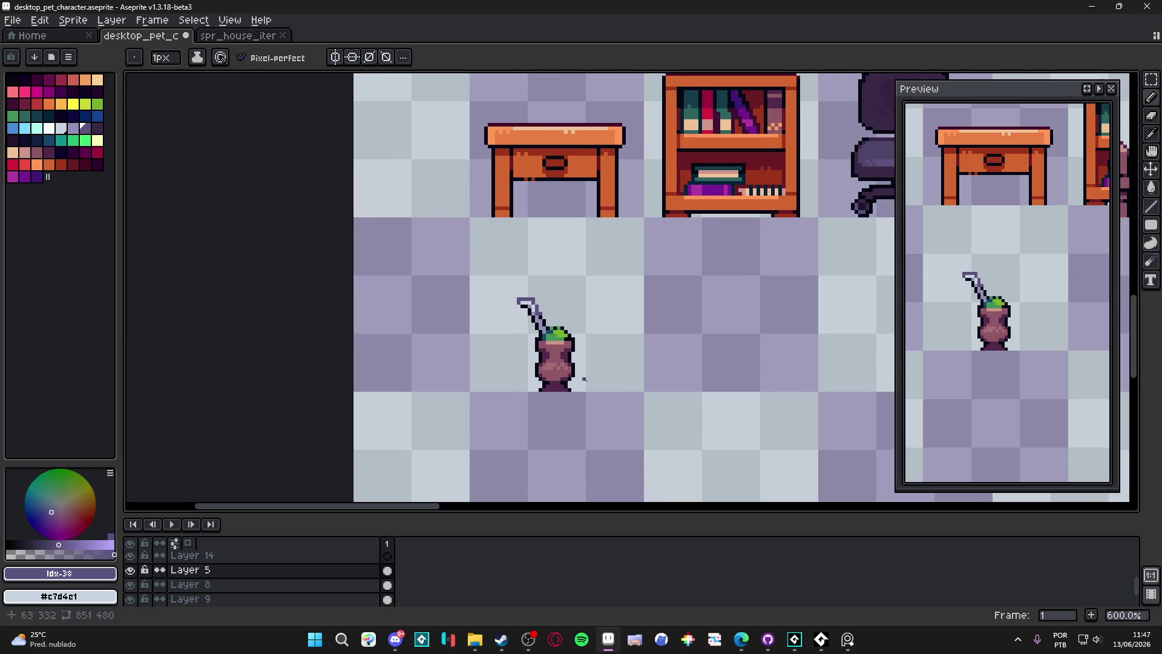
scroll(593, 380, "down", 3)
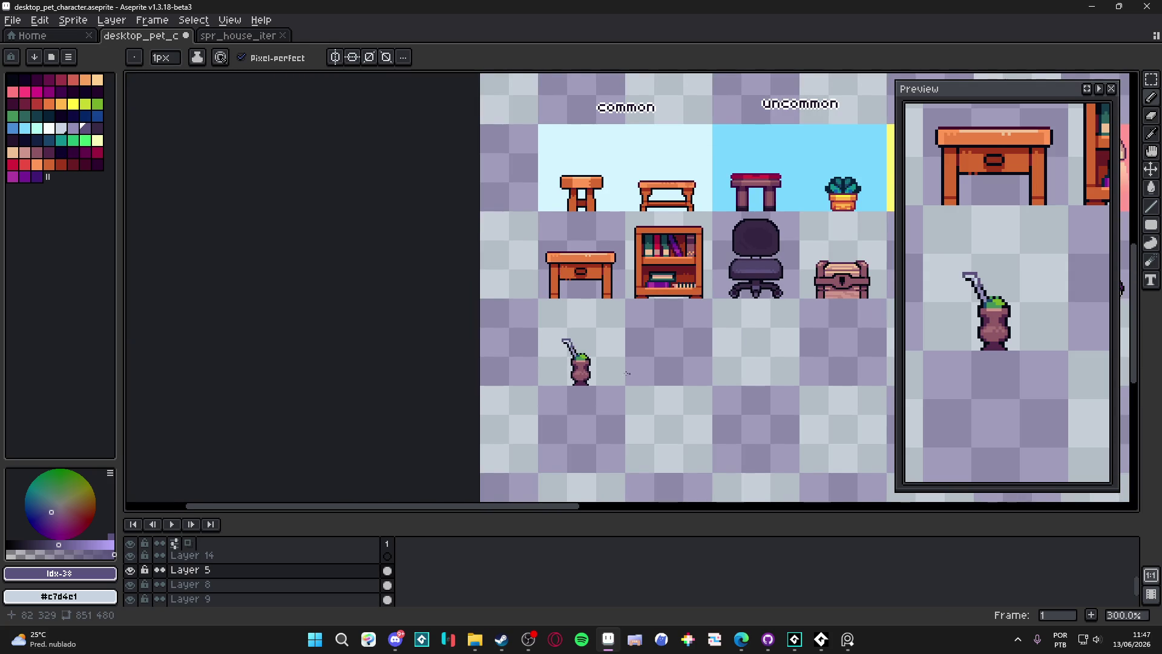
scroll(600, 354, "up", 2)
Move the 48x48 gourd cell into a new row below the desk, save, and switch to the browser
key("m")
left_click_drag(502, 269, 597, 398)
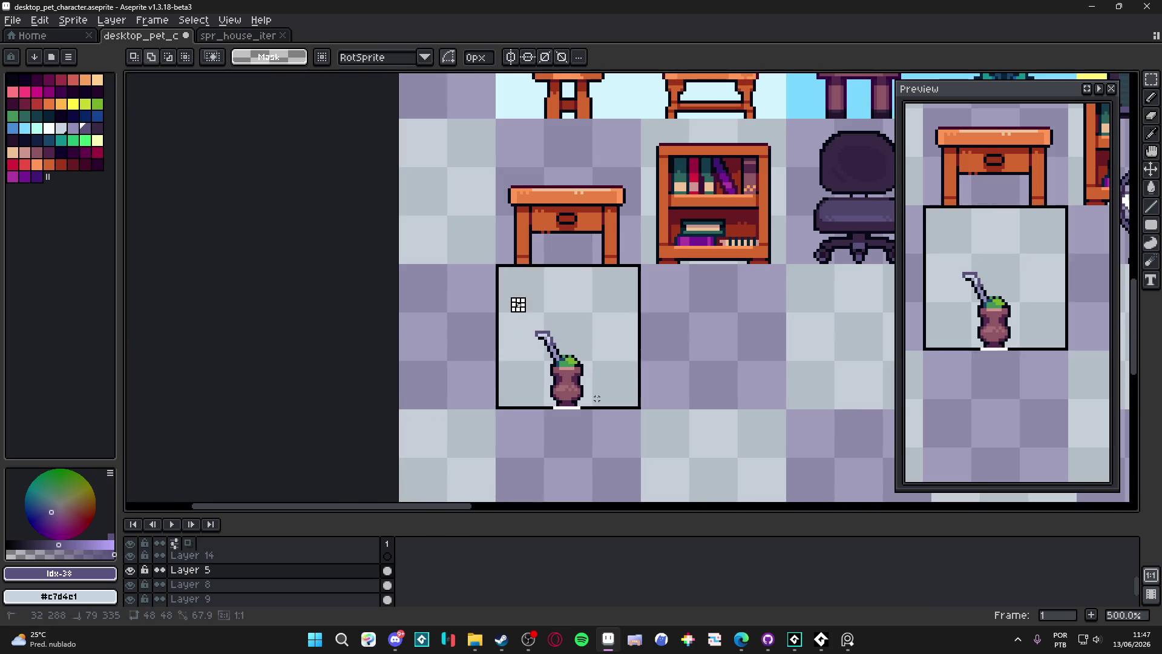
key("shift+Up")
key("shift+Up")
key("shift+Up")
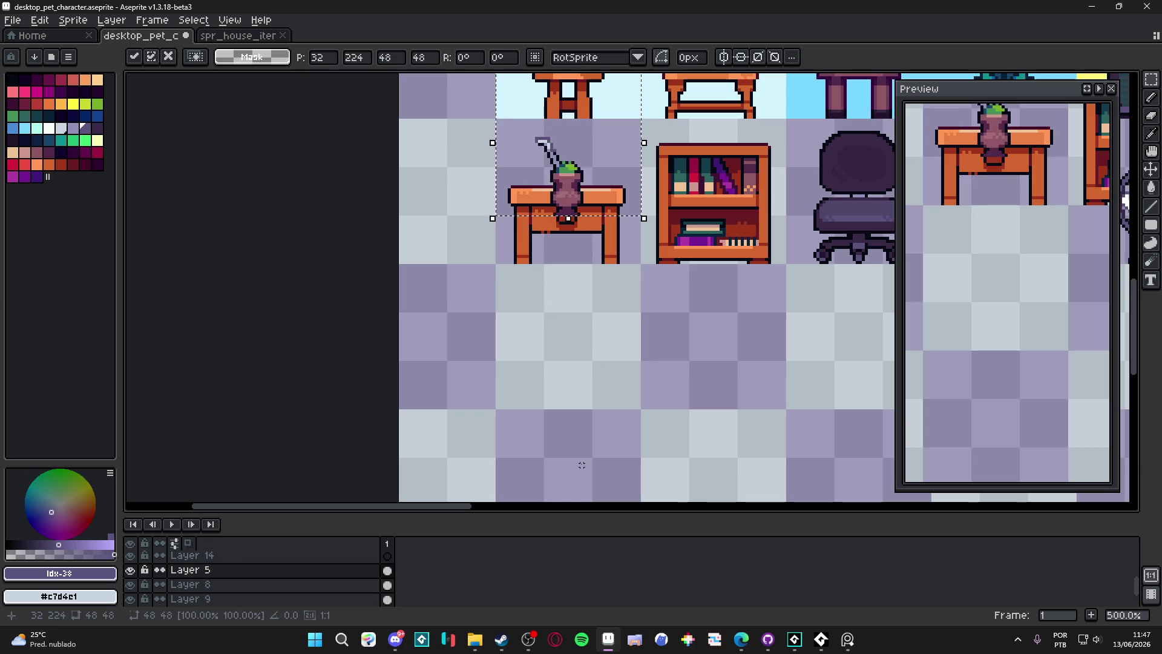
key("shift+Up")
scroll(540, 139, "up", 2)
left_click_drag(576, 199, 570, 190)
scroll(592, 225, "down", 4)
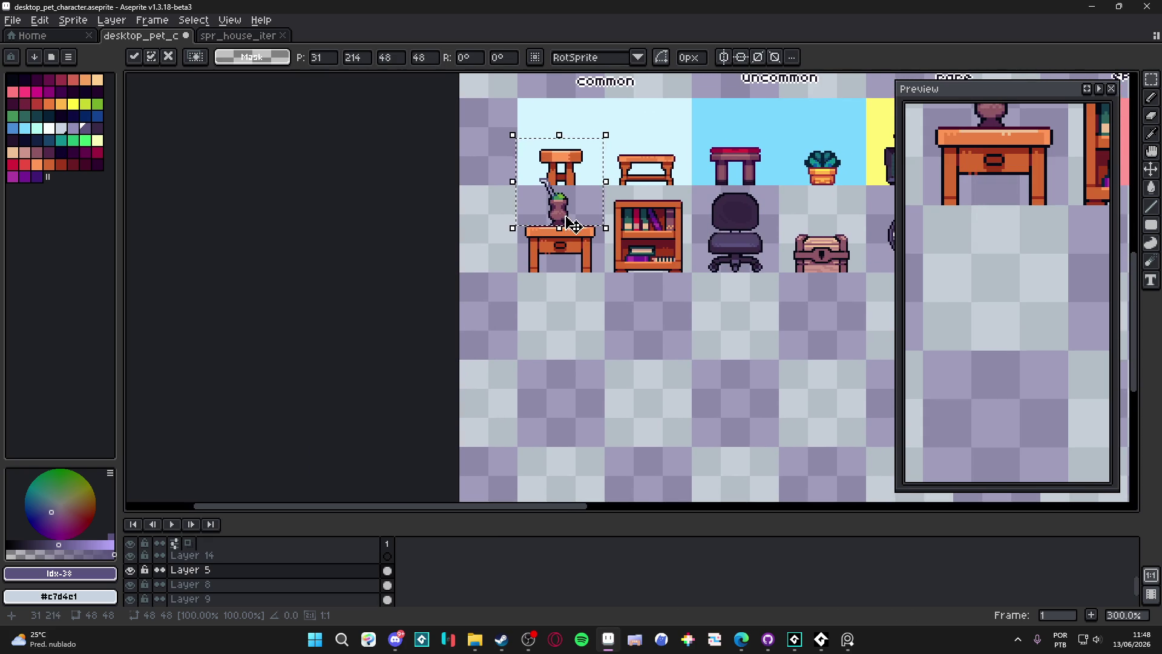
left_click_drag(571, 225, 573, 357)
key("ctrl+s")
key("ctrl+d")
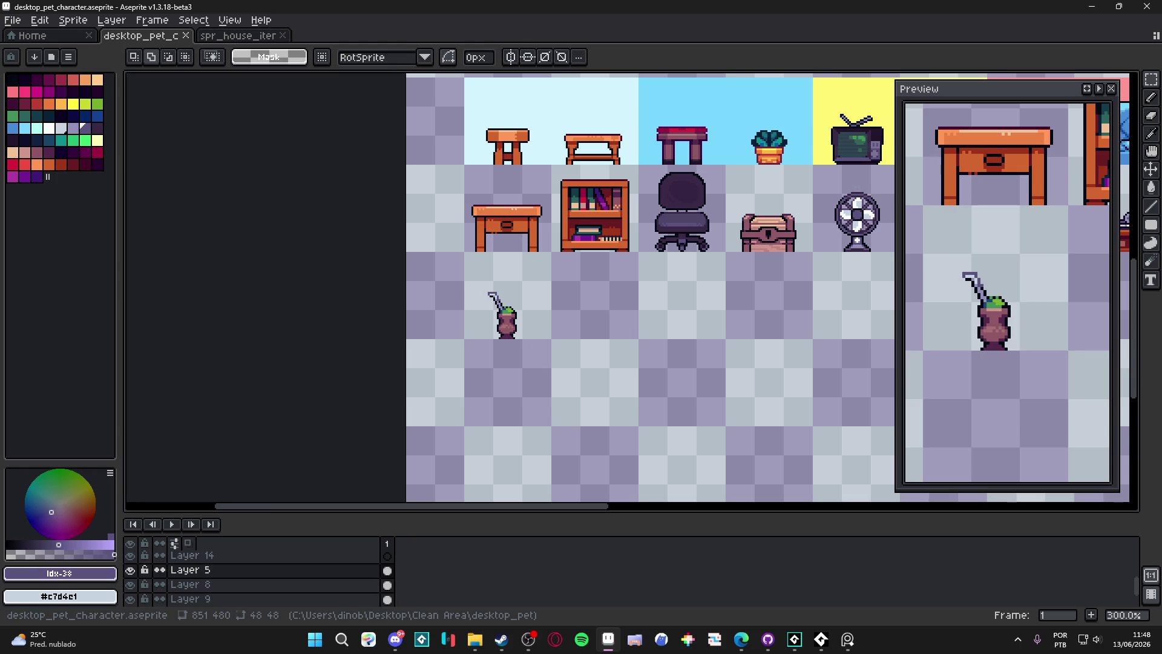
key("alt+Tab")
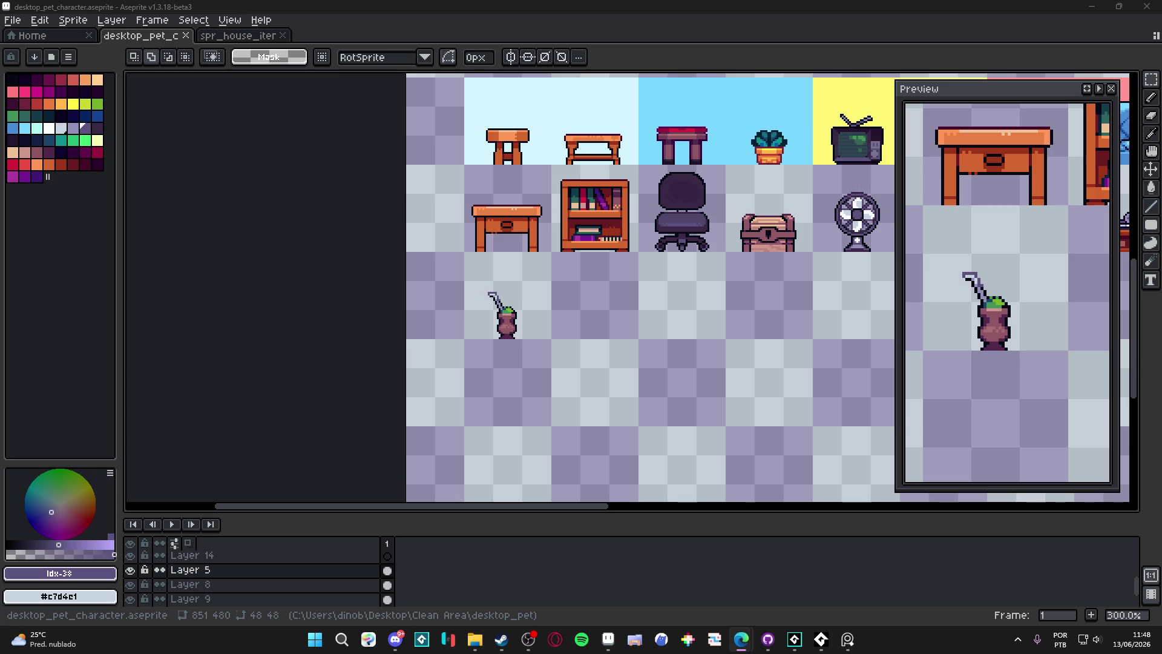
left_click(741, 639)
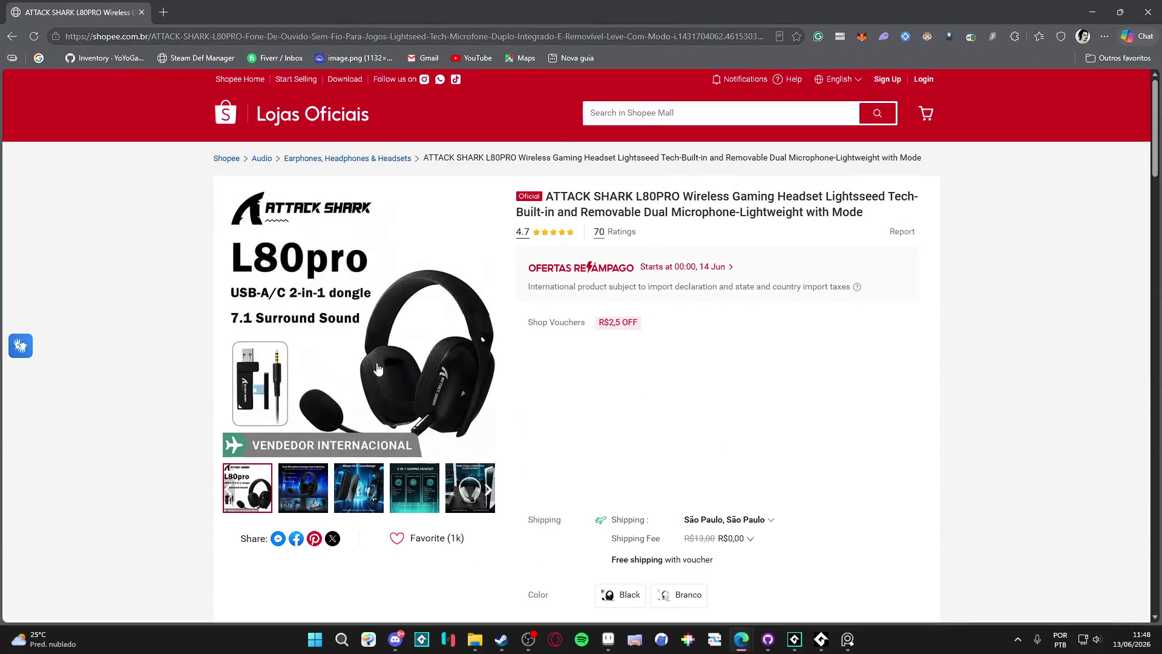
Browse the L80PRO headset's images and specs, then enter 'attack shark mouse' in the search box
mouse_move(357, 495)
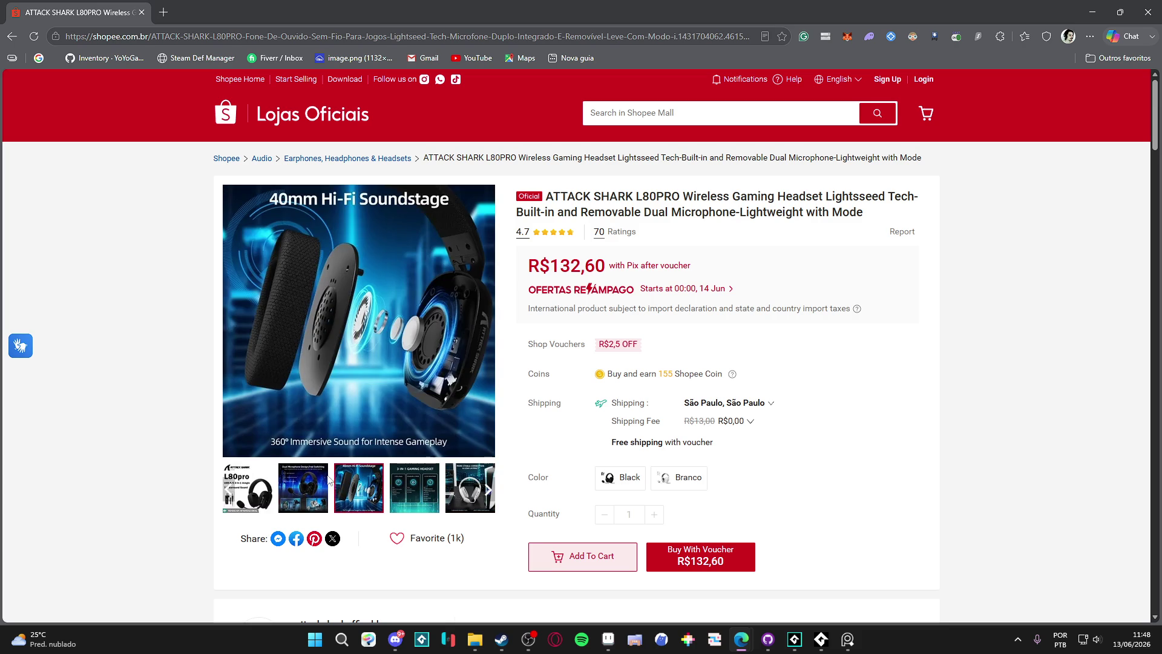
left_click(302, 487)
scroll(220, 391, "down", 3)
scroll(215, 381, "up", 3)
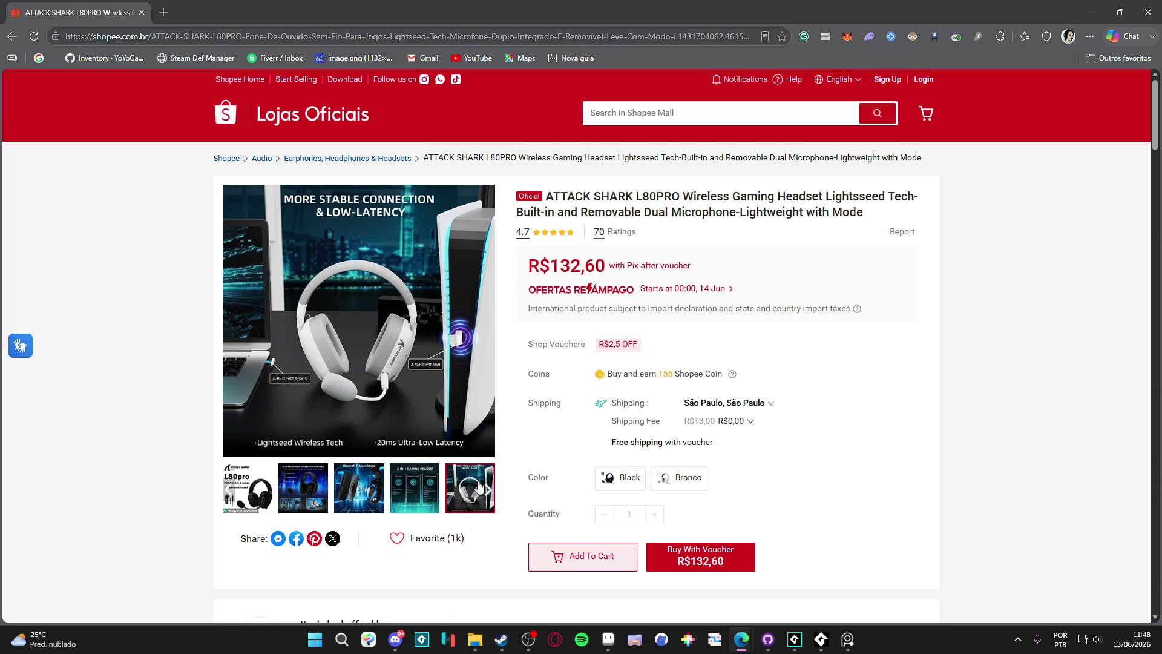
scroll(156, 458, "down", 13)
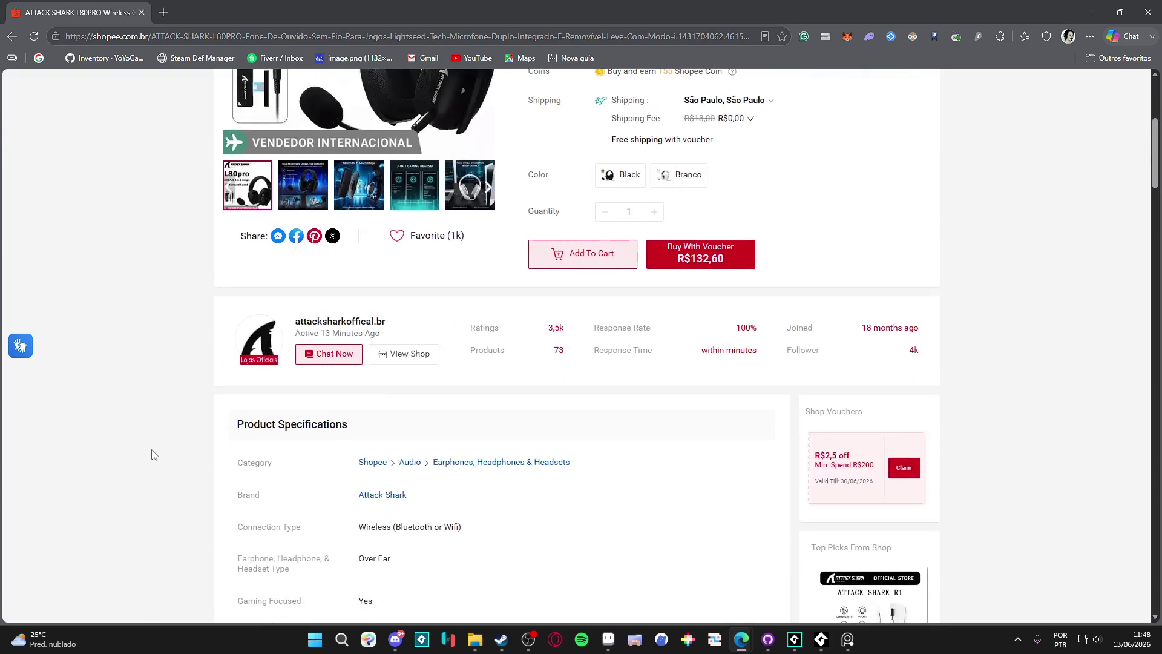
scroll(153, 454, "up", 1)
scroll(153, 454, "up", 3)
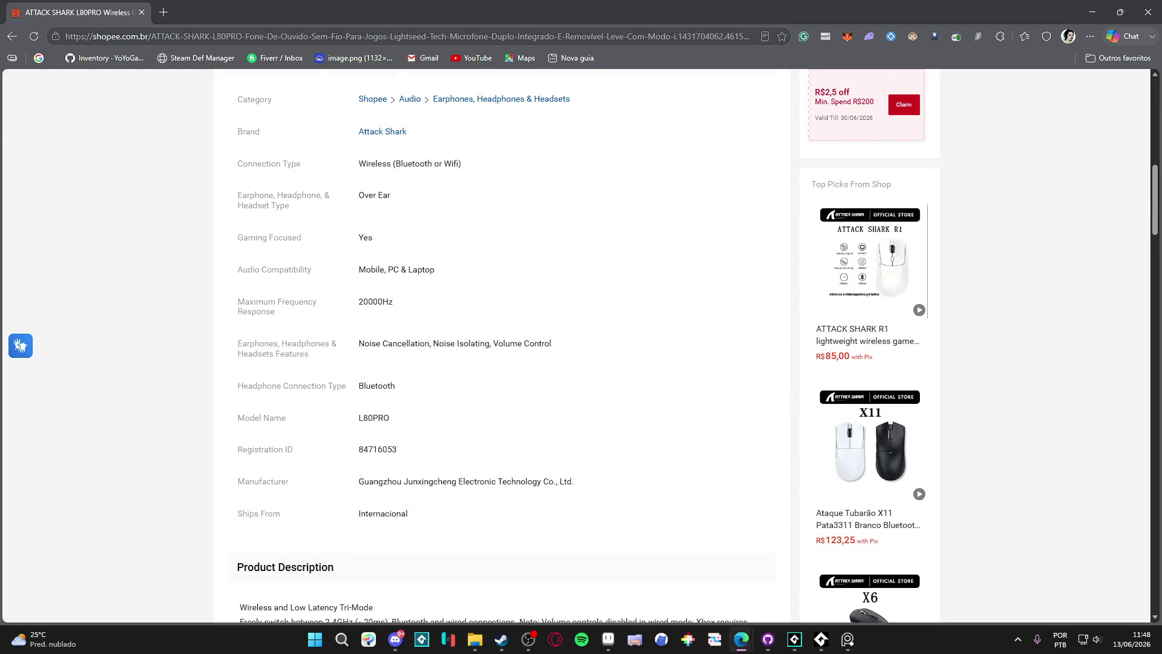
scroll(552, 280, "up", 11)
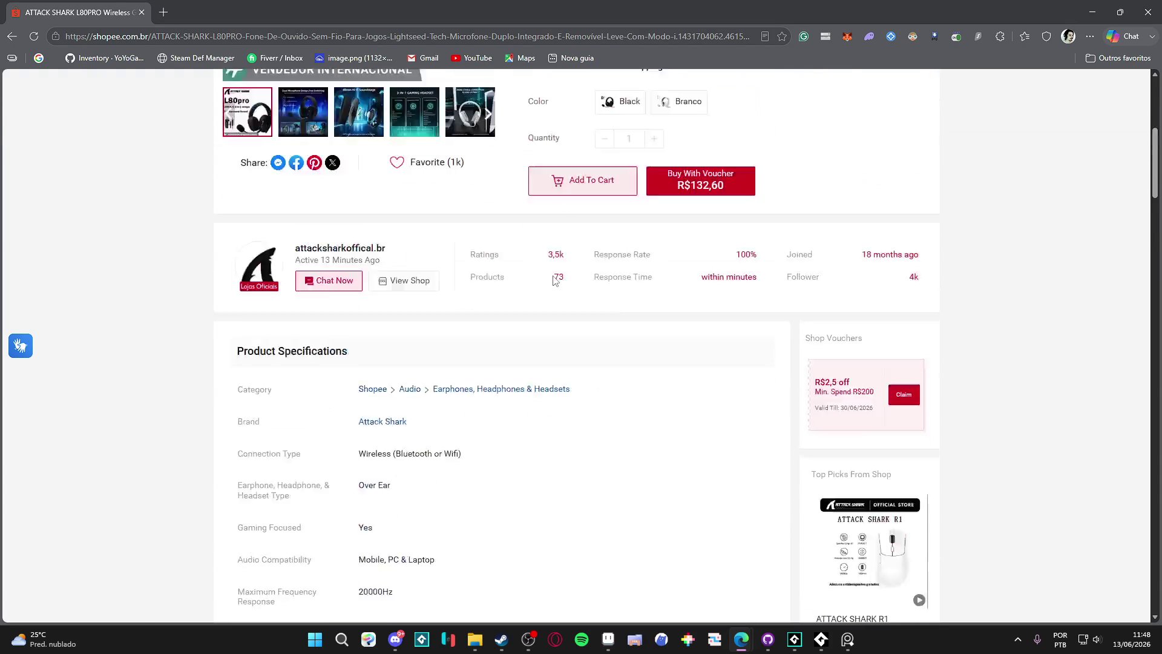
left_click(665, 121)
type("at")
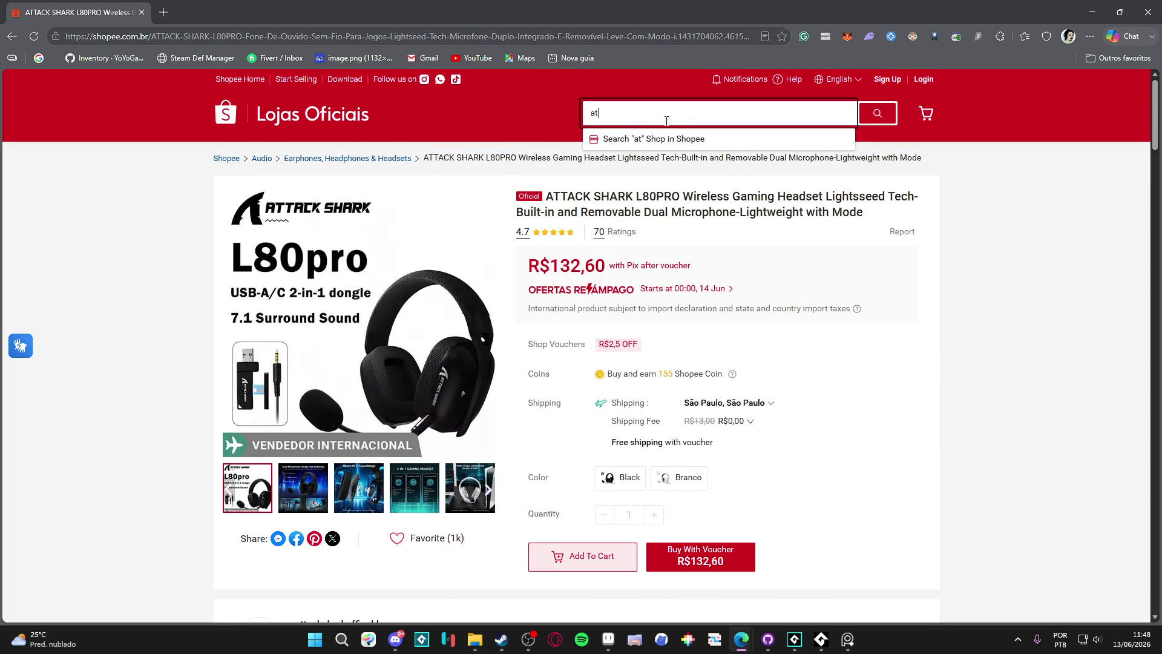
type("tack shark mouse")
Search for and browse the Attack Shark X11 mouse's images and specs, then close the browser
key("Return")
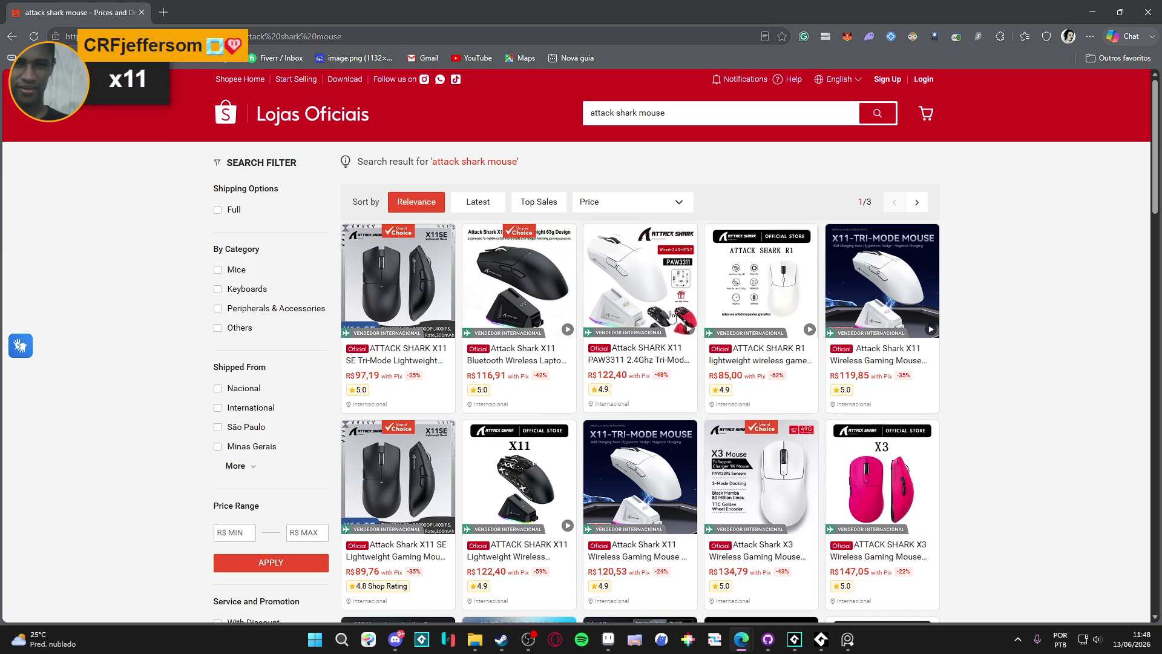
left_click(914, 375)
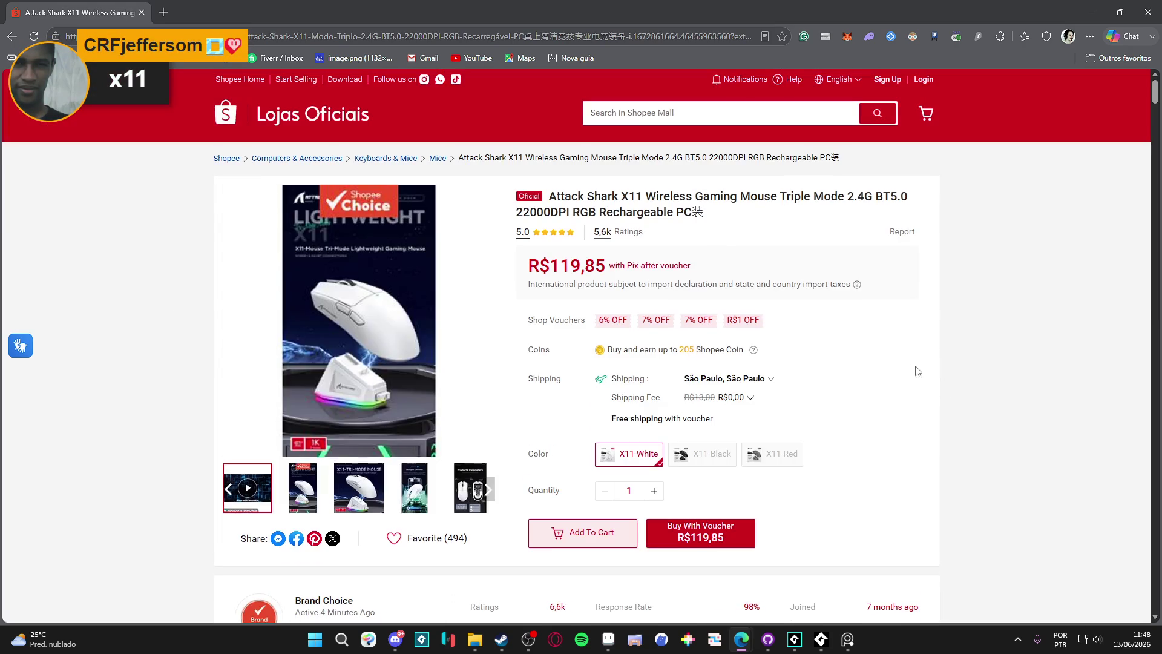
left_click(369, 498)
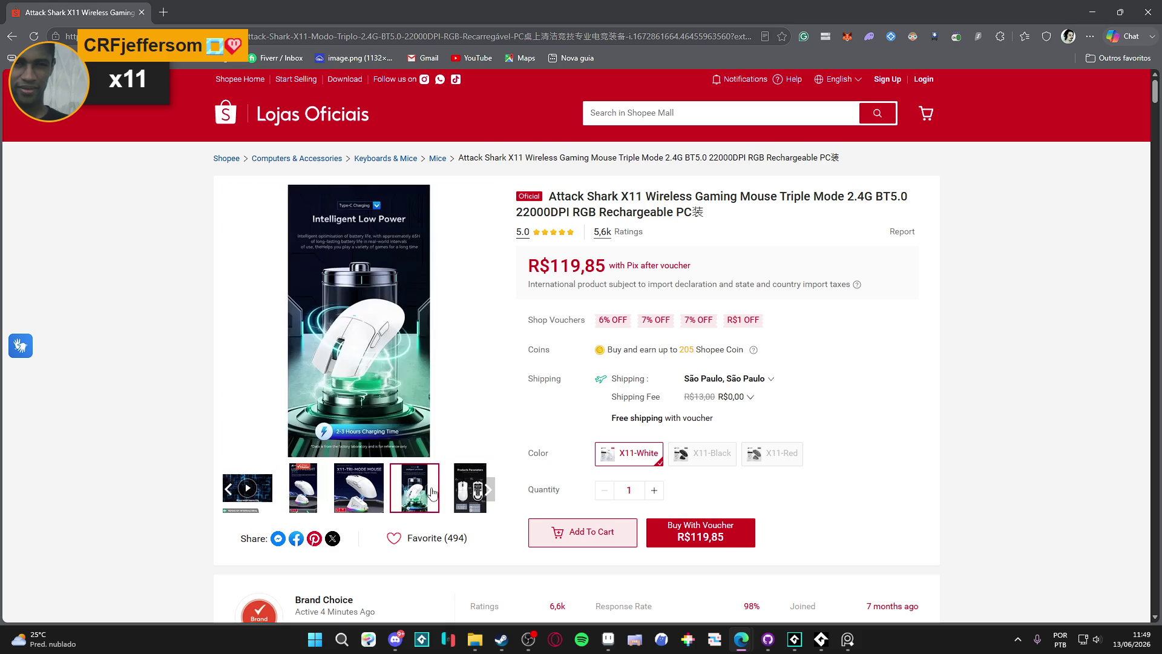
left_click(488, 489)
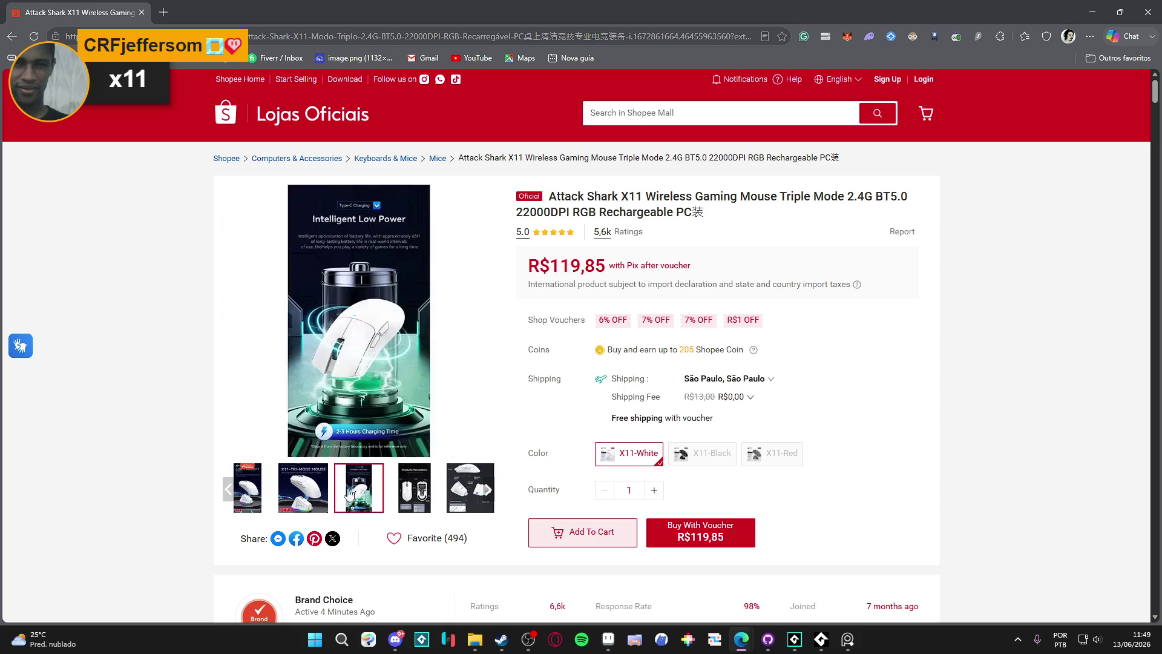
scroll(140, 420, "down", 3)
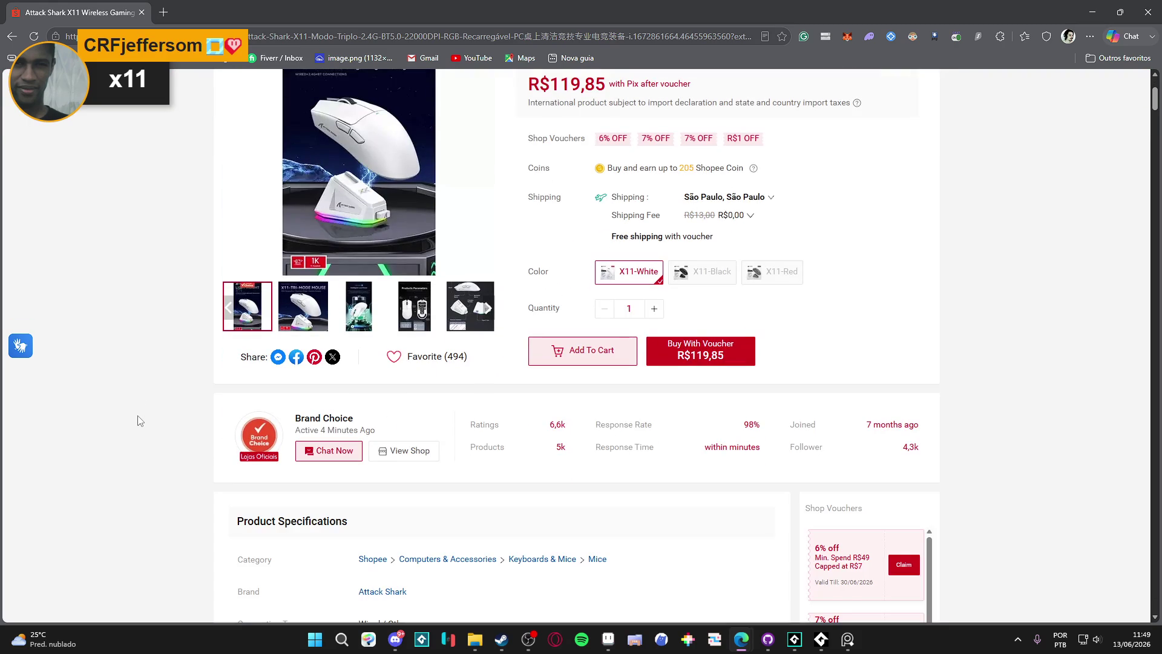
scroll(140, 421, "down", 5)
scroll(140, 420, "up", 8)
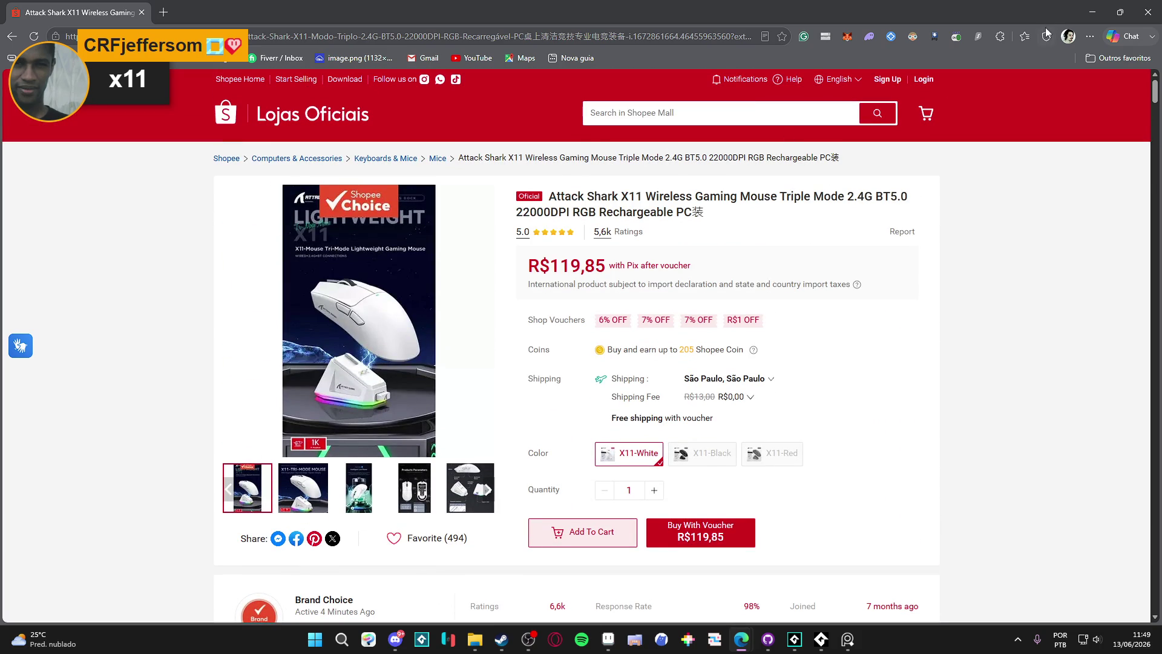
left_click(1148, 12)
Zoom the sheet out to 200% and save desktop_pet_character.aseprite
left_click_drag(565, 293, 458, 380)
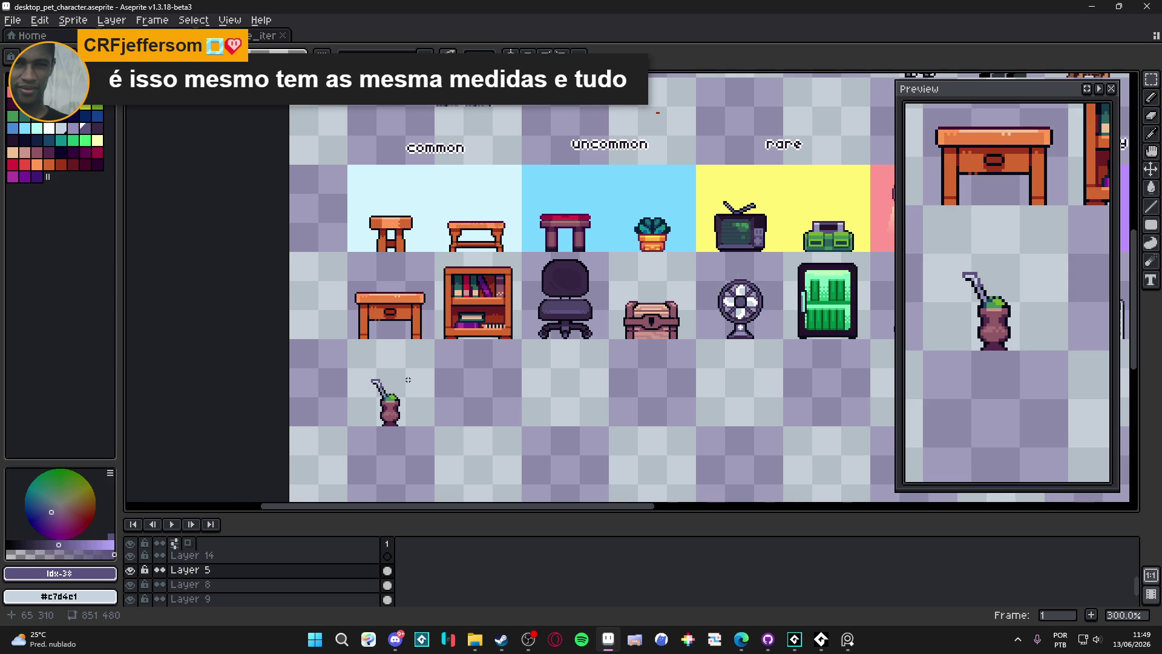
scroll(408, 379, "down", 1)
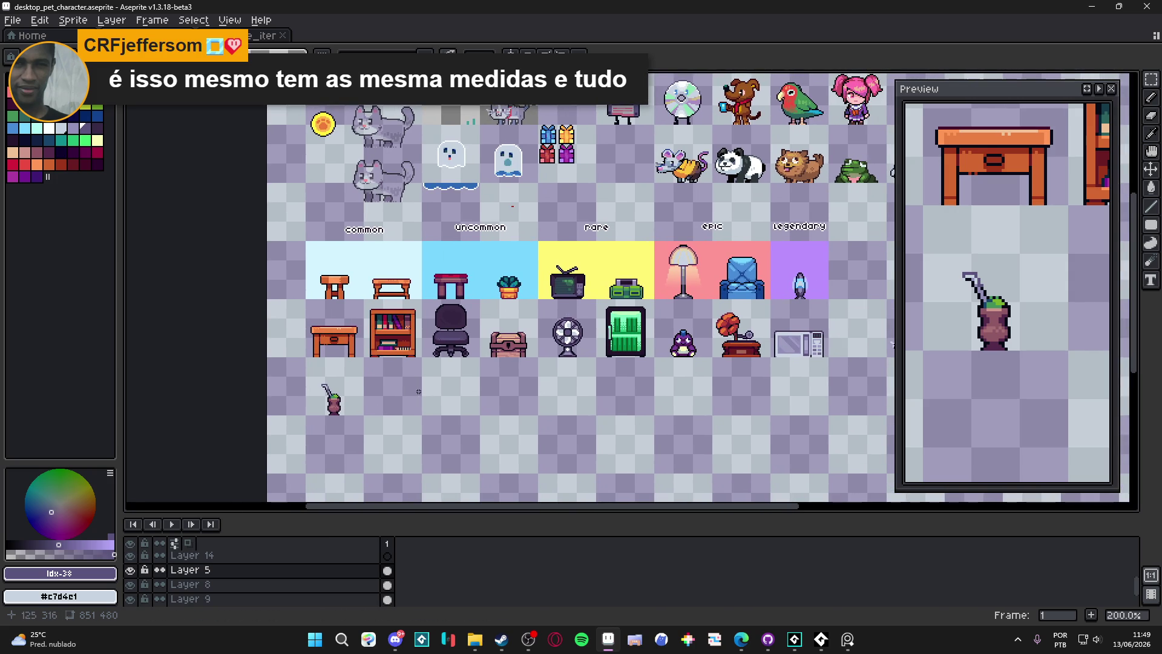
key("ctrl+s")
scroll(386, 419, "up", 1)
scroll(386, 419, "down", 1)
left_click_drag(463, 422, 423, 384)
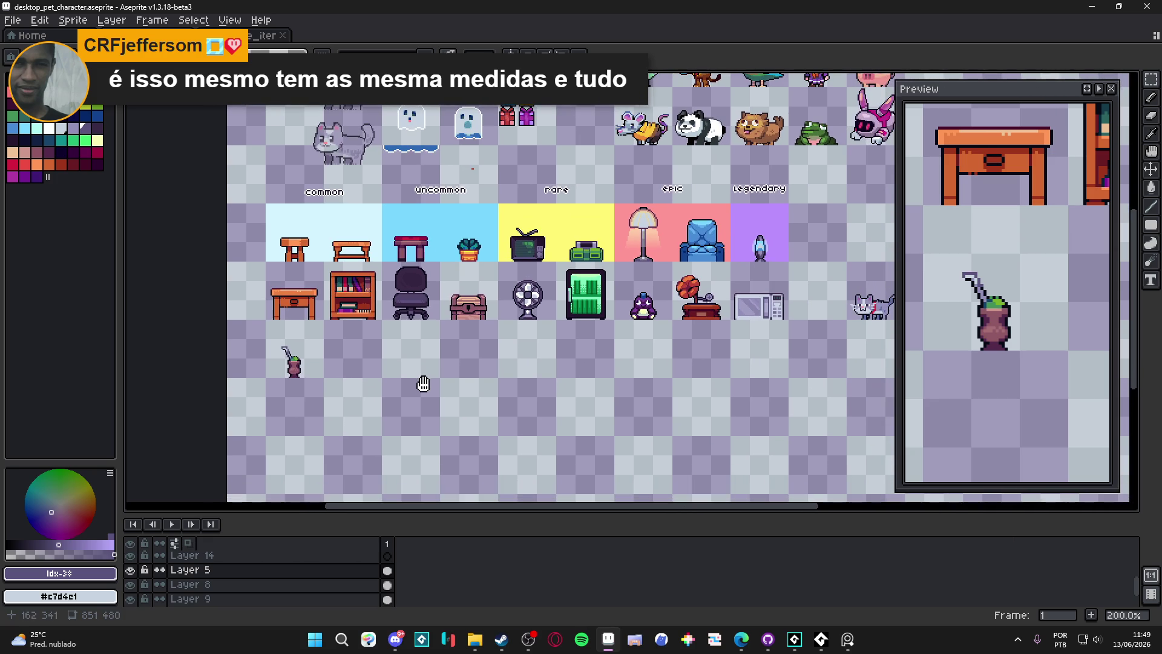
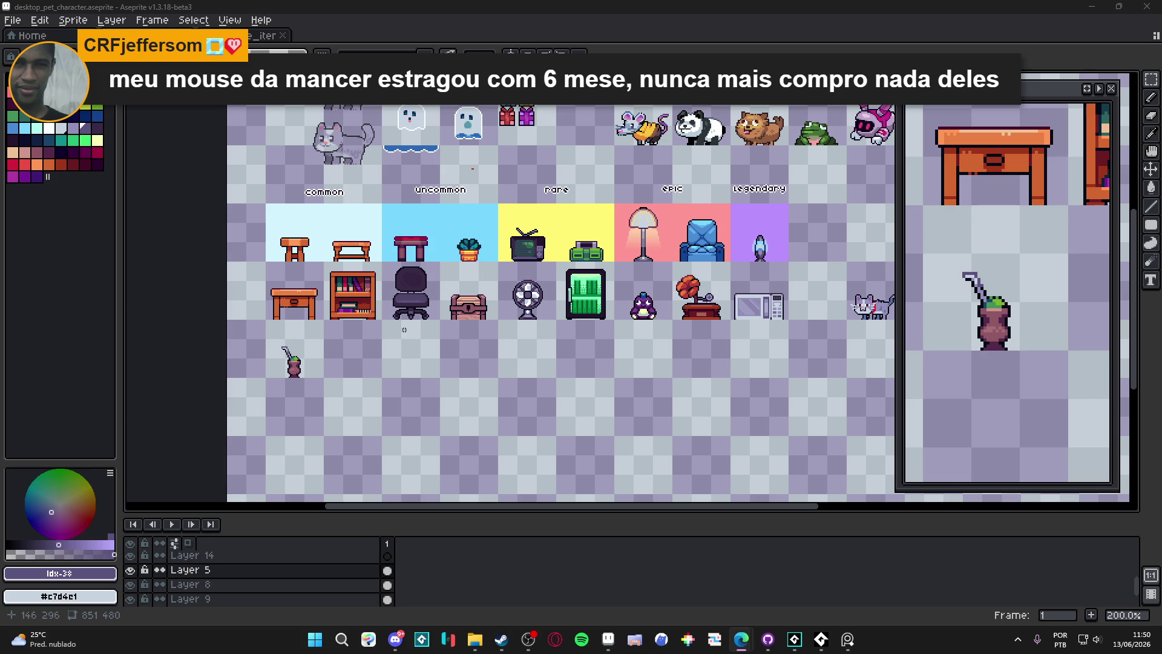
Look over the furniture sprite sheet and grab a beach-chair reference photo from the browser
mouse_move(376, 292)
left_mouse_down()
mouse_move(369, 254)
mouse_move(366, 285)
mouse_move(395, 271)
left_mouse_up()
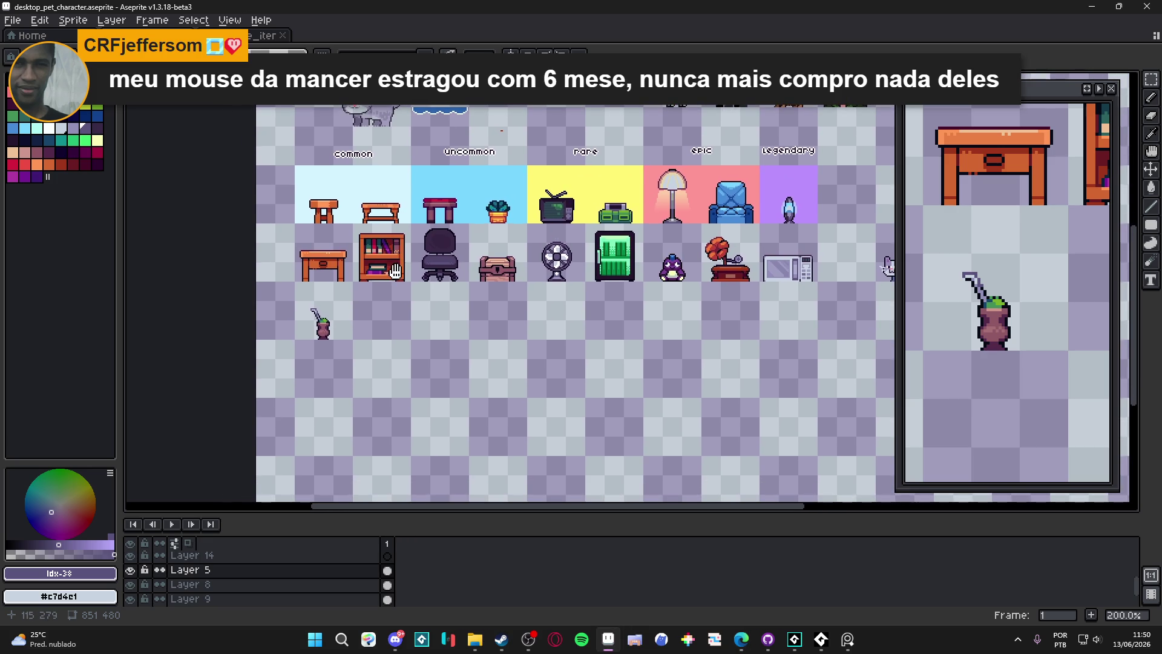
scroll(414, 337, "down", 2)
scroll(413, 337, "up", 2)
scroll(413, 337, "down", 2)
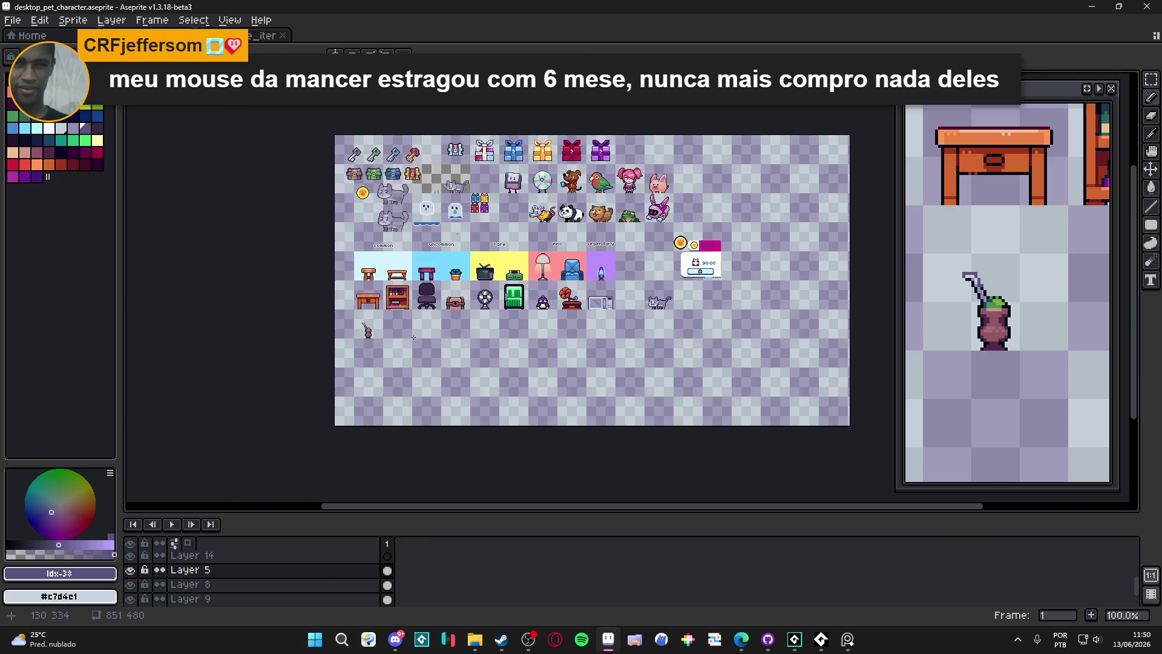
scroll(413, 337, "up", 1)
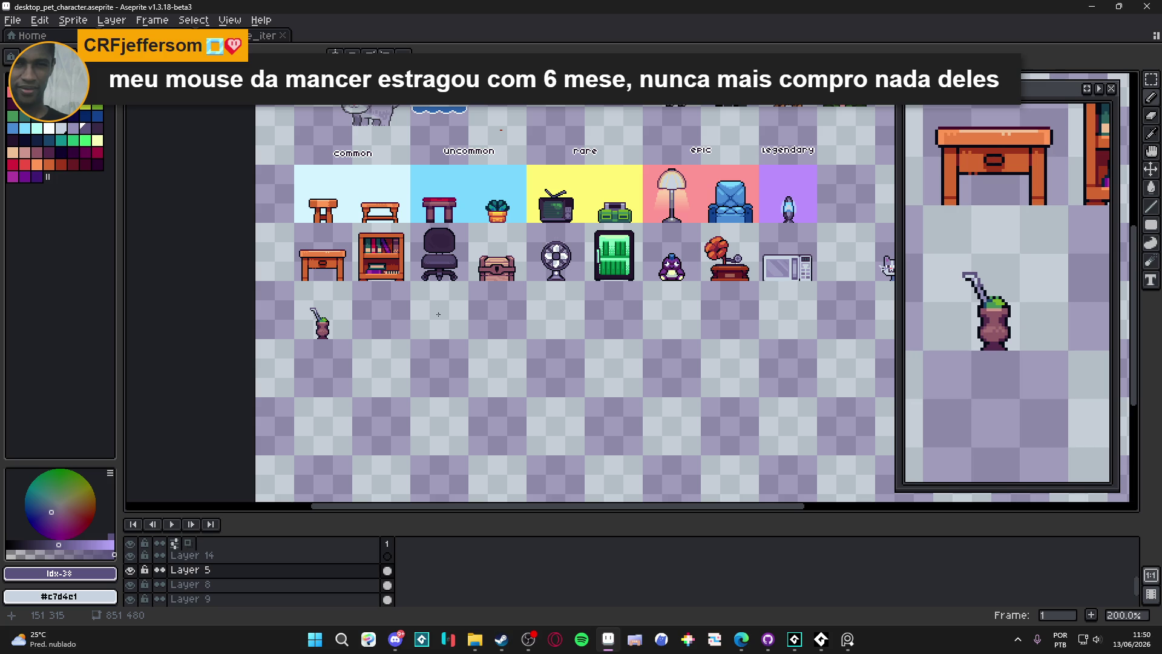
key("alt+Tab")
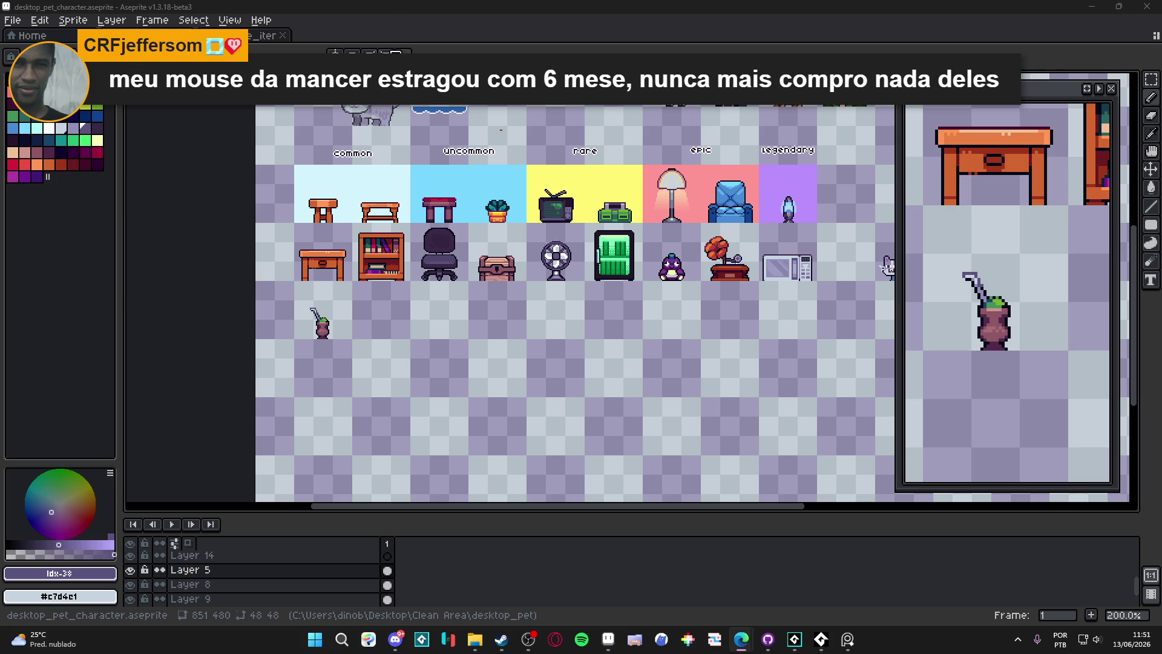
left_click(13, 19)
Create a 1000x1000 sprite, paste the beach-chair photo and dock it beside the sheet
key("ctrl+n")
left_click(543, 448)
key("ctrl+v")
mouse_move(344, 38)
left_mouse_down()
mouse_move(177, 192)
mouse_move(249, 252)
left_mouse_up()
scroll(272, 259, "down", 3)
Back on the furniture sheet, sample the treasure chest's pinkish colour
left_click(475, 250)
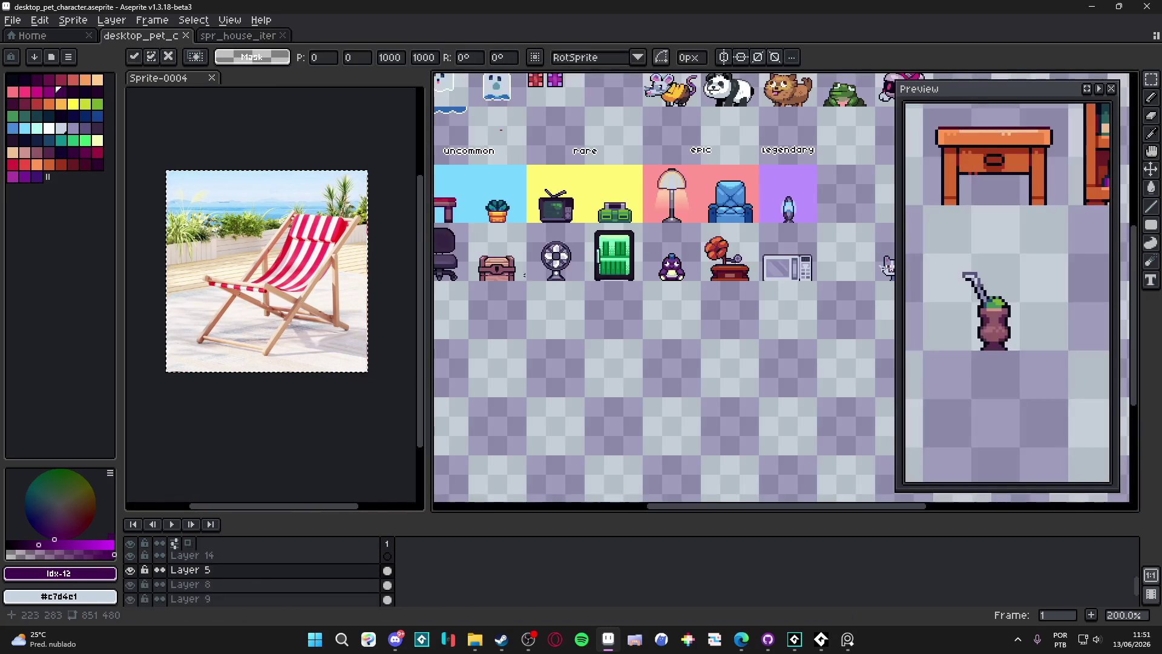
scroll(476, 249, "left", 3)
scroll(563, 287, "down", 1)
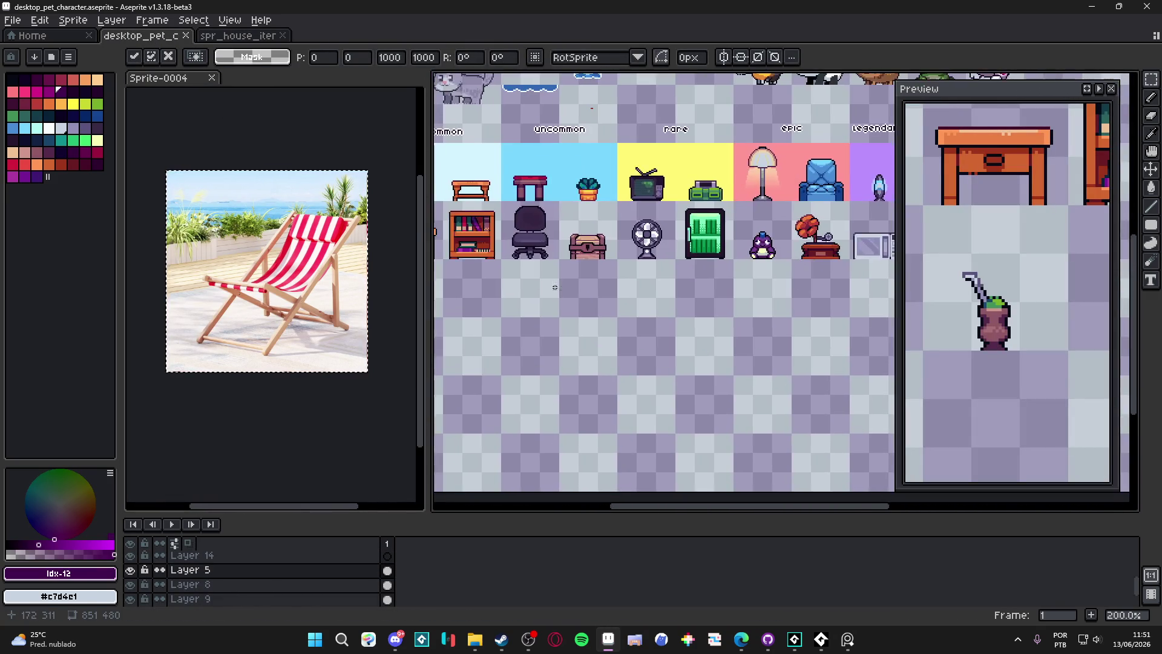
scroll(563, 287, "down", 1)
scroll(602, 259, "up", 4)
scroll(547, 233, "down", 2)
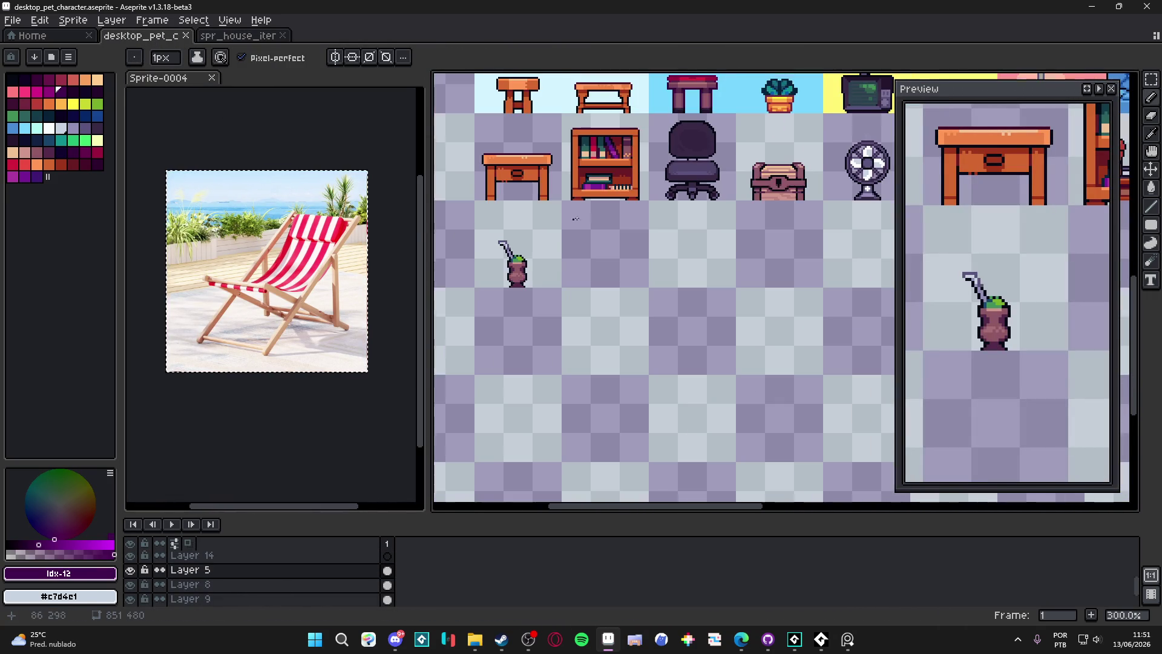
scroll(774, 178, "up", 4)
left_click(747, 172, "alt")
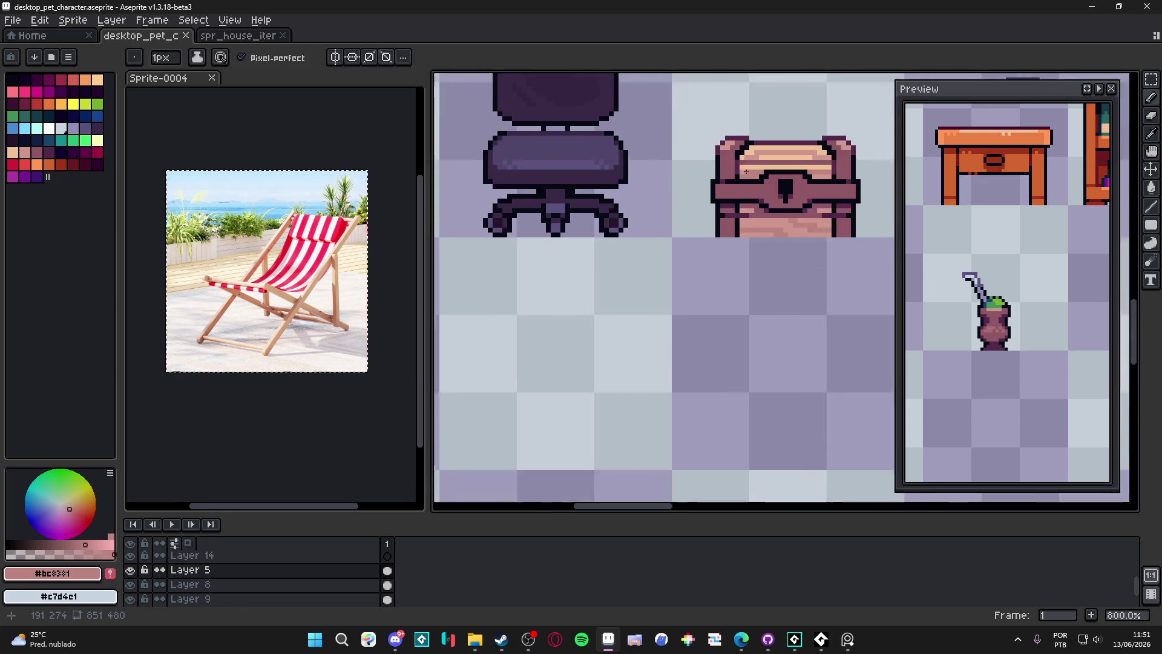
scroll(746, 172, "up", 1)
Study the reference photo and enlarge the pencil to 2 pixels
left_click(410, 345)
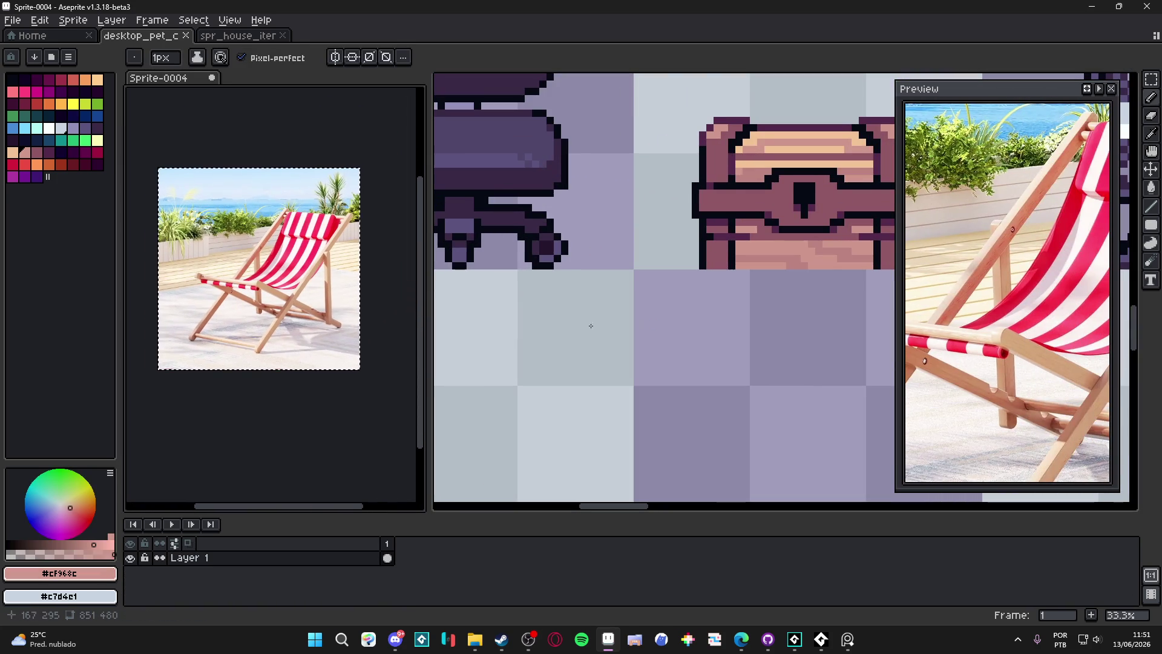
scroll(476, 329, "down", 6)
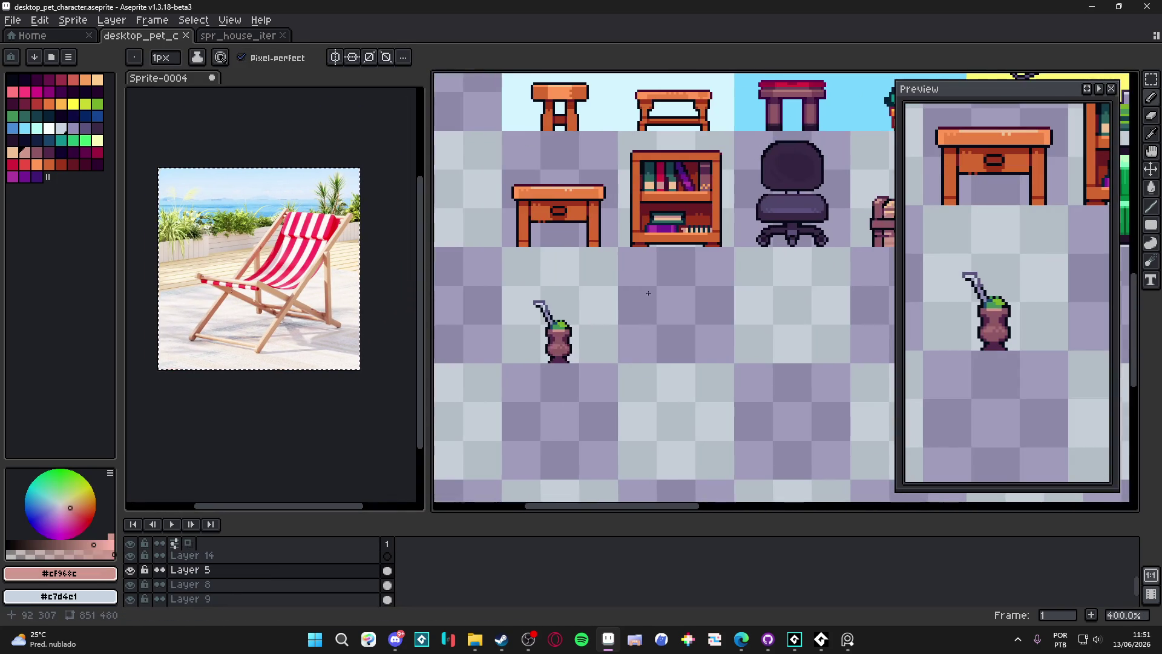
scroll(648, 293, "up", 3)
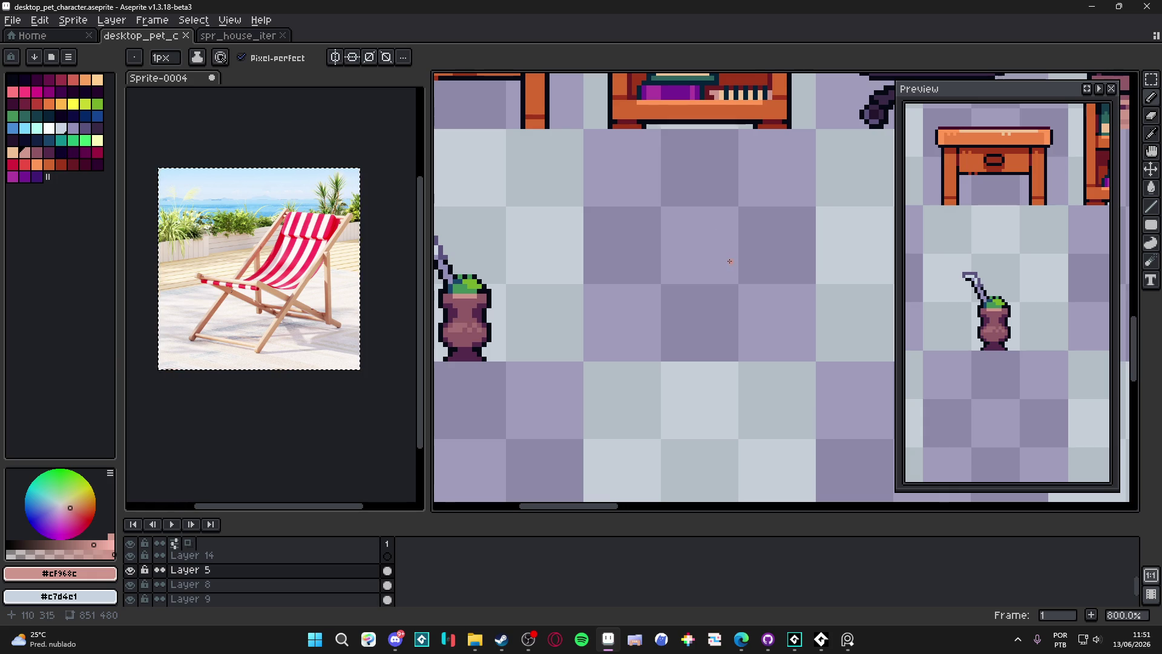
scroll(729, 261, "down", 1)
scroll(735, 251, "up", 1)
key("plus")
Draw the chair's salmon diagonal leg and a crossing leg, undoing the stroke's curved tail
left_click_drag(733, 237, 604, 371)
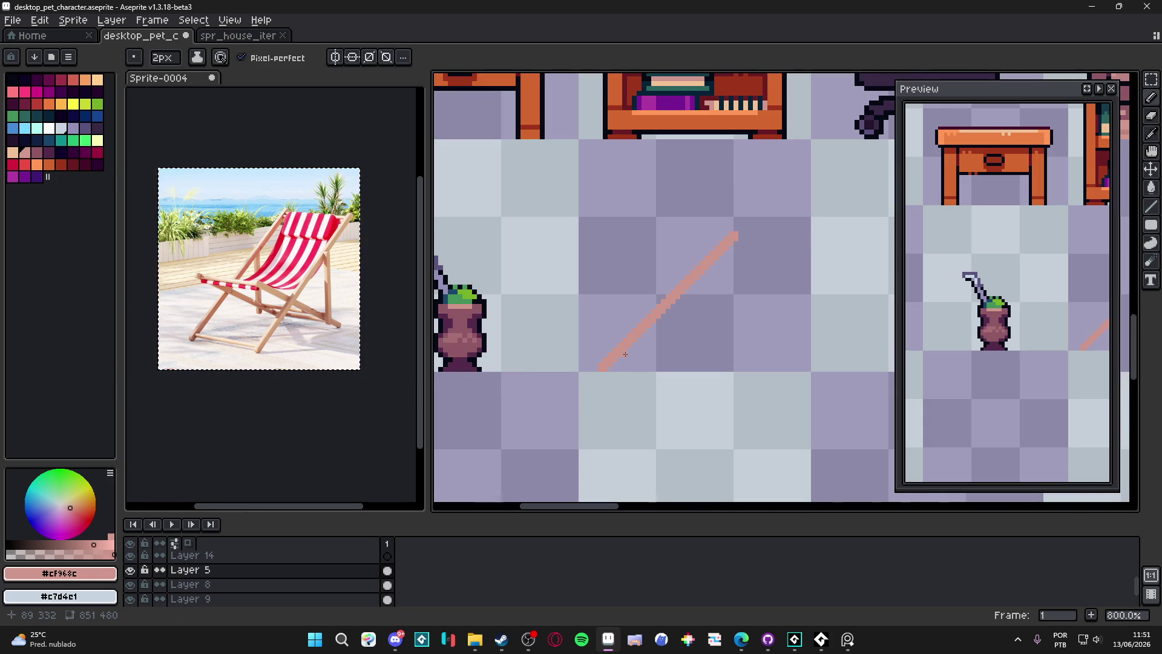
left_click(617, 301)
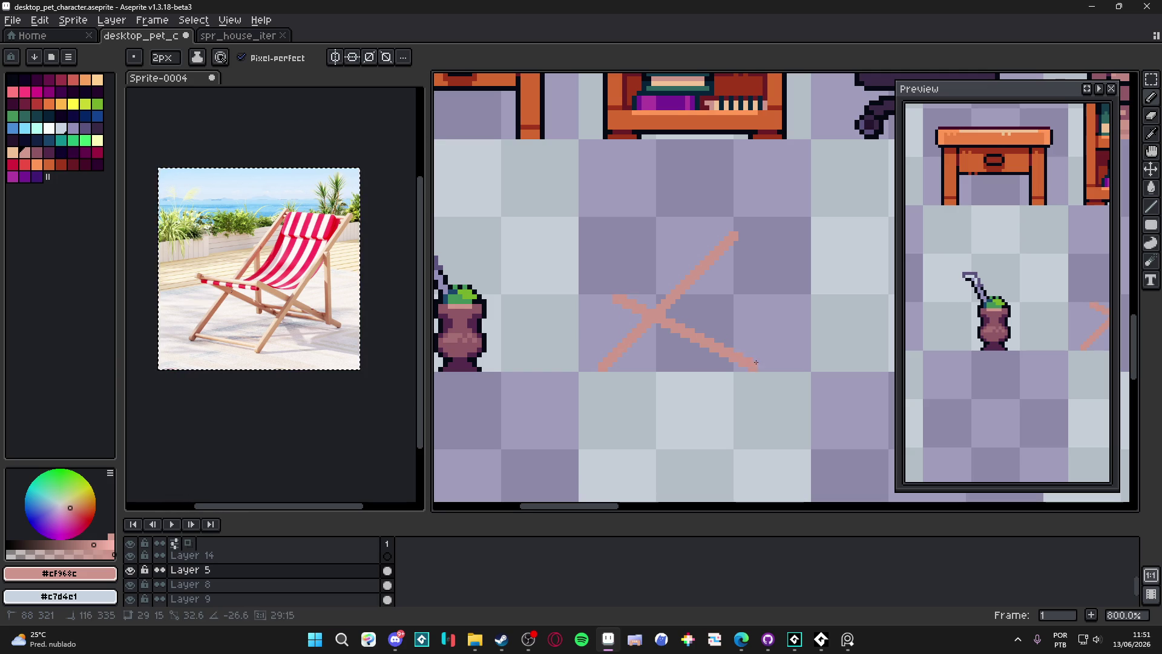
mouse_move(699, 278)
left_mouse_down()
mouse_move(696, 349)
mouse_move(723, 365)
mouse_move(596, 298)
left_mouse_up()
key("ctrl+z")
Shift the vertical salmon stroke about 100 px to the right
key("m")
mouse_move(802, 204)
left_mouse_down()
mouse_move(593, 370)
mouse_move(566, 379)
left_mouse_up()
left_click_drag(666, 337, 730, 327)
key("ctrl+d")
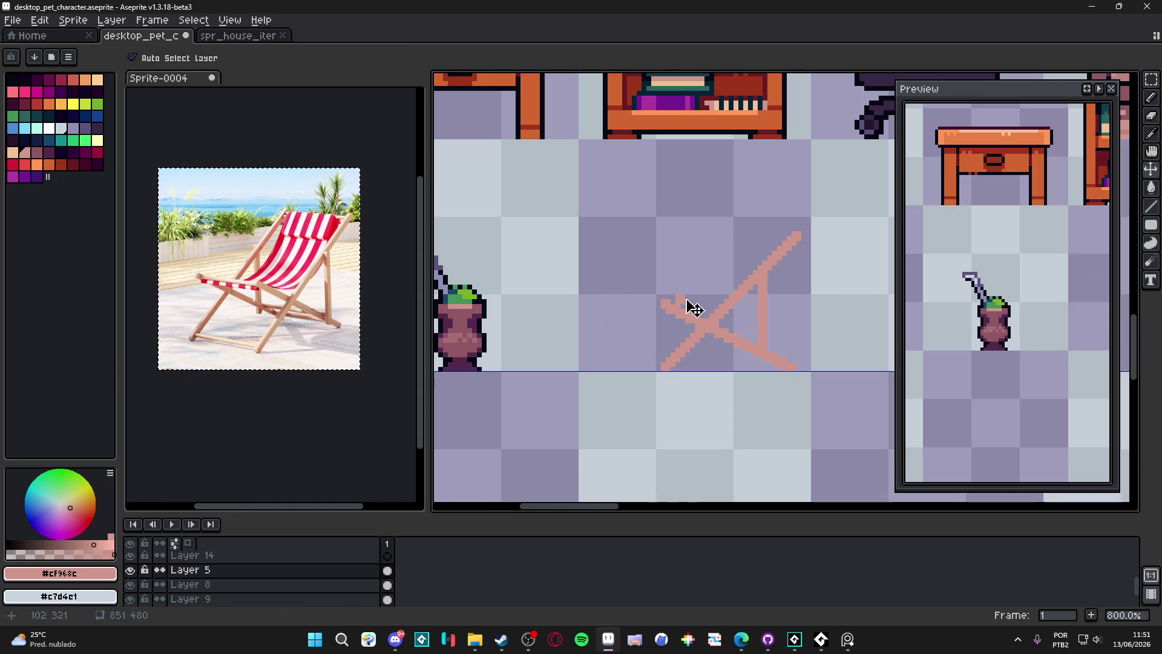
key("b")
Try a horizontal salmon bar leftward from the frame, then undo it
left_click_drag(668, 306, 603, 305)
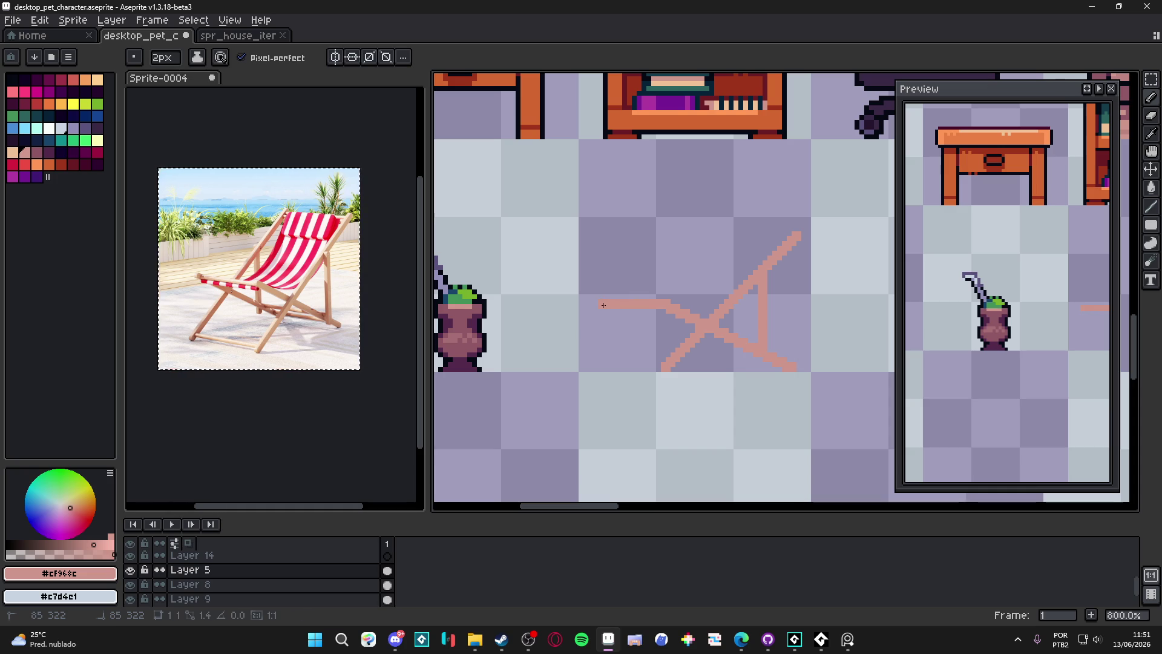
key("ctrl+z")
key("b")
left_click_drag(766, 254, 745, 266)
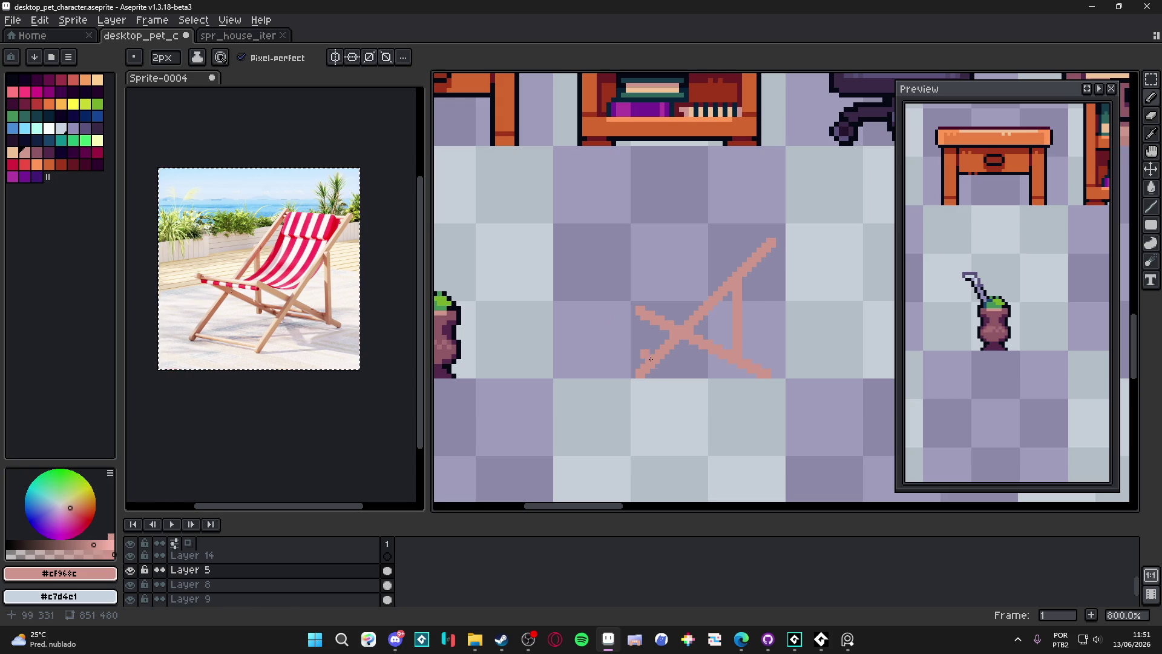
Try duplicating the whole salmon sketch to the left, undo it, and select Layer 8
key("m")
mouse_move(792, 216)
left_mouse_down()
mouse_move(719, 306)
mouse_move(574, 396)
left_mouse_up()
left_click_drag(680, 344, 613, 344)
key("b")
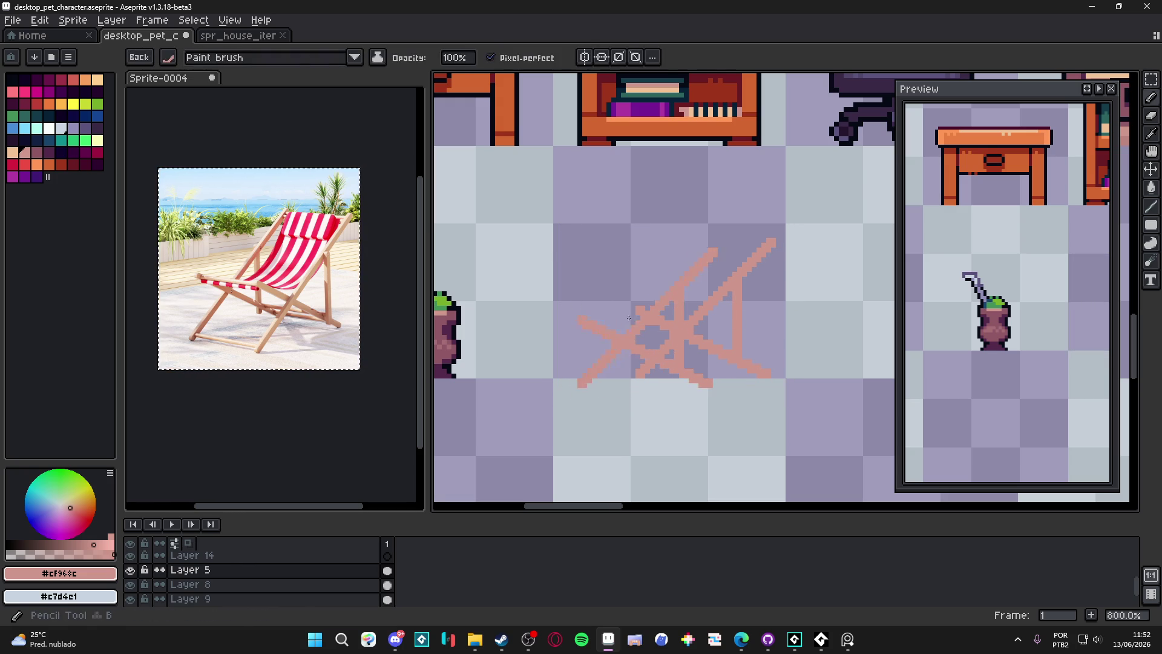
key("ctrl+z")
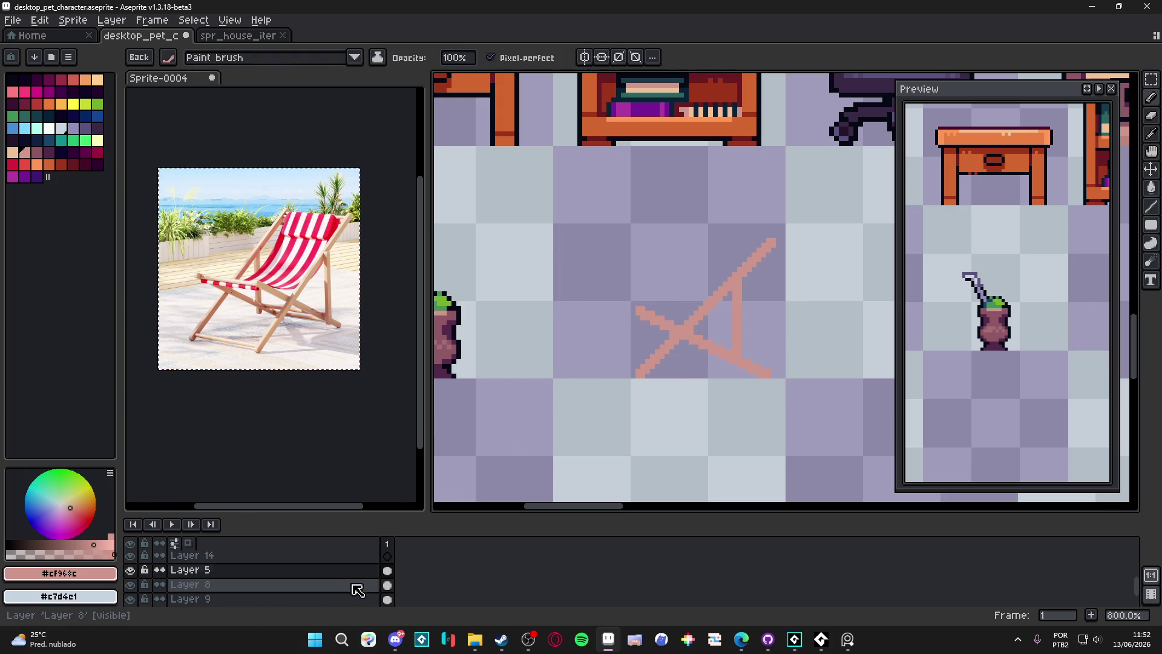
left_click(363, 584)
On a new layer, draw a darker pink X-shaped back frame with a vertical stroke
key("shift+n")
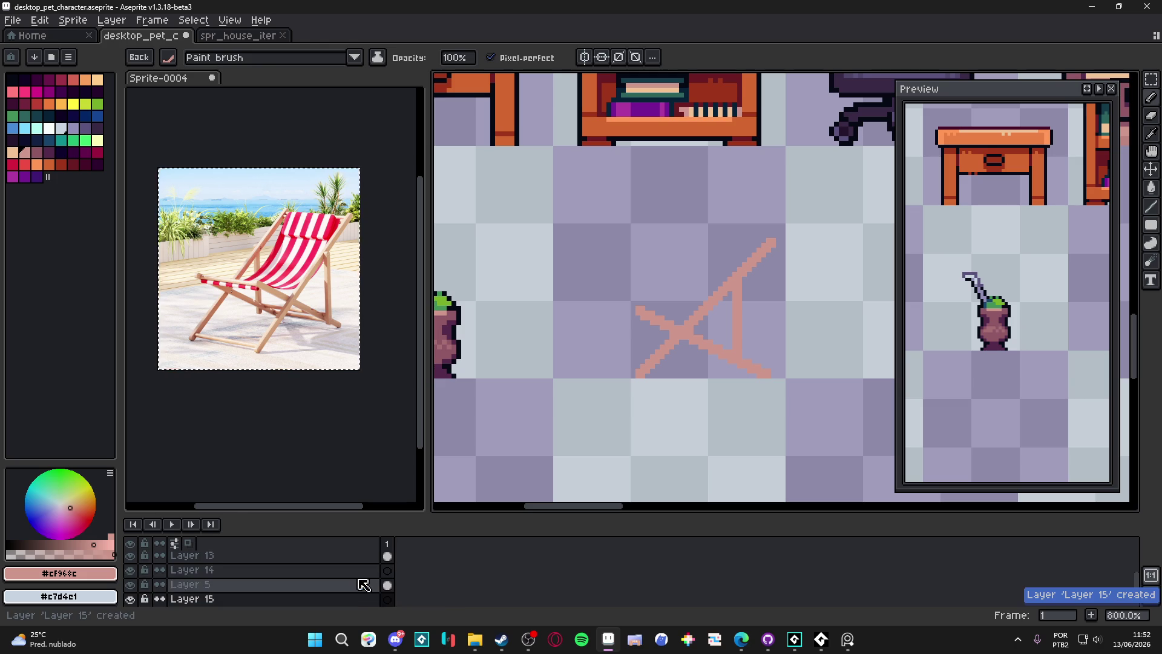
left_click(36, 152)
left_click_drag(705, 242, 569, 375)
left_click_drag(569, 309, 701, 375)
left_click_drag(669, 285, 669, 321)
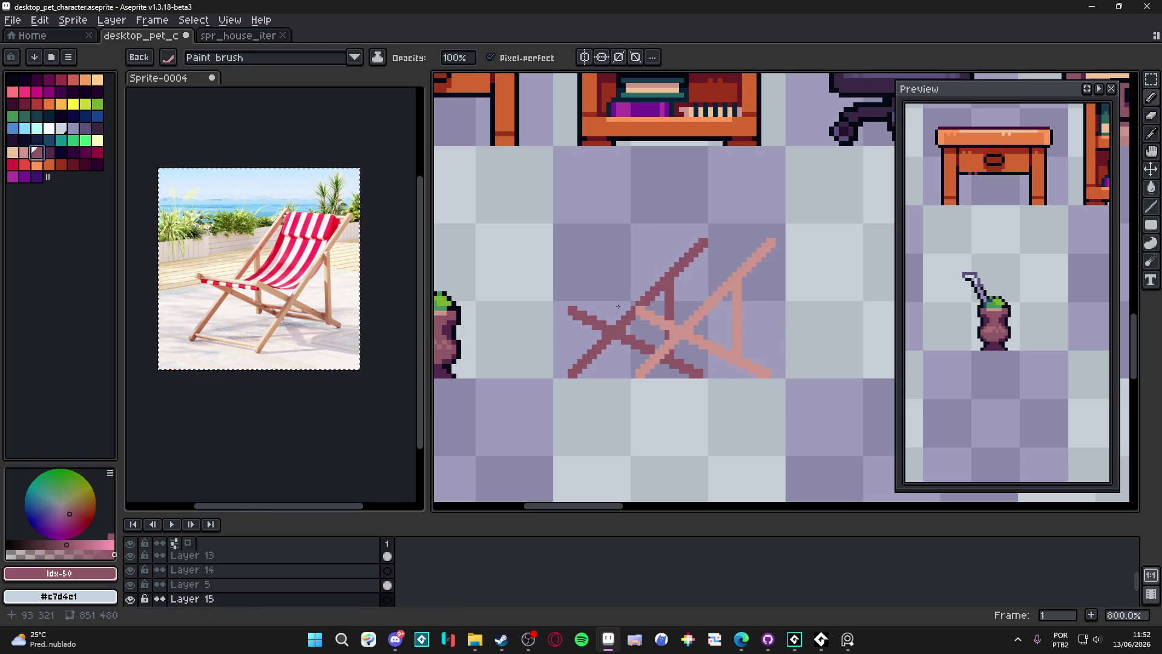
Review the sketch beside the panda and armchair, then pick a dark purple outline colour
scroll(617, 327, "down", 5)
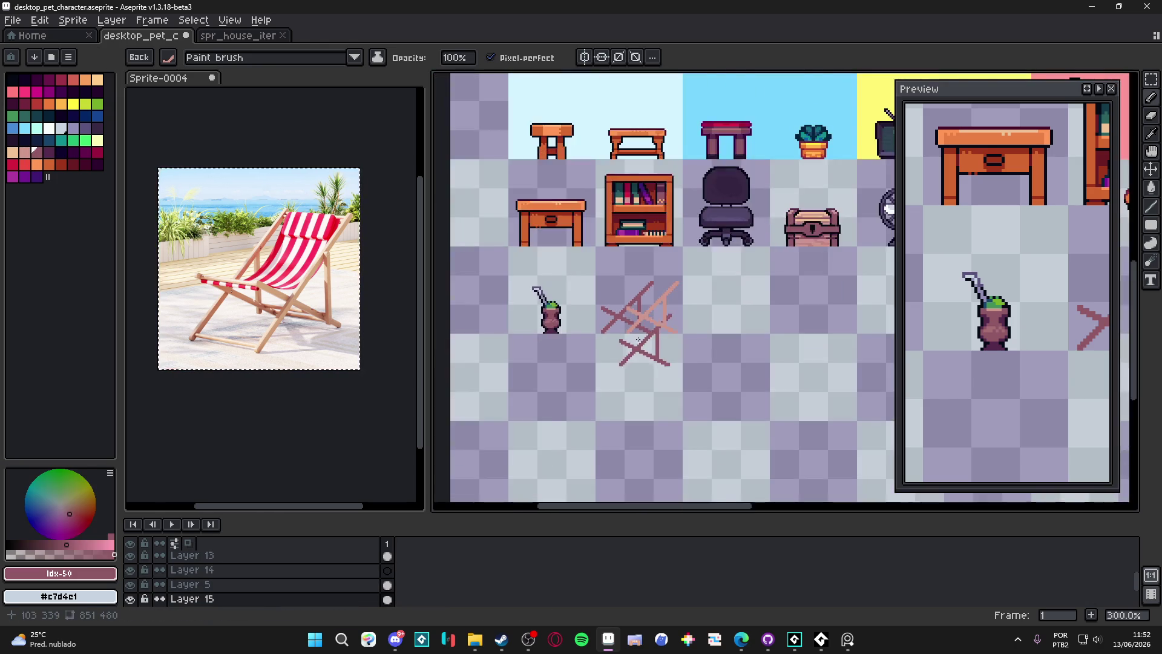
mouse_move(607, 371)
left_mouse_down()
mouse_move(548, 364)
mouse_move(589, 356)
left_mouse_up()
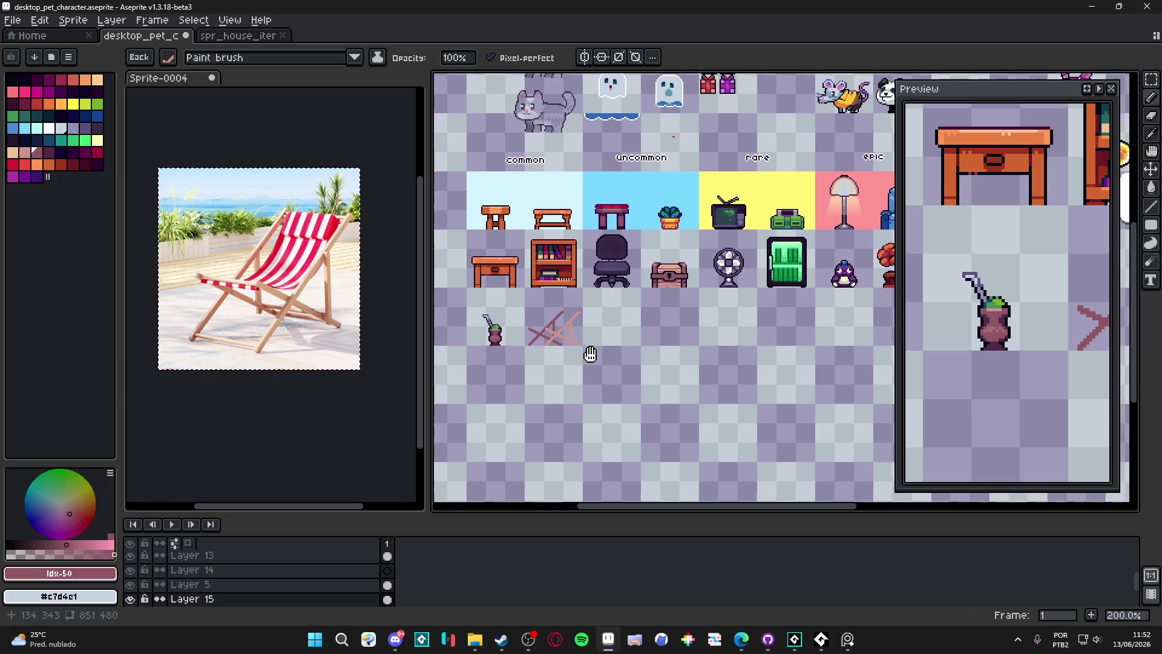
scroll(556, 327, "up", 4)
left_click_drag(509, 297, 636, 309)
scroll(693, 303, "up", 3)
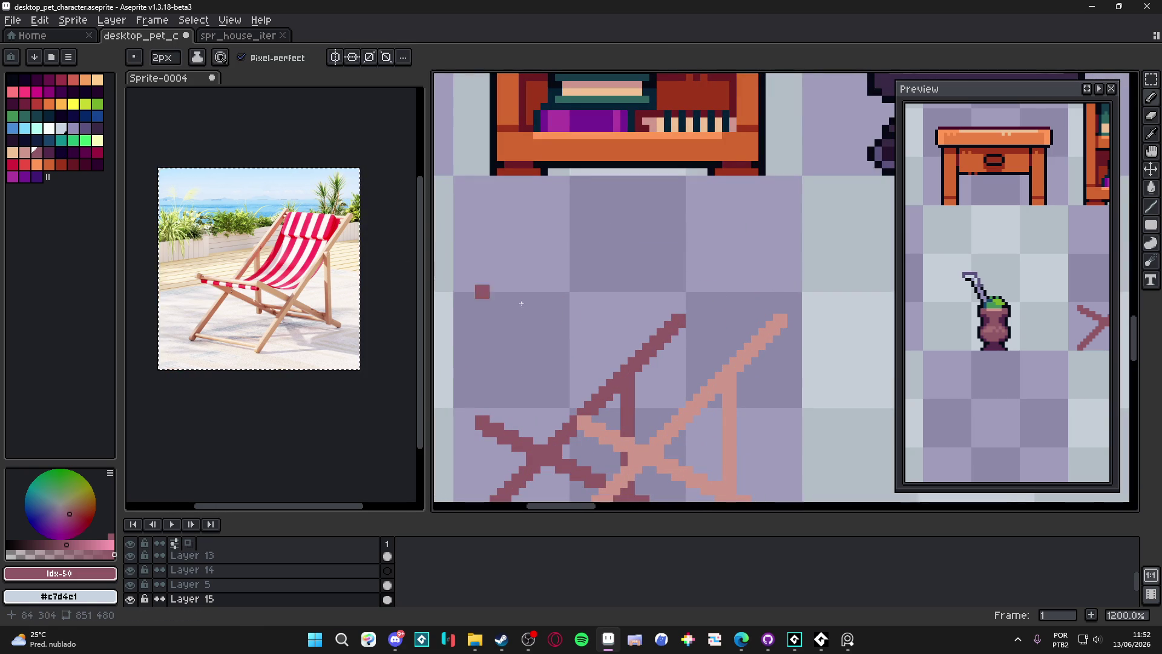
left_click_drag(648, 338, 666, 250)
left_click(50, 152)
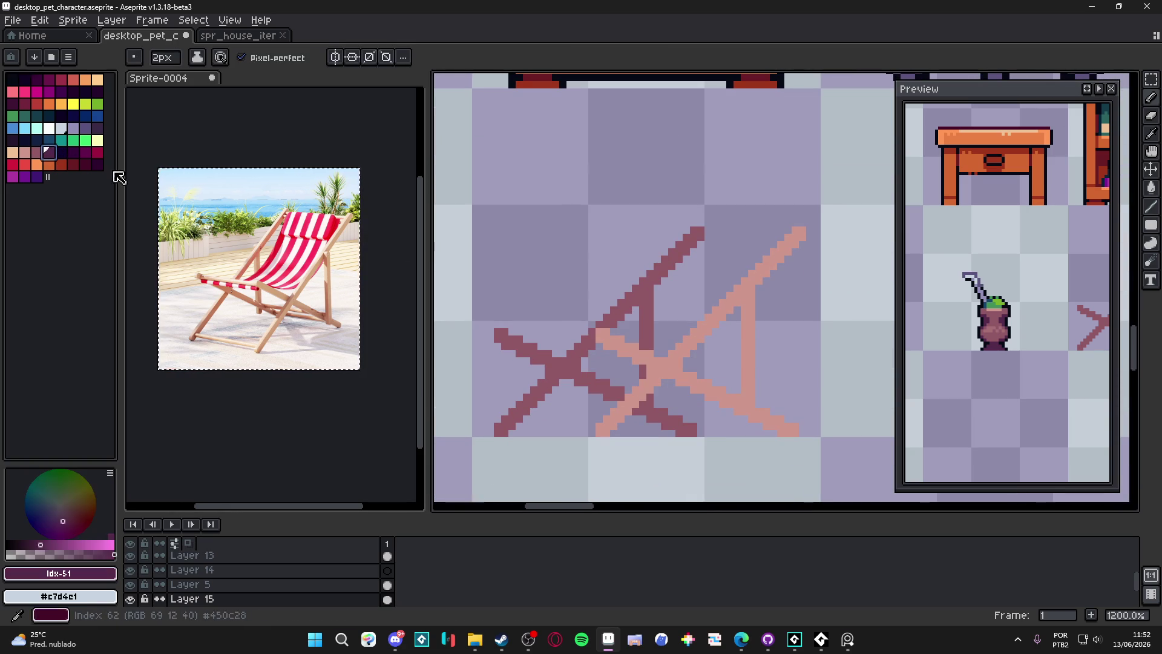
Fill the back frame sketch dark purple, then sample the salmon and select Layer 5
key("g")
left_click(607, 322)
key("i")
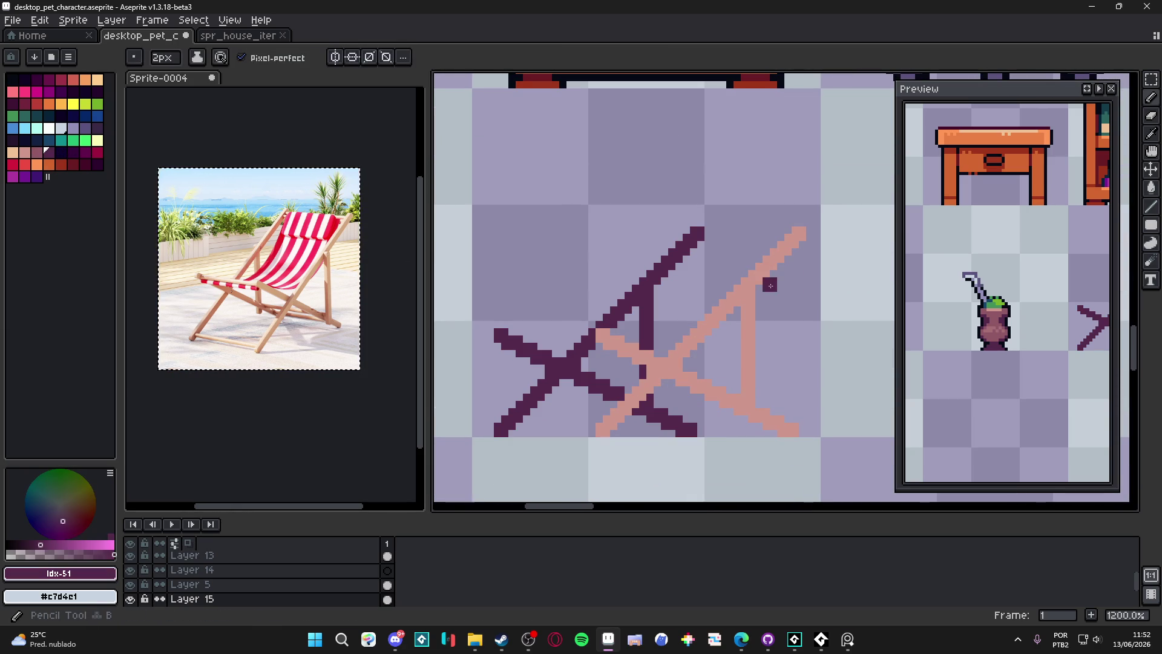
left_click(778, 254)
key("v")
left_click(759, 278)
key("b")
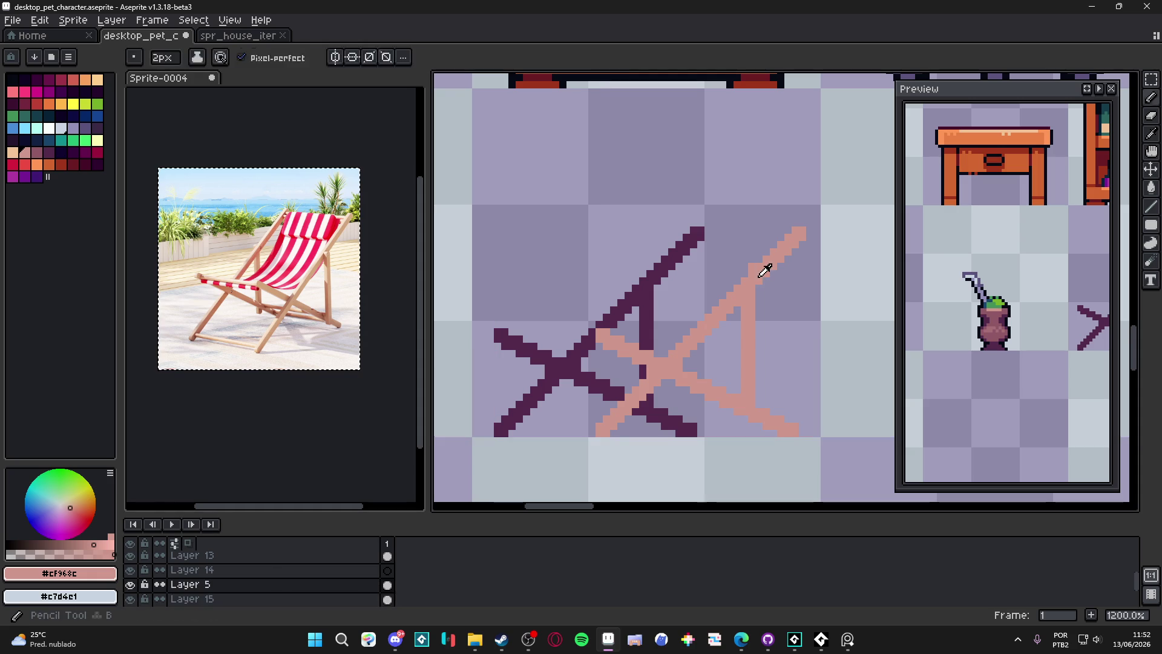
In mauve, draw the top crossbar between both frames and the seat bar
left_click(25, 152)
left_click(38, 155)
left_click(779, 239)
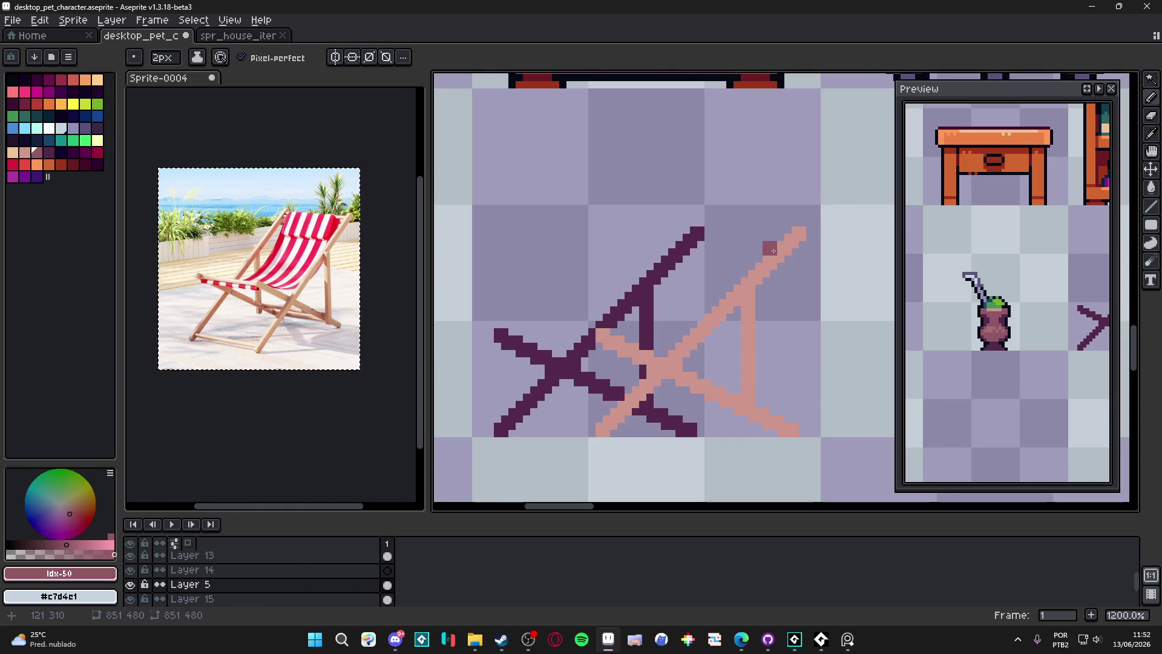
left_click_drag(773, 250, 684, 248)
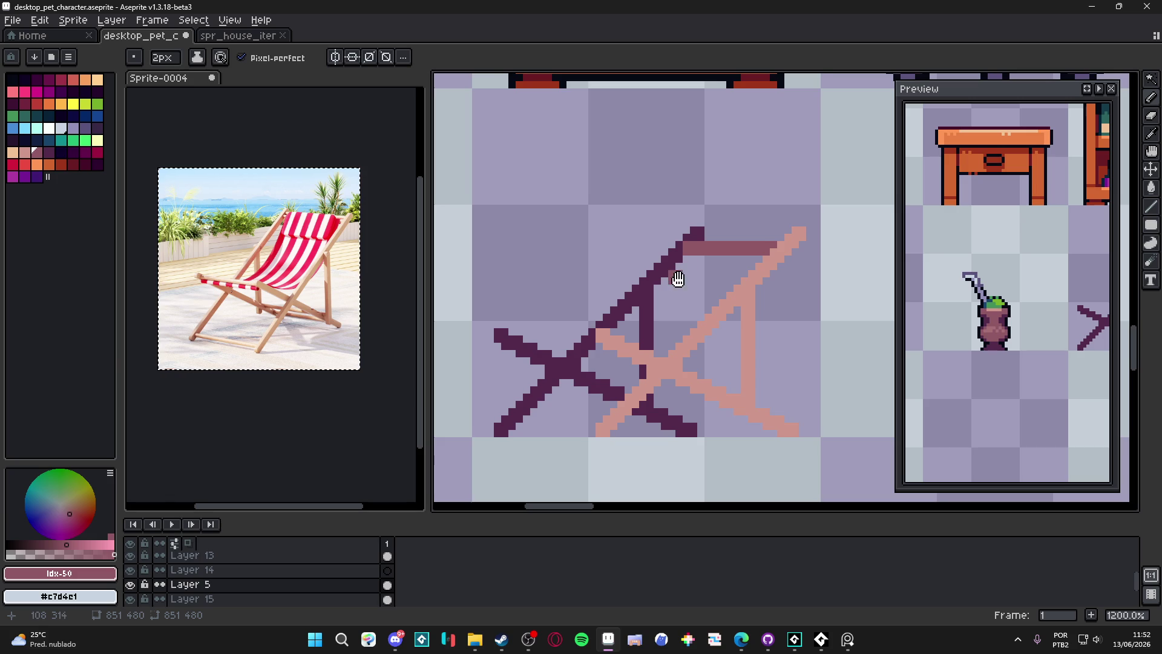
scroll(677, 279, "down", 2)
left_click_drag(620, 303, 526, 303)
Add a lower mauve bar and a short mauve crossbar between the right legs
left_click_drag(591, 326, 594, 326)
left_click(624, 394)
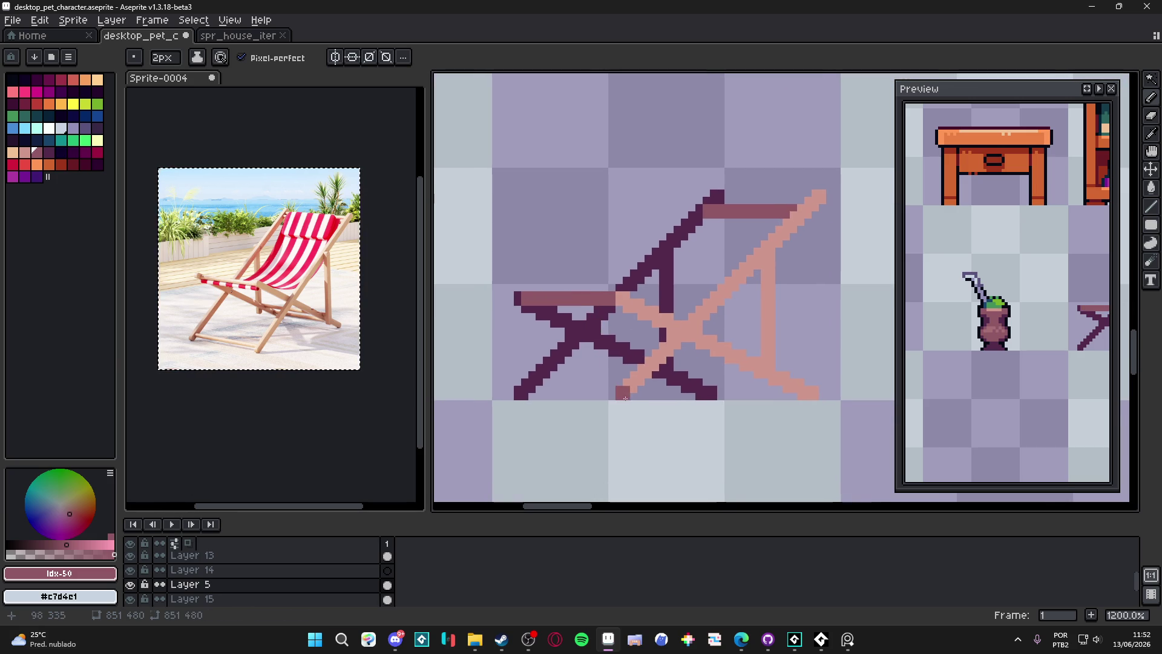
mouse_move(630, 394)
left_mouse_down()
mouse_move(525, 387)
mouse_move(538, 388)
left_mouse_up()
left_click(771, 387)
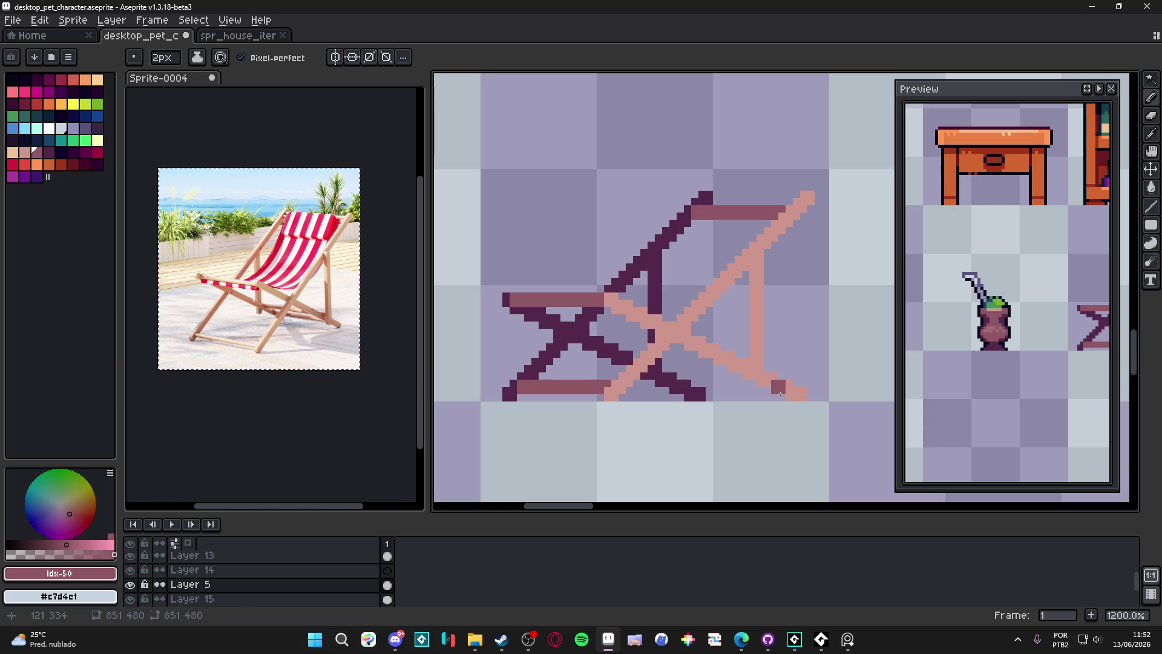
left_click_drag(750, 374, 662, 379)
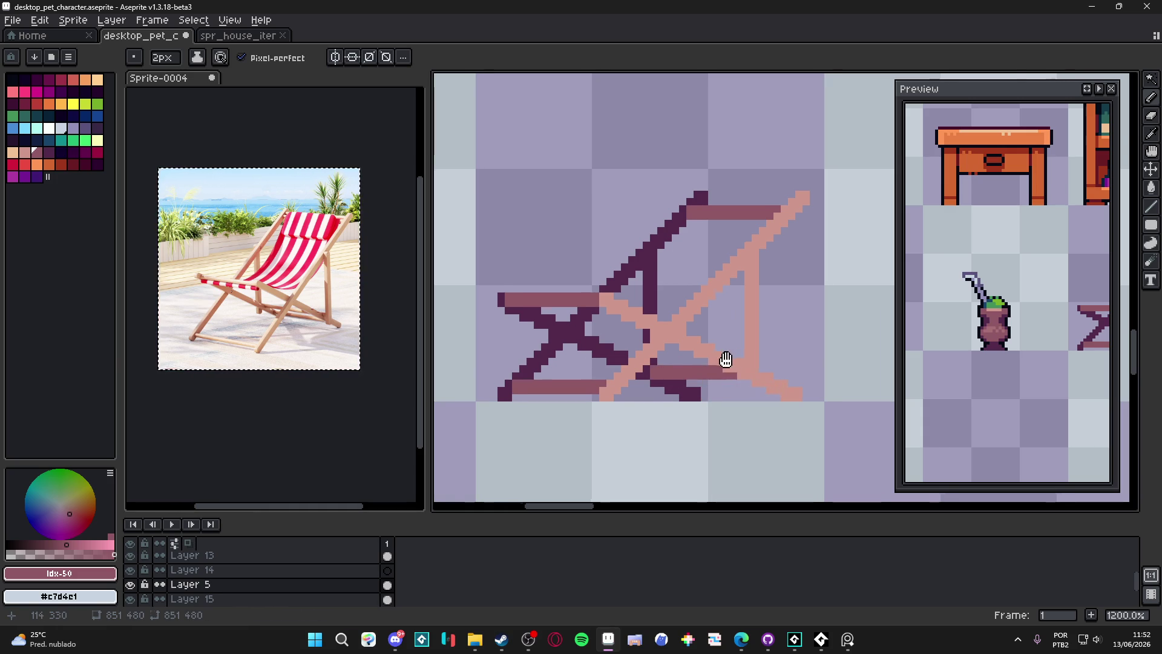
scroll(704, 378, "down", 2)
scroll(721, 336, "down", 1)
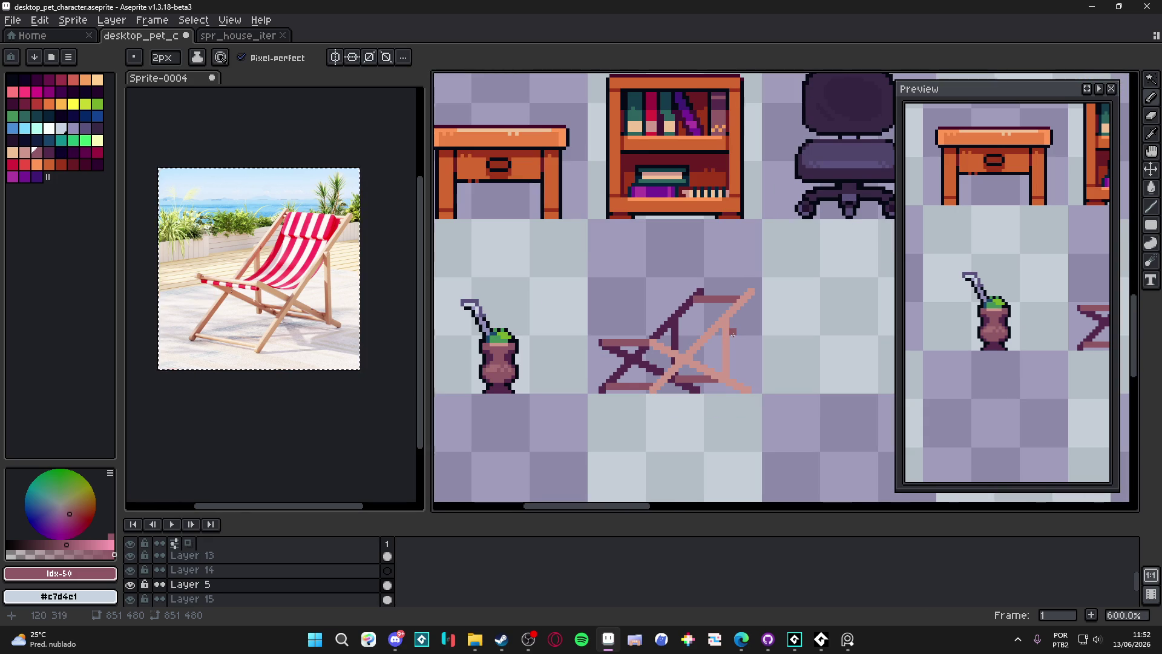
scroll(732, 334, "down", 1)
left_click_drag(733, 334, 706, 343)
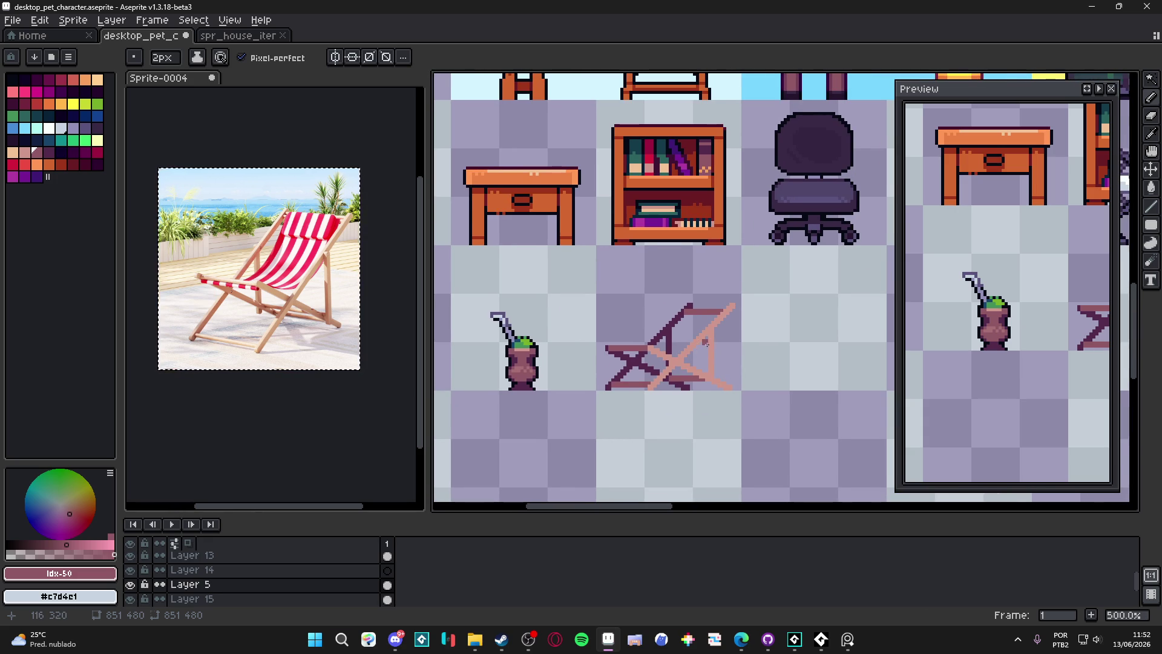
scroll(692, 336, "up", 2)
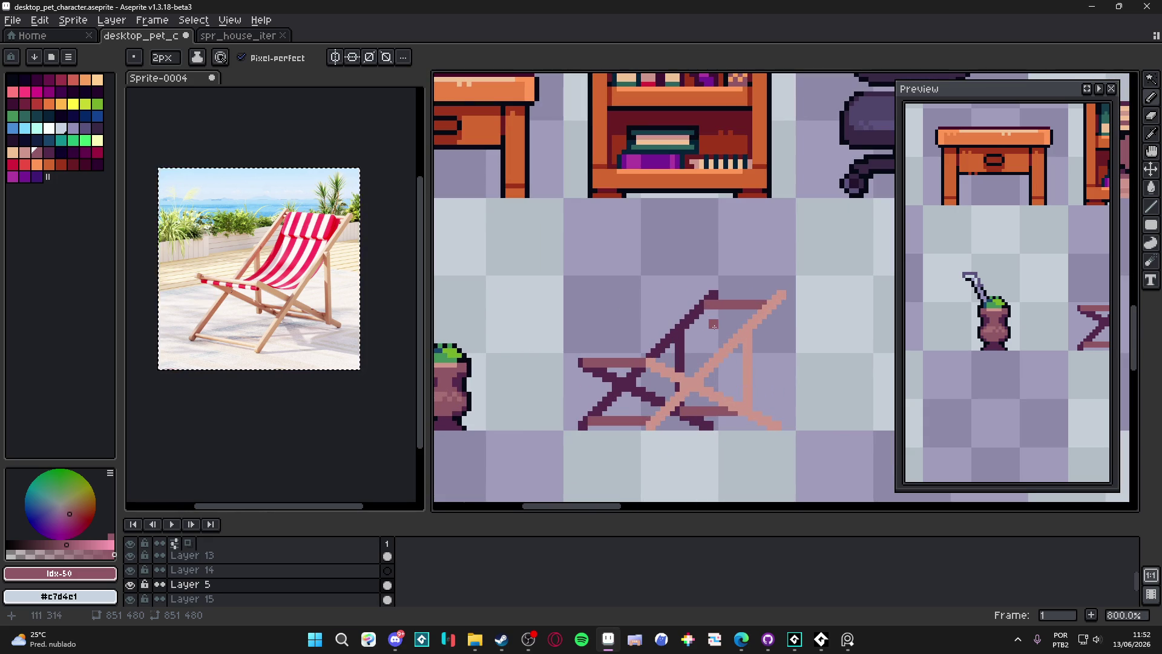
scroll(720, 325, "down", 1)
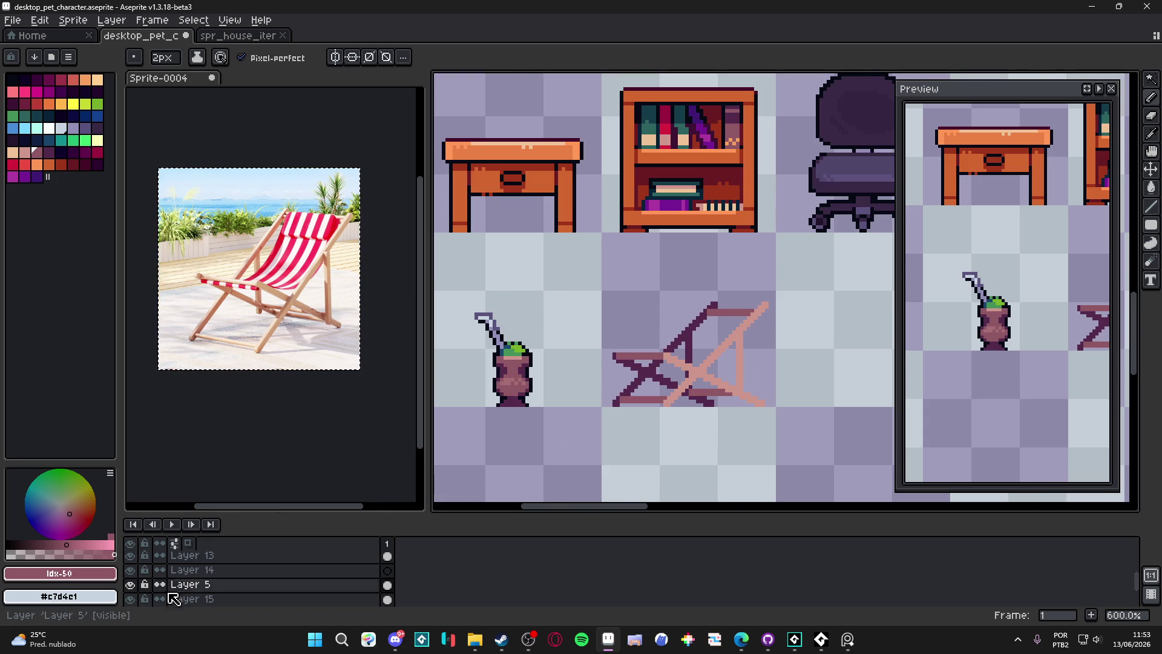
Merge Layer 5 down into Layer 15 and verify the result
left_click(130, 585)
left_click(130, 585)
left_click(130, 585)
left_click(130, 585)
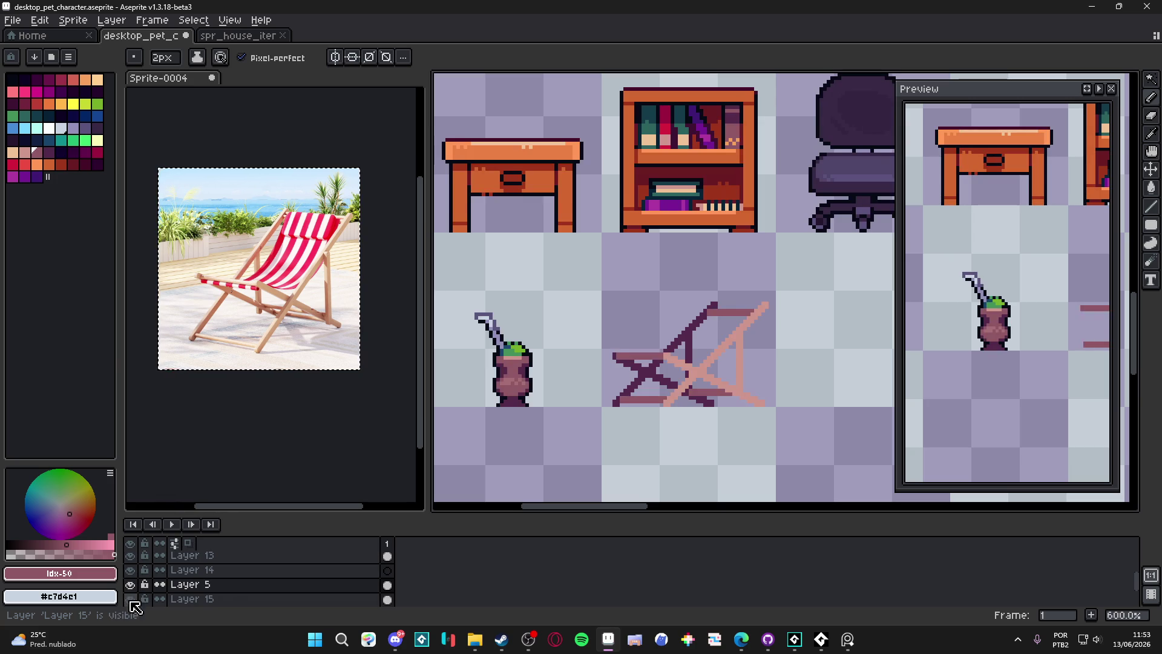
right_click(180, 587)
left_click(222, 586)
left_click(131, 585)
left_click(131, 585)
With a 1-pixel pencil, extend the dark pink frame stroke downward
scroll(623, 350, "up", 3)
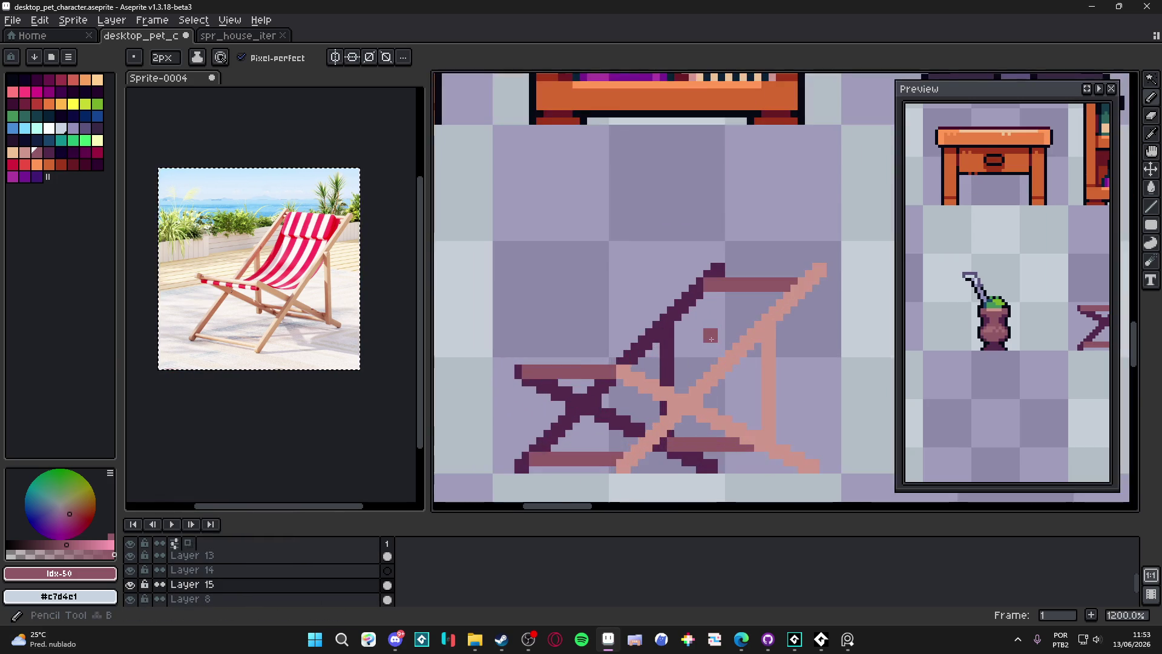
scroll(704, 335, "down", 2)
scroll(697, 323, "up", 1)
scroll(714, 310, "down", 2)
key("b")
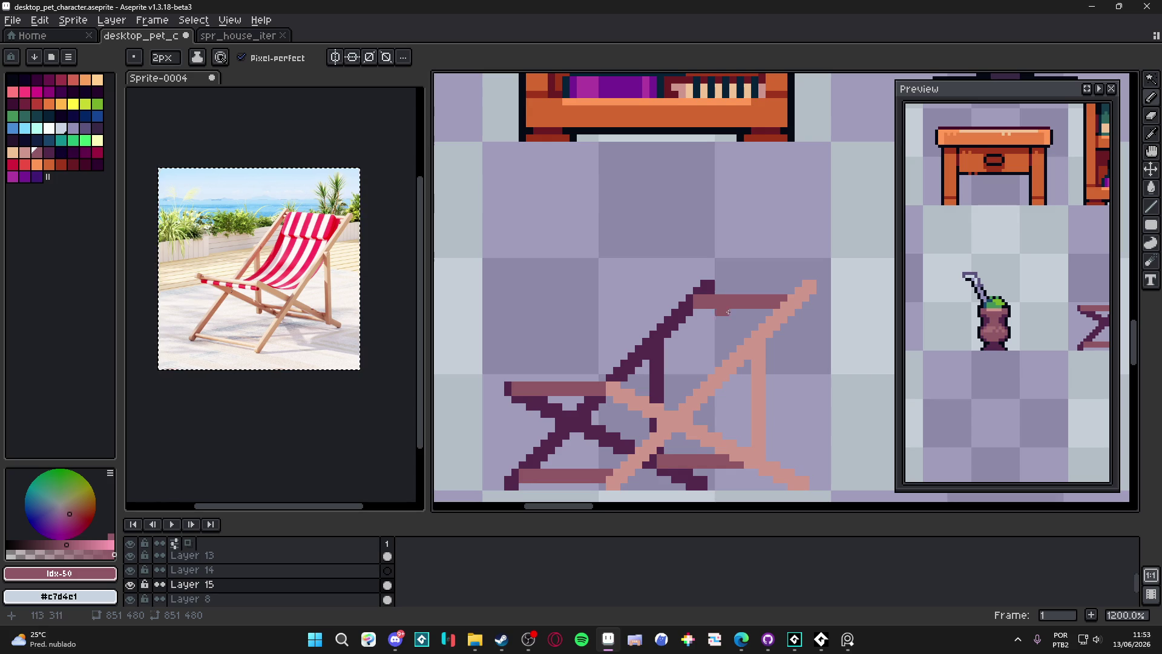
left_click_drag(751, 357, 726, 310)
key("minus")
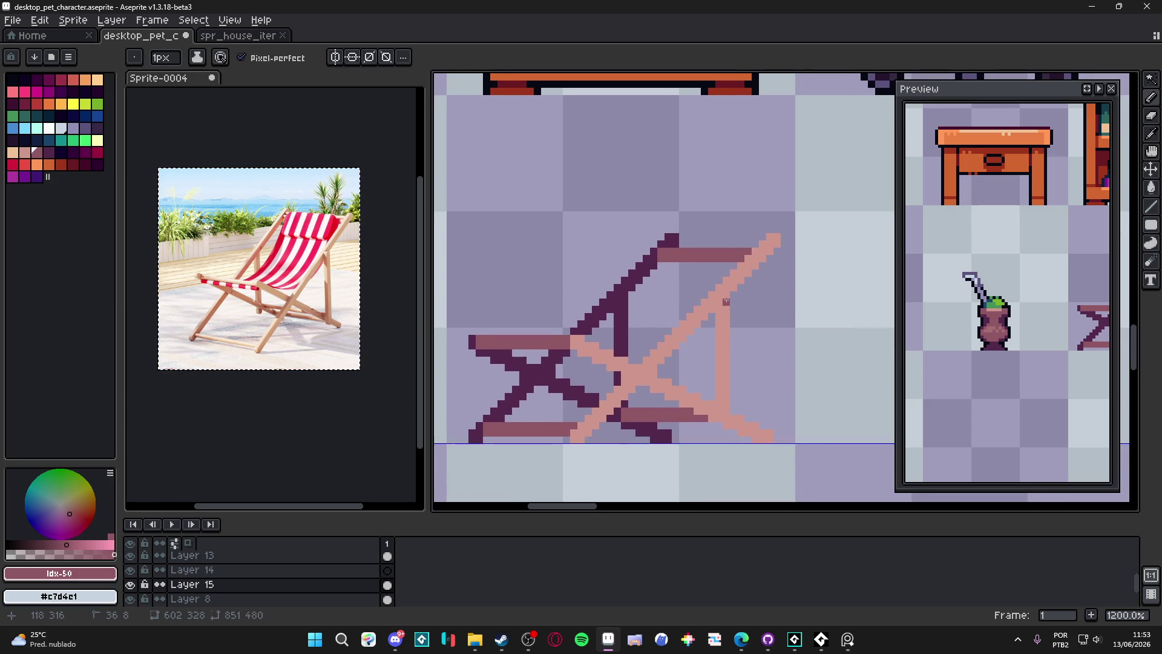
scroll(726, 301, "up", 1)
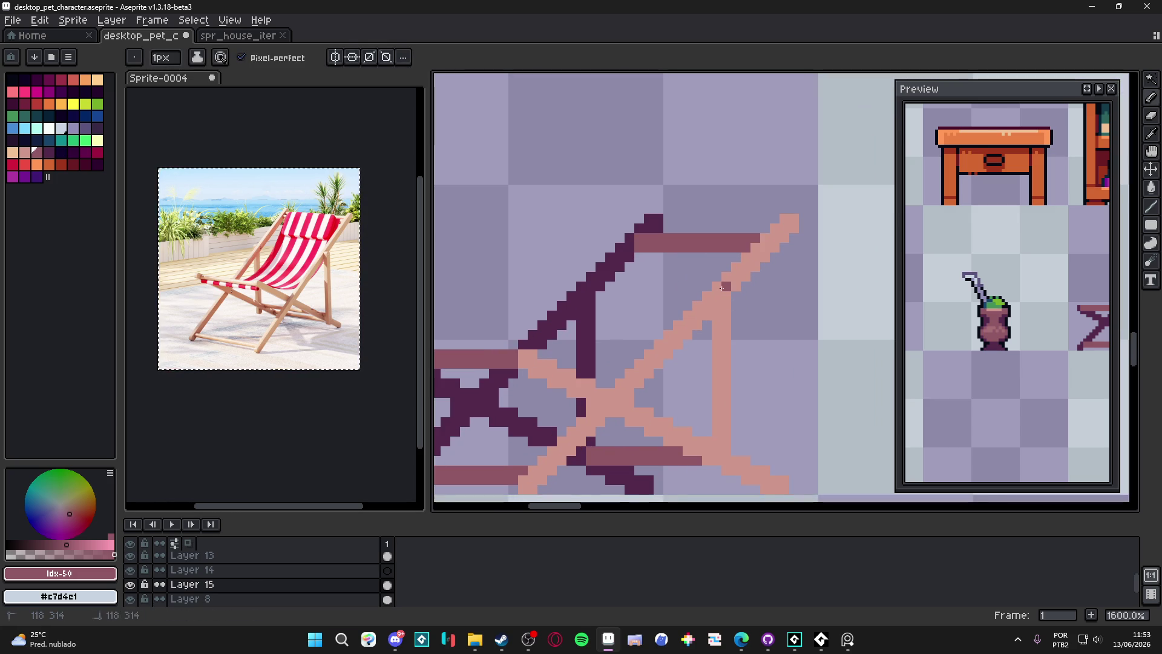
left_click_drag(706, 296, 706, 305)
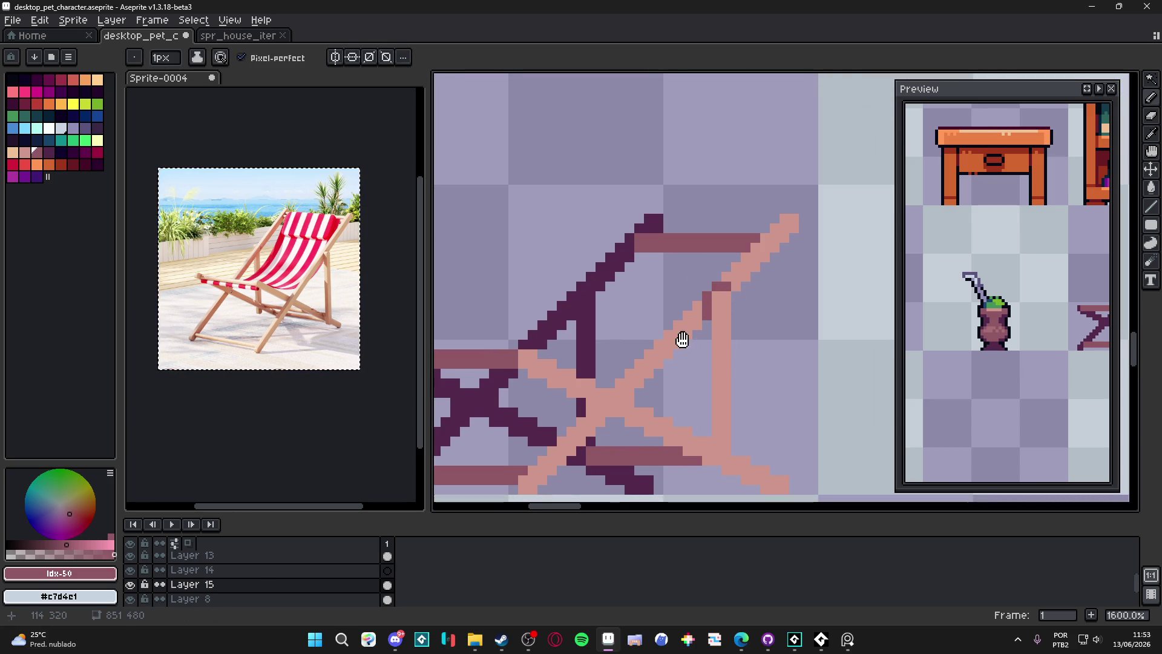
scroll(683, 340, "down", 2)
scroll(677, 337, "left", 2)
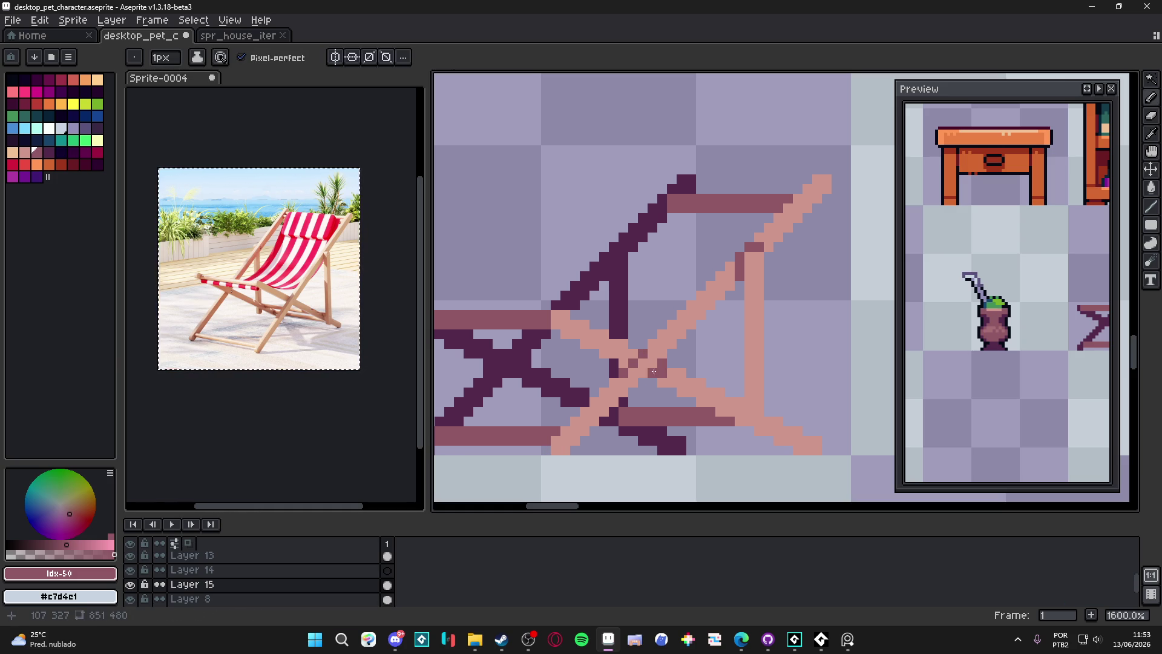
Using dark pink #8F5765, remove a stray pixel and darken the back leg and lower crossbar
left_click(695, 360, "alt")
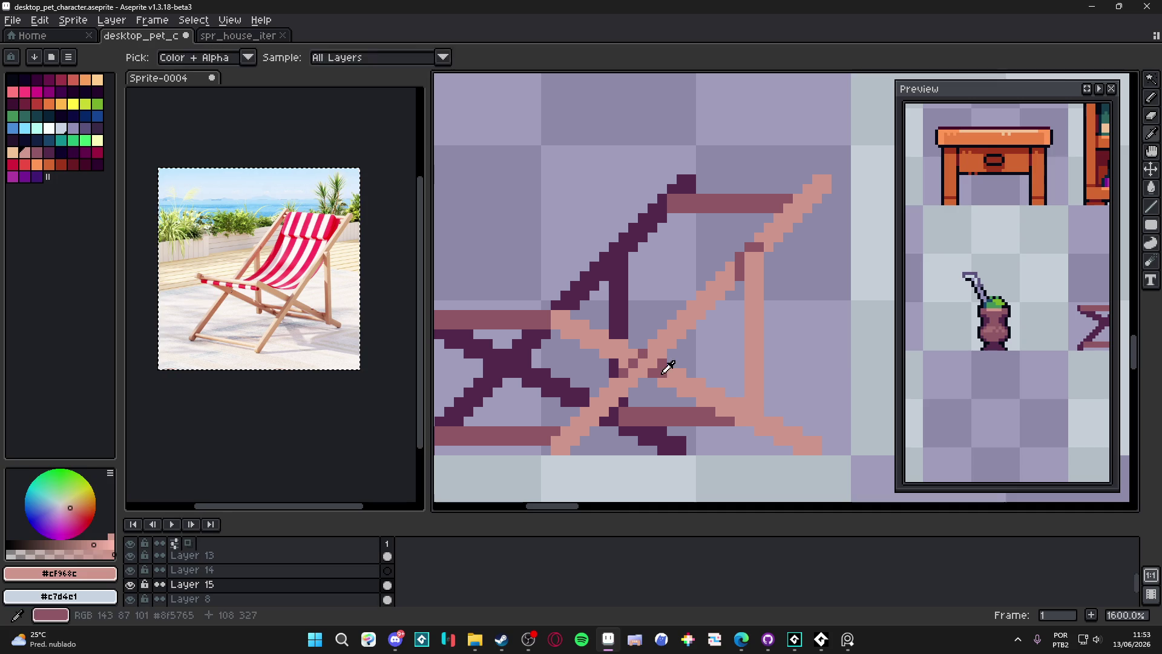
left_click(645, 355, "alt")
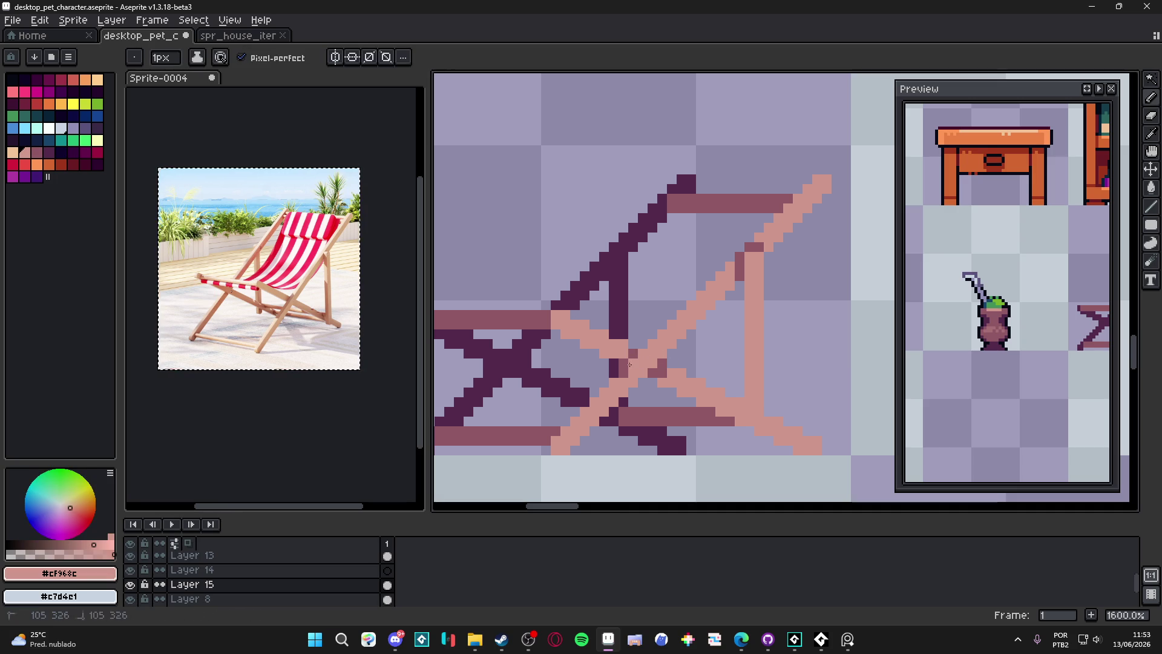
left_click(662, 381, "alt")
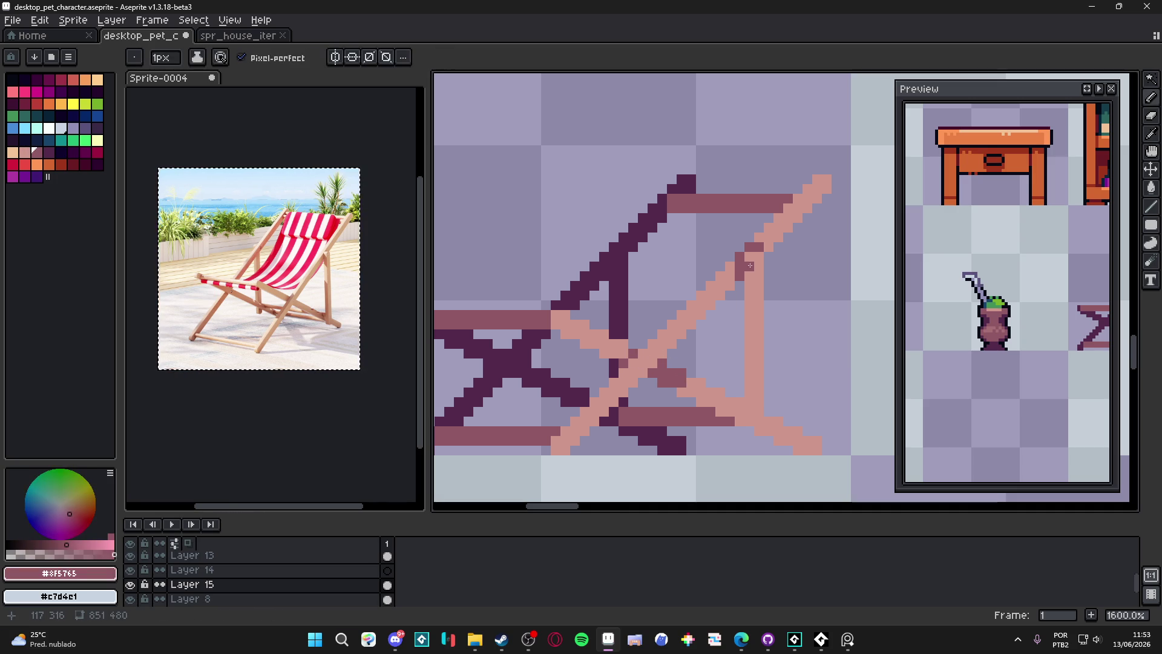
scroll(749, 269, "down", 3)
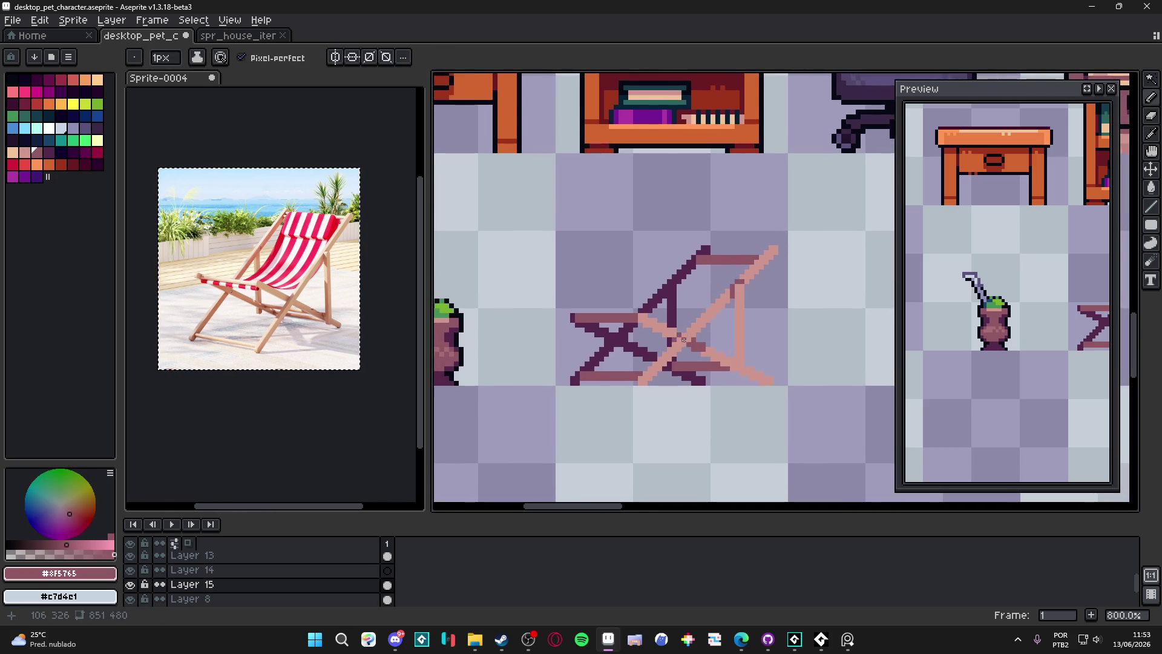
scroll(752, 386, "up", 5)
key("ctrl+z")
left_click(731, 342)
left_click(732, 372, "shift")
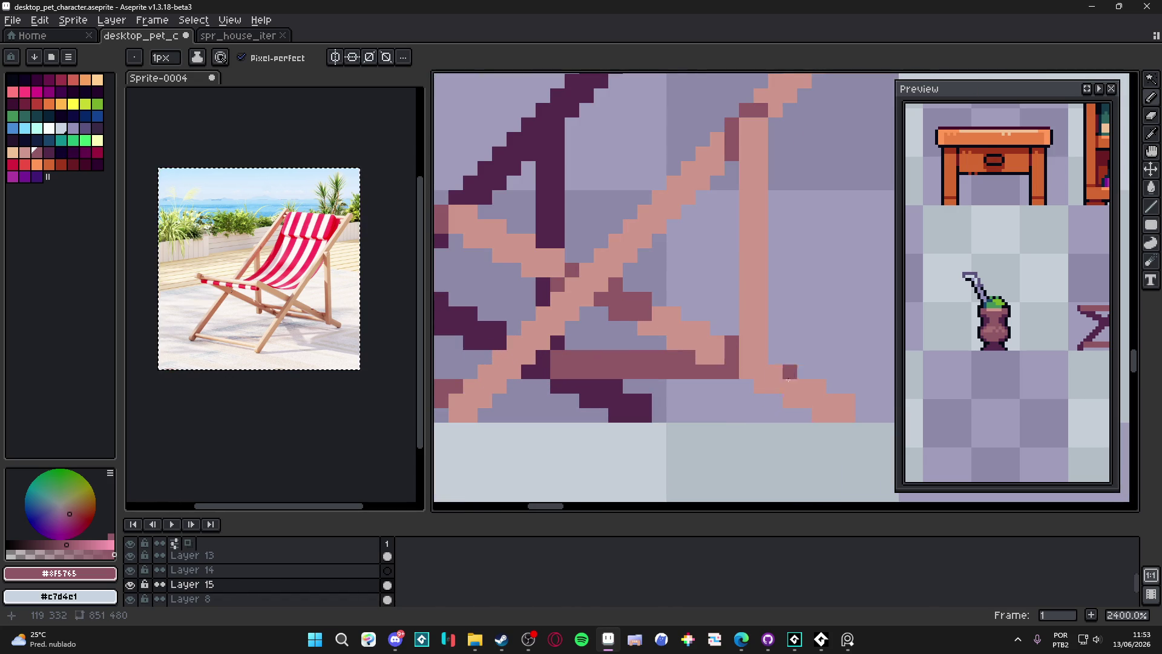
left_click(761, 386)
scroll(760, 383, "down", 6)
scroll(716, 362, "up", 3)
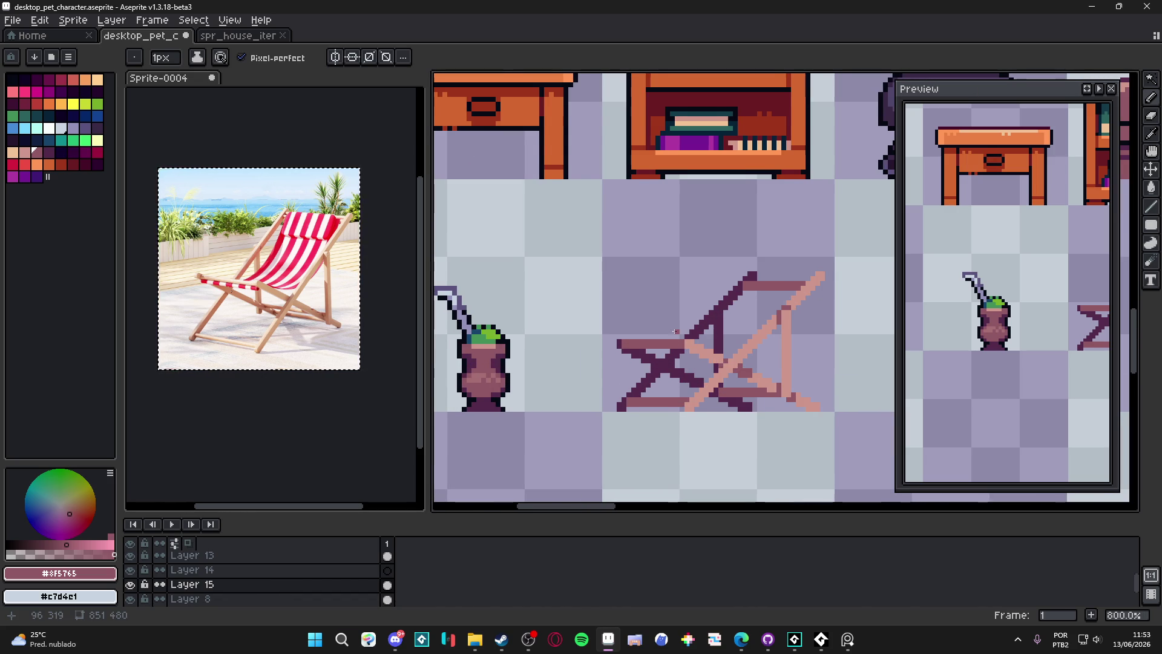
Paint darkest navy Idx-52 pixels at and around the X's centre
left_click_drag(681, 331, 617, 346)
scroll(605, 349, "up", 5)
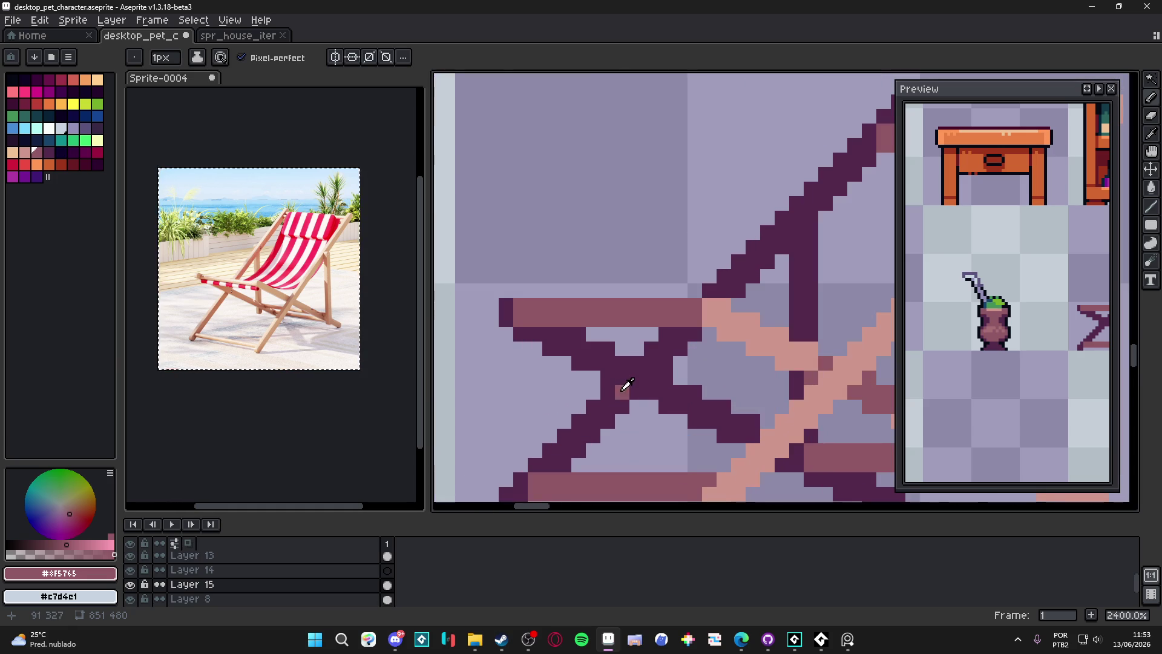
left_click(626, 385, "alt")
left_click(61, 152)
left_click(636, 391)
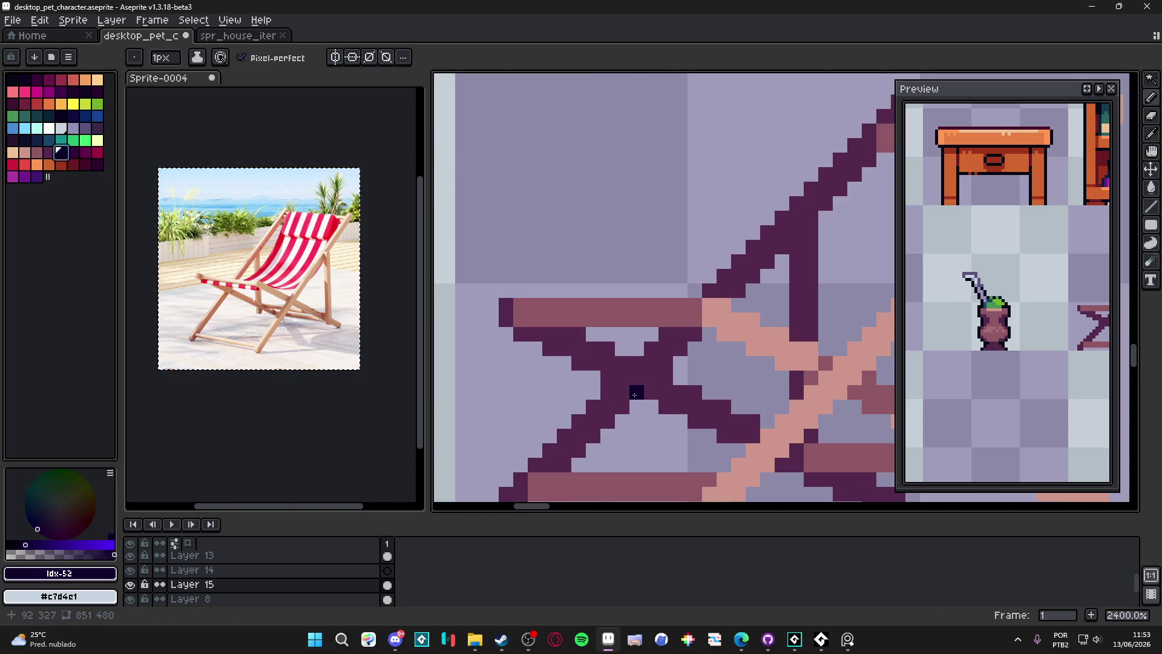
scroll(631, 368, "down", 1)
scroll(631, 367, "up", 1)
left_click_drag(610, 393, 630, 395)
scroll(629, 395, "down", 1)
scroll(641, 387, "up", 1)
left_click(654, 379)
left_click(643, 372)
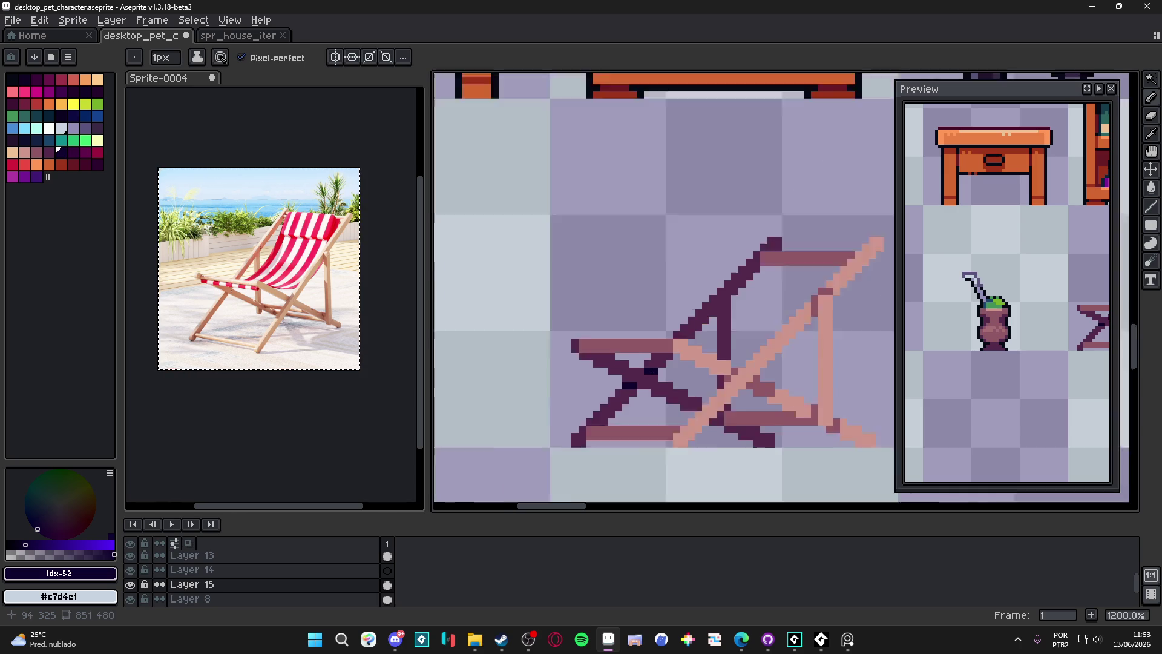
Add a navy pixel on the back leg, then switch the drawing colour to red
scroll(674, 385, "down", 3)
scroll(671, 369, "up", 1)
scroll(668, 344, "down", 1)
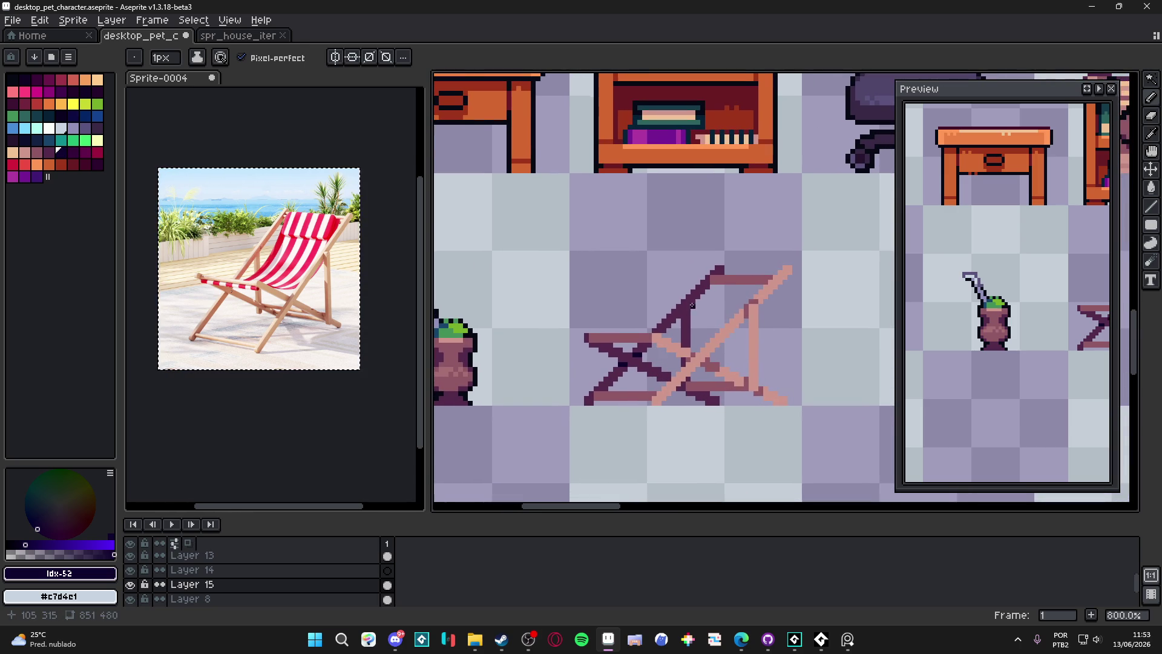
scroll(691, 304, "up", 3)
left_click(657, 343)
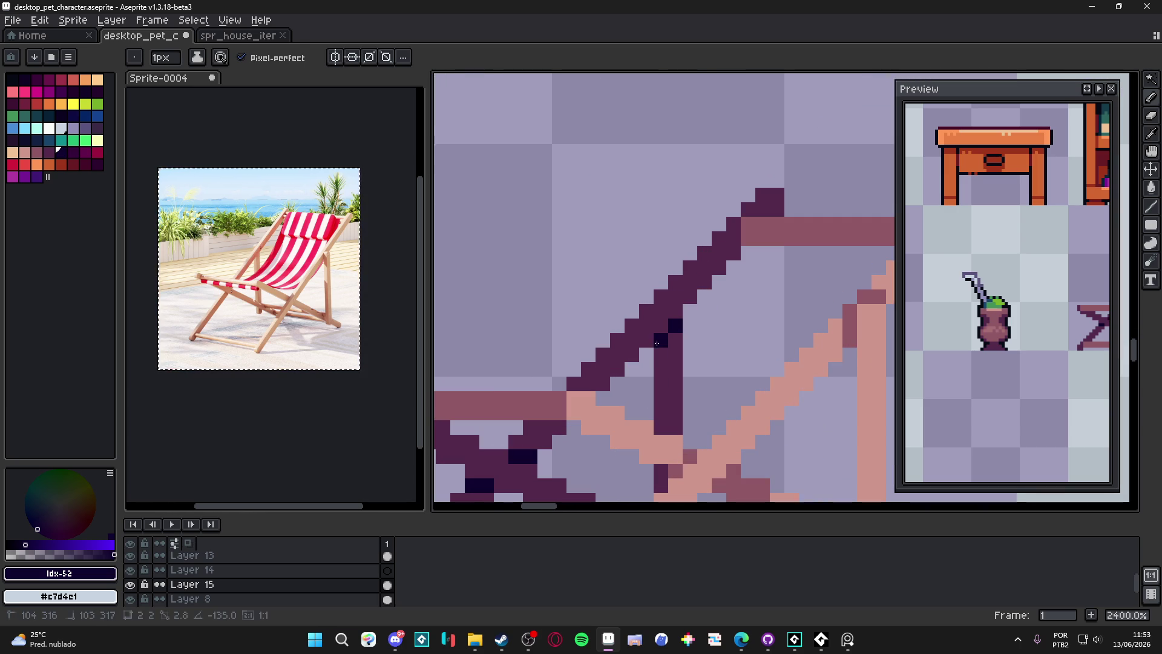
scroll(659, 345, "down", 3)
scroll(672, 361, "up", 1)
scroll(672, 363, "up", 1)
scroll(605, 363, "down", 2)
scroll(563, 366, "up", 2)
left_click(551, 372, "alt")
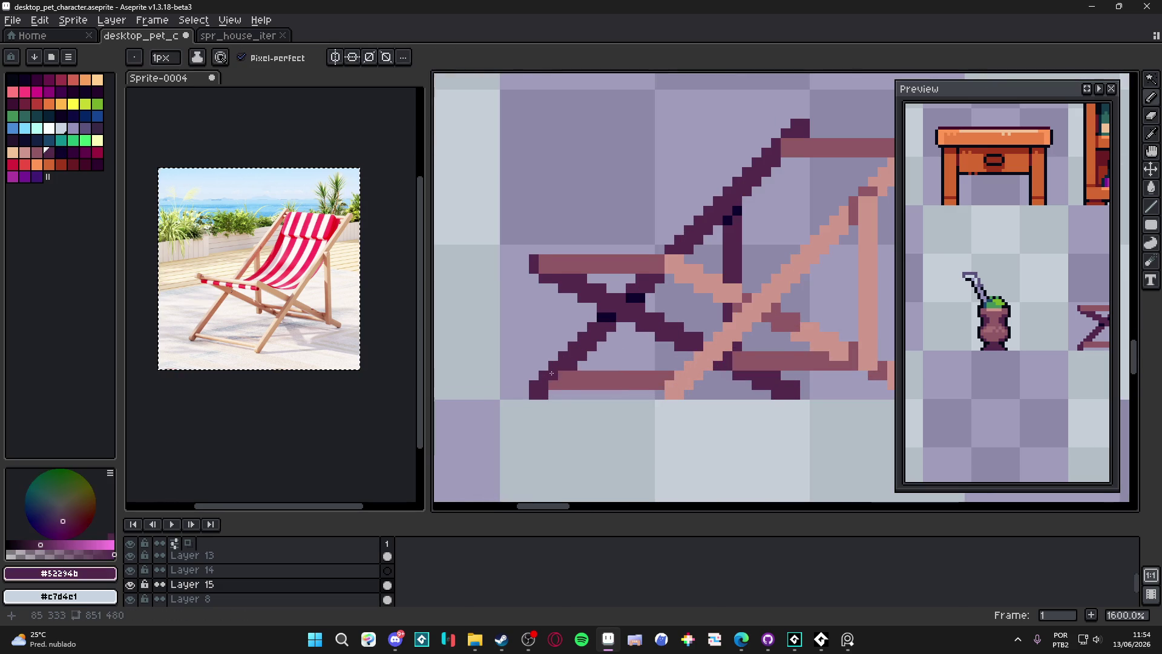
scroll(551, 373, "down", 2)
scroll(625, 385, "down", 1)
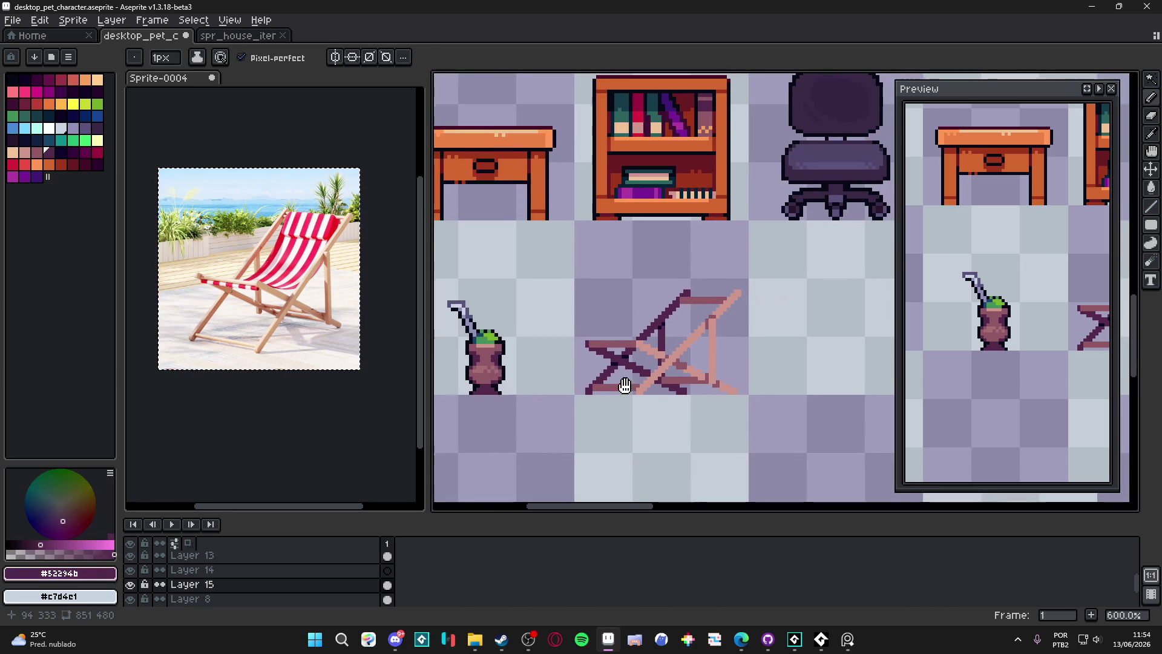
scroll(666, 370, "up", 1)
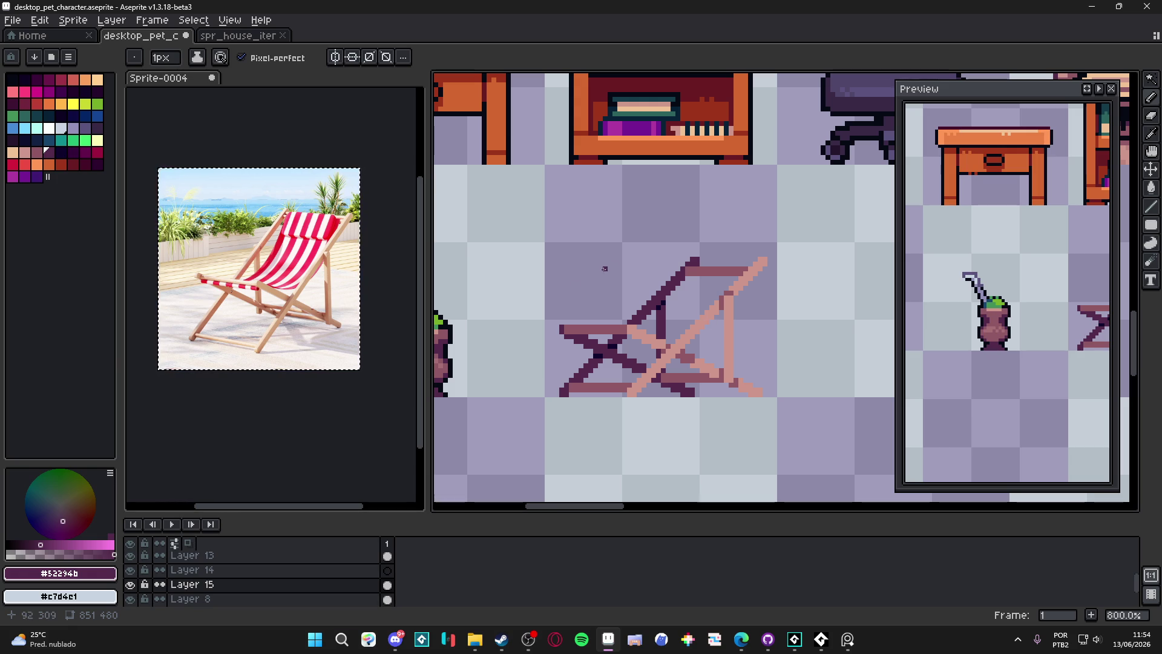
left_click(14, 164)
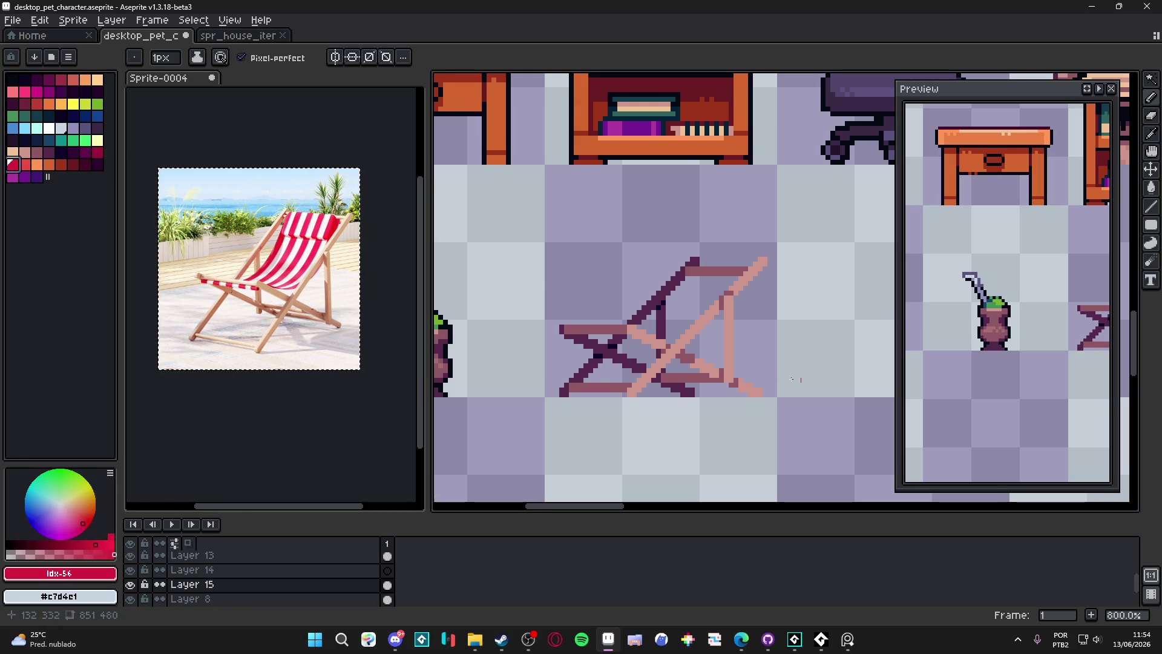
Select the 48x48 area around the deck chair and duplicate it to the right
left_click_drag(654, 371, 583, 364)
scroll(582, 364, "down", 2)
mouse_move(500, 262)
left_mouse_down()
mouse_move(602, 354)
mouse_move(747, 354)
left_mouse_up()
key("ctrl+d")
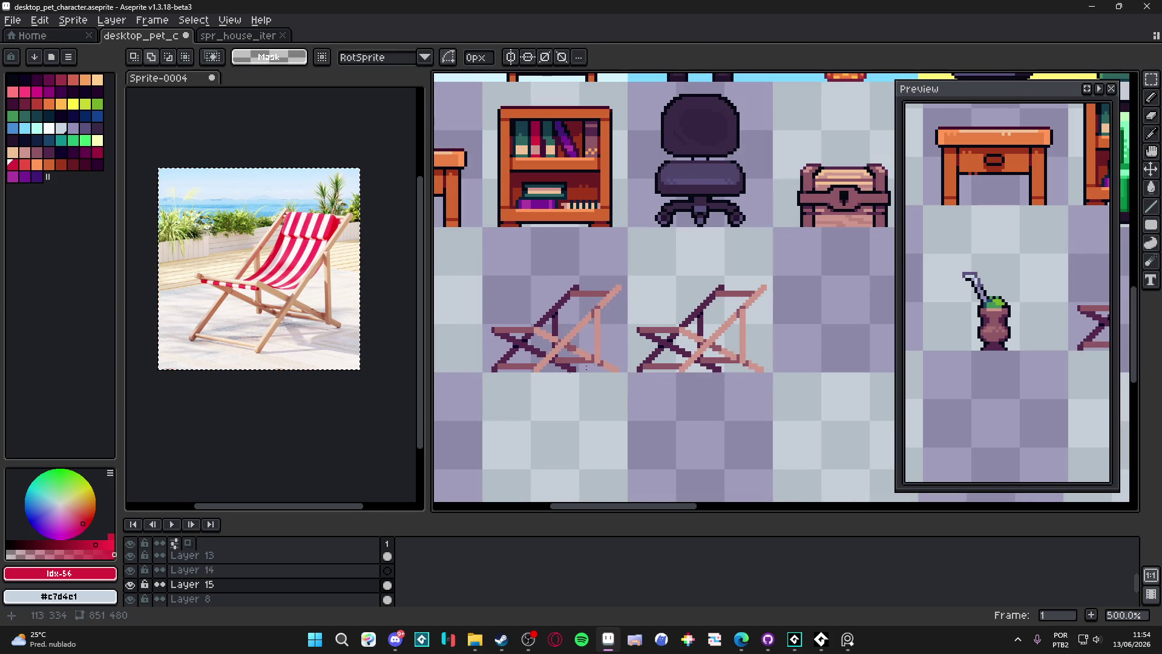
key("b")
Draw a sagging red curve along the backrest and seat edge, then marquee-select the chair back
scroll(545, 339, "up", 4)
scroll(698, 250, "up", 1)
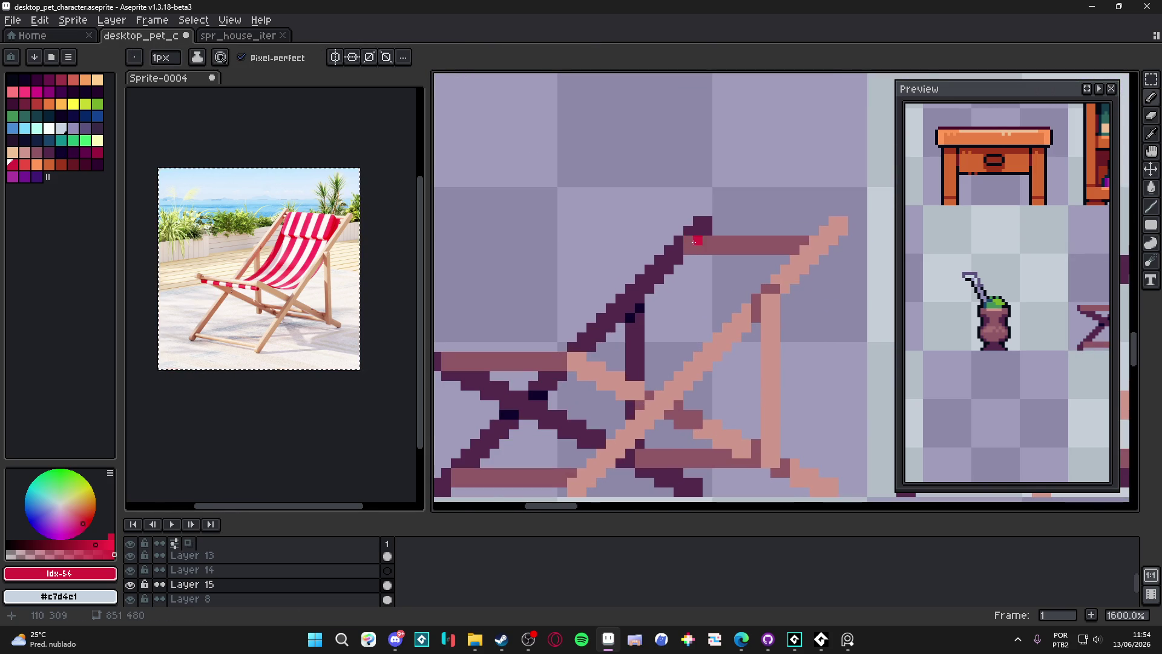
left_click_drag(694, 242, 772, 242)
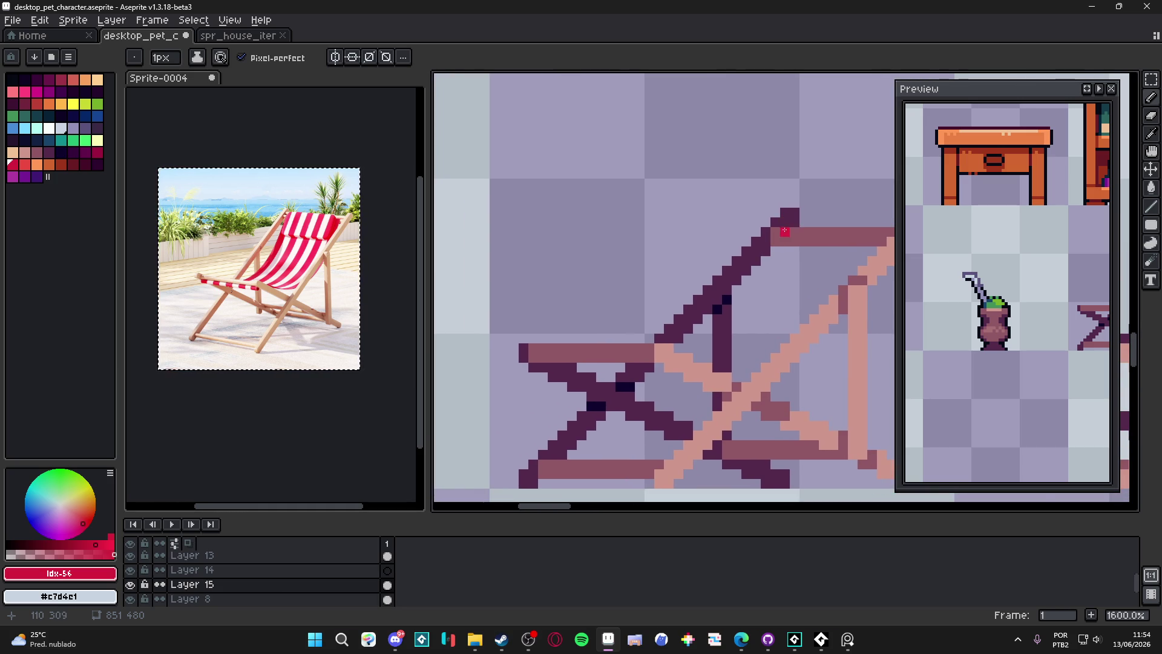
left_click_drag(773, 228, 781, 212)
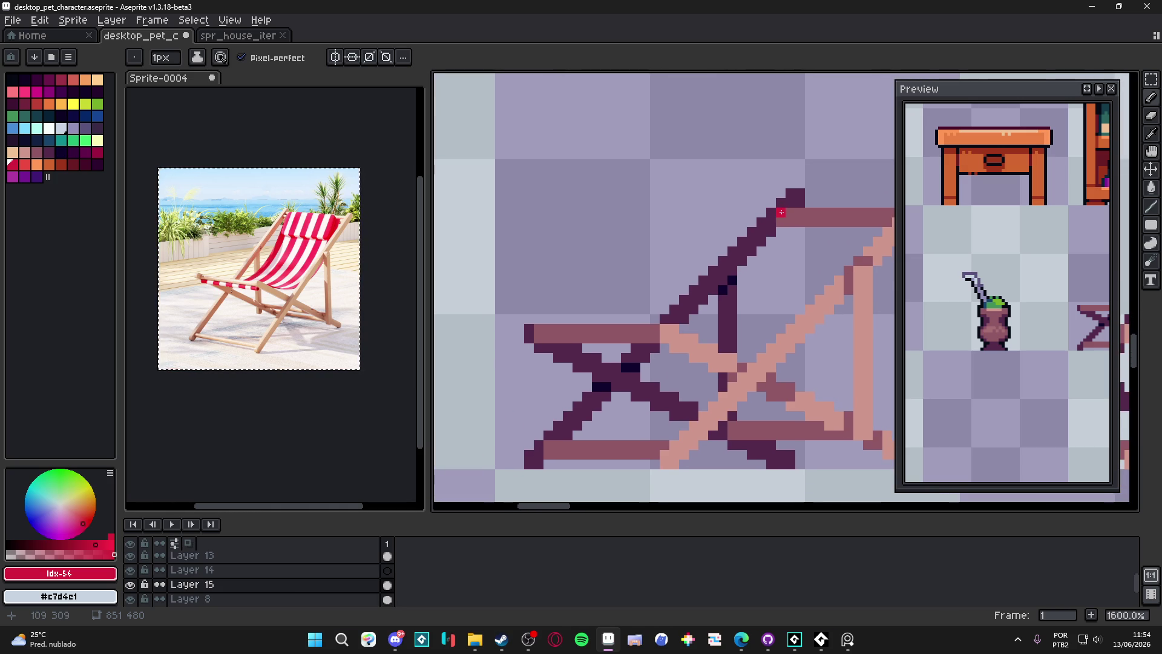
left_click(1133, 208)
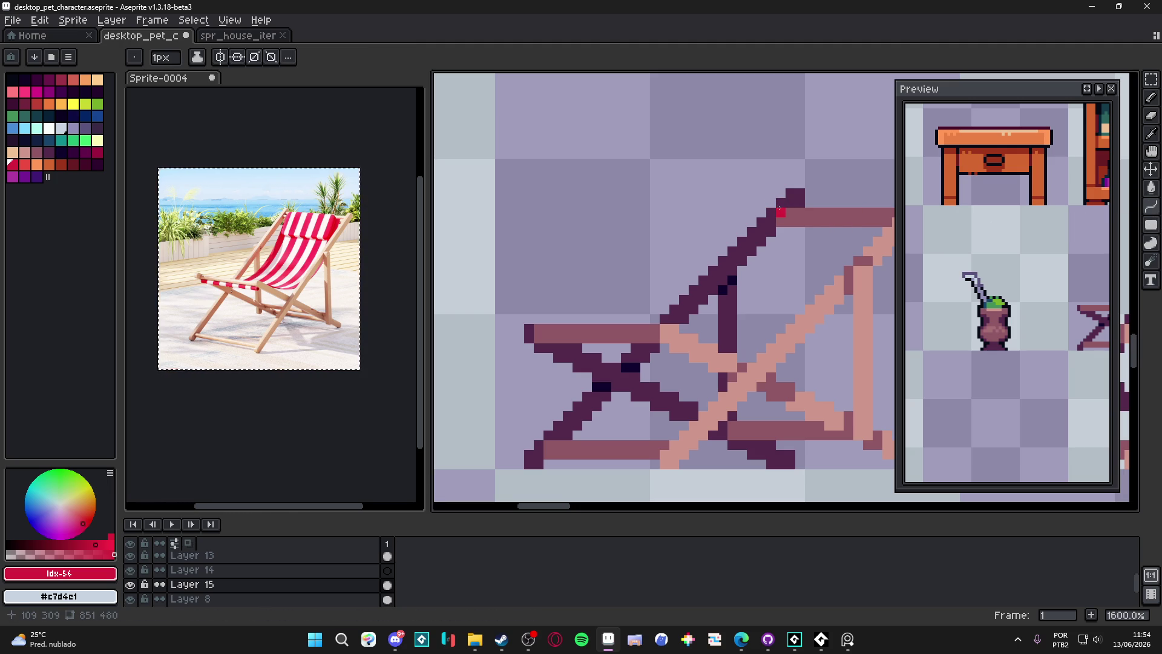
mouse_move(780, 212)
left_mouse_down()
mouse_move(626, 290)
mouse_move(637, 317)
mouse_move(559, 316)
mouse_move(609, 320)
left_mouse_up()
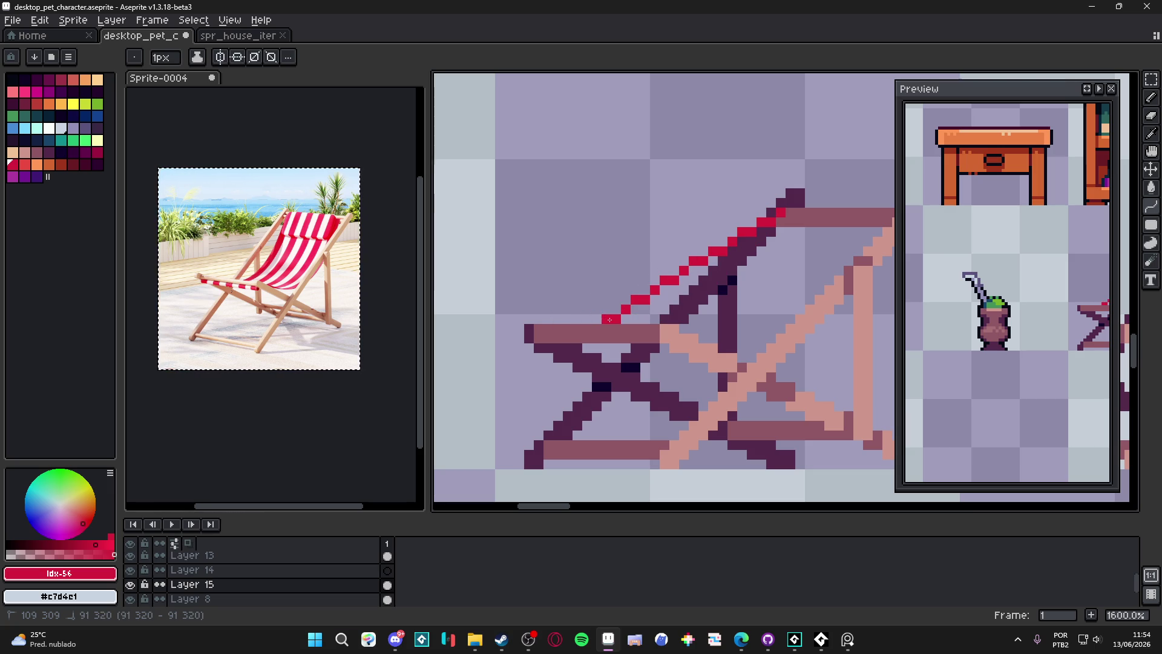
mouse_move(737, 272)
left_mouse_down()
mouse_move(736, 260)
mouse_move(720, 269)
mouse_move(716, 328)
mouse_move(744, 336)
mouse_move(675, 336)
left_mouse_up()
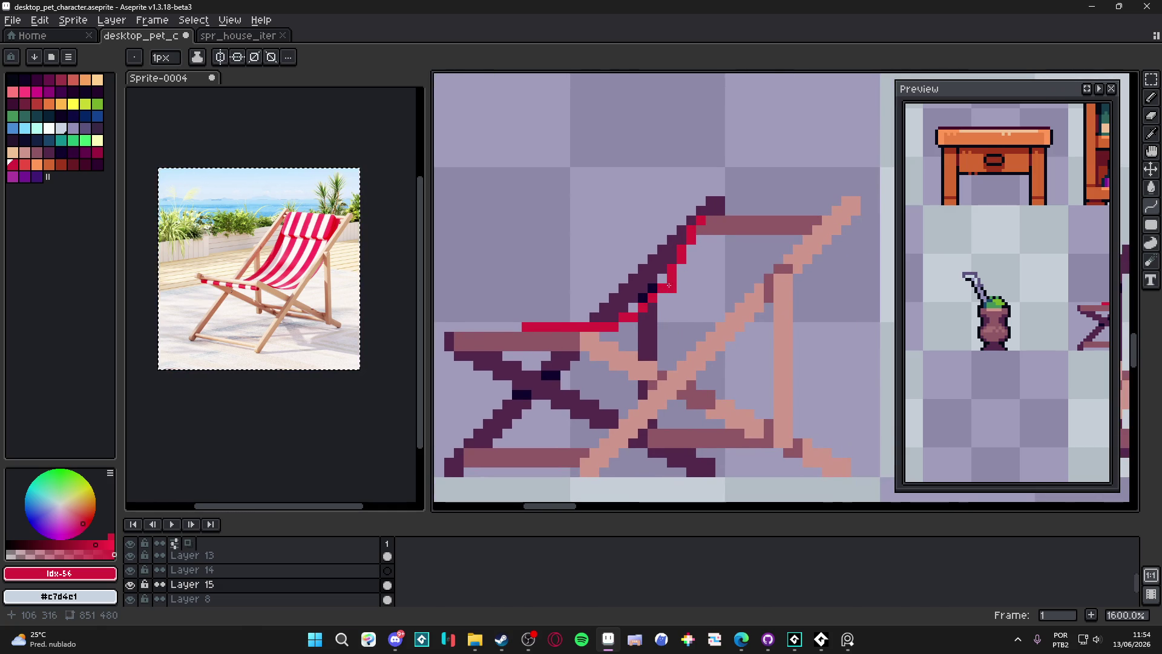
key("m")
left_click_drag(729, 182, 505, 387)
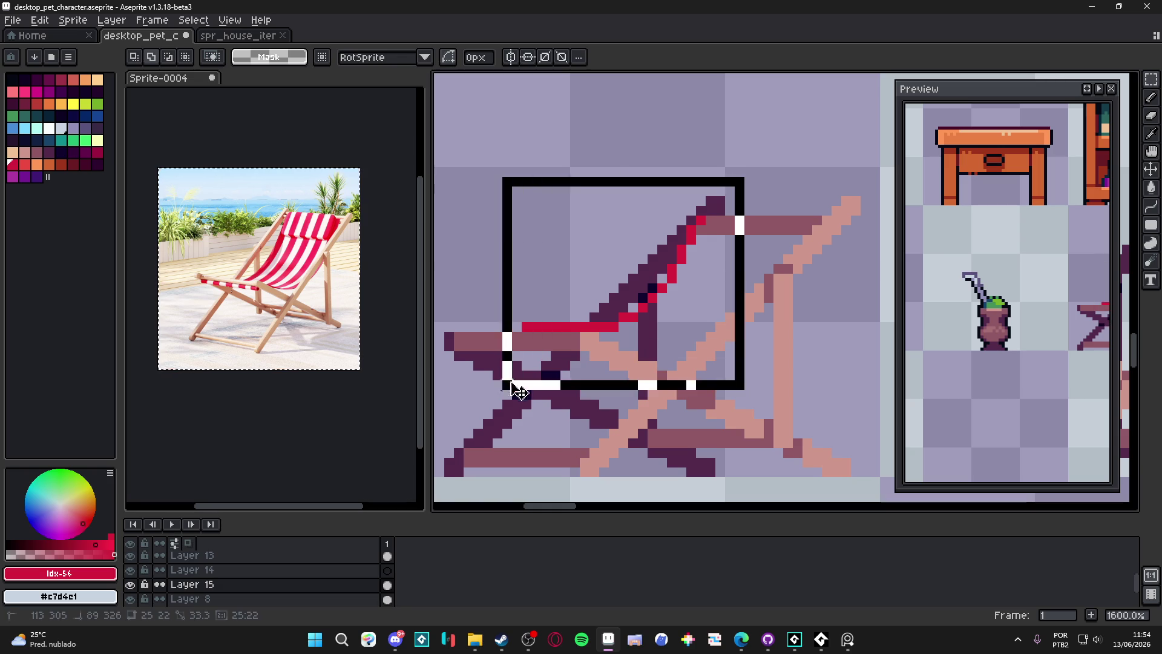
Copy and paste the chair-back area, then undo the pasted copy
key("ctrl+c")
key("ctrl+v")
left_click_drag(635, 332, 766, 337)
key("ctrl+z")
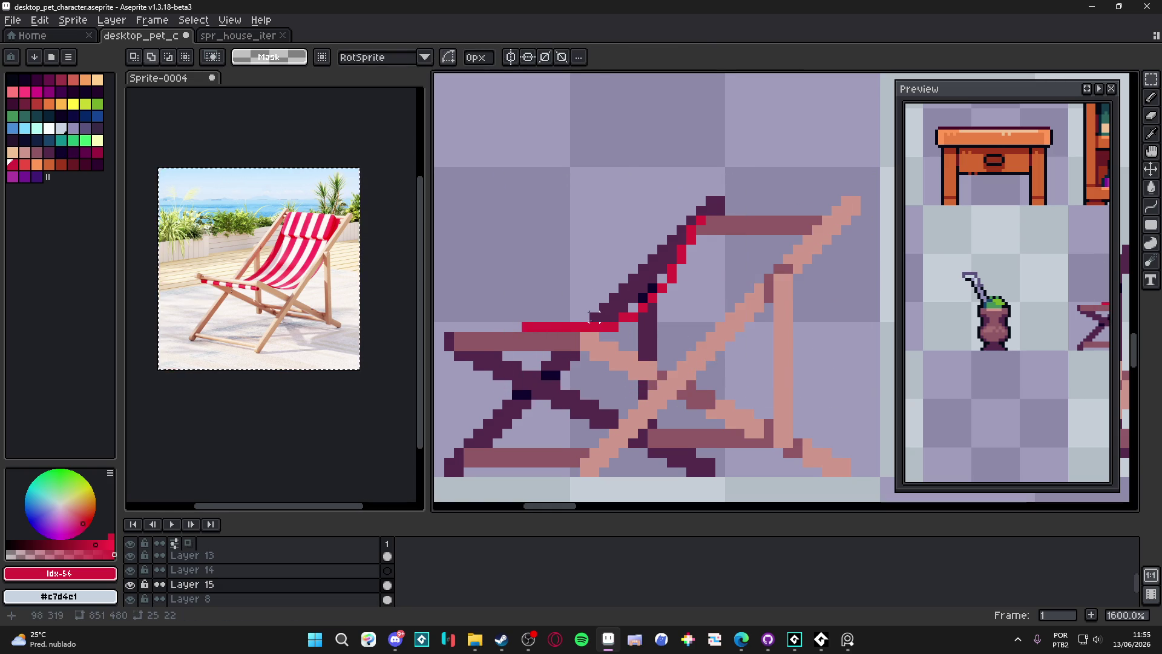
Magic Wand the red line, then draw red lines closing the fabric shape
key("w")
left_click(592, 330)
scroll(598, 336, "up", 5)
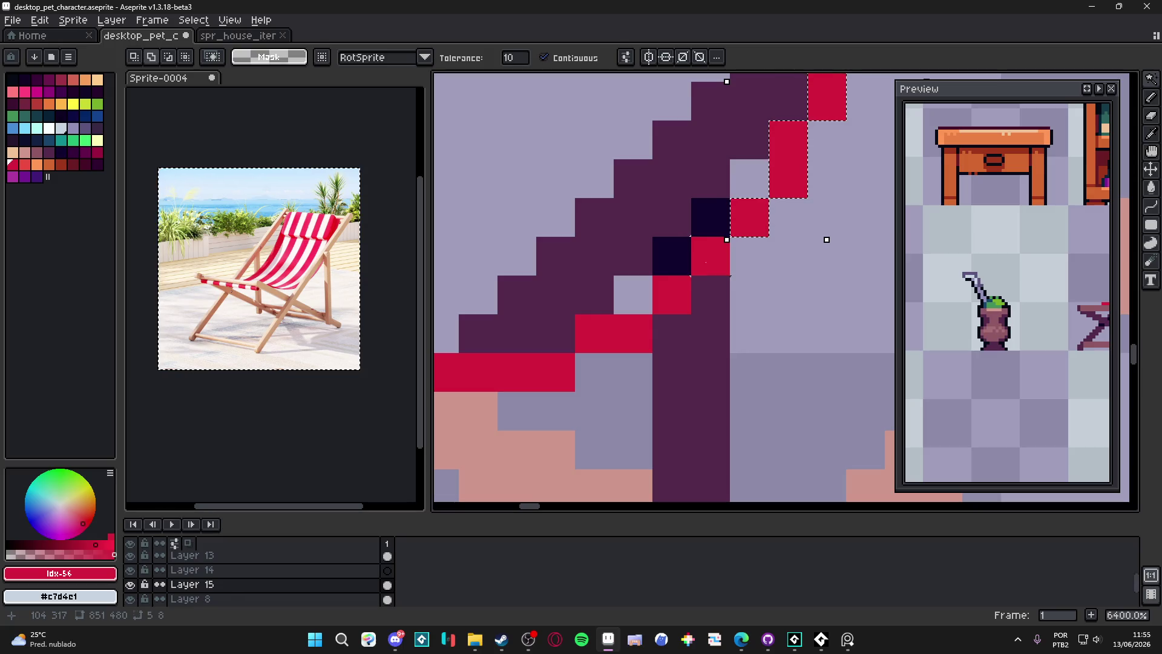
scroll(599, 337, "down", 6)
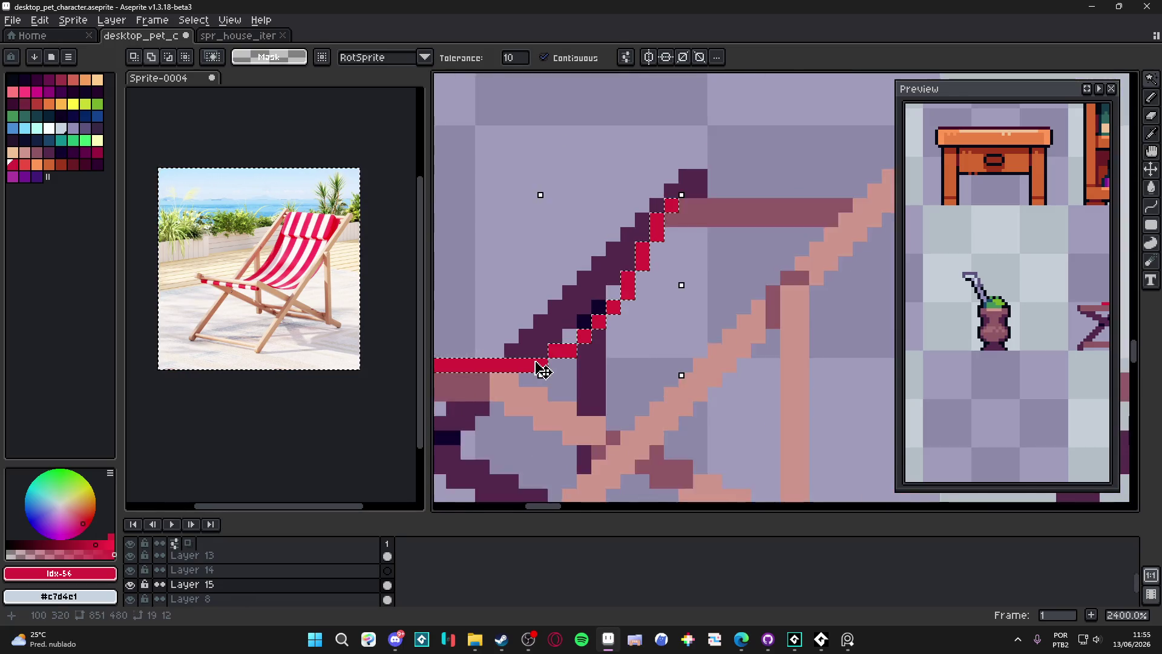
left_click(604, 341, "shift")
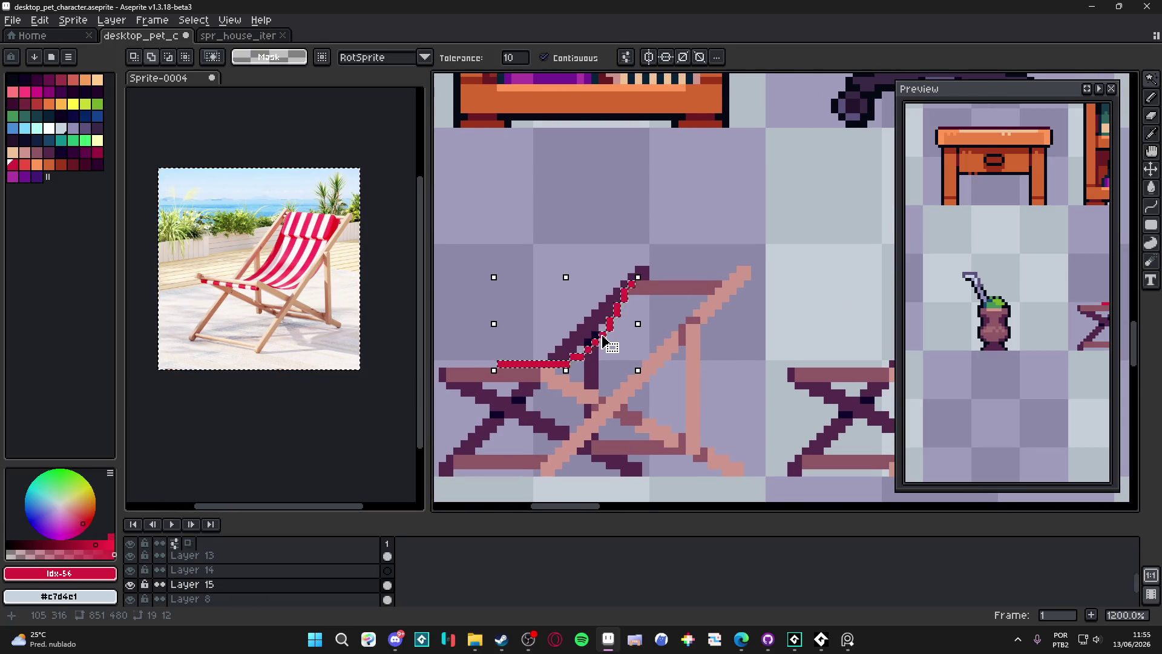
key("b")
left_click_drag(601, 337, 656, 331)
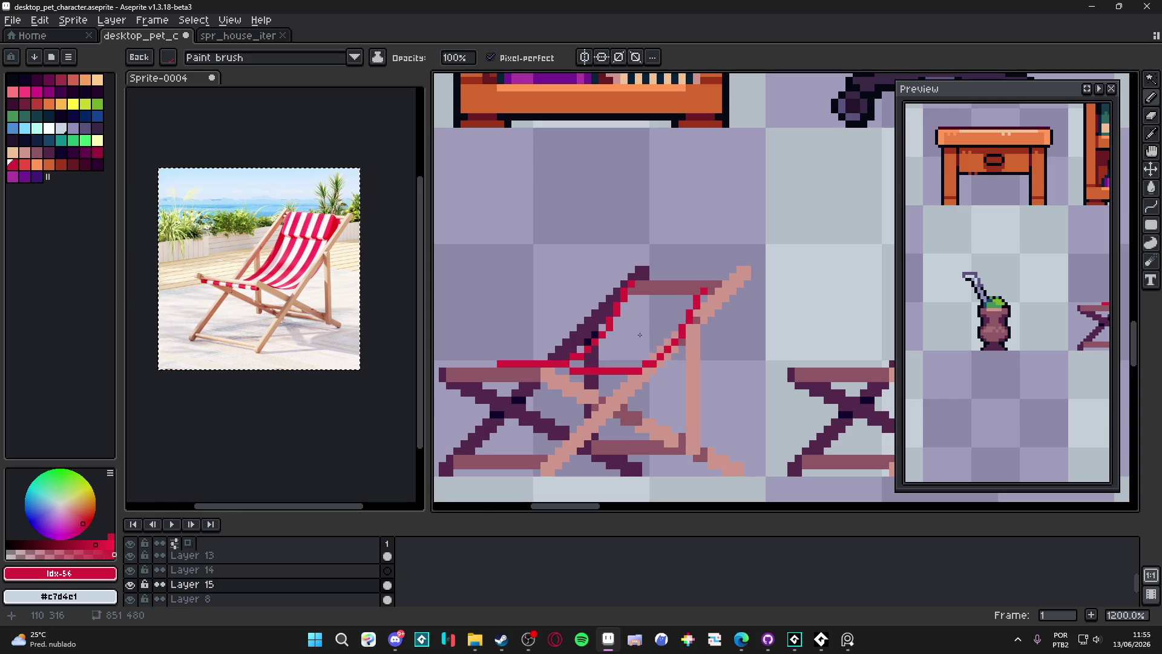
Draw red lines along the chair's right leg, discarding a misplaced floating stripe
key("w")
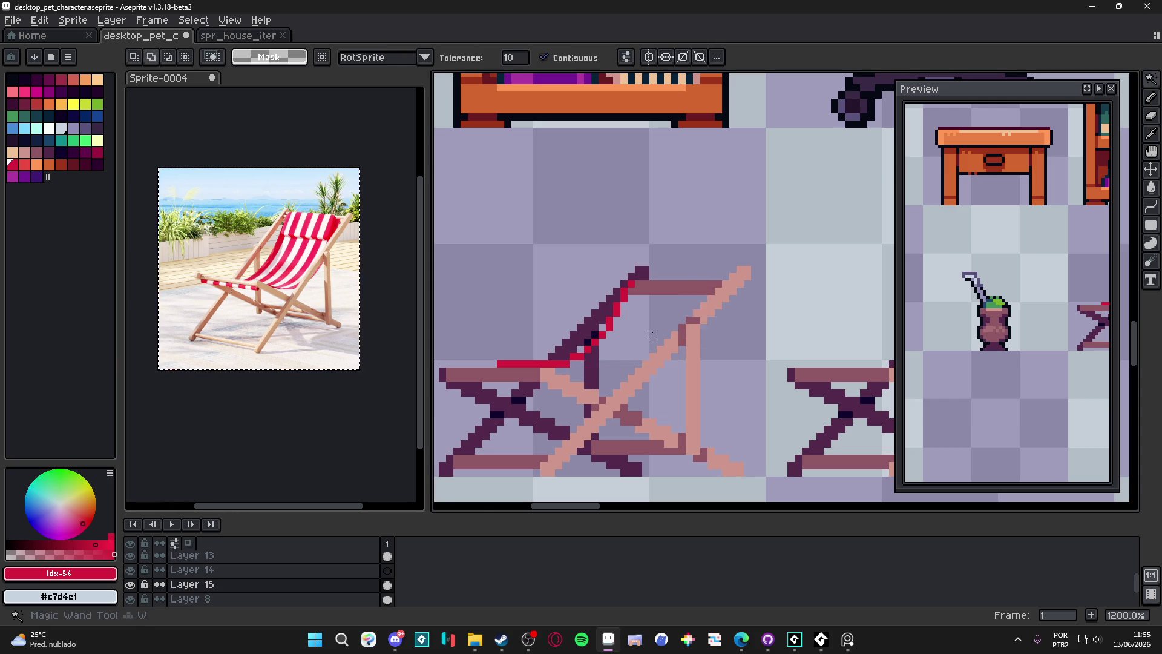
left_click(652, 335)
key("Escape")
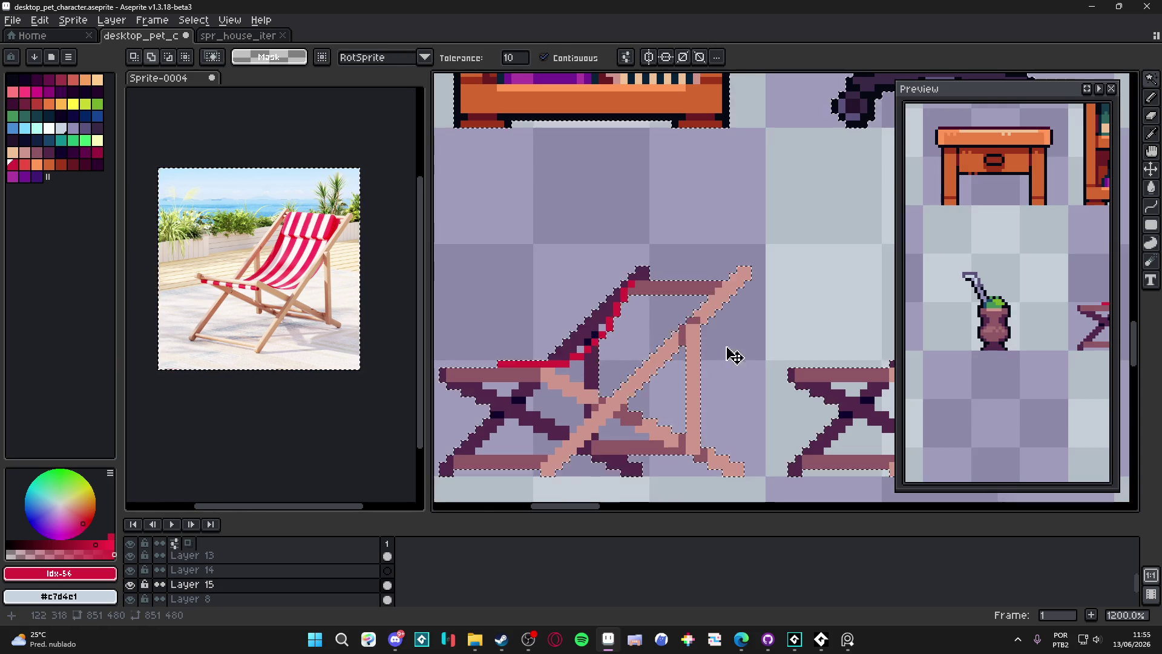
key("b")
left_click_drag(711, 296, 578, 378)
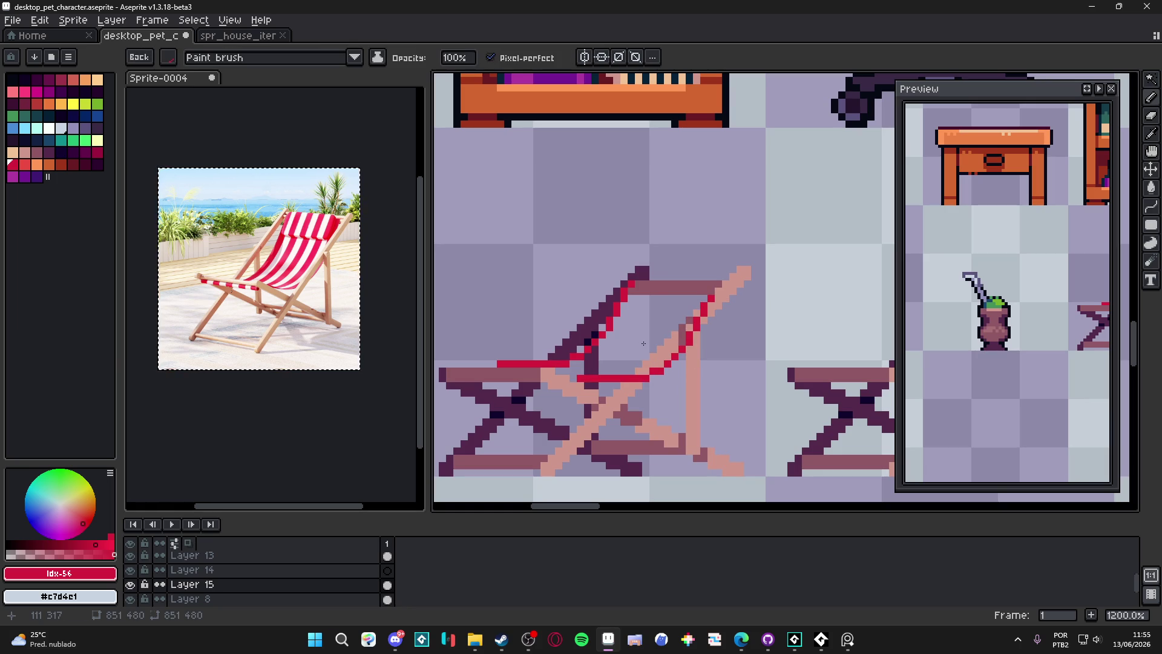
mouse_move(643, 343)
left_mouse_down()
mouse_move(632, 418)
mouse_move(584, 325)
mouse_move(551, 286)
mouse_move(542, 297)
left_mouse_up()
key("Delete")
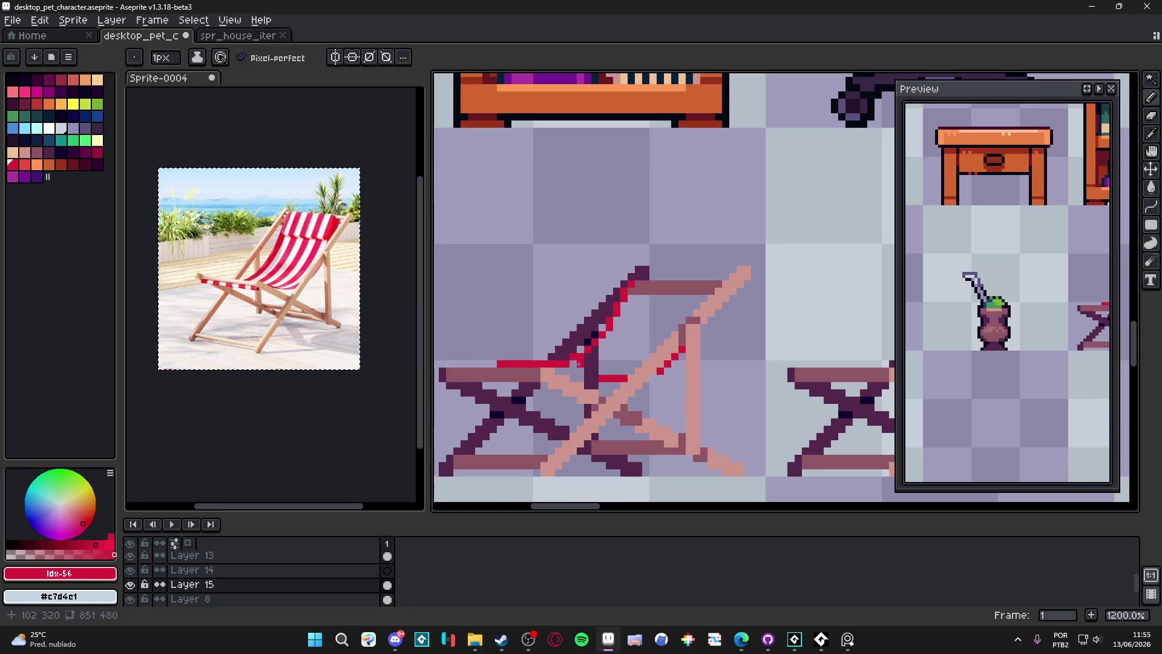
Close the outline with red pixels left of the crossbar and up across the back bar
scroll(578, 363, "up", 3)
left_click_drag(605, 389, 552, 374)
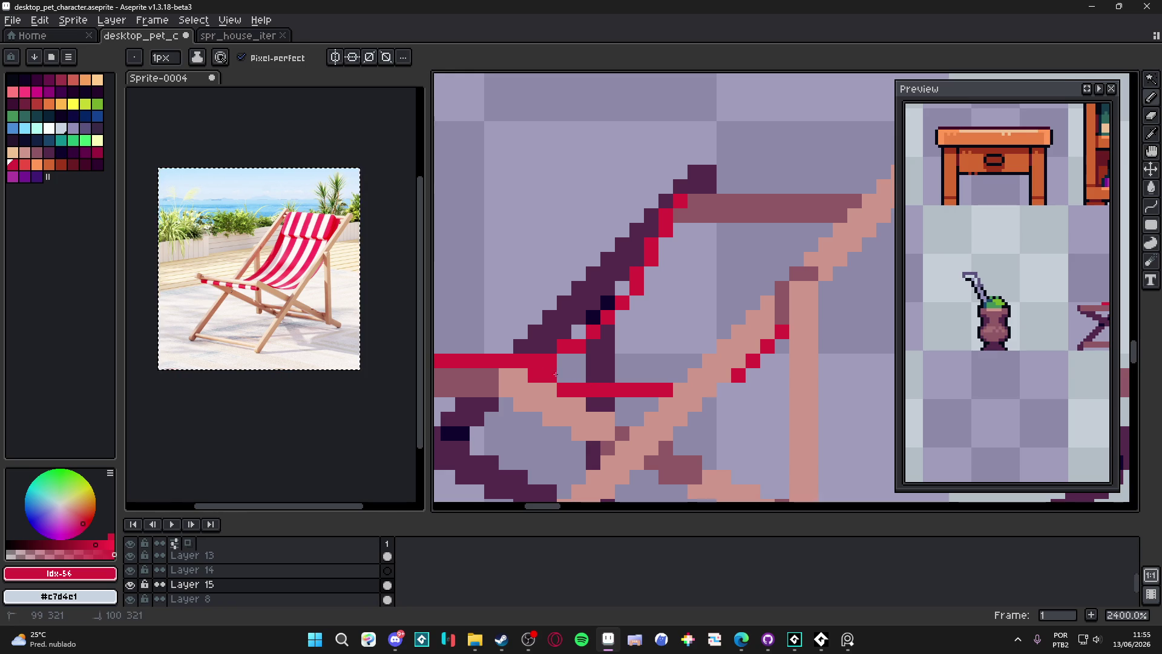
mouse_move(804, 240)
left_mouse_down()
mouse_move(827, 190)
mouse_move(695, 186)
left_mouse_up()
left_click(840, 186)
Fill the chair back's interior with red using the Paint Bucket
key("g")
left_click(739, 246)
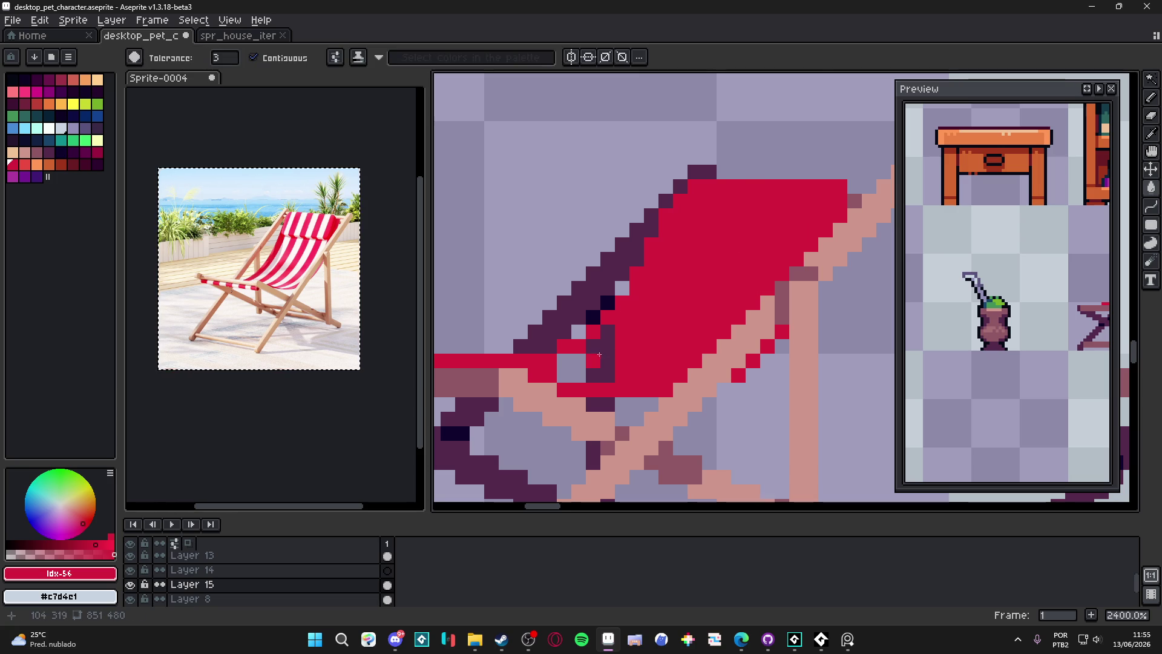
scroll(683, 383, "down", 6)
left_click_drag(682, 382, 647, 382)
Paint a 1px red strip under the brown seat bar
key("b")
scroll(646, 383, "up", 2)
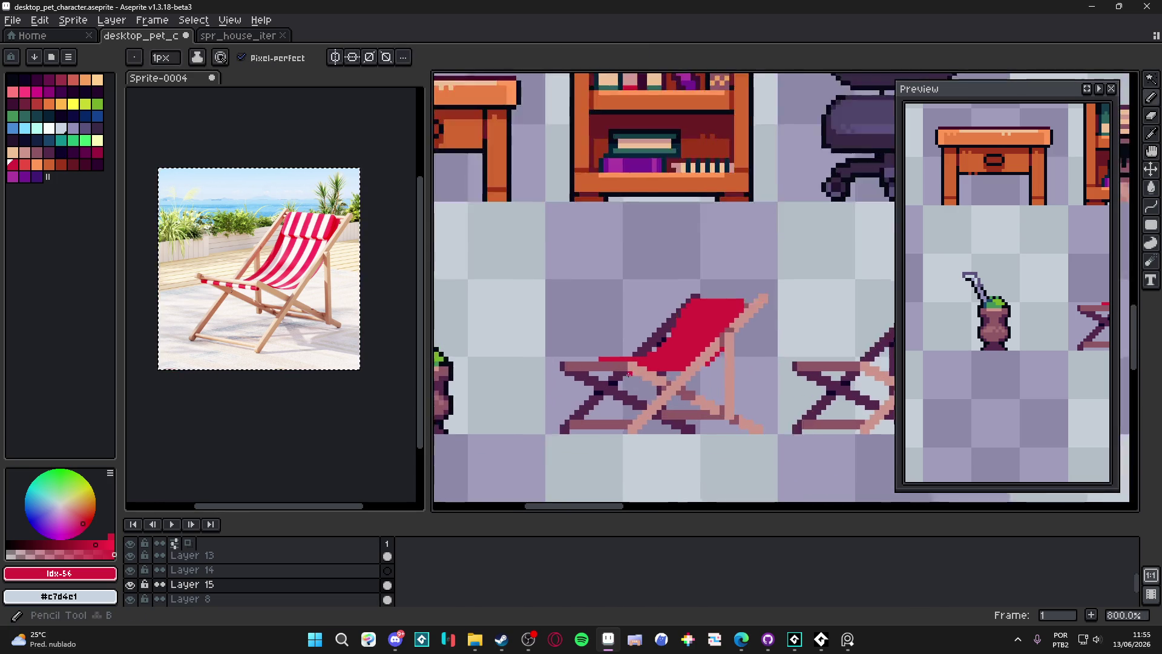
scroll(699, 367, "down", 1)
scroll(699, 368, "down", 1)
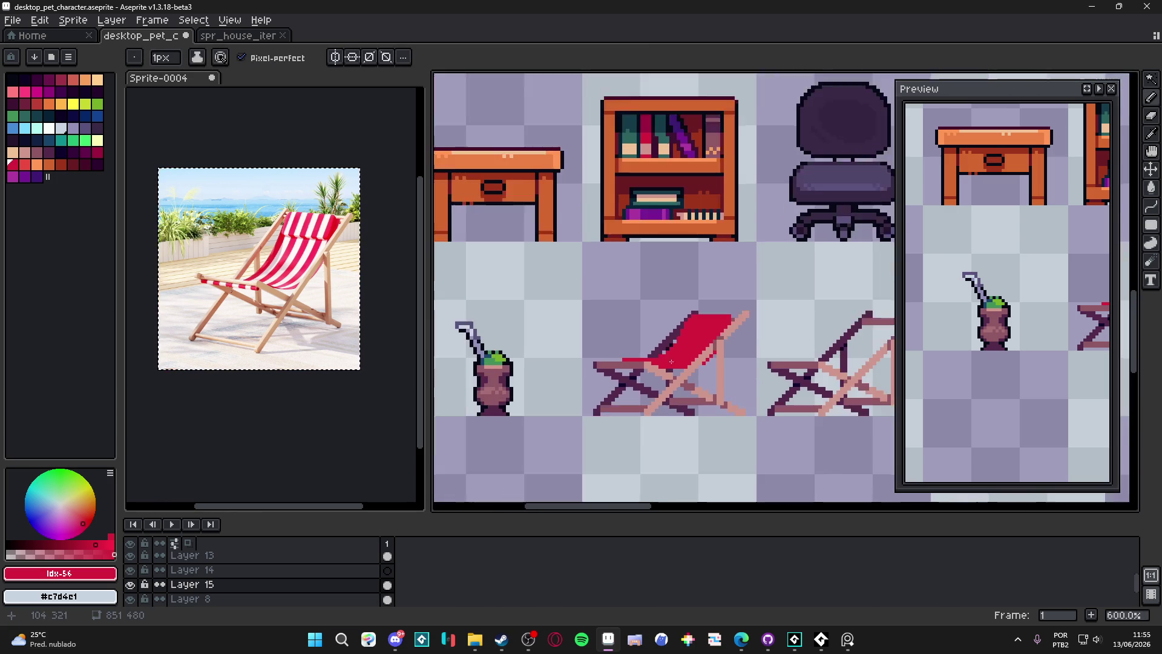
scroll(642, 347, "up", 5)
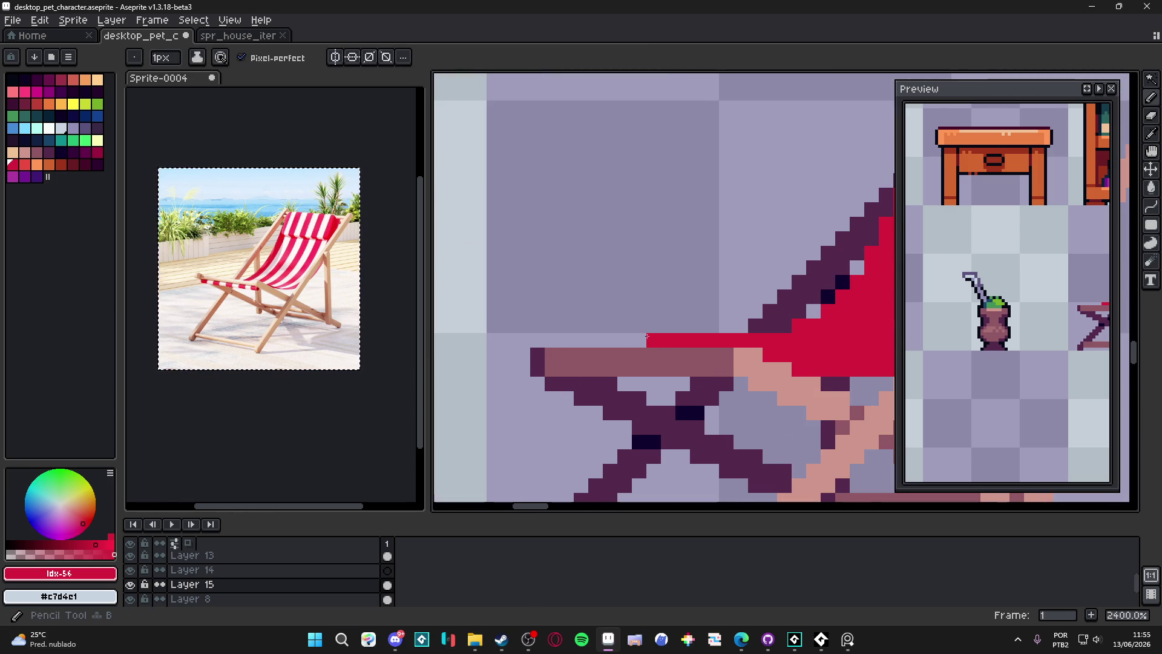
left_click_drag(647, 336, 702, 319)
left_click(622, 366)
mouse_move(623, 366)
left_mouse_down()
mouse_move(609, 352)
mouse_move(602, 360)
mouse_move(786, 369)
left_mouse_up()
key("plus")
key("minus")
left_click(792, 367)
Zoom out to review the red fabric, ending on the pencil tool
scroll(799, 366, "down", 6)
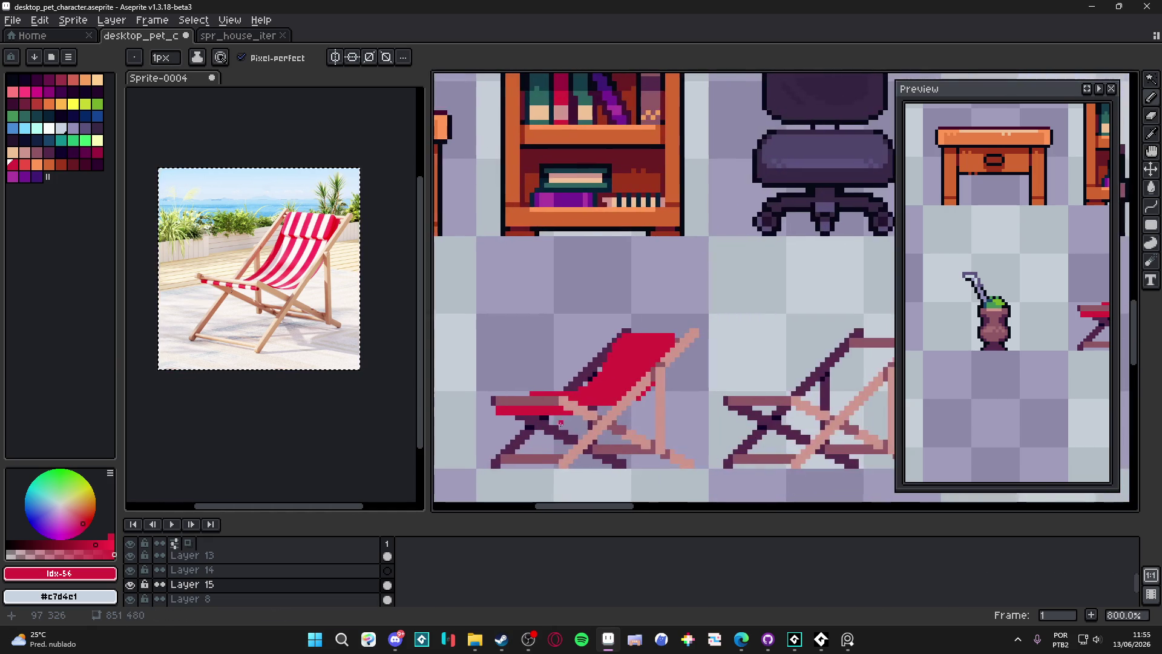
scroll(622, 425, "down", 3)
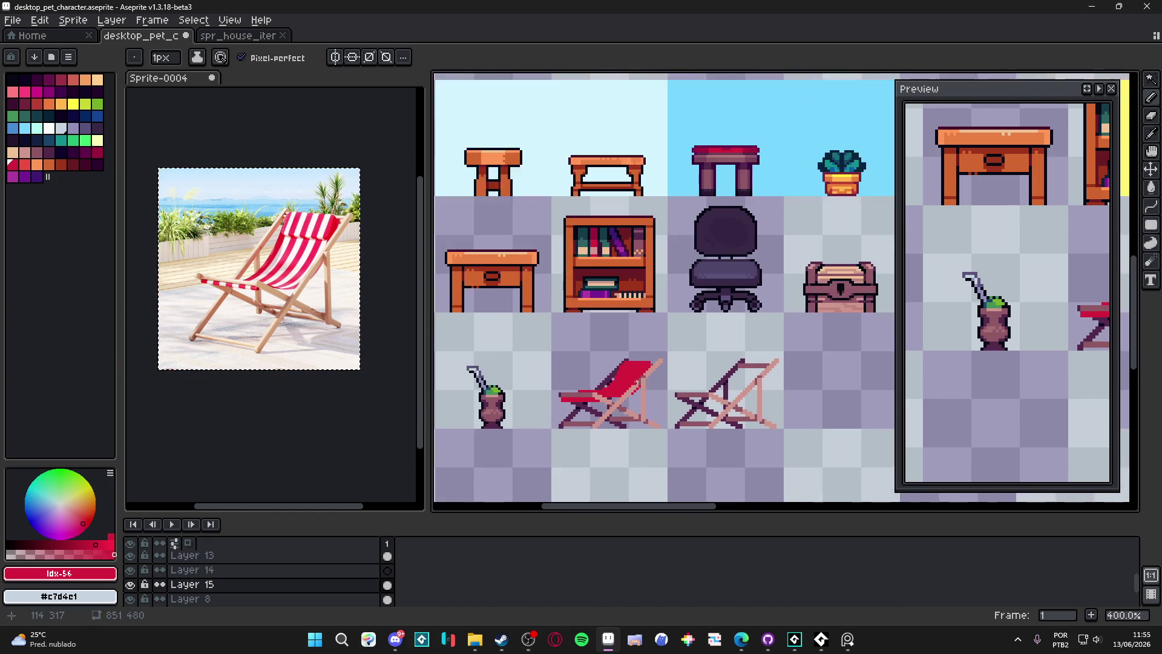
scroll(683, 377, "up", 4)
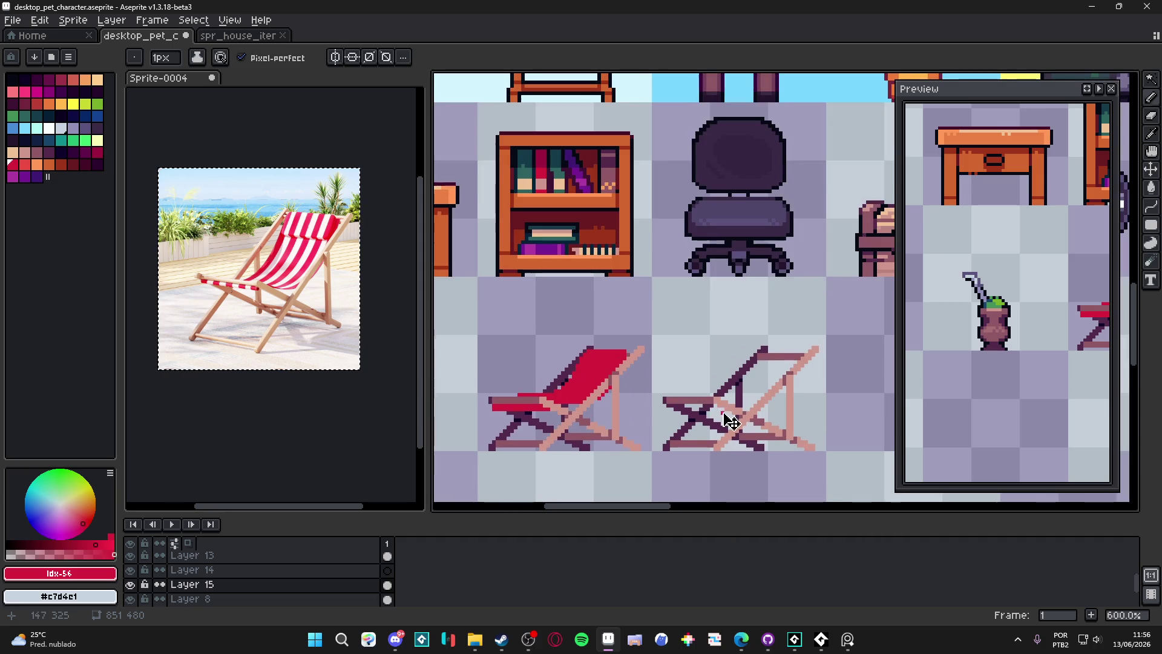
key("v")
key("m")
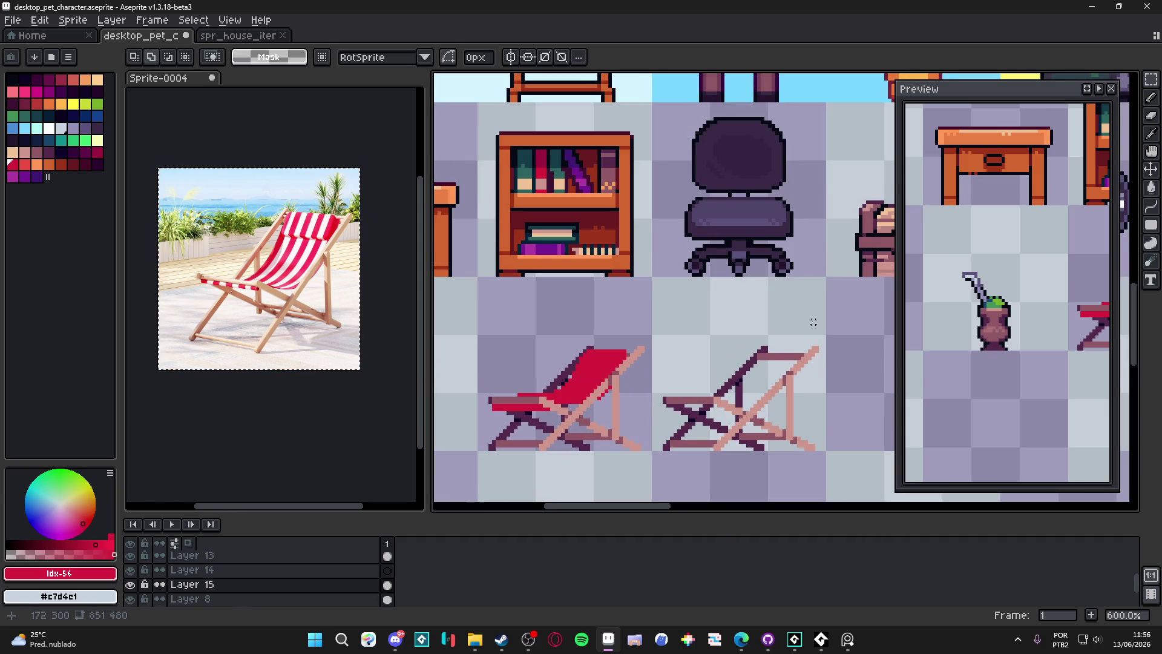
scroll(587, 387, "up", 2)
key("b")
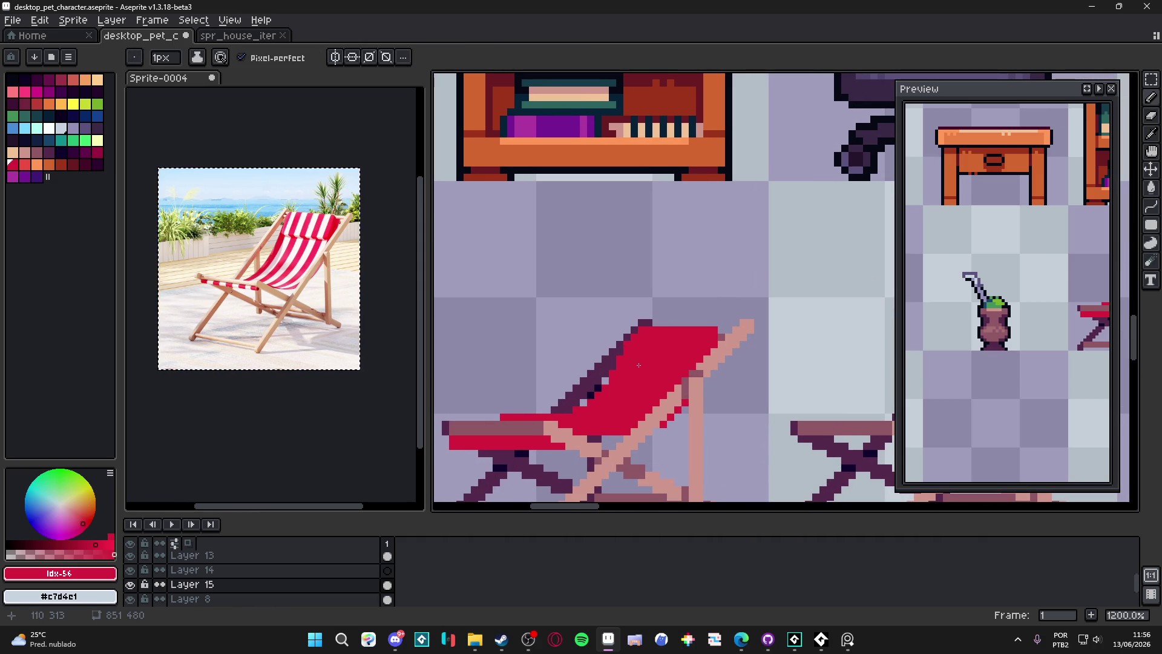
Redo the red pencil stroke along the seat edge with Ctrl+Y
key("ctrl")
key("ctrl")
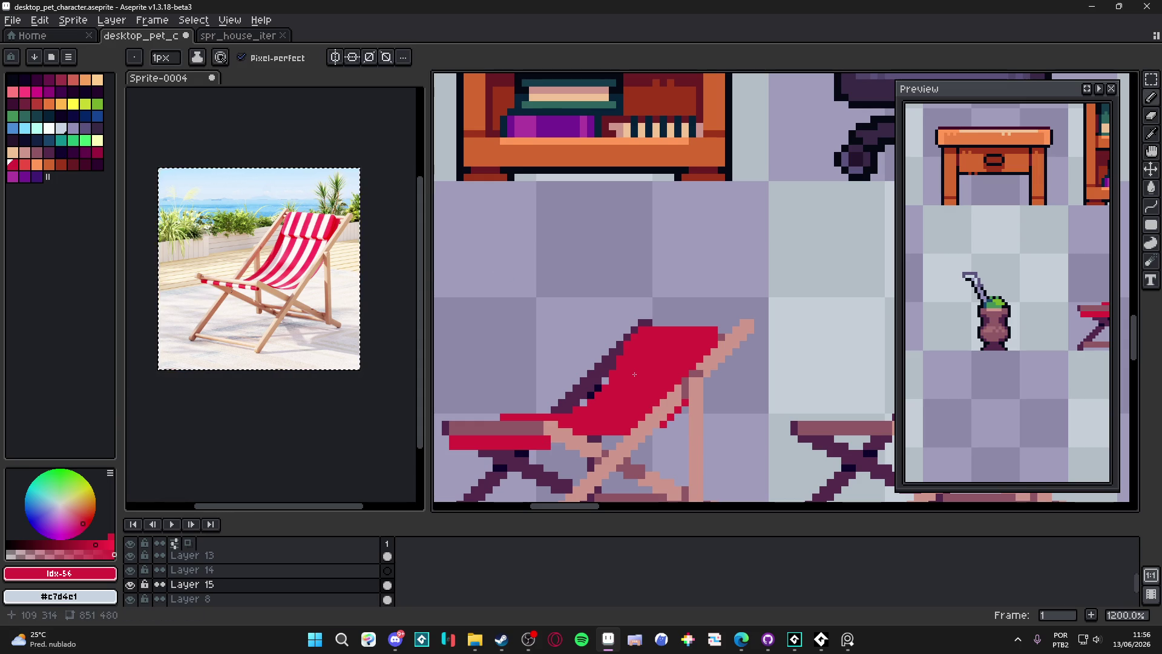
key("ctrl+y")
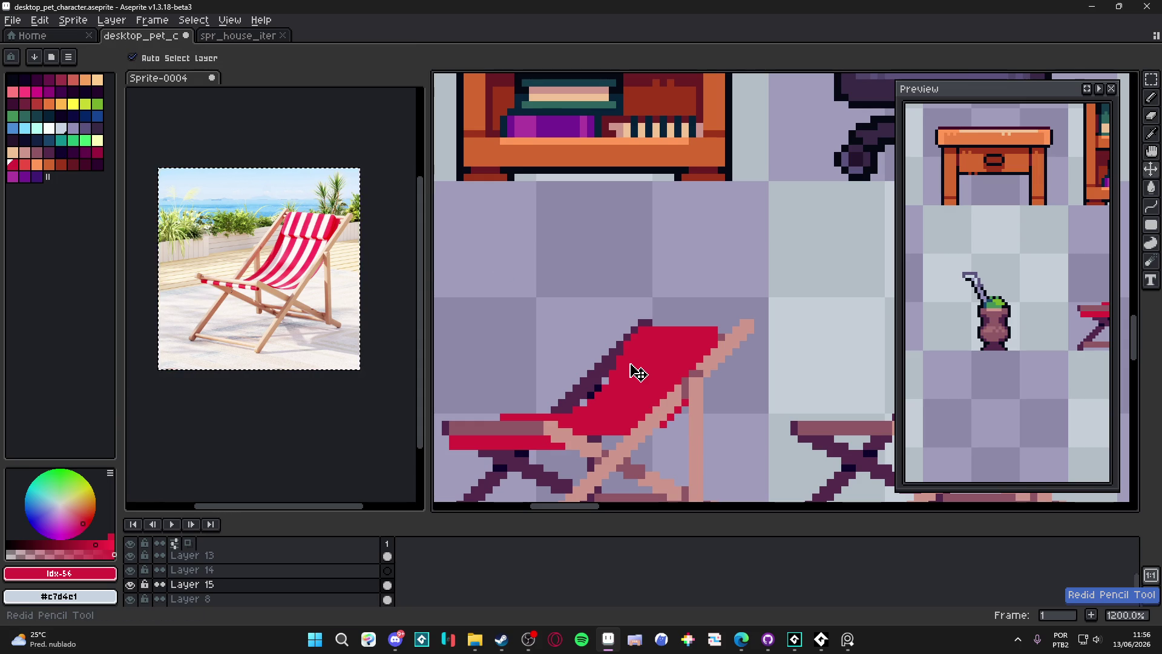
key("b")
scroll(634, 370, "up", 3)
mouse_move(639, 277)
left_mouse_down()
mouse_move(725, 228)
mouse_move(739, 242)
mouse_move(713, 237)
left_mouse_up()
Marquee-select the fabric's stepped edge pixels and a strip along the seat edge
key("m")
scroll(732, 233, "up", 3)
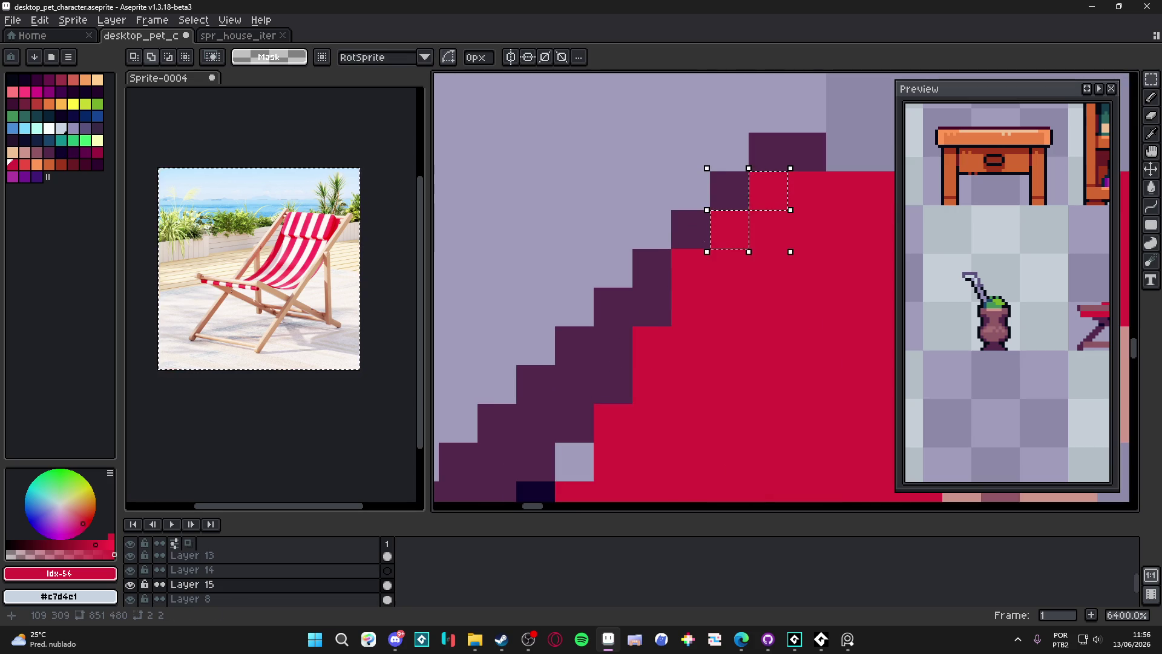
left_click_drag(690, 318, 690, 261)
mouse_move(664, 348)
left_mouse_down()
mouse_move(664, 394)
mouse_move(699, 248)
left_mouse_up()
left_click_drag(648, 321, 647, 279)
mouse_move(608, 424)
left_mouse_down()
mouse_move(560, 391)
mouse_move(661, 337)
left_mouse_up()
mouse_move(581, 339)
left_mouse_down()
mouse_move(648, 366)
mouse_move(704, 362)
left_mouse_up()
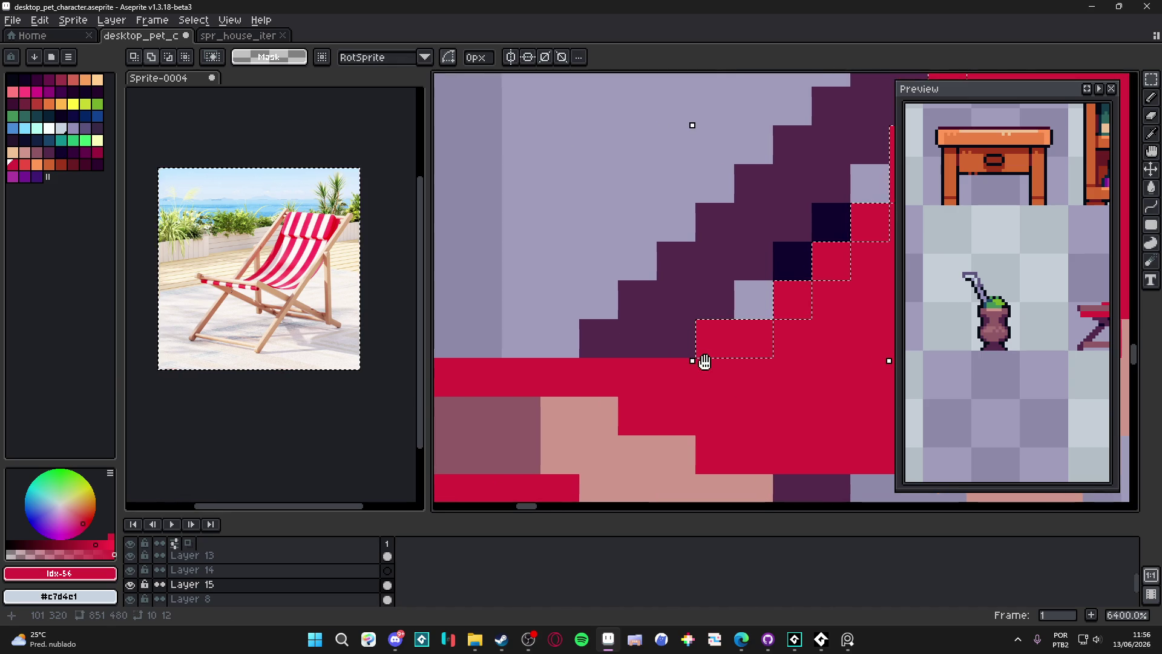
scroll(704, 361, "down", 3)
scroll(705, 362, "up", 2)
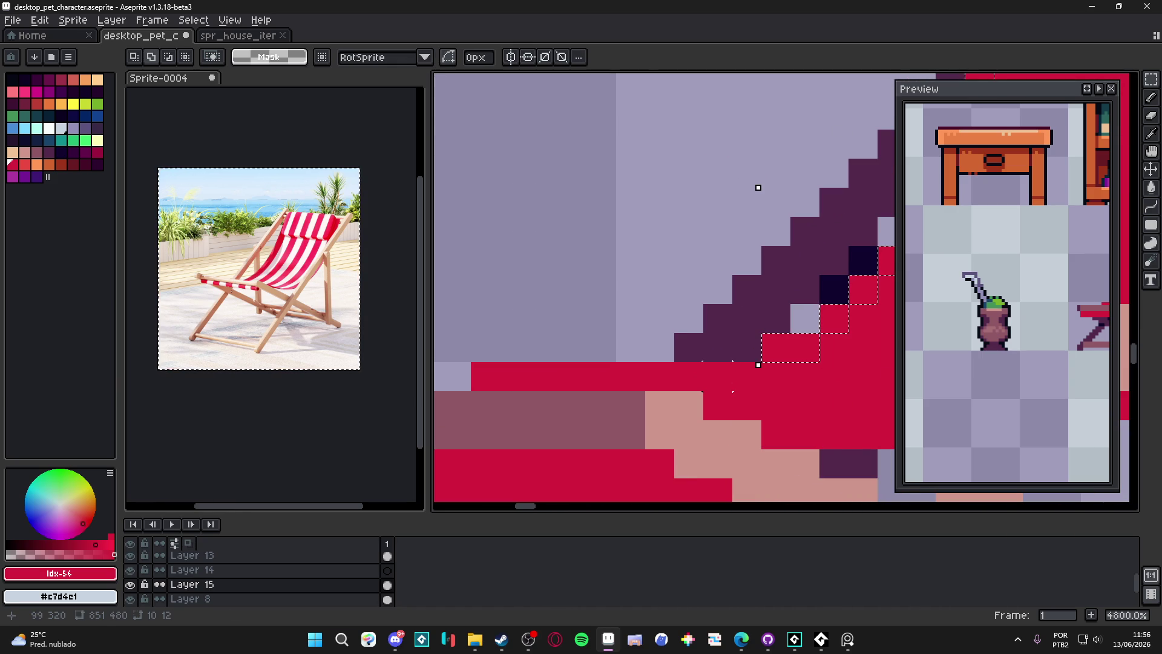
mouse_move(472, 363)
left_mouse_down()
mouse_move(484, 375)
mouse_move(745, 390)
left_mouse_up()
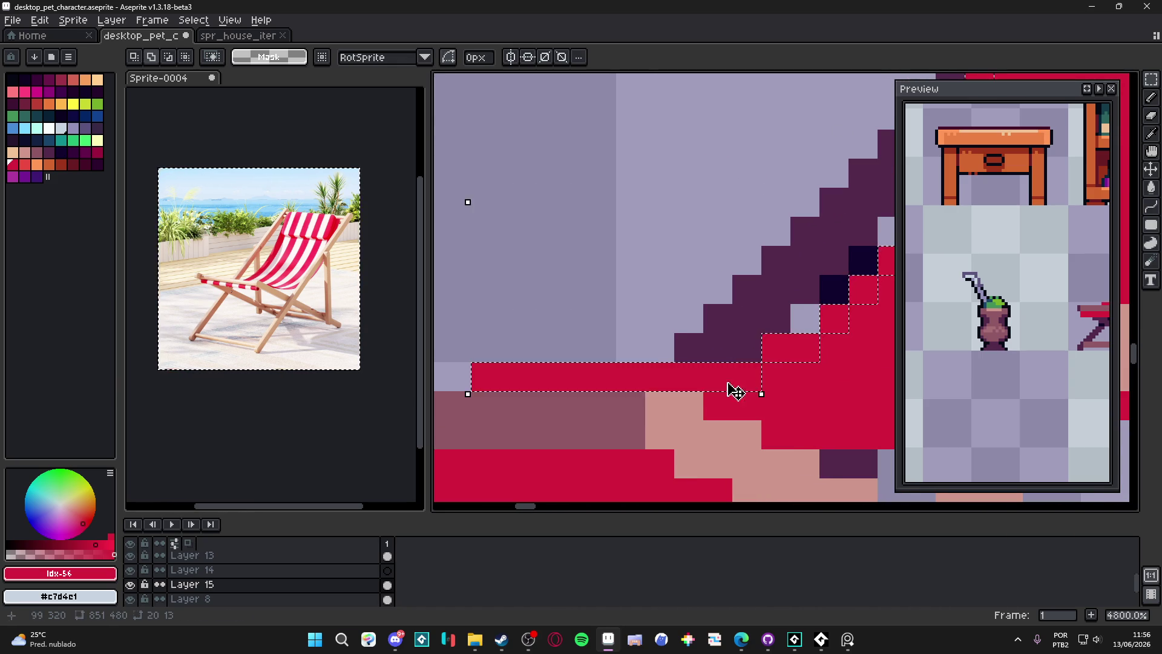
scroll(744, 391, "down", 5)
Magic Wand the red seat fabric, then deselect and return to the brush
key("w")
left_click(646, 314)
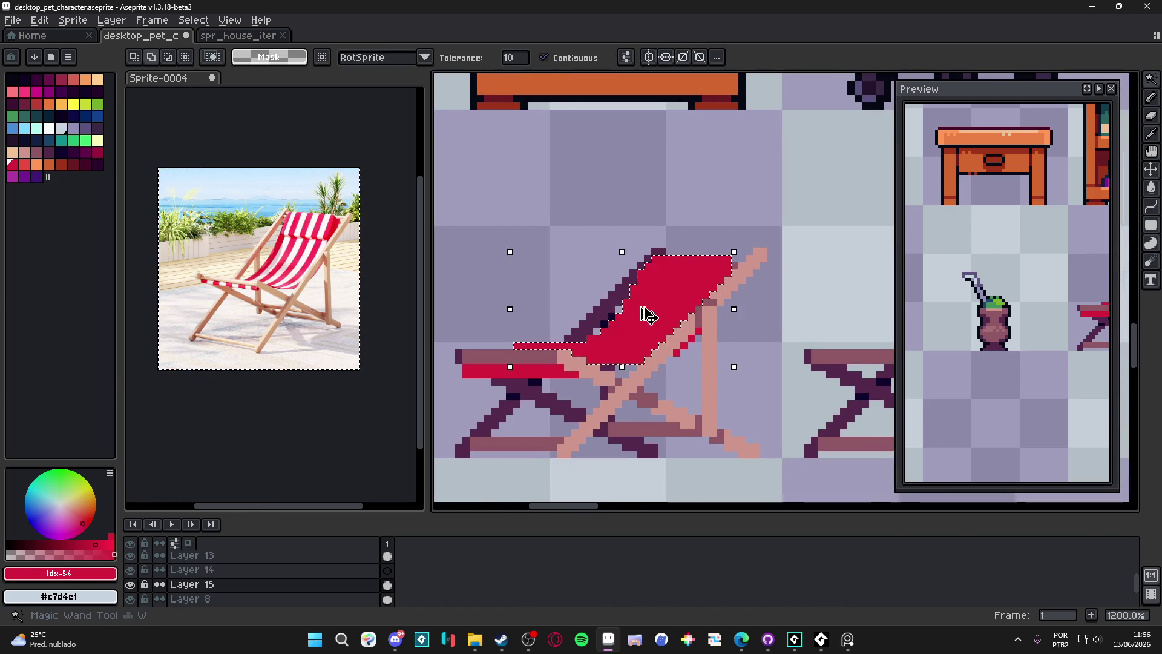
key("ctrl+d")
key("b")
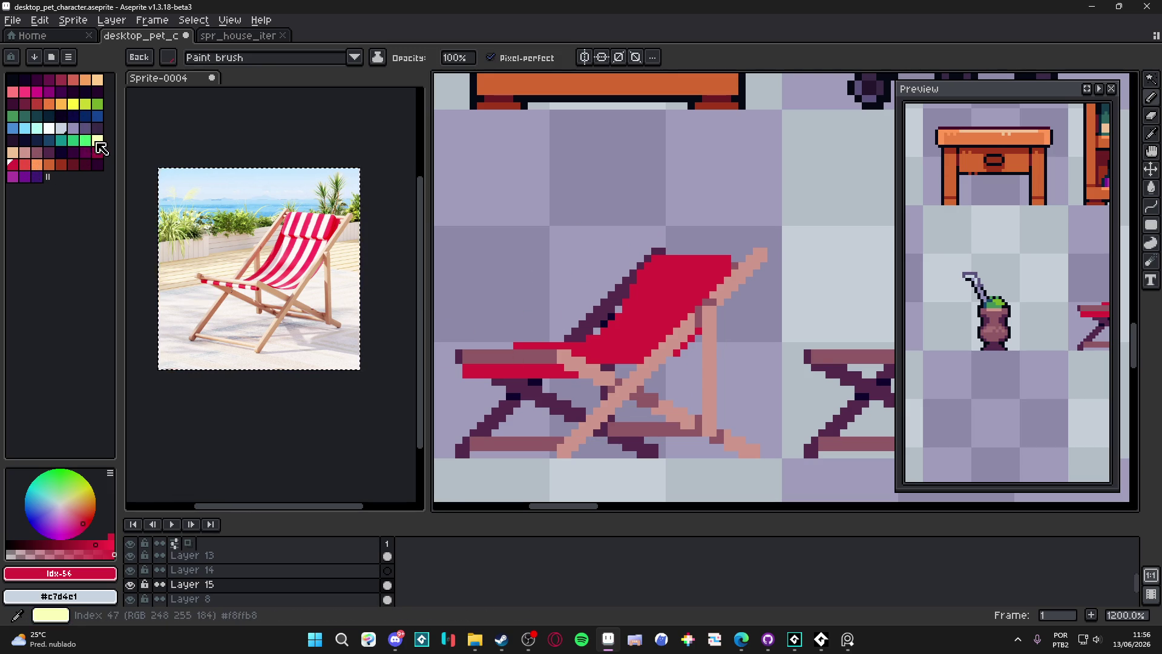
Try semi-transparent near-white highlights along the seat diagonal, then undo them
left_click(60, 503)
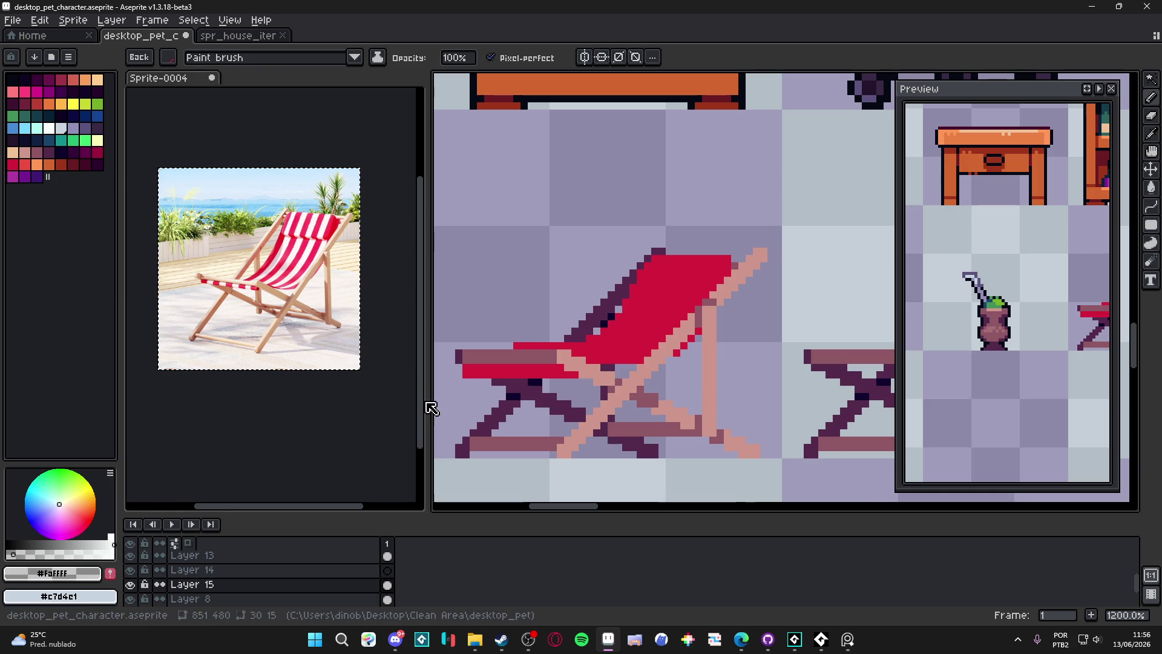
scroll(519, 358, "up", 3)
left_click_drag(13, 554, 67, 553)
left_click_drag(789, 156, 507, 330)
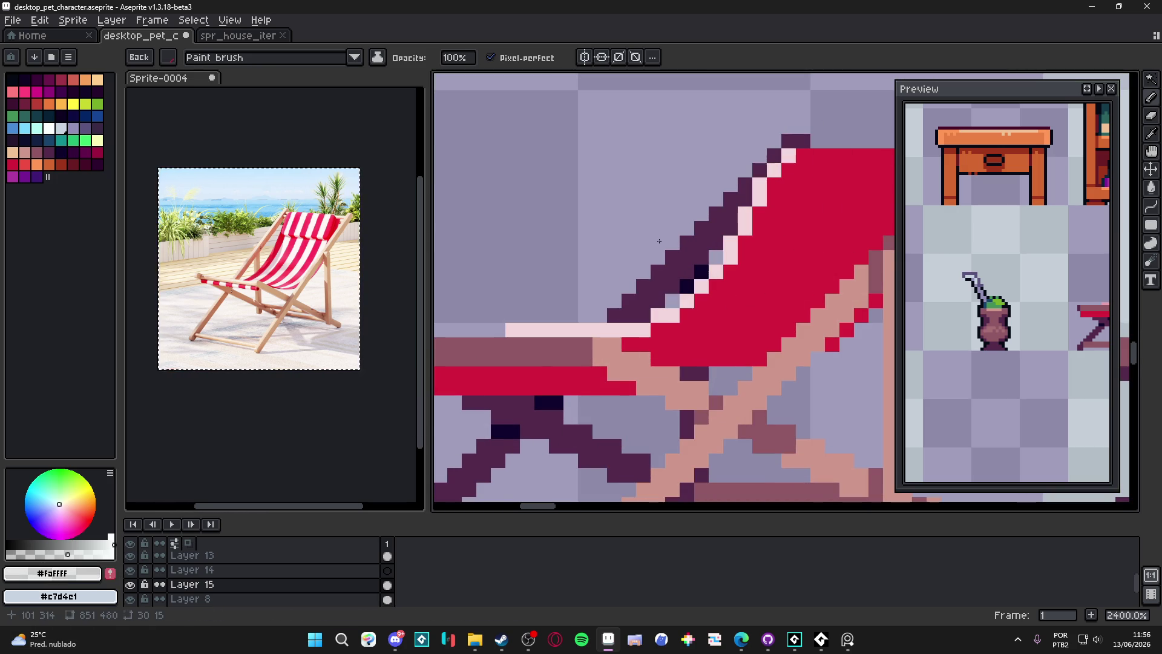
left_click_drag(805, 162, 522, 344)
key("ctrl+z")
key("ctrl+z")
Paint solid pink #e99cab diagonal stripes across the red fabric
left_click(668, 247, "alt")
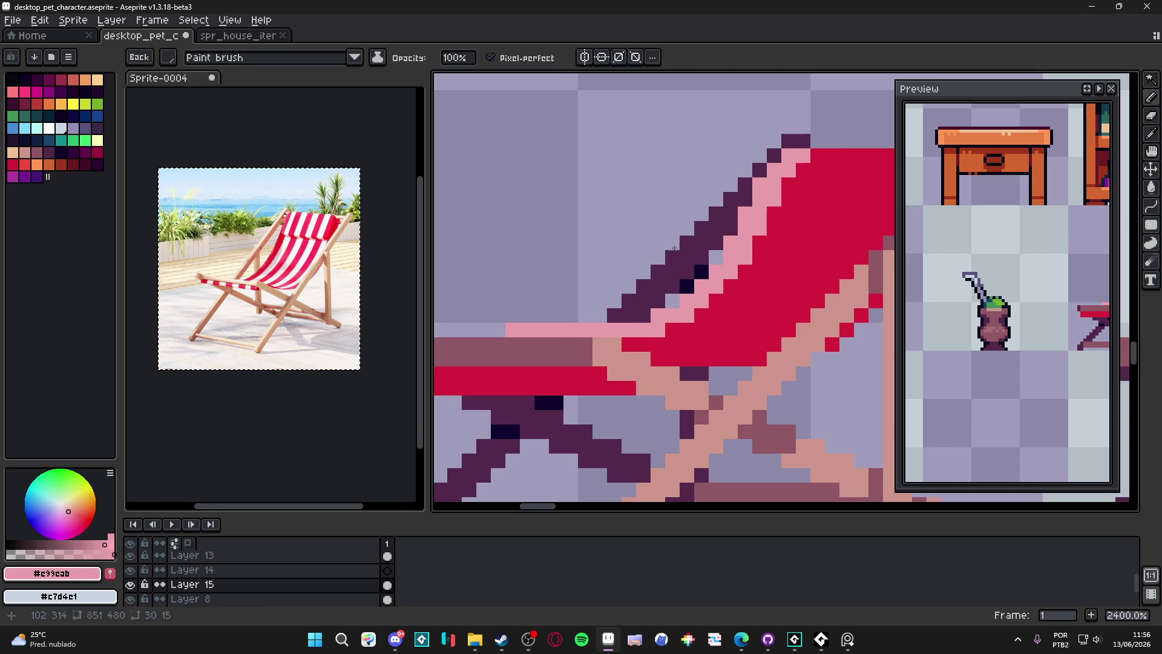
left_click_drag(818, 155, 673, 330)
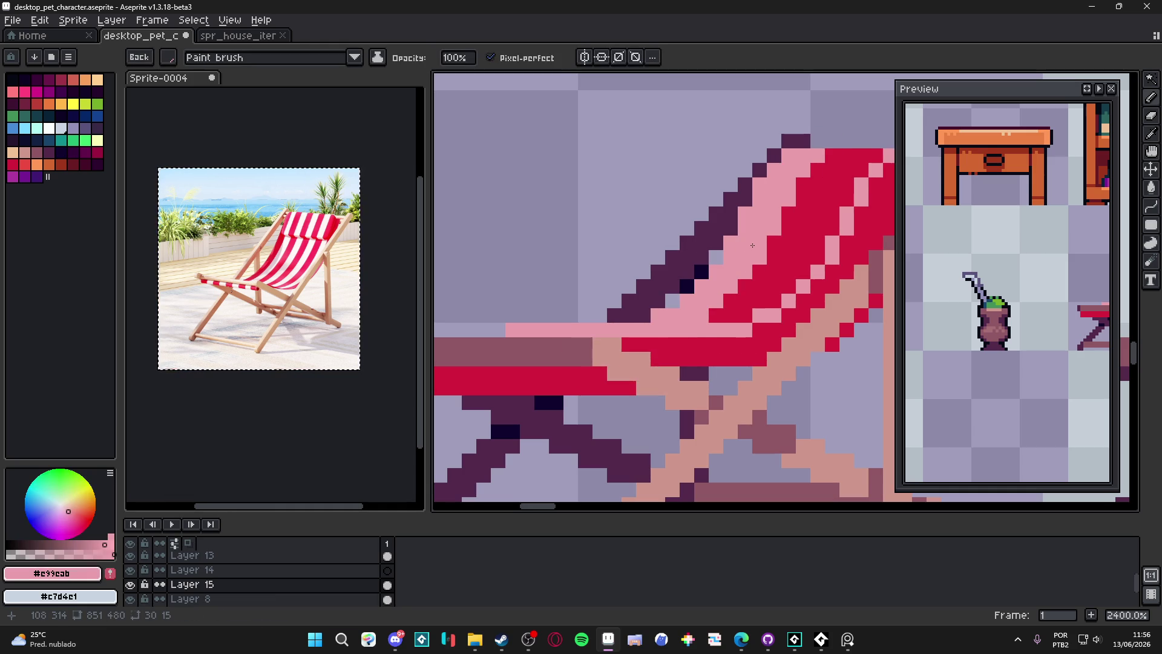
left_click_drag(875, 151, 744, 317)
left_click_drag(884, 152, 746, 329)
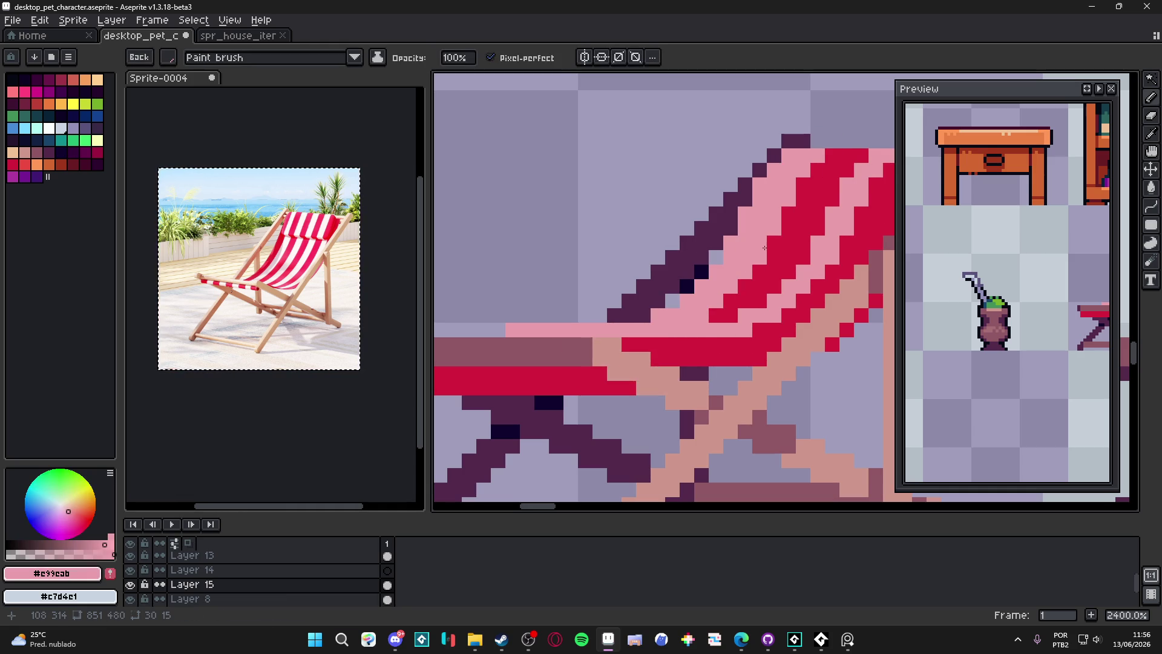
scroll(771, 275, "down", 5)
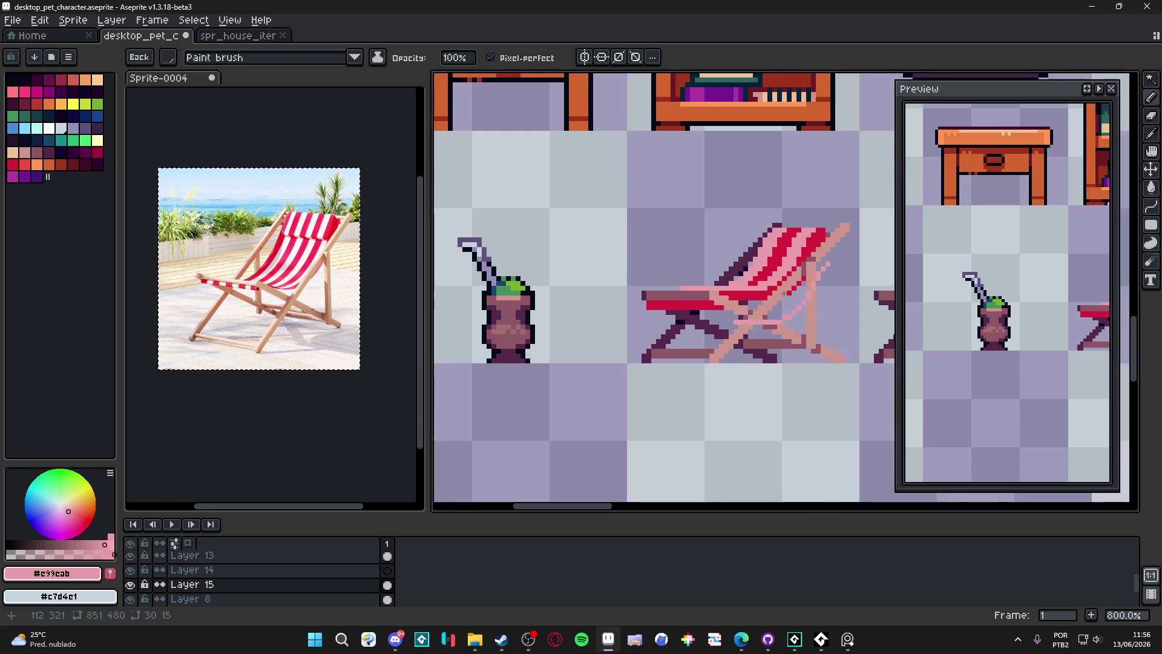
scroll(775, 283, "up", 2)
Undo stray pink strokes beside the leg and inside the frame to restore the red stripes
mouse_move(814, 342)
left_mouse_down()
mouse_move(769, 370)
mouse_move(671, 370)
left_mouse_up()
key("ctrl+z")
scroll(714, 373, "up", 2)
left_click_drag(766, 348, 729, 408)
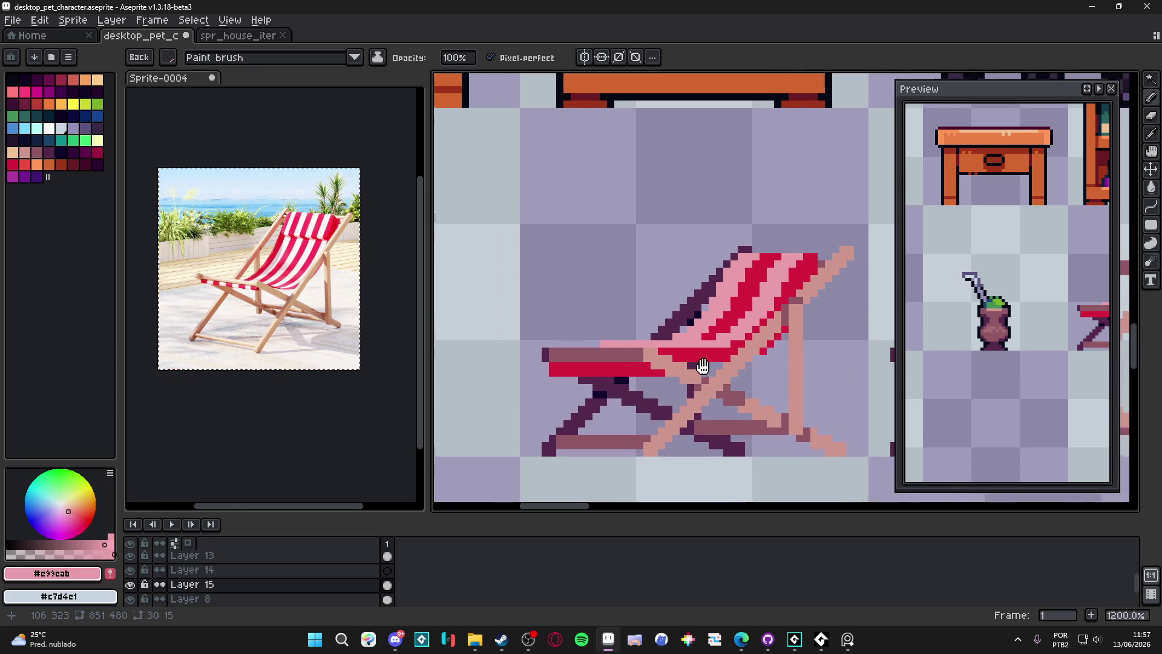
key("ctrl+z")
key("ctrl+z")
key("ctrl+z")
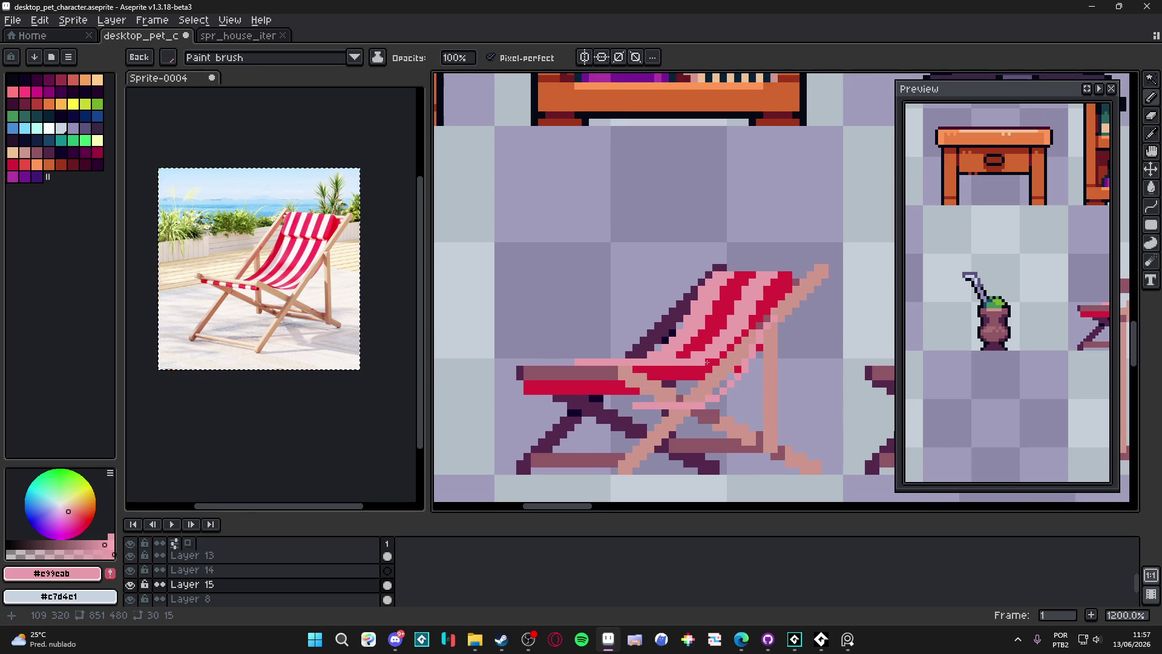
key("ctrl+z")
key("ctrl+z")
key("ctrl+z")
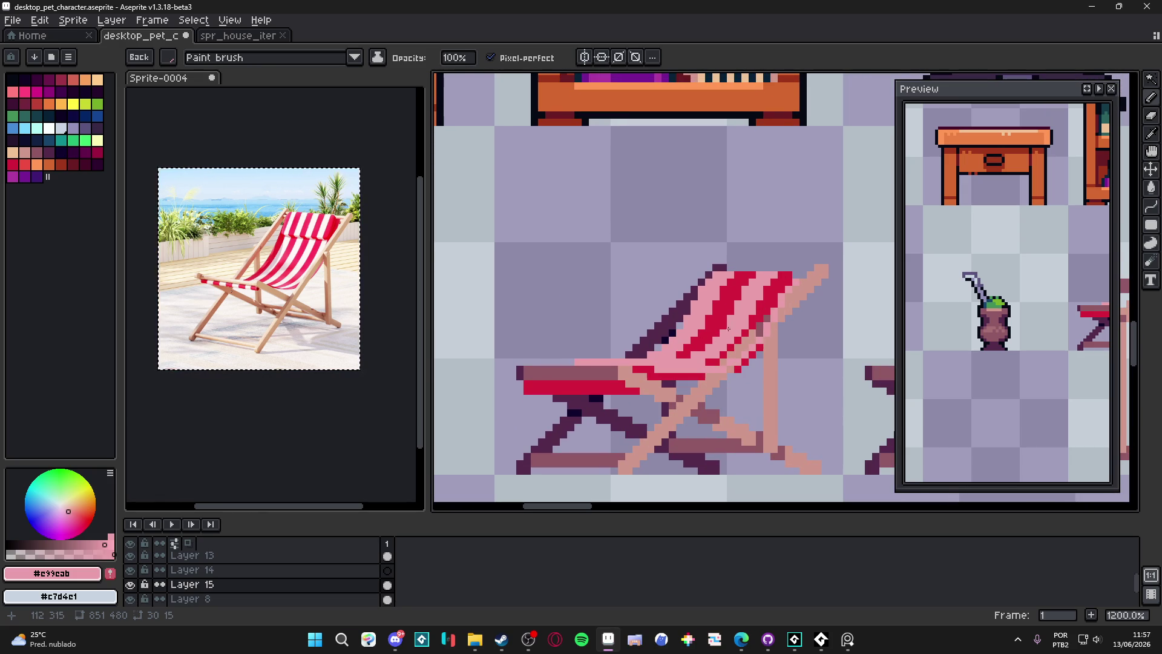
key("ctrl+z")
key("ctrl+z")
key("ctrl+z")
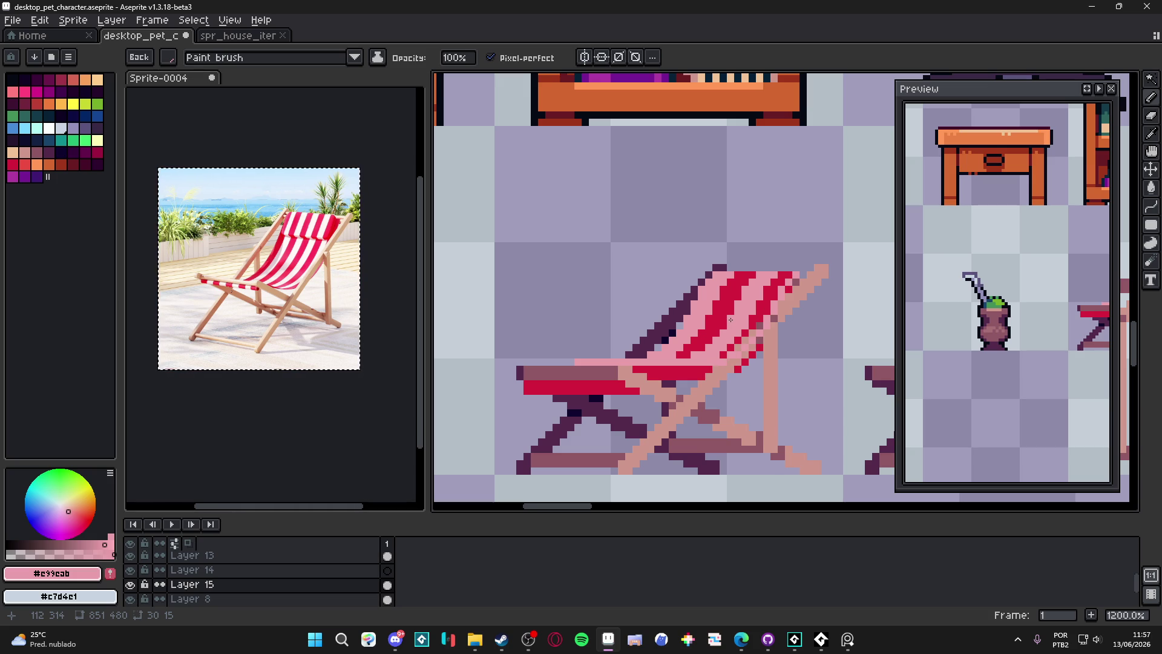
key("ctrl+z")
key("ctrl+z")
key("ctrl+z")
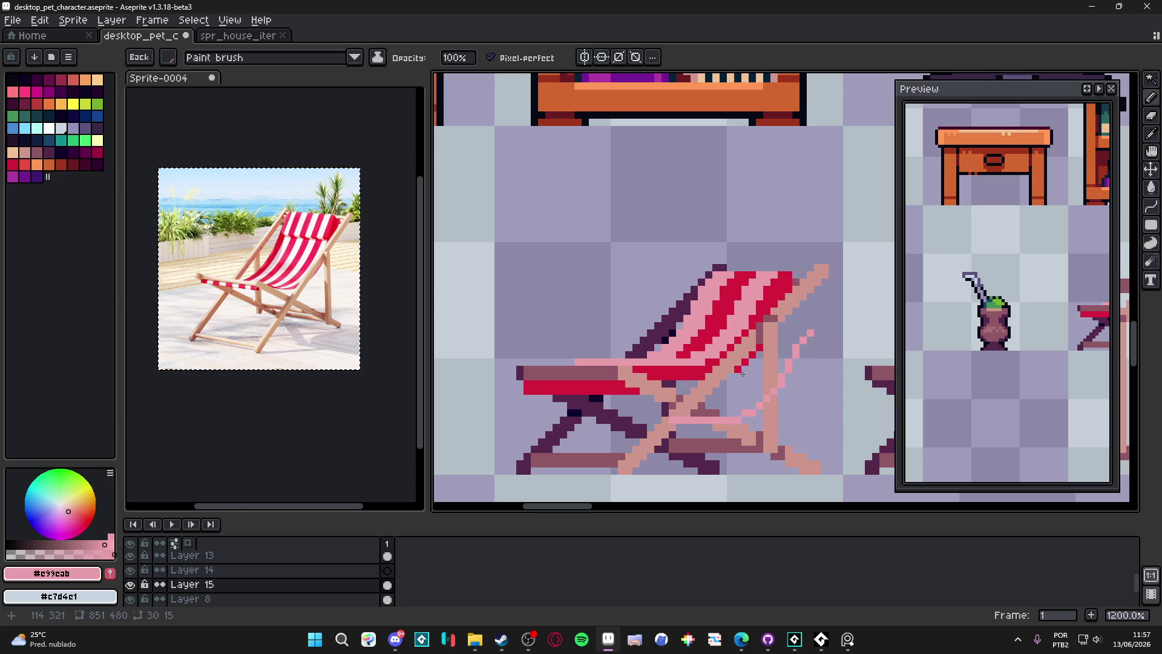
scroll(671, 365, "up", 3)
key("ctrl+z")
key("ctrl+z")
key("ctrl+z")
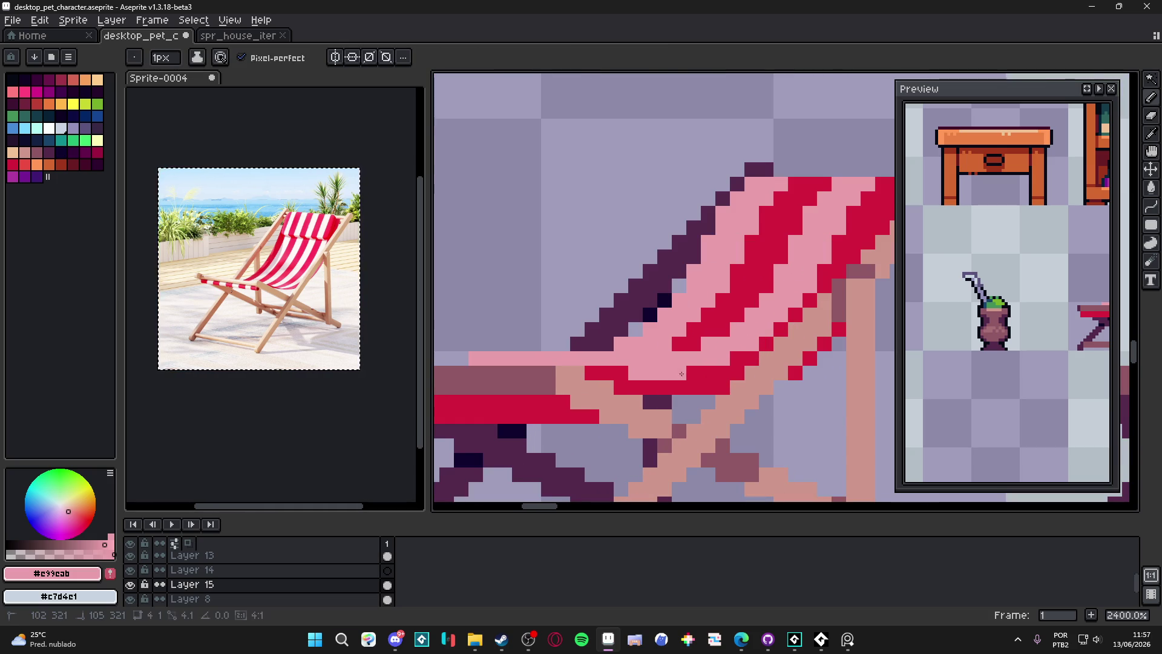
Eyedrop red #d41c3c and repaint a seat pixel red
scroll(703, 402, "down", 4)
scroll(704, 401, "down", 1)
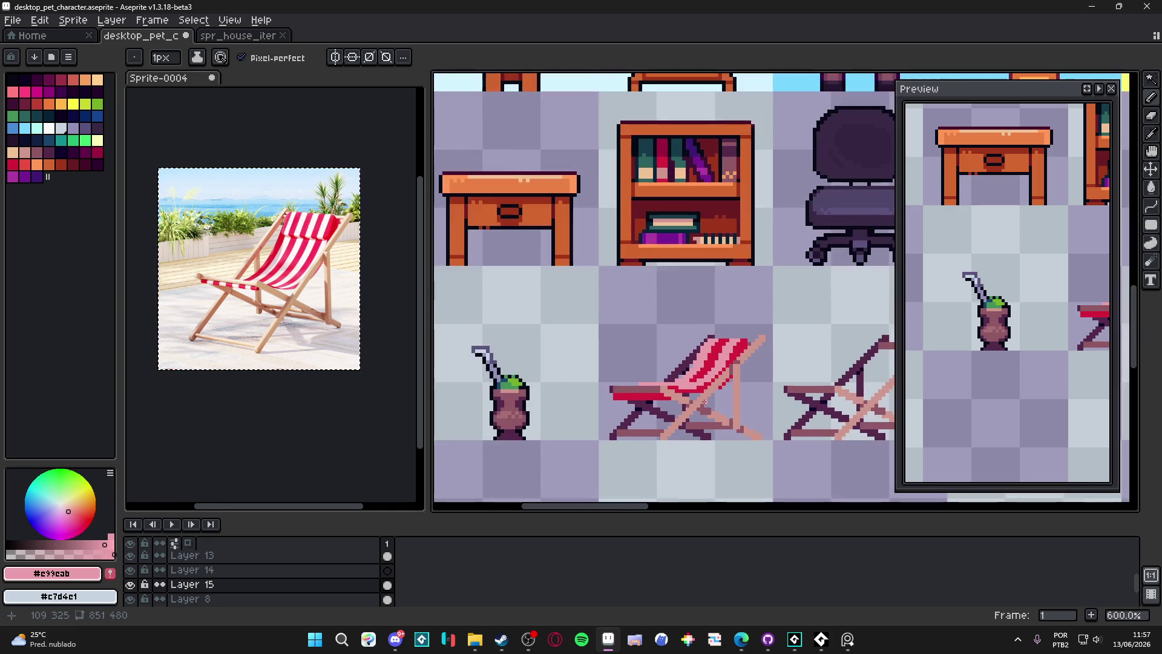
scroll(672, 397, "up", 4)
left_click(670, 398, "alt")
left_click(676, 401)
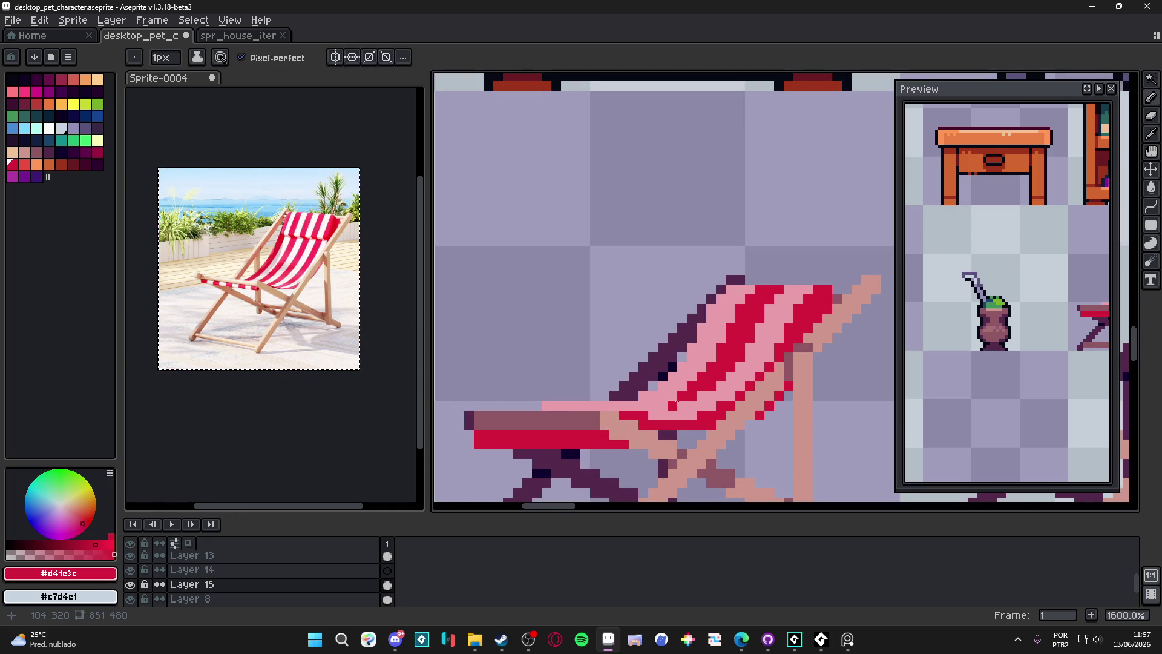
scroll(659, 382, "down", 3)
scroll(671, 363, "up", 3)
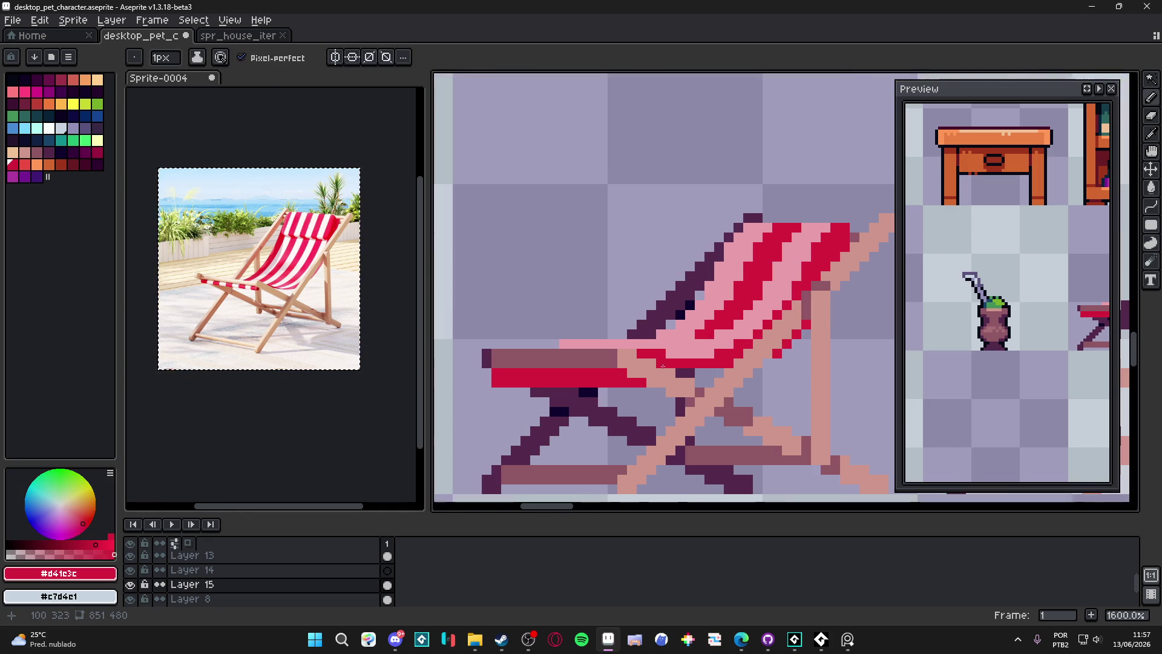
Add pink #e99cab pixels along the red seat and save desktop_pet_character.aseprite
left_click(676, 353, "alt")
left_click(553, 381)
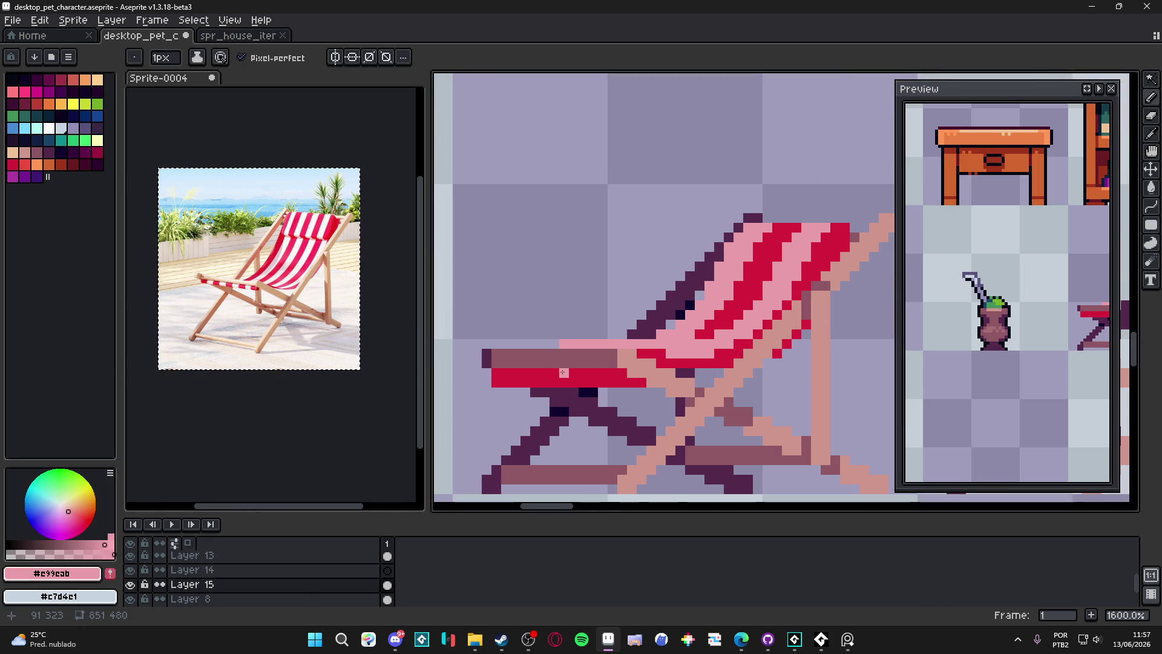
key("ctrl+z")
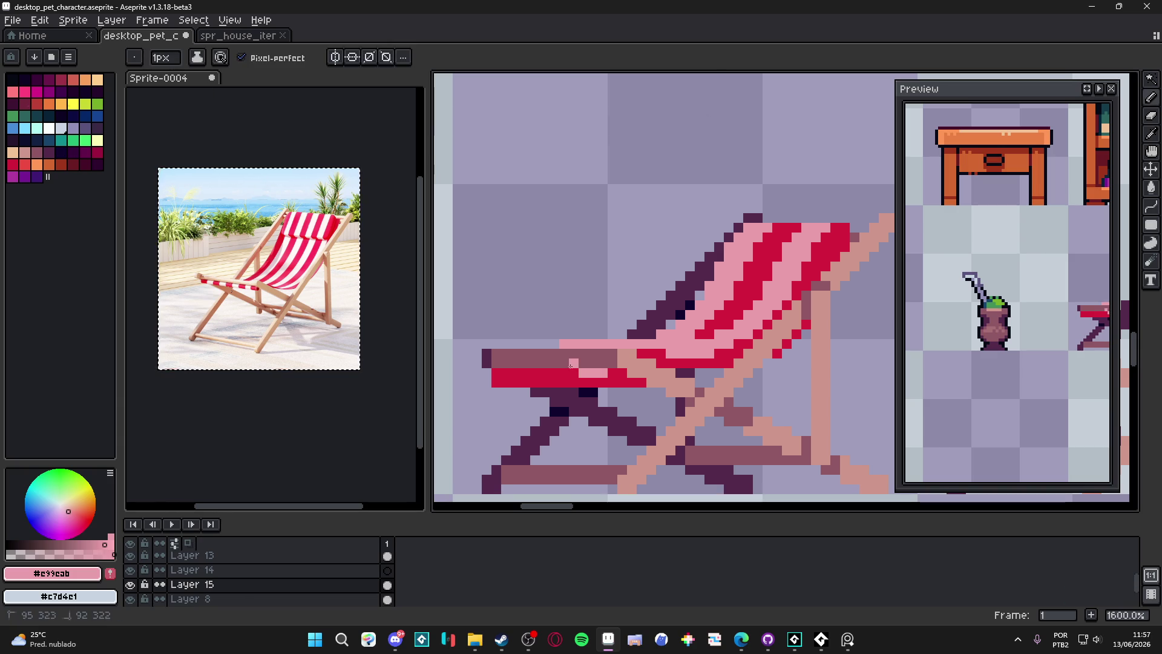
key("ctrl+z")
left_click_drag(600, 374, 576, 377)
key("ctrl+s")
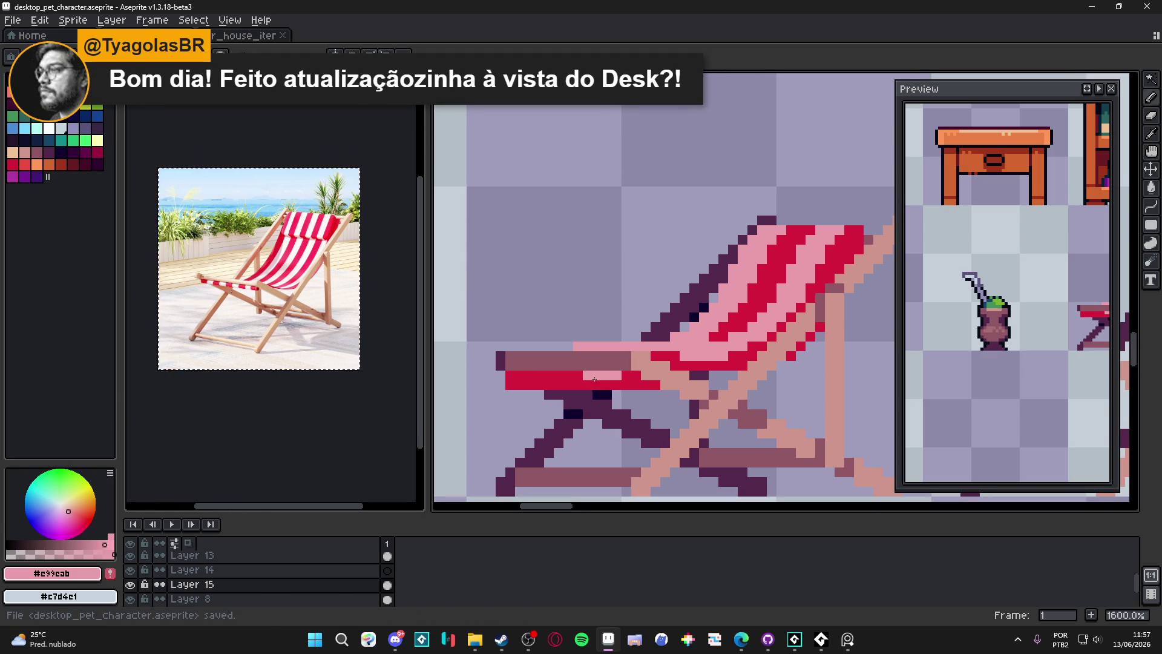
Paint a few pink pixels under and along the seat's front edge
left_click(585, 393)
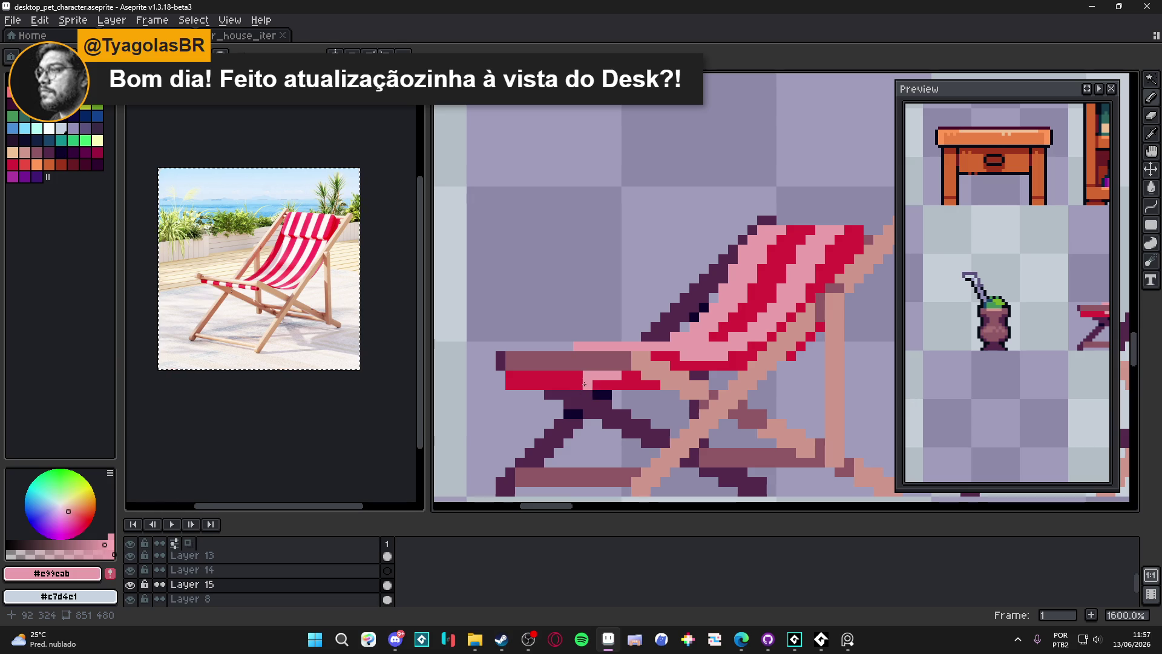
scroll(584, 383, "down", 7)
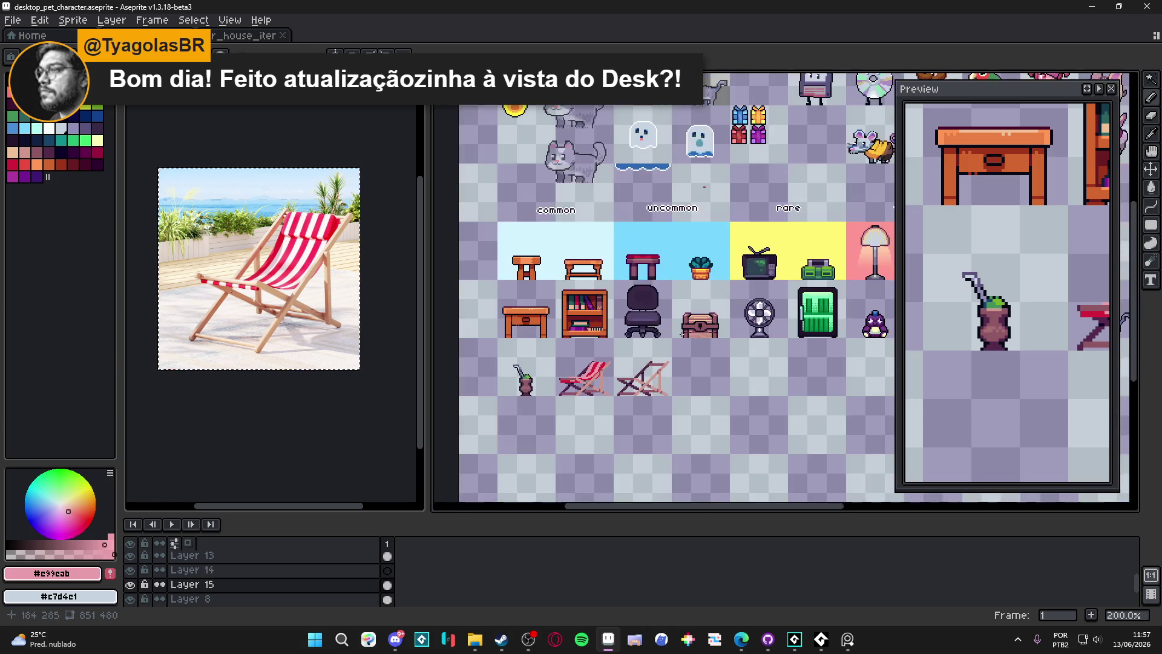
scroll(679, 334, "down", 2)
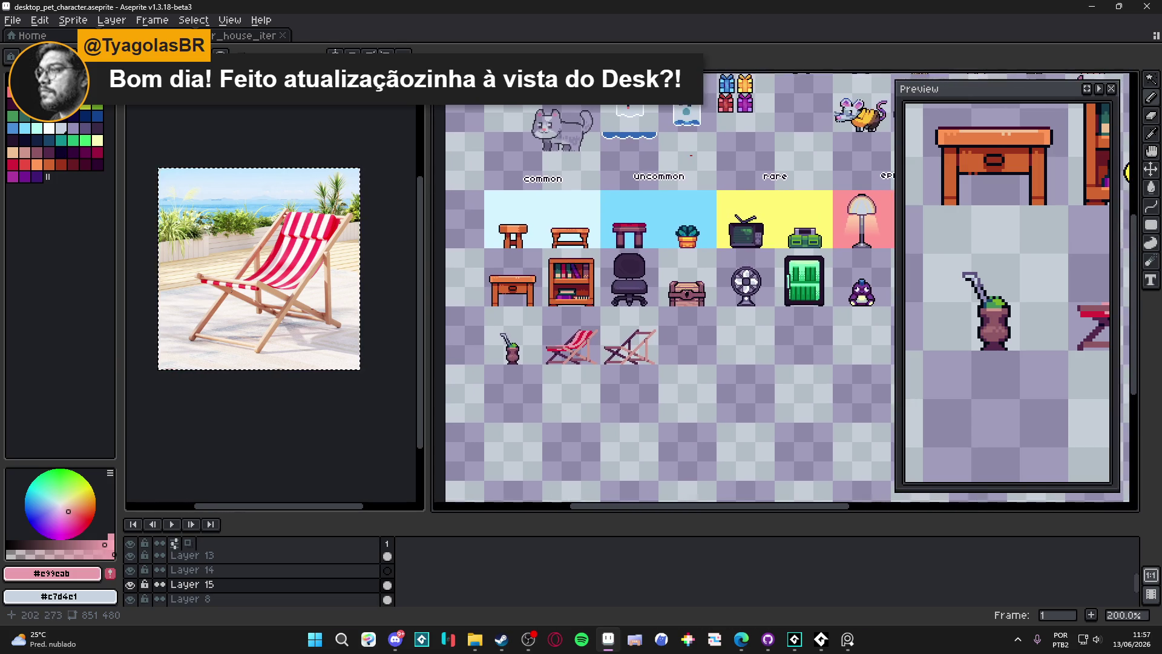
scroll(543, 348, "up", 7)
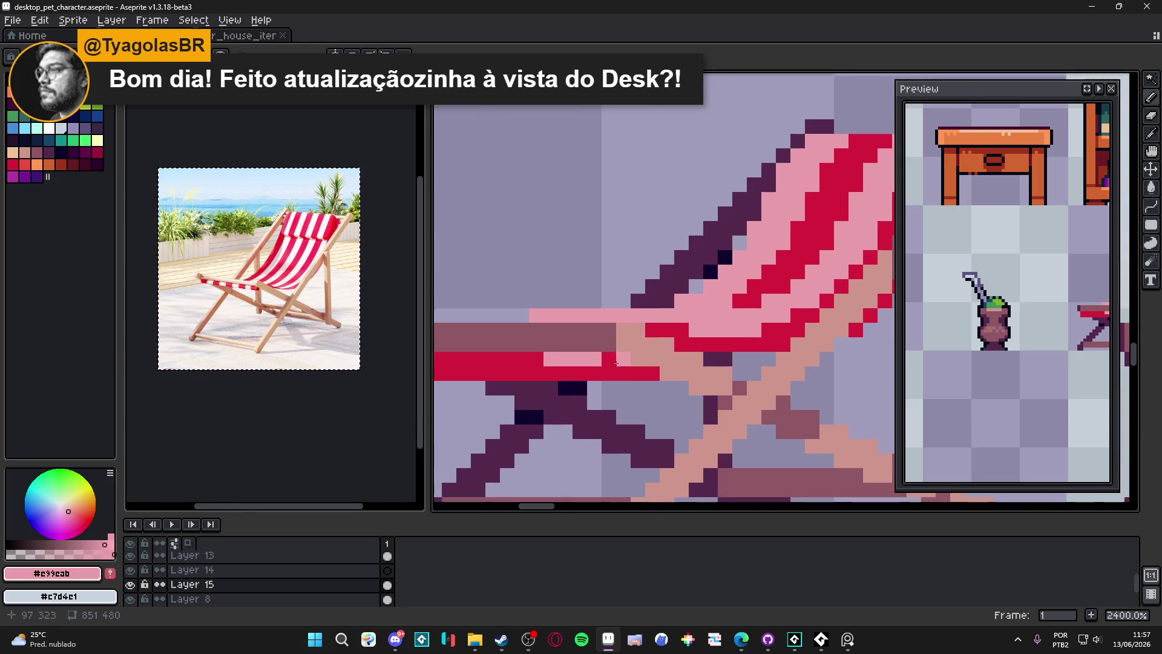
scroll(527, 381, "left", 2)
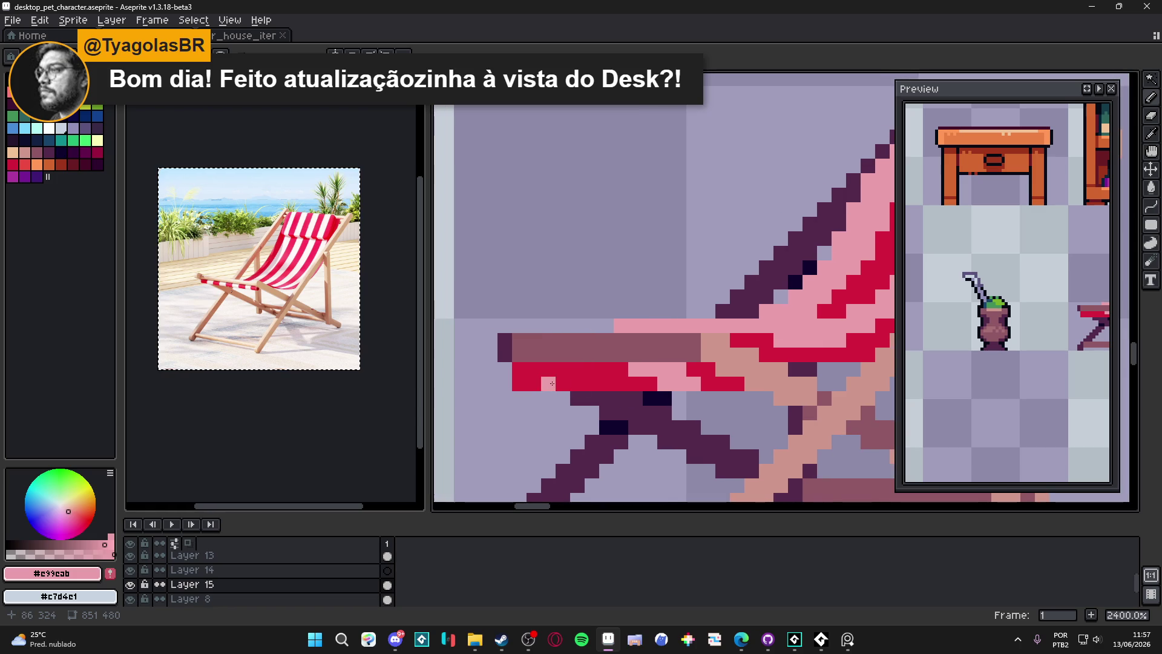
mouse_move(539, 372)
left_mouse_down()
mouse_move(563, 369)
mouse_move(545, 382)
left_mouse_up()
Zoom out to check the sheet and pick the cup's outline colour #050914
scroll(574, 379, "down", 3)
scroll(574, 379, "up", 3)
scroll(574, 379, "down", 5)
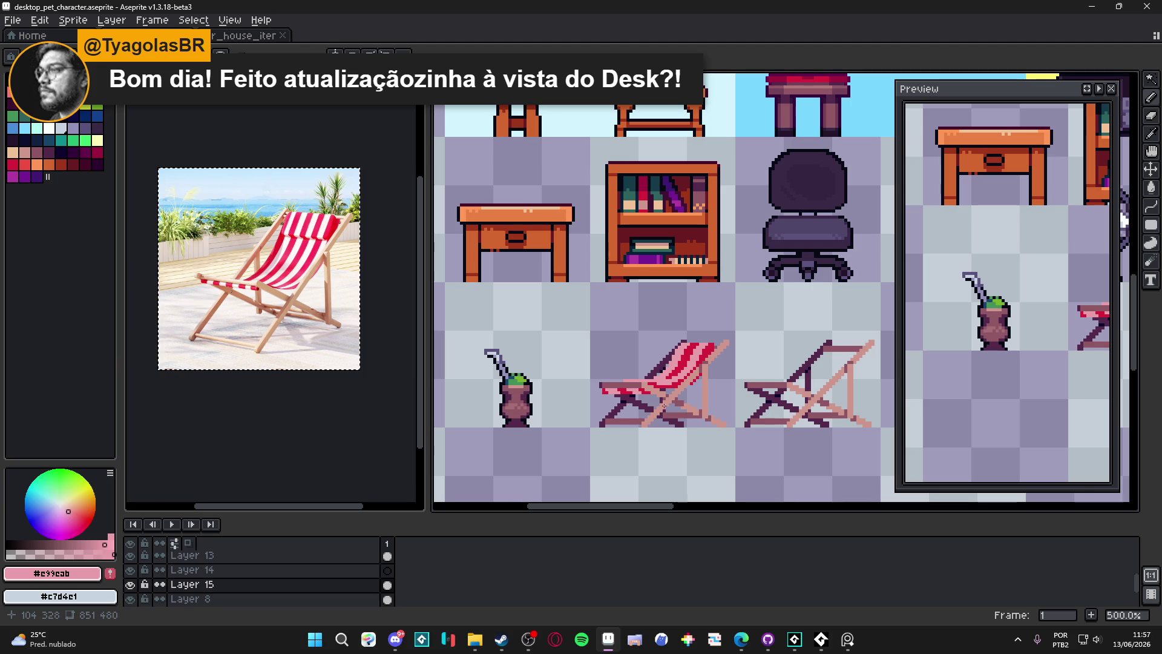
scroll(664, 406, "down", 1)
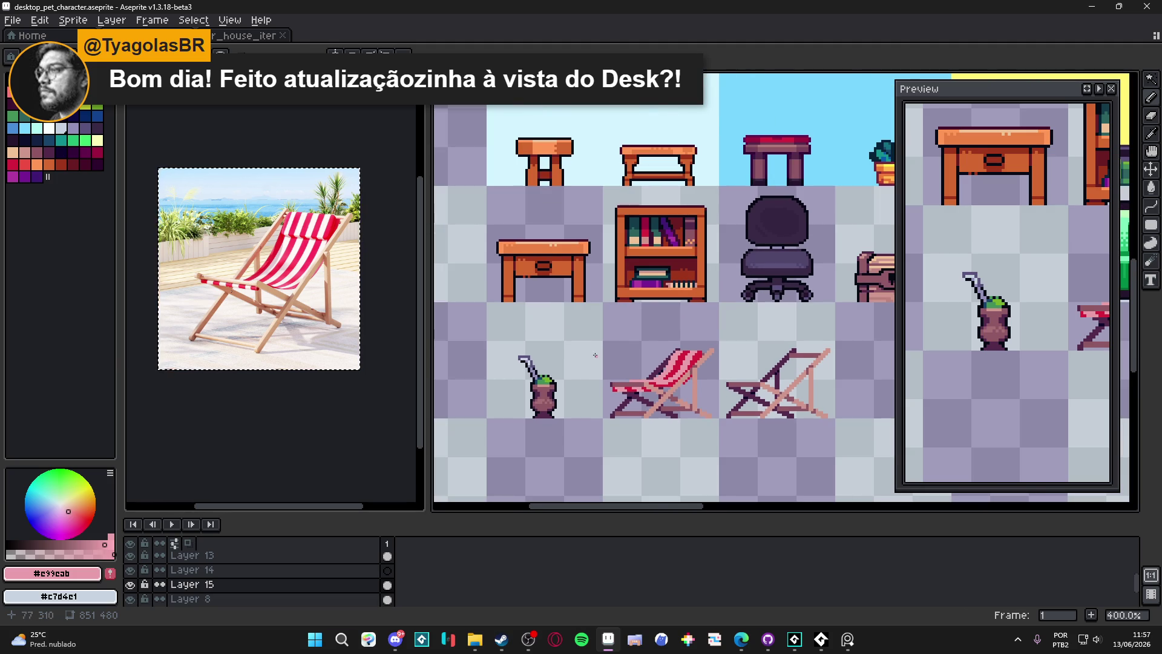
scroll(595, 355, "up", 1)
scroll(575, 381, "up", 2)
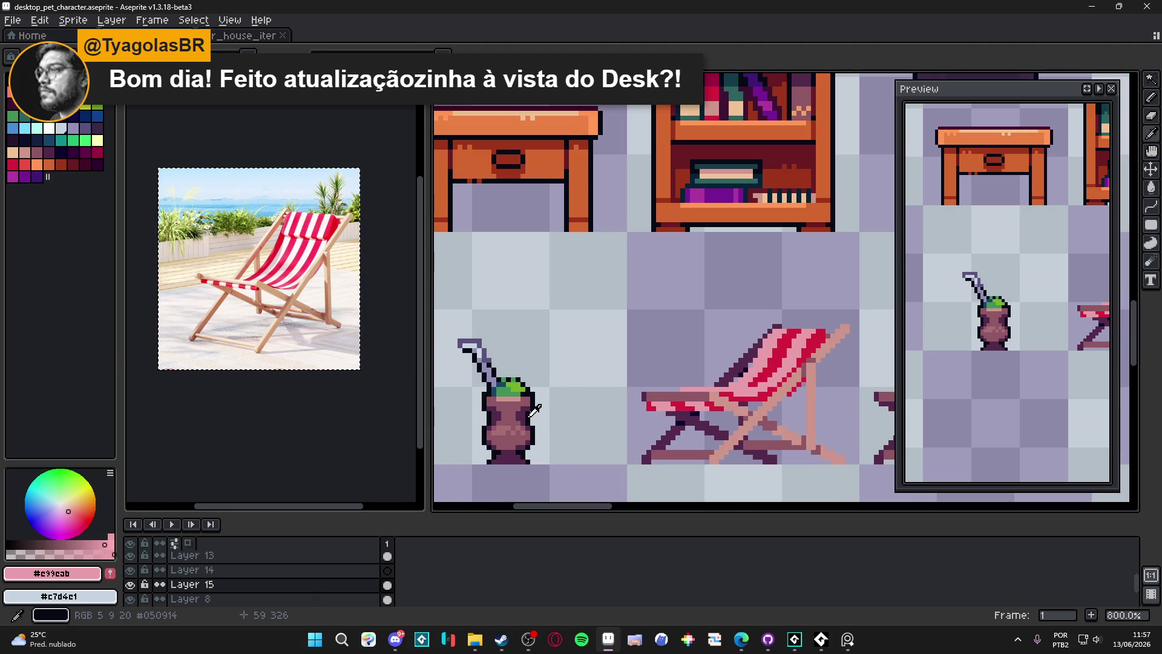
left_click(534, 410, "alt")
left_click(527, 641)
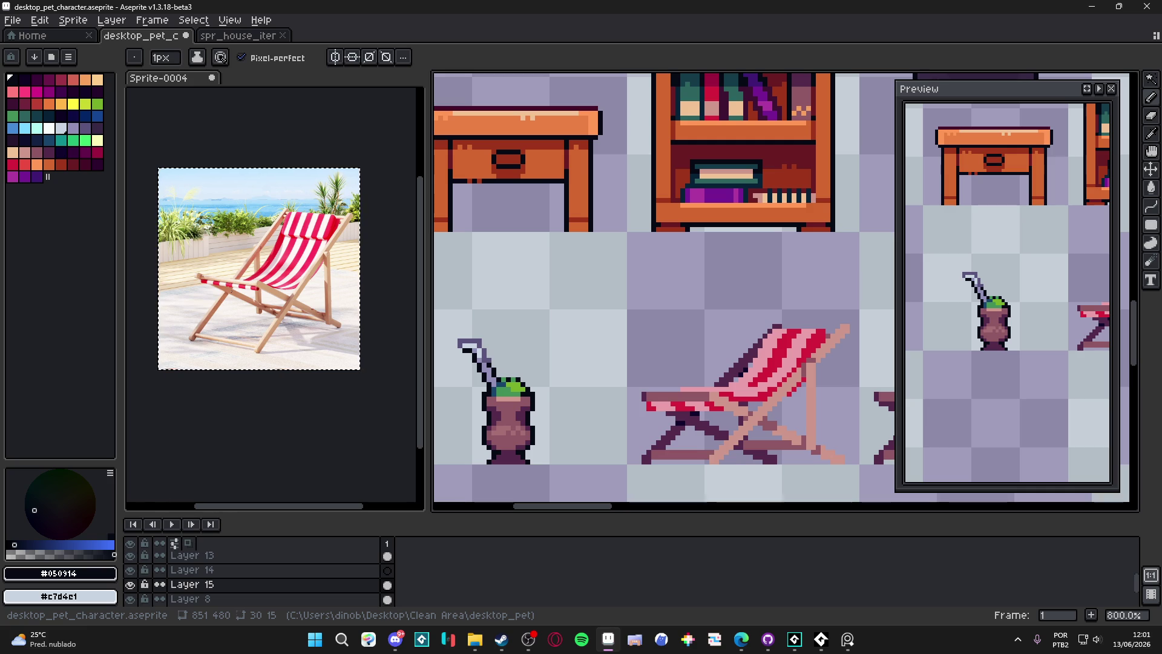
Marquee-select the deck chair and apply a #050914 Outline effect to it
left_click_drag(692, 371, 584, 335)
key("m")
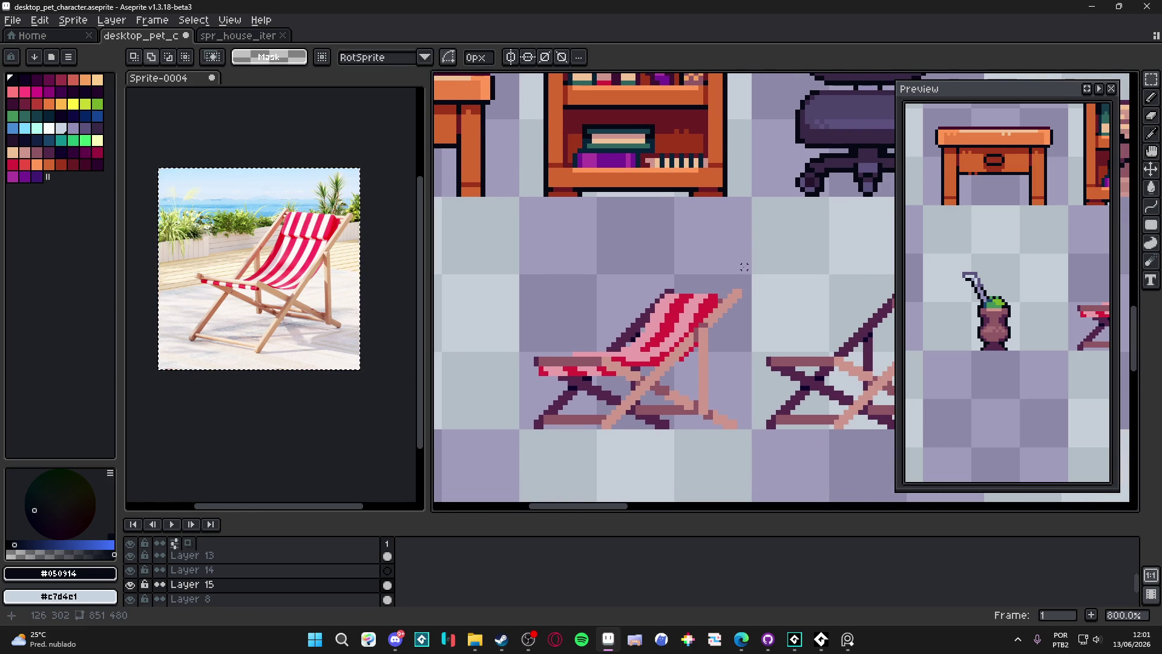
mouse_move(748, 259)
left_mouse_down()
mouse_move(724, 334)
mouse_move(569, 432)
mouse_move(523, 432)
left_mouse_up()
key("shift+o")
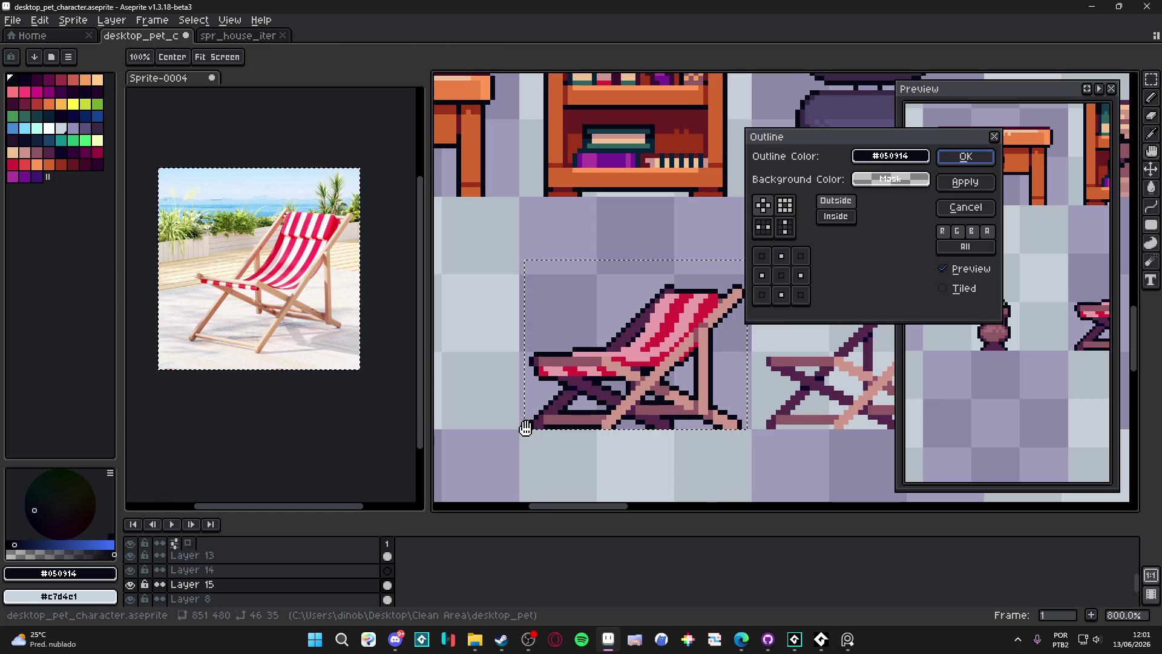
left_click(965, 157)
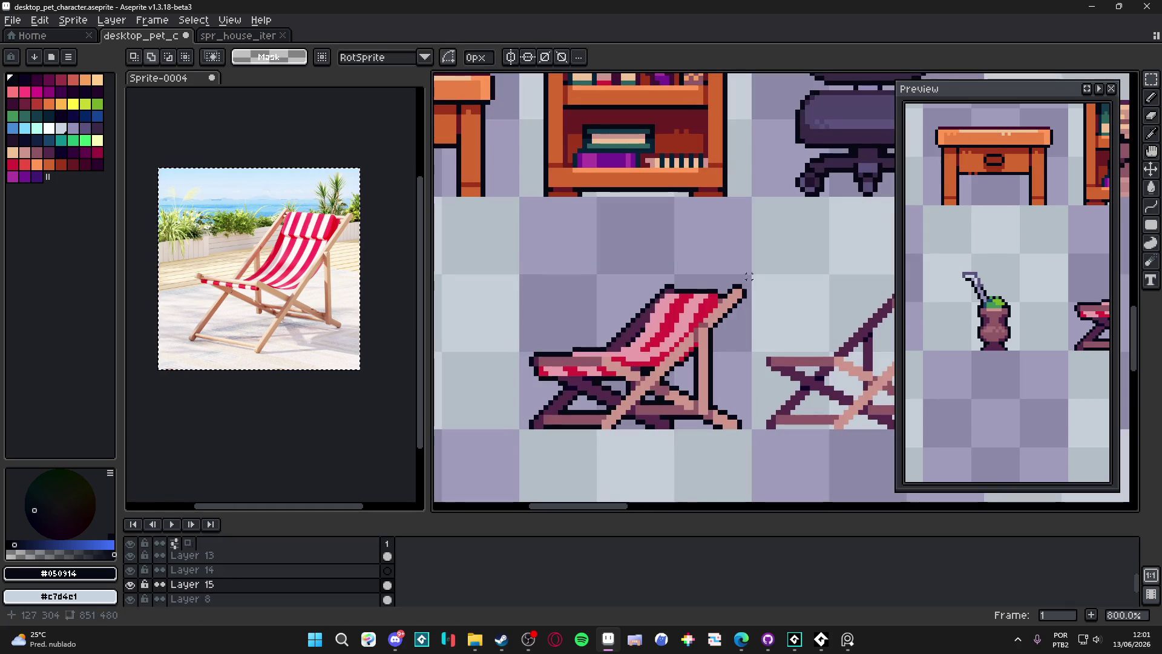
Pencil a dark outline line along the seat's front edge
key("b")
scroll(534, 351, "up", 3)
left_click(535, 346)
key("ctrl+z")
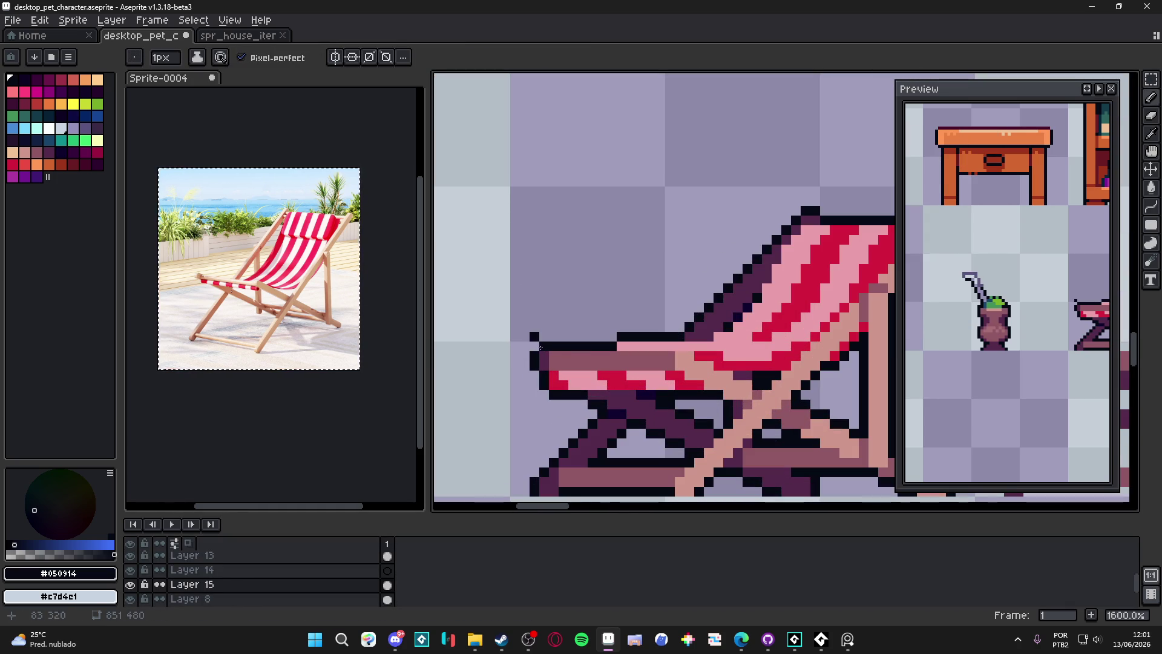
scroll(548, 350, "down", 3)
scroll(644, 363, "up", 3)
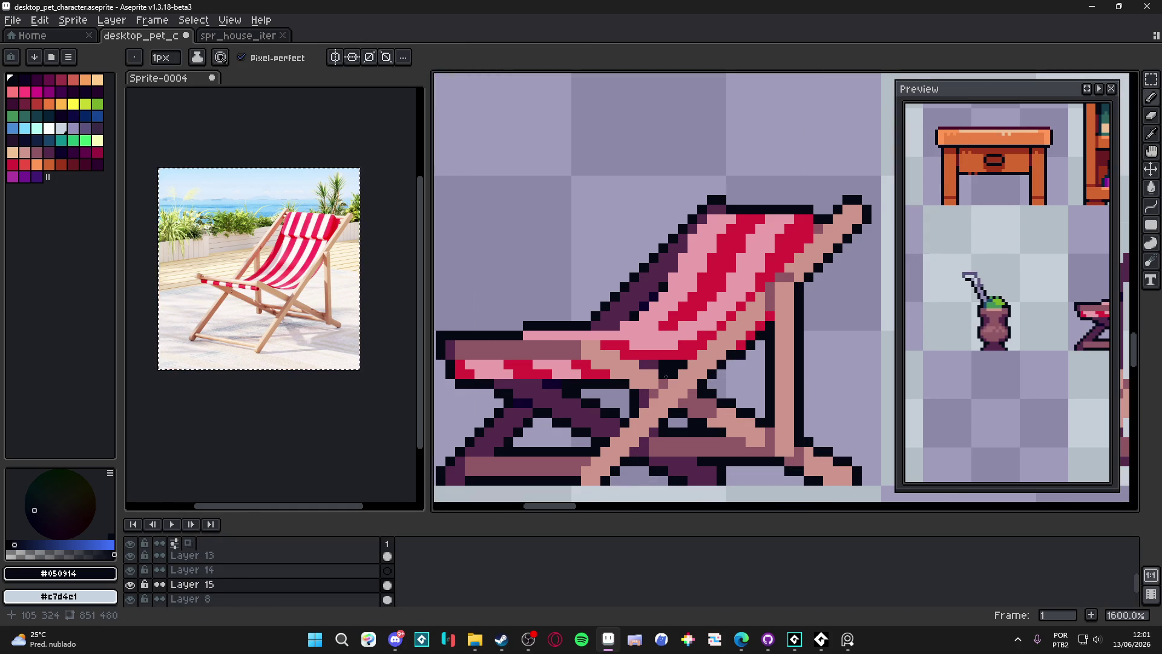
left_click_drag(644, 363, 605, 346)
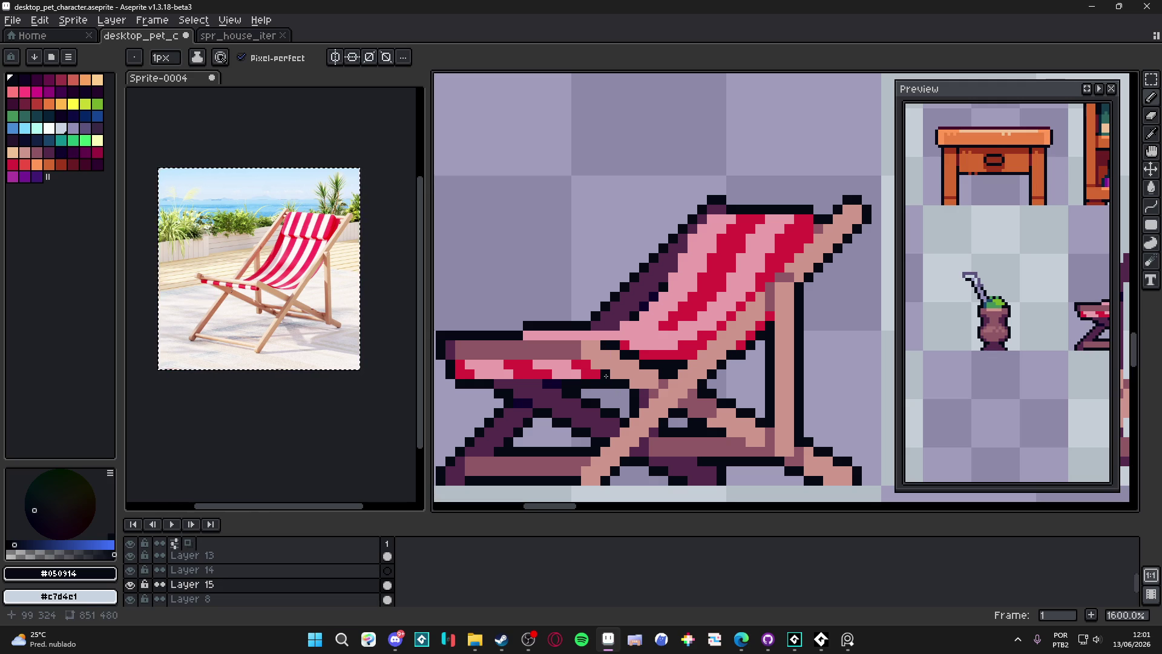
left_click_drag(441, 364, 591, 364)
Draw near-black outline strokes along the seat edge and diagonally across the chair seat
scroll(636, 415, "down", 4)
scroll(569, 360, "up", 4)
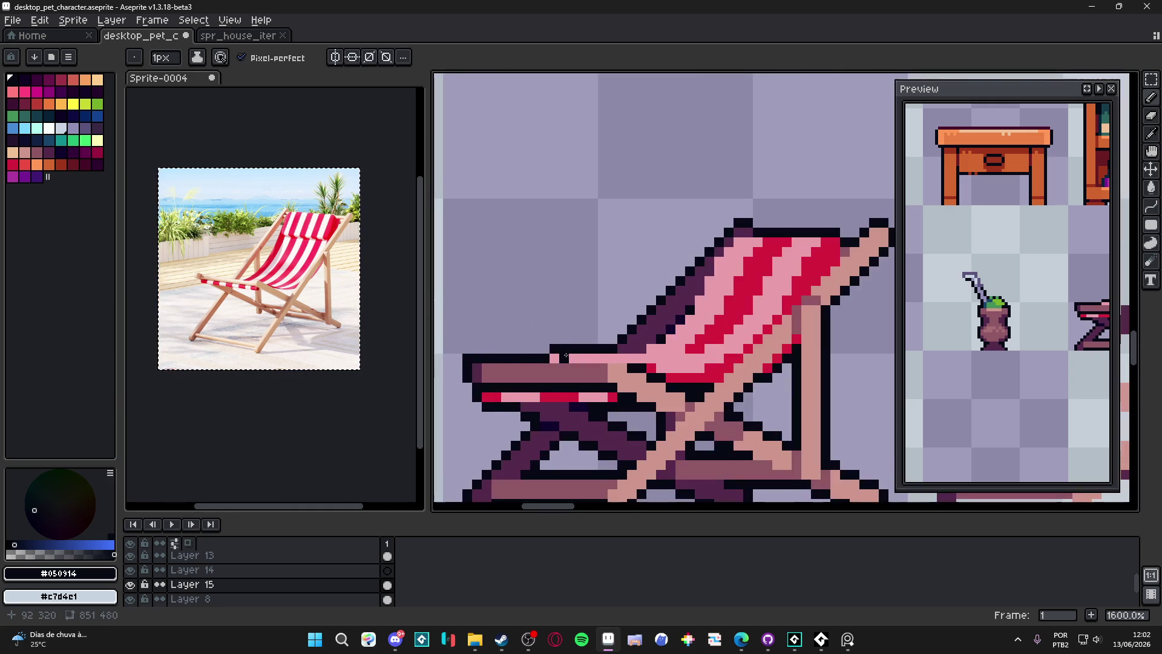
left_click_drag(553, 357, 636, 357)
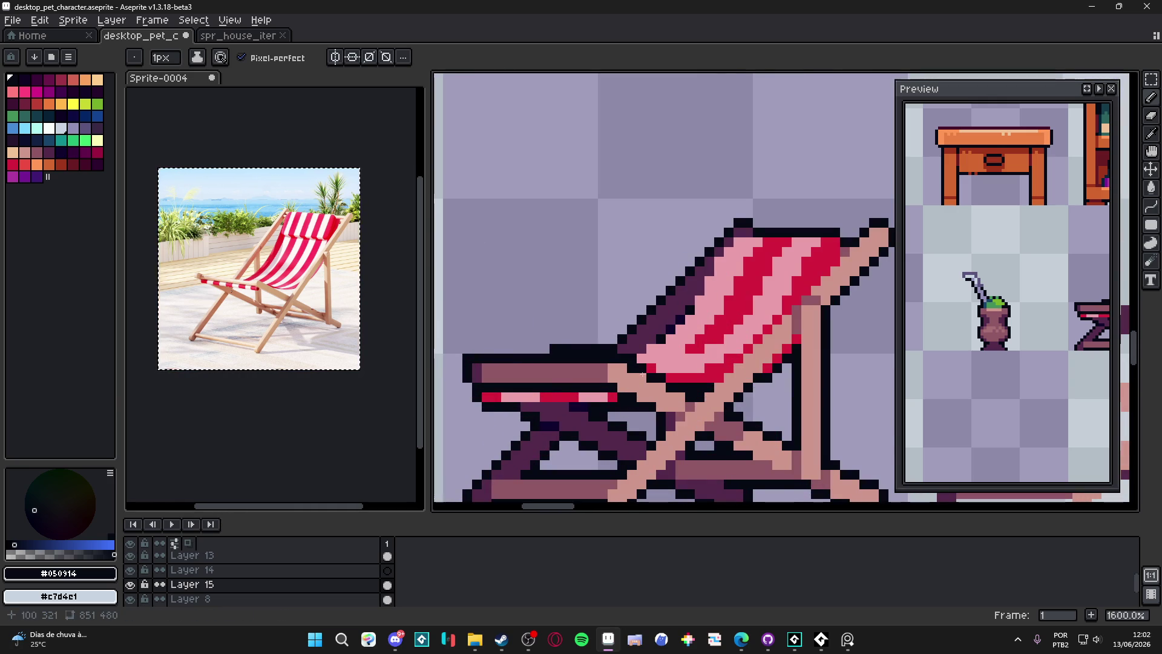
scroll(653, 383, "down", 4)
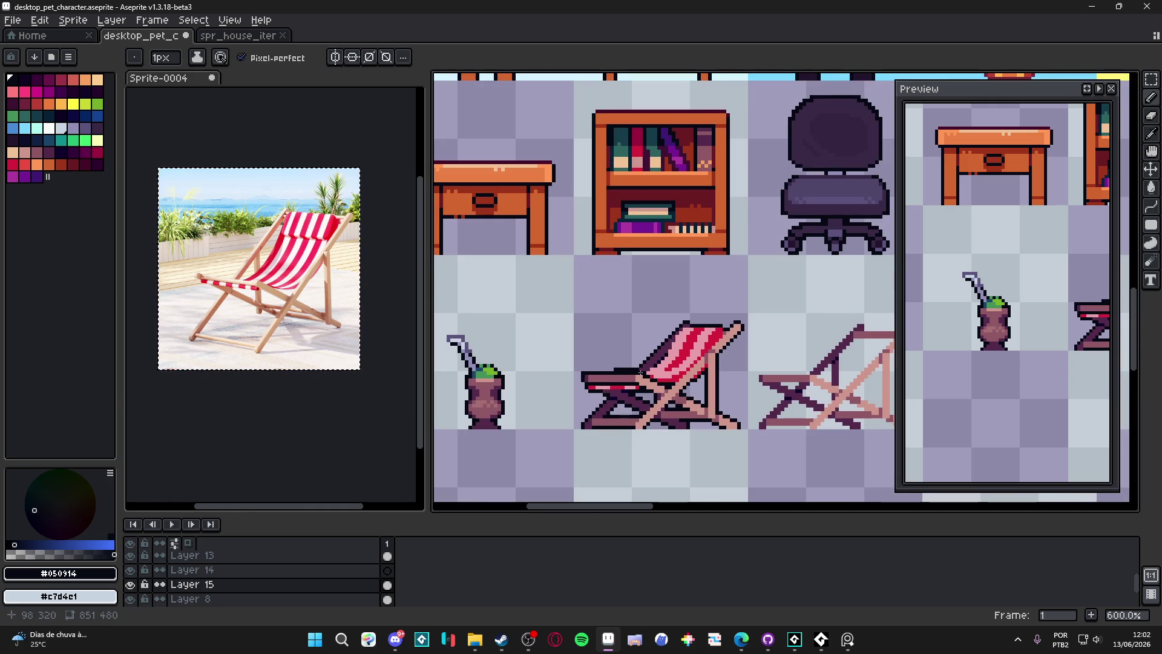
scroll(634, 375, "up", 4)
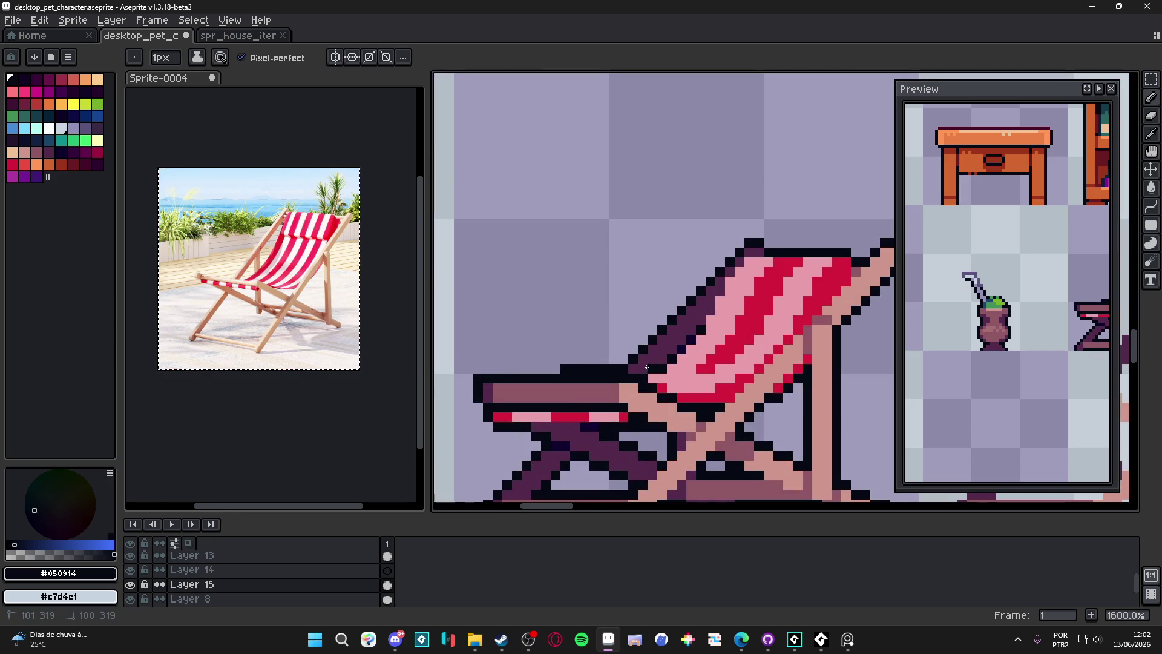
scroll(643, 368, "down", 5)
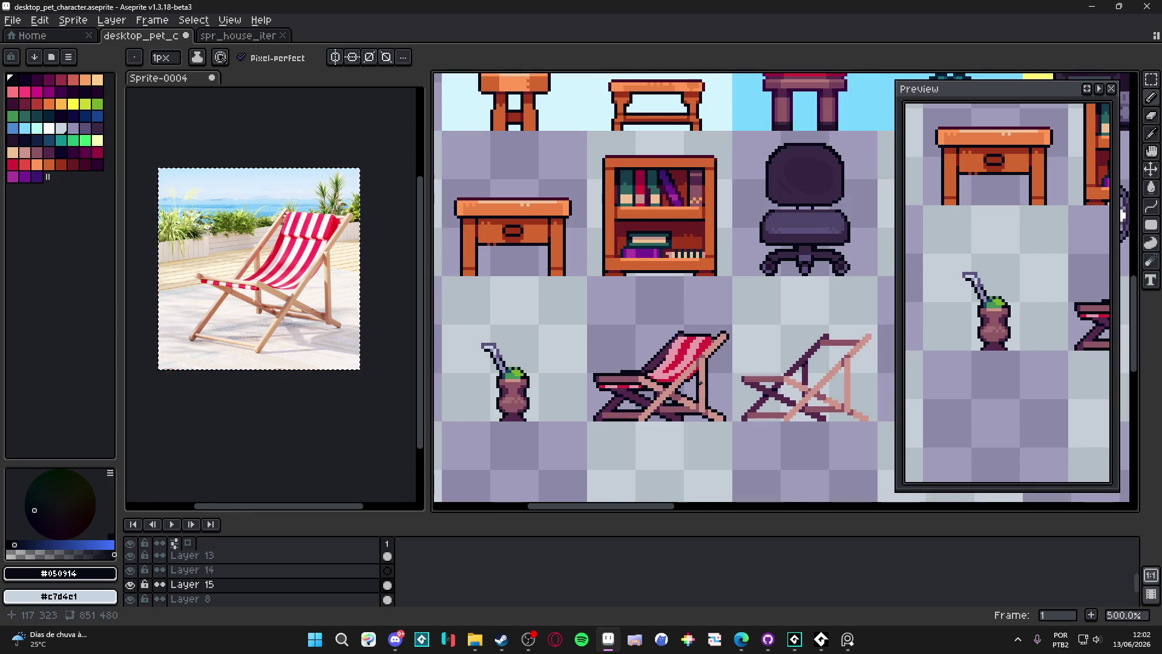
scroll(696, 381, "up", 5)
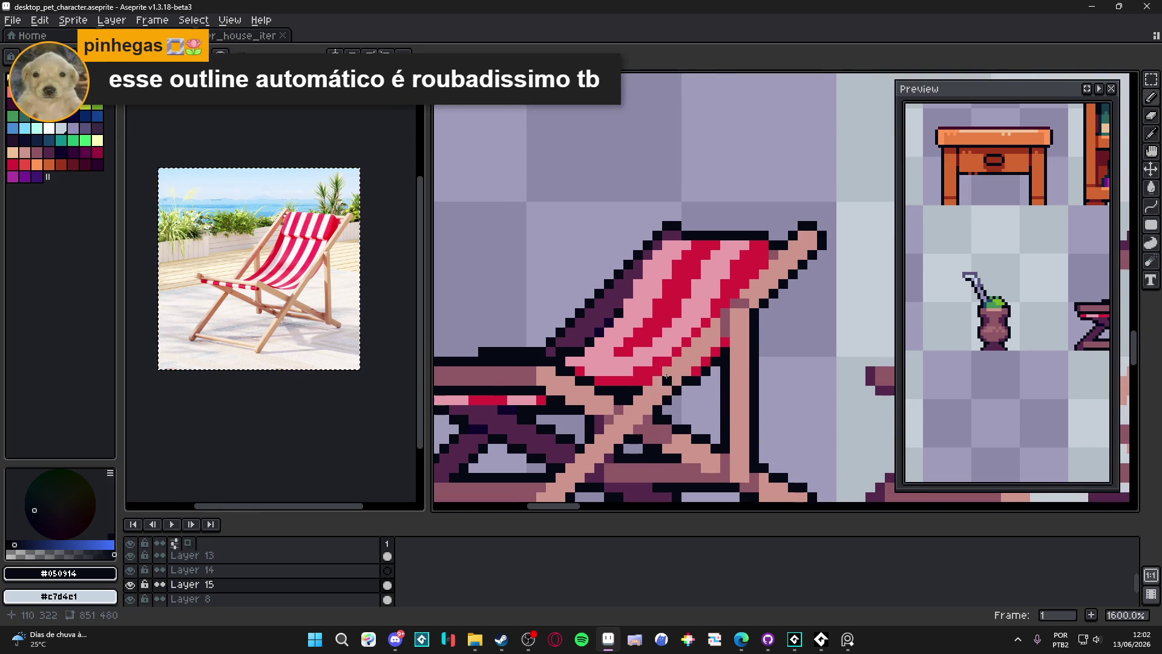
scroll(666, 376, "down", 4)
scroll(740, 291, "up", 3)
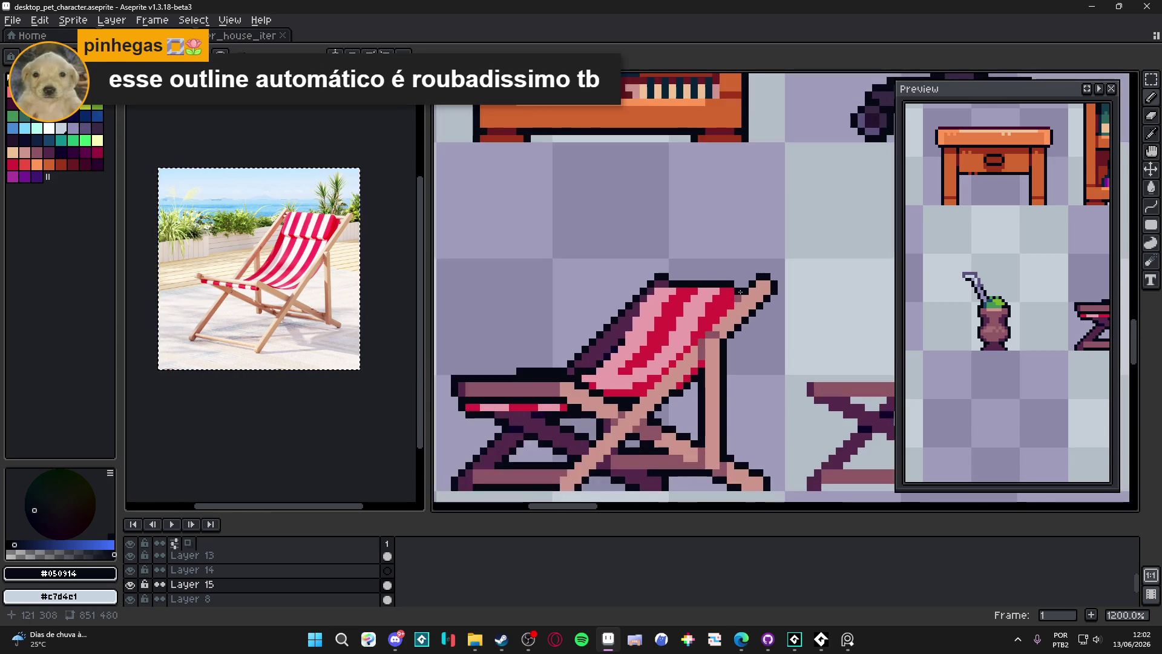
left_click_drag(738, 296, 642, 392)
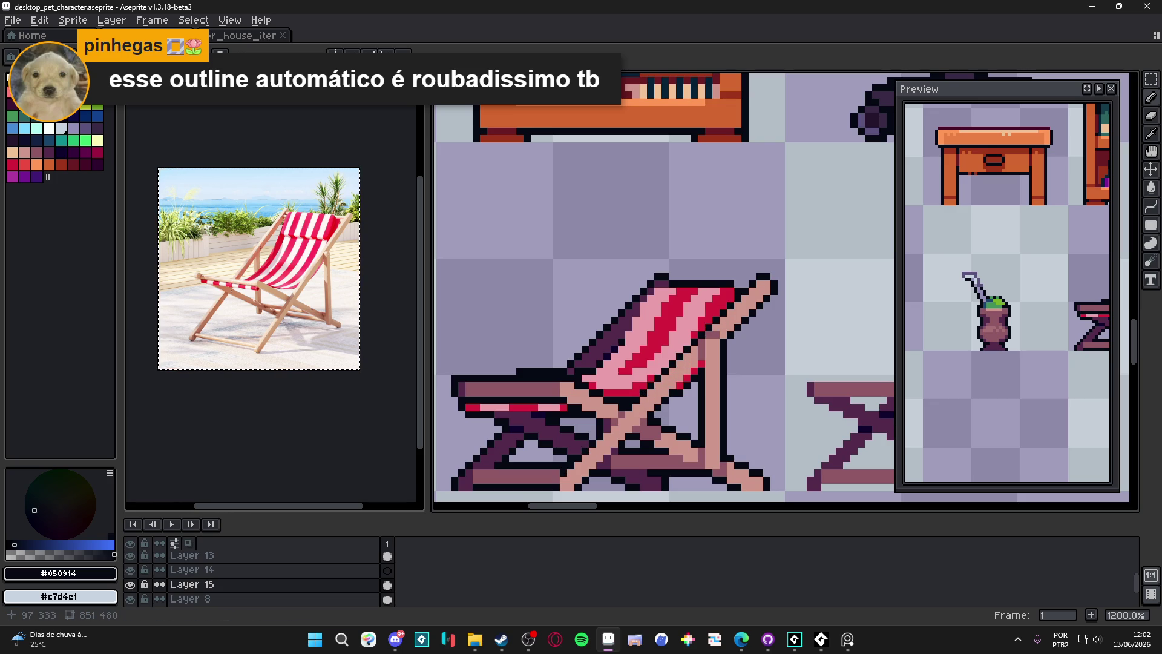
scroll(563, 482, "down", 4)
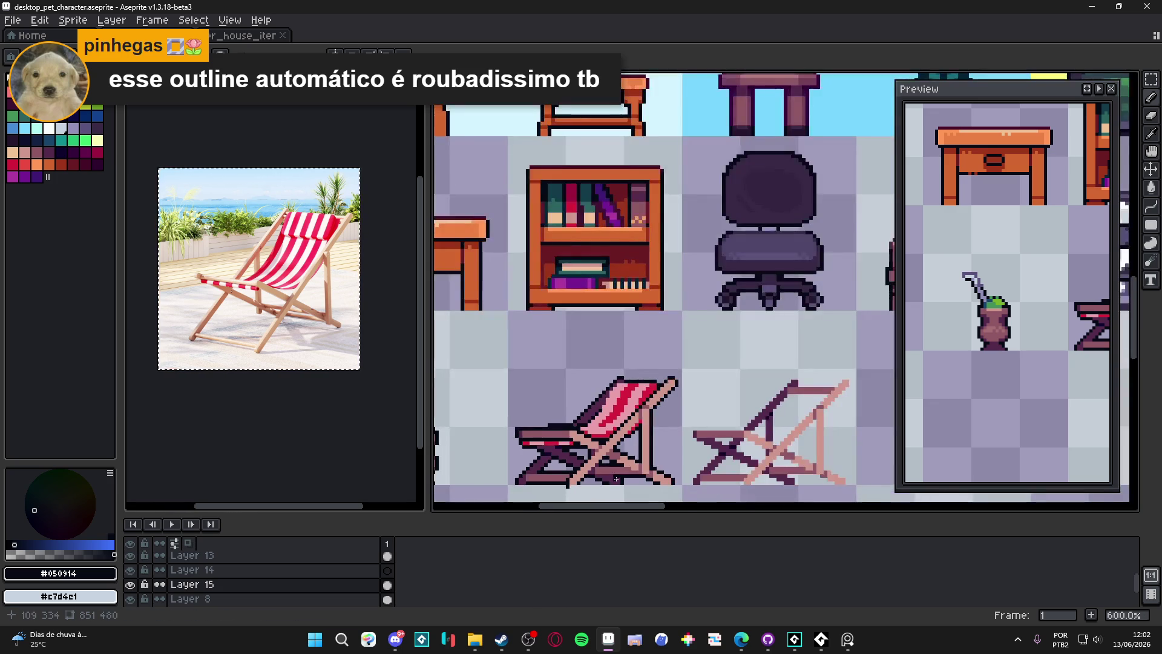
scroll(639, 469, "up", 4)
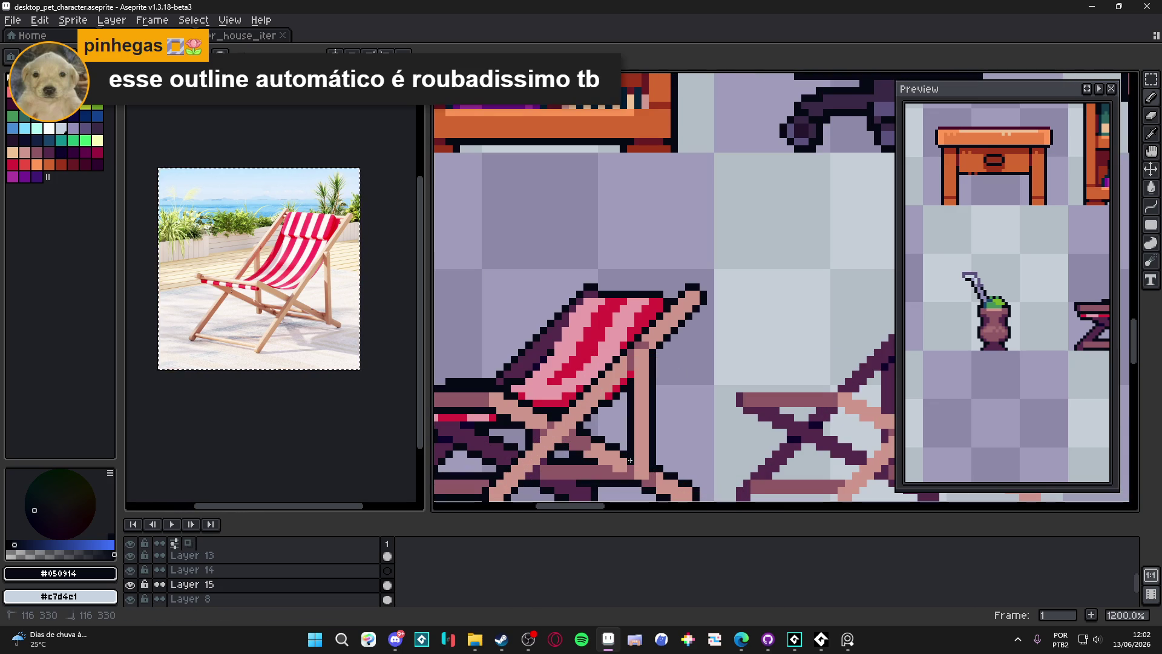
left_click_drag(636, 482, 648, 479)
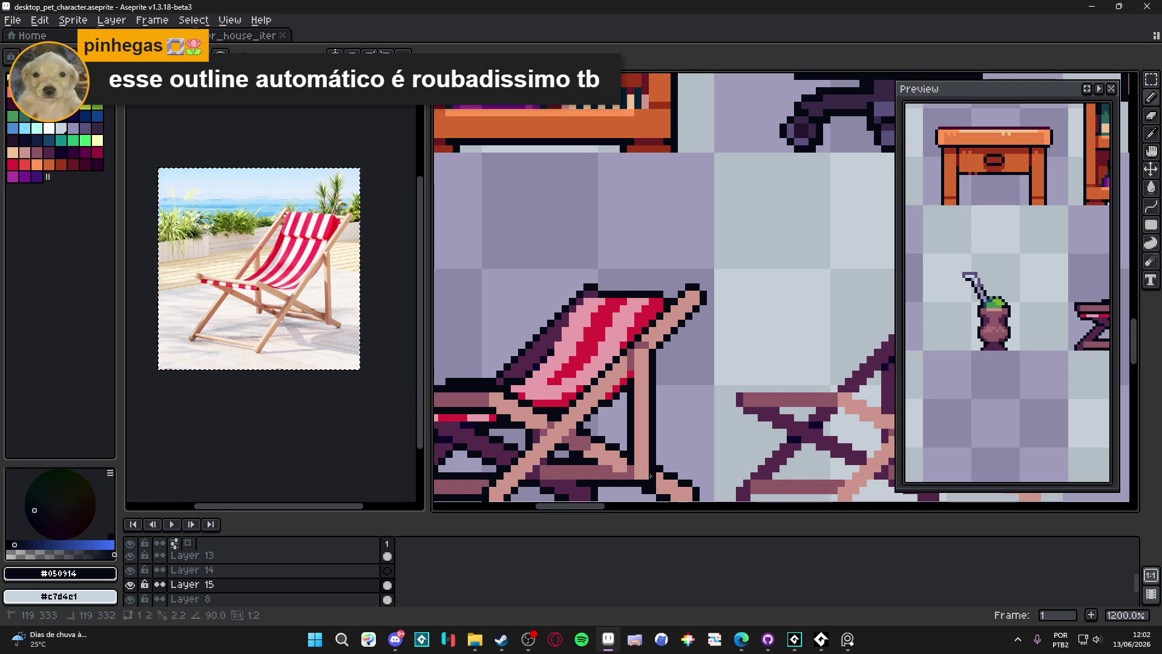
Repaint the stray purple pixels on the chair's side and top edge in black #050914
scroll(632, 486, "down", 3)
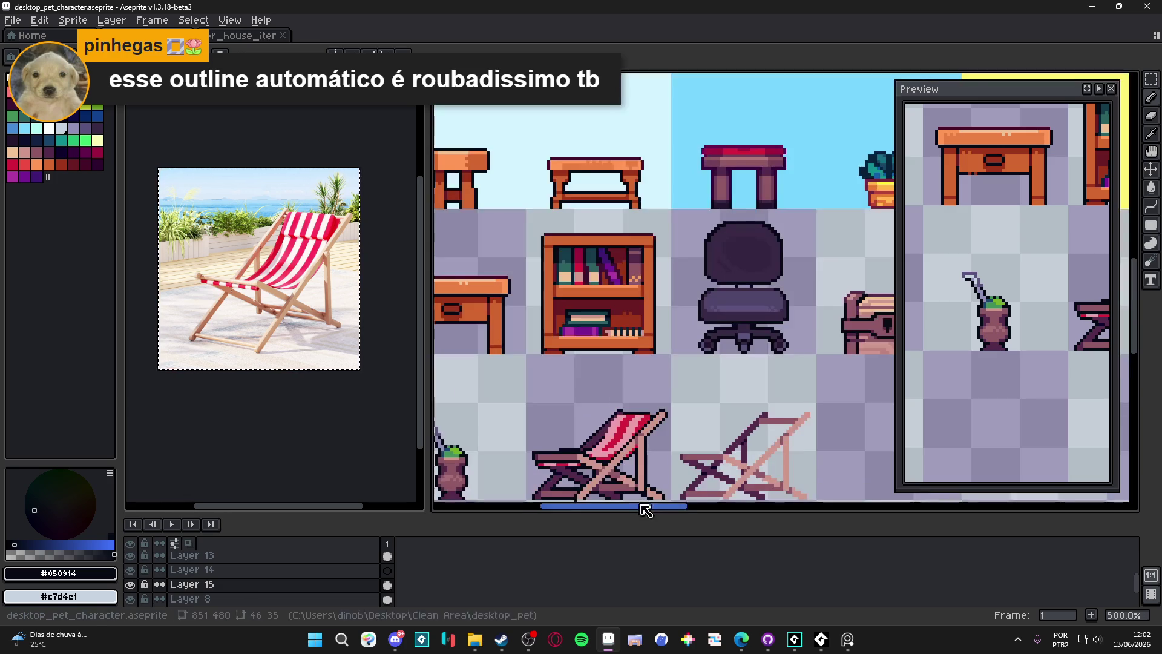
scroll(641, 456, "up", 3)
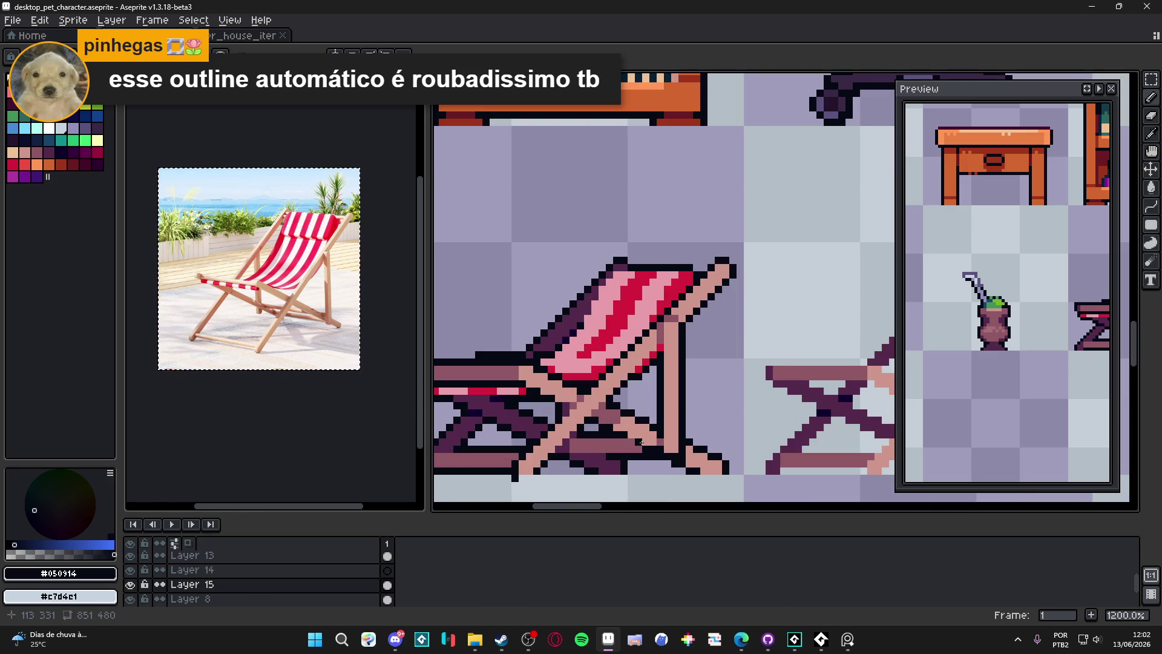
scroll(632, 444, "down", 4)
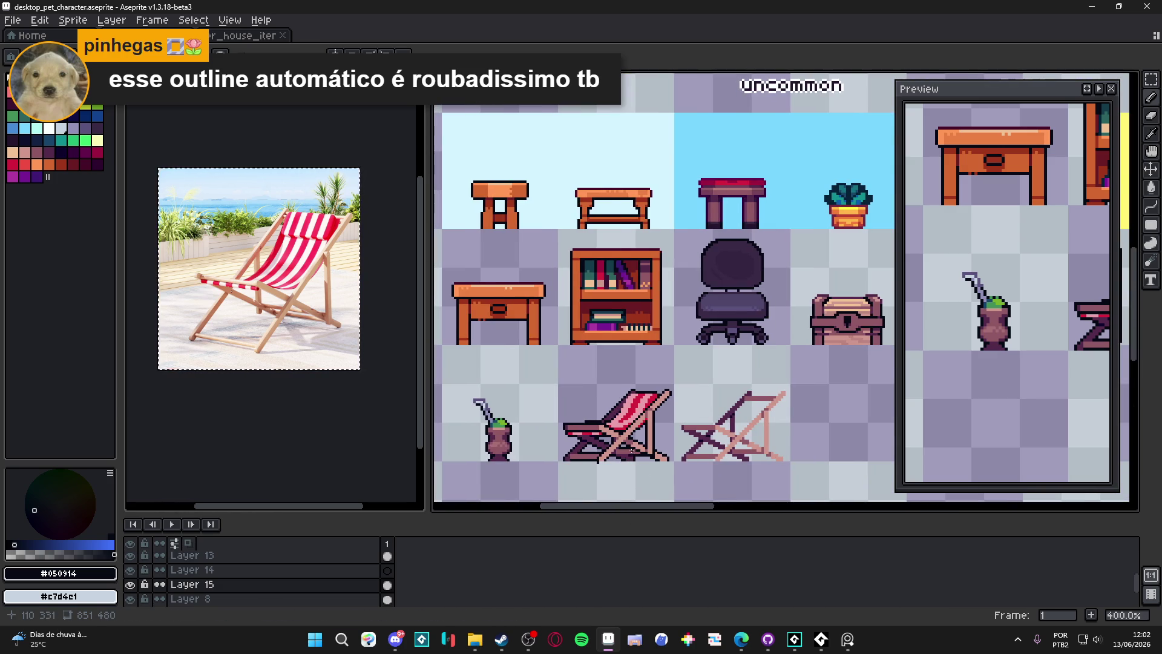
scroll(631, 442, "down", 1)
scroll(617, 433, "up", 8)
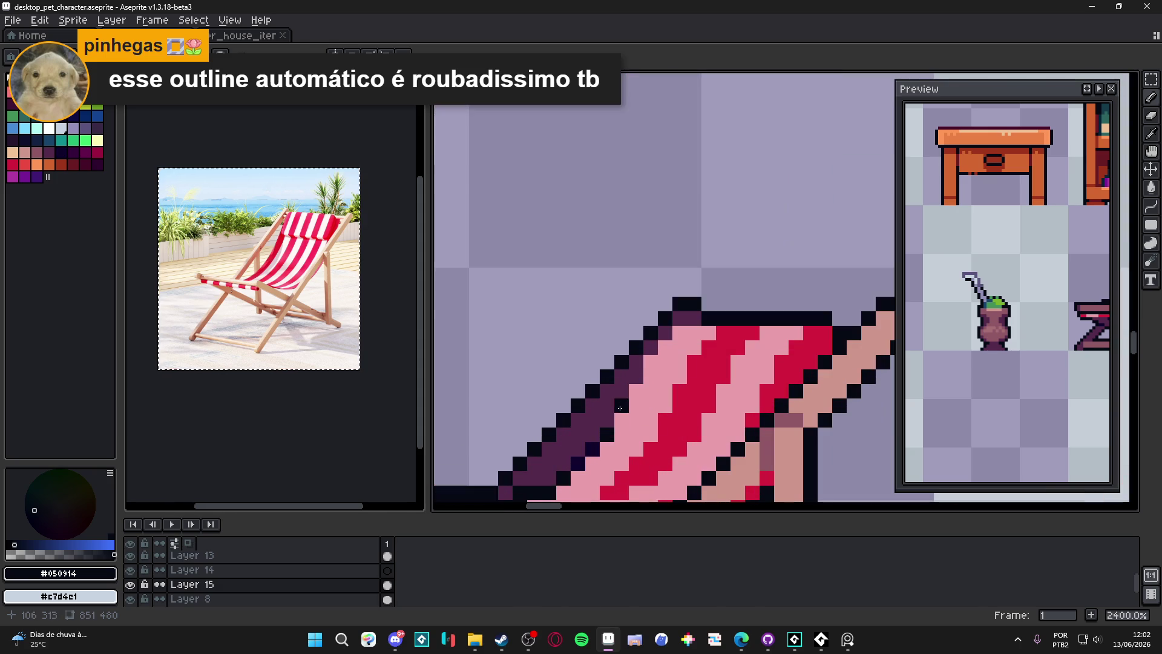
left_click(632, 374)
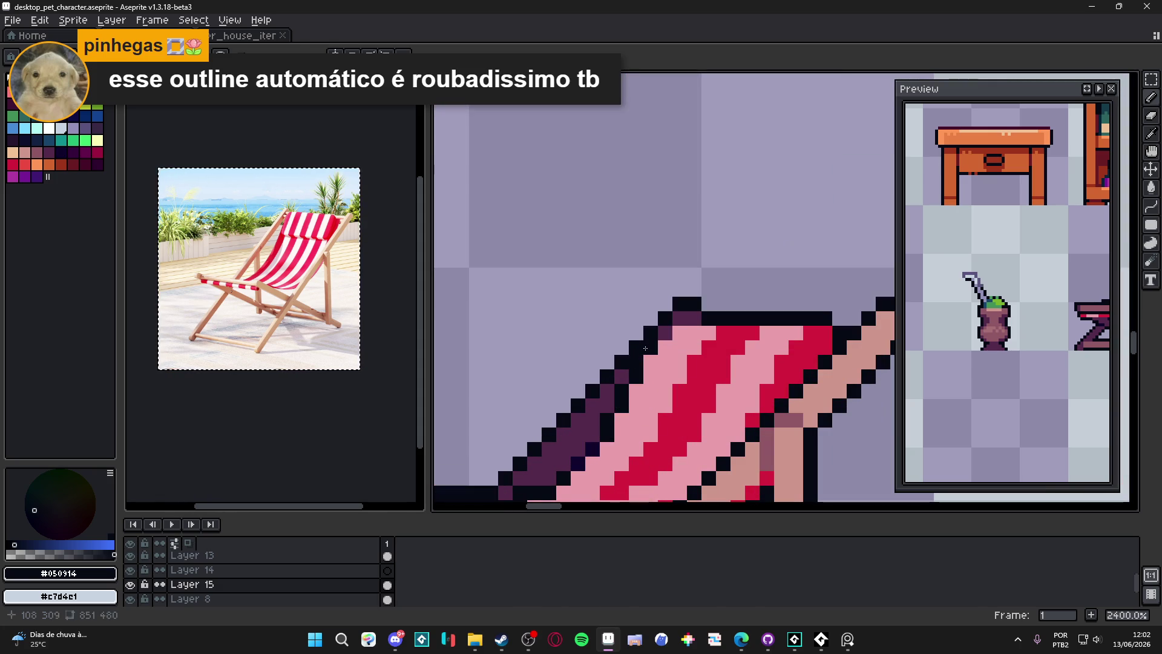
left_click(694, 319)
left_click(681, 319)
scroll(653, 407, "down", 6)
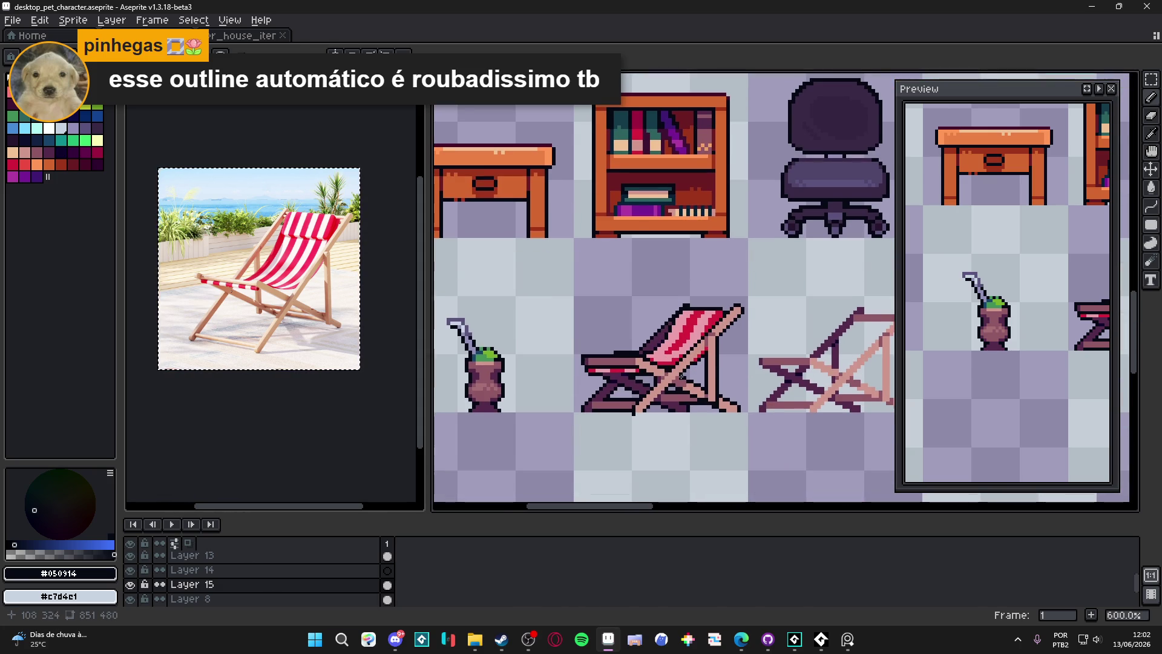
scroll(607, 402, "up", 6)
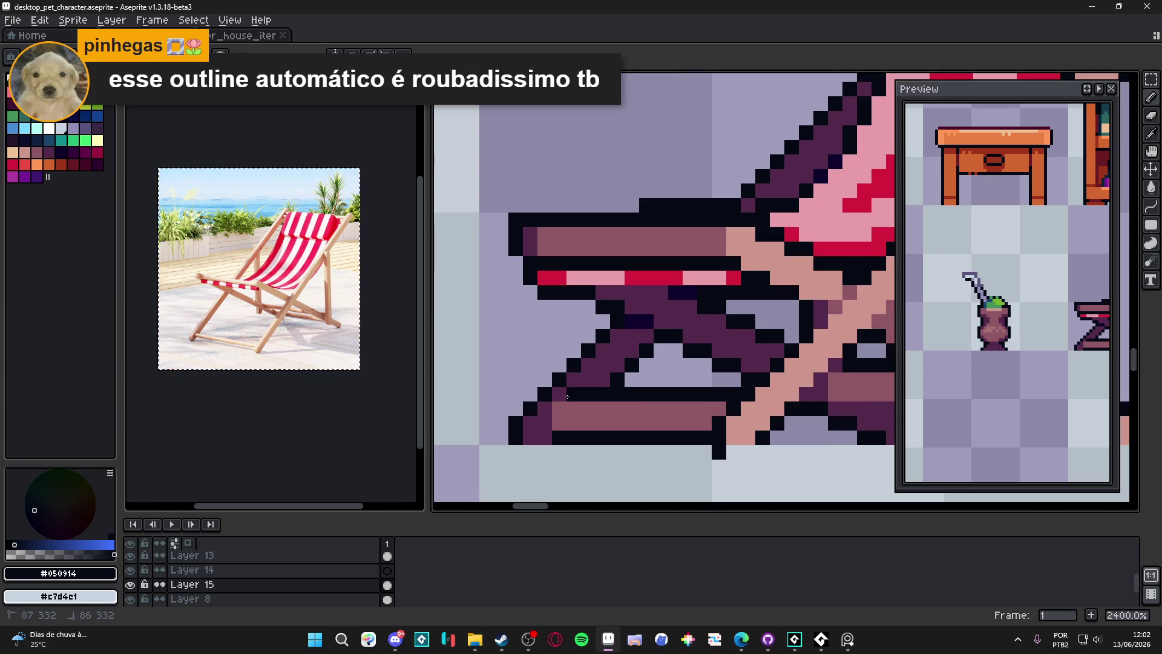
scroll(546, 421, "down", 6)
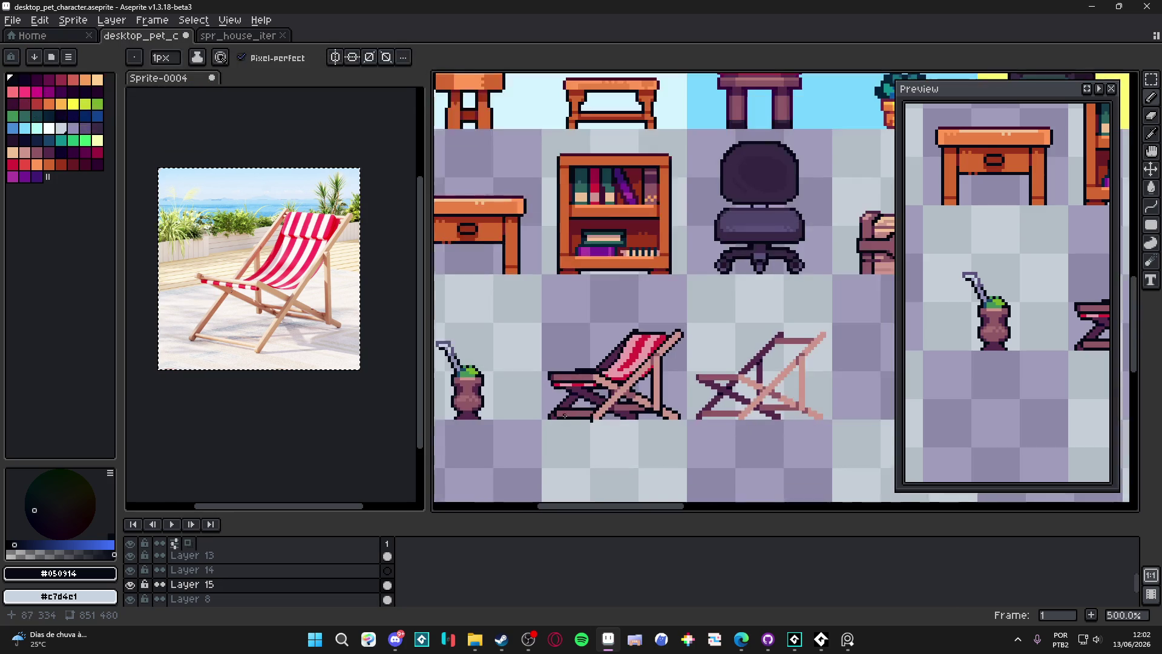
scroll(559, 417, "down", 1)
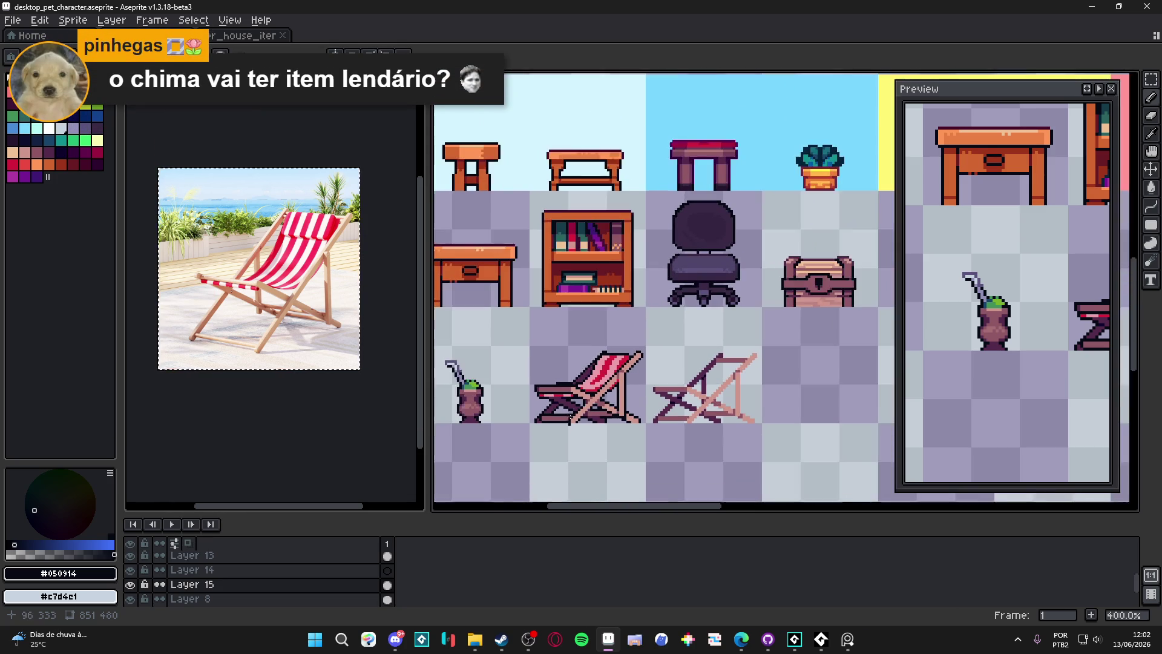
scroll(630, 410, "down", 1)
scroll(572, 398, "up", 1)
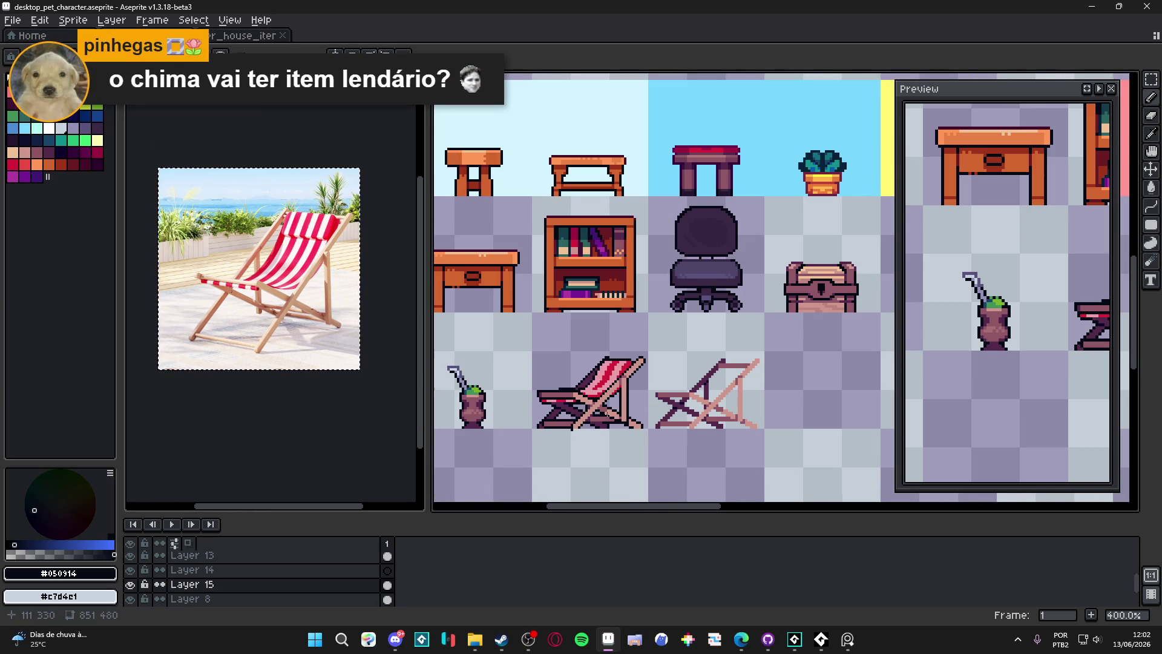
scroll(617, 404, "down", 1)
scroll(608, 405, "up", 7)
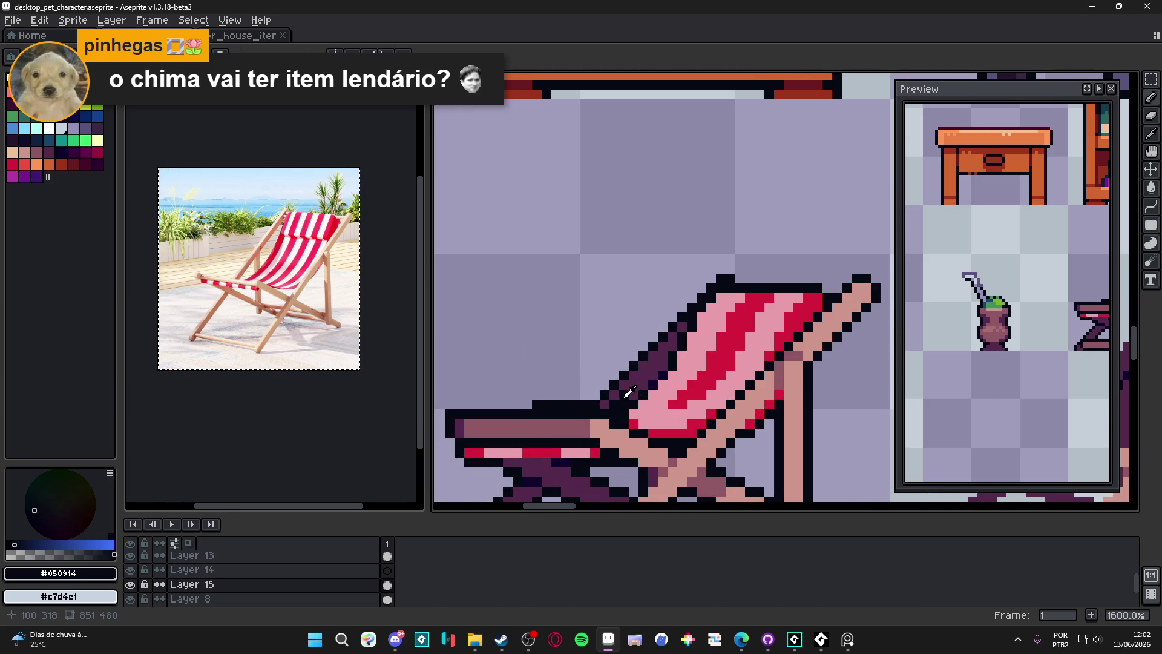
Darken the red stripe along the front of the seat with a deeper red
left_click(613, 406, "alt")
scroll(612, 406, "down", 3)
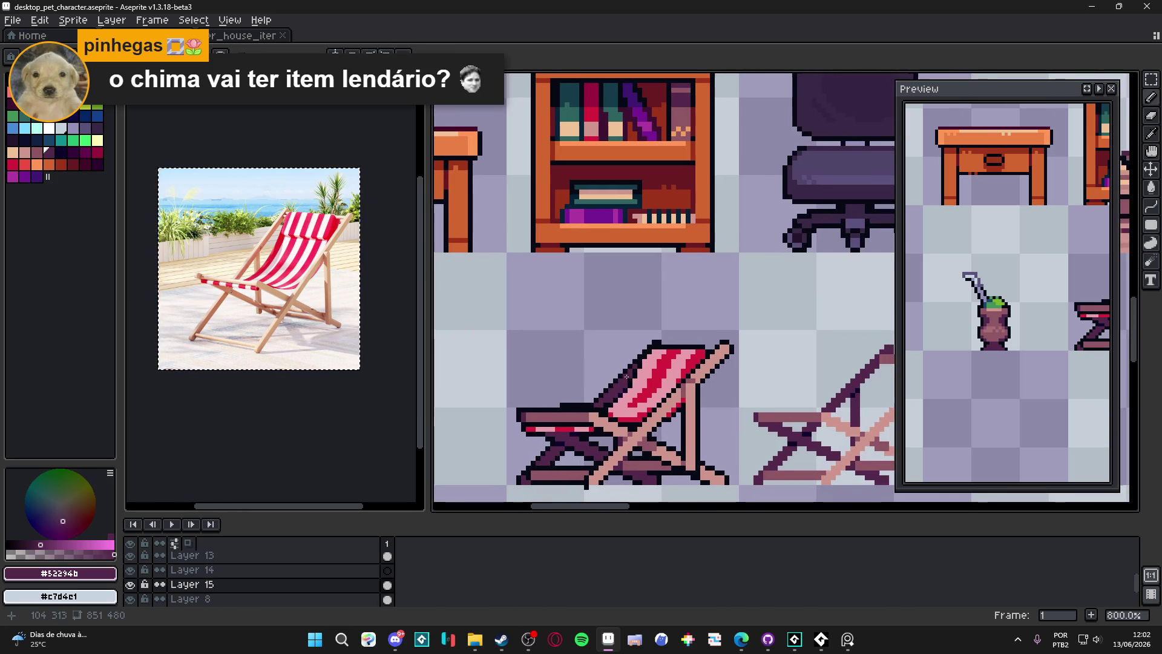
scroll(623, 375, "up", 5)
left_click(654, 320, "alt")
scroll(690, 324, "down", 4)
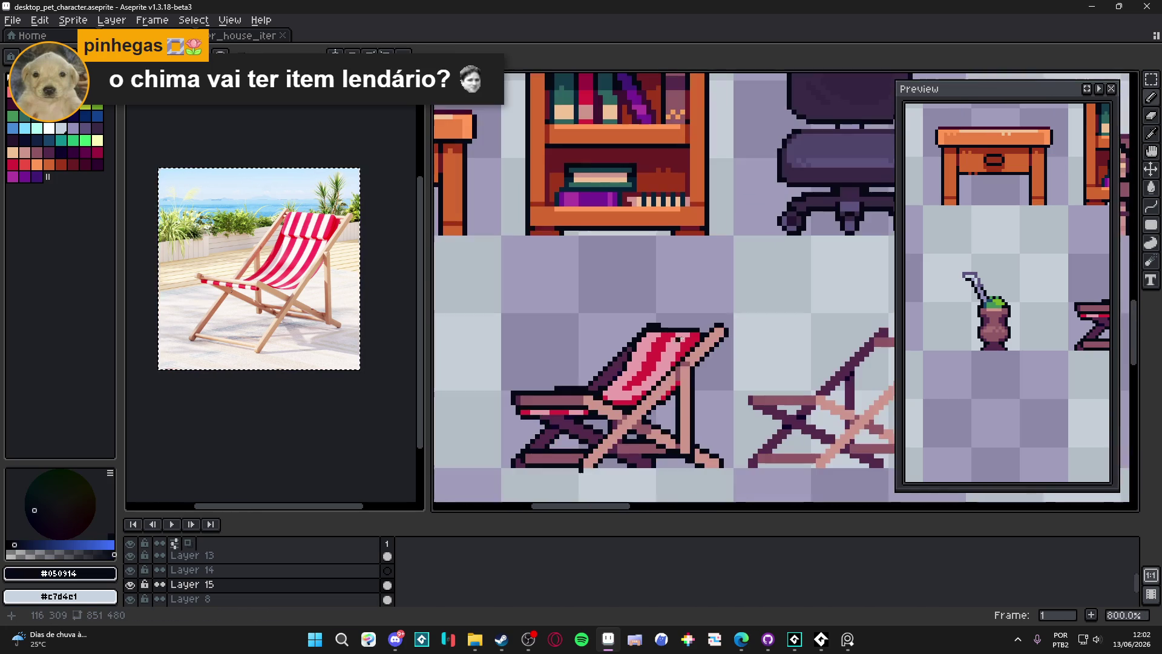
scroll(694, 327, "down", 1)
scroll(660, 357, "up", 4)
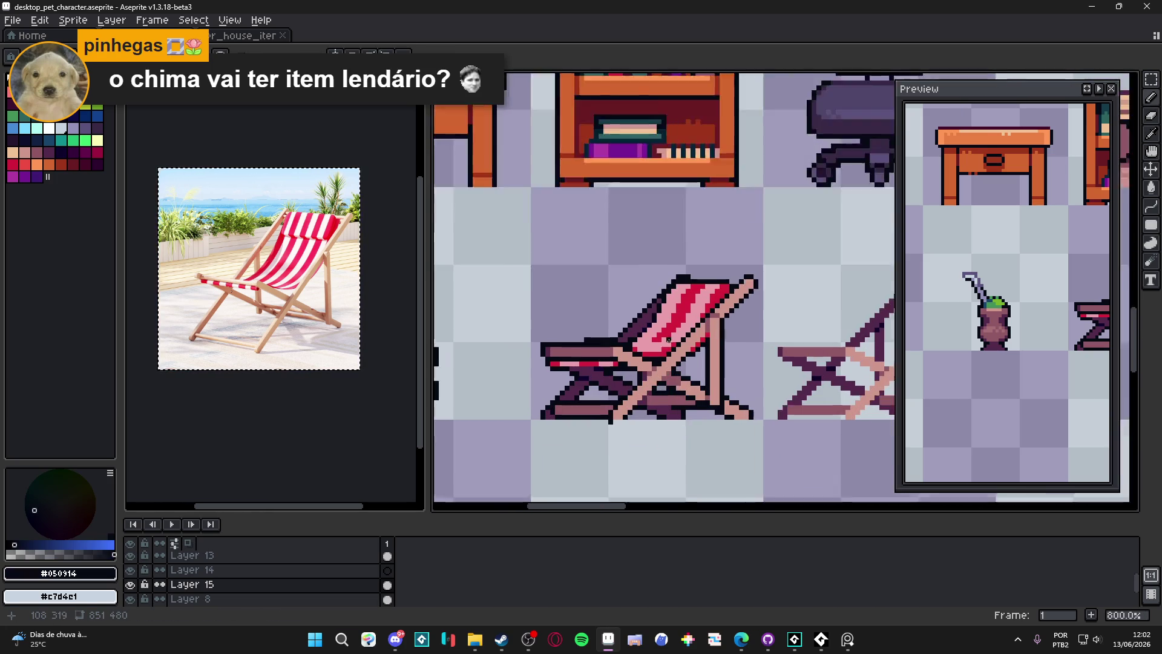
left_click(640, 374, "alt")
scroll(640, 374, "down", 3)
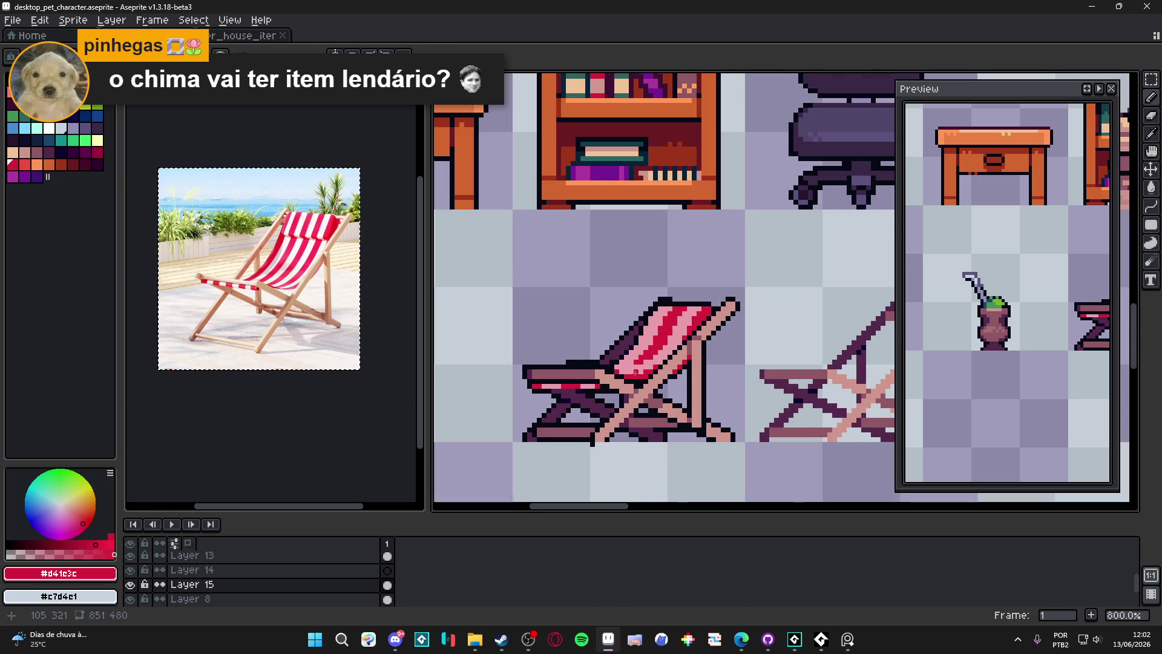
scroll(635, 371, "up", 3)
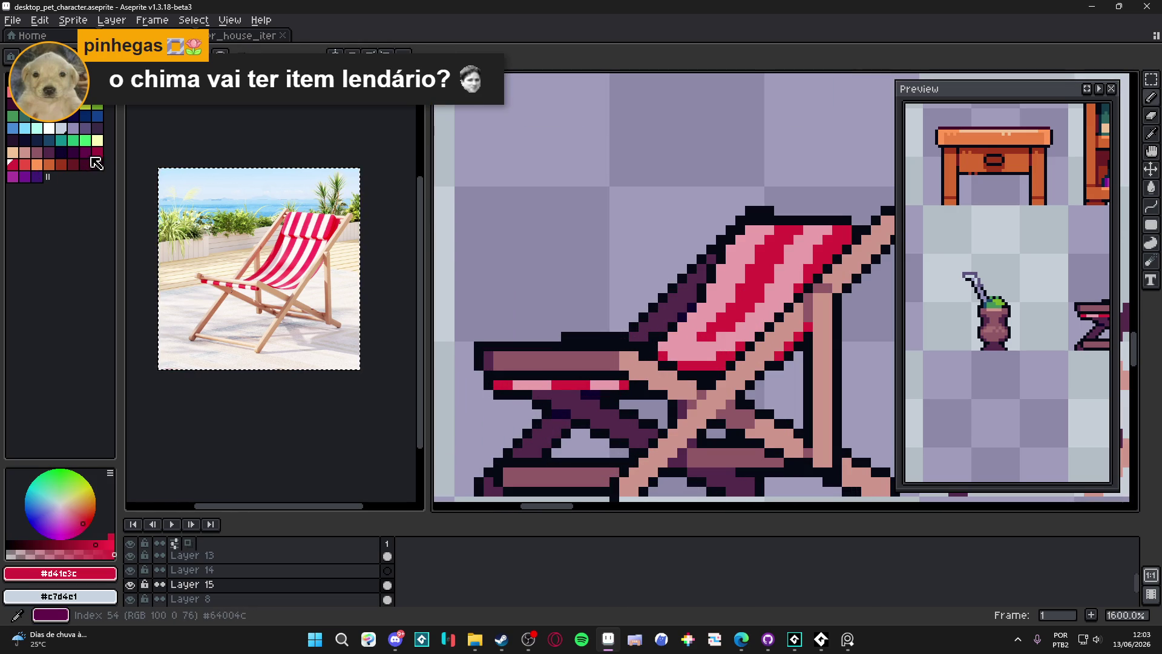
left_click(97, 151)
left_click_drag(558, 392, 595, 387)
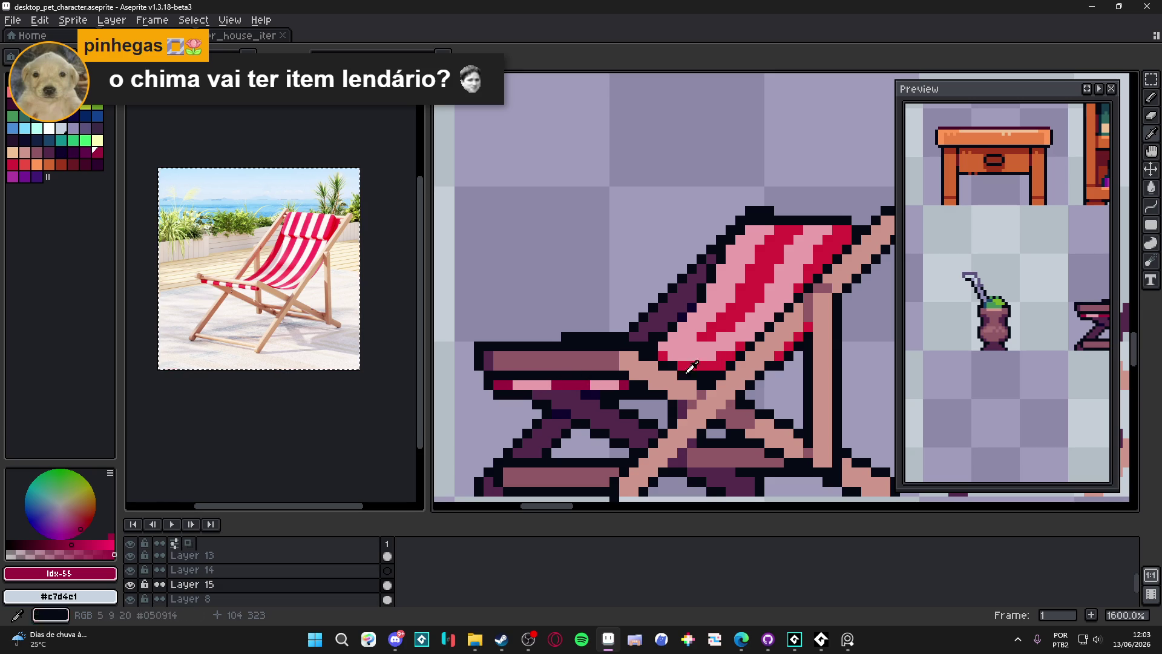
Set a semi-transparent deep crimson, then dab a pink pixel onto the seat stripe
left_click(68, 544)
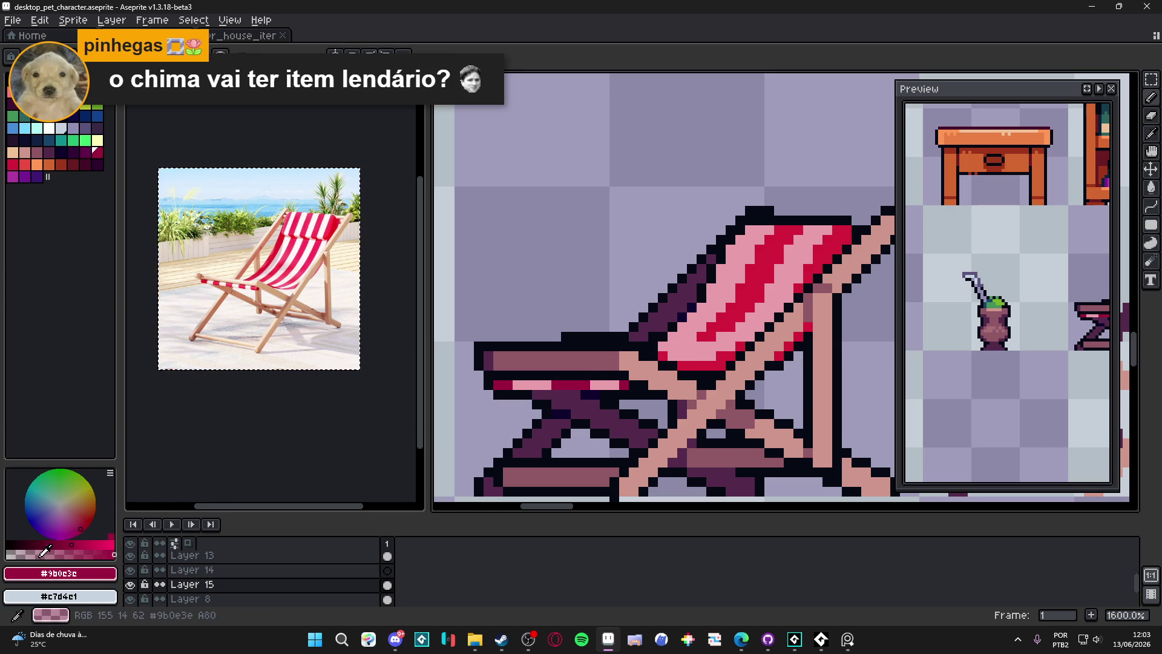
left_click(27, 555)
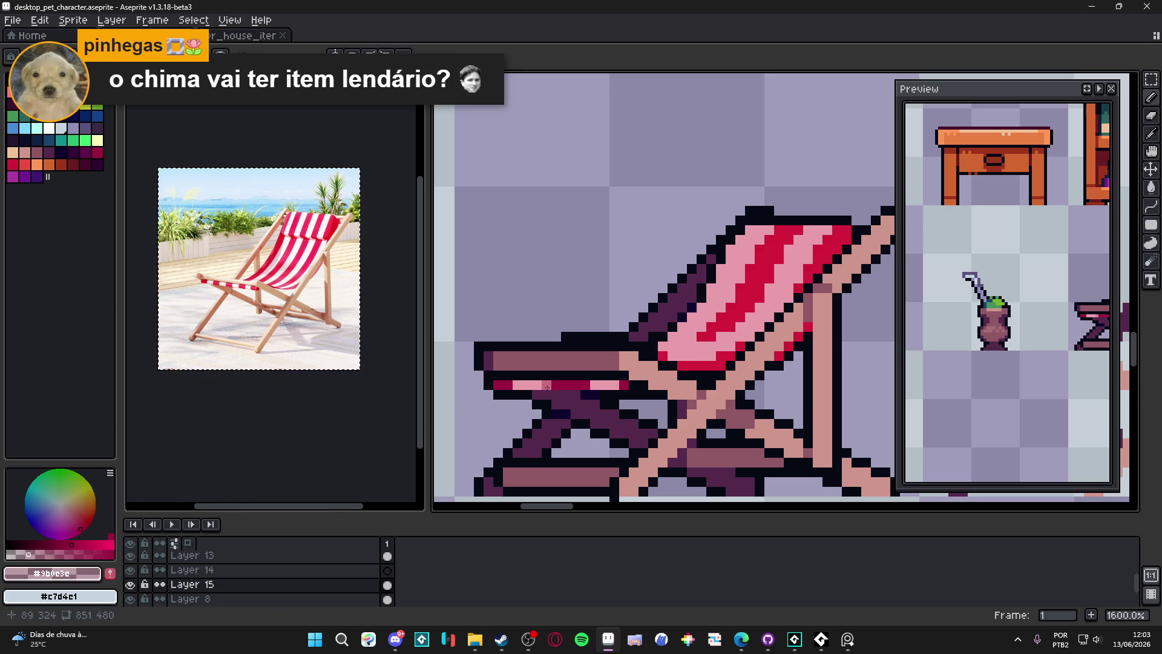
left_click(547, 387, "alt")
left_click(599, 386)
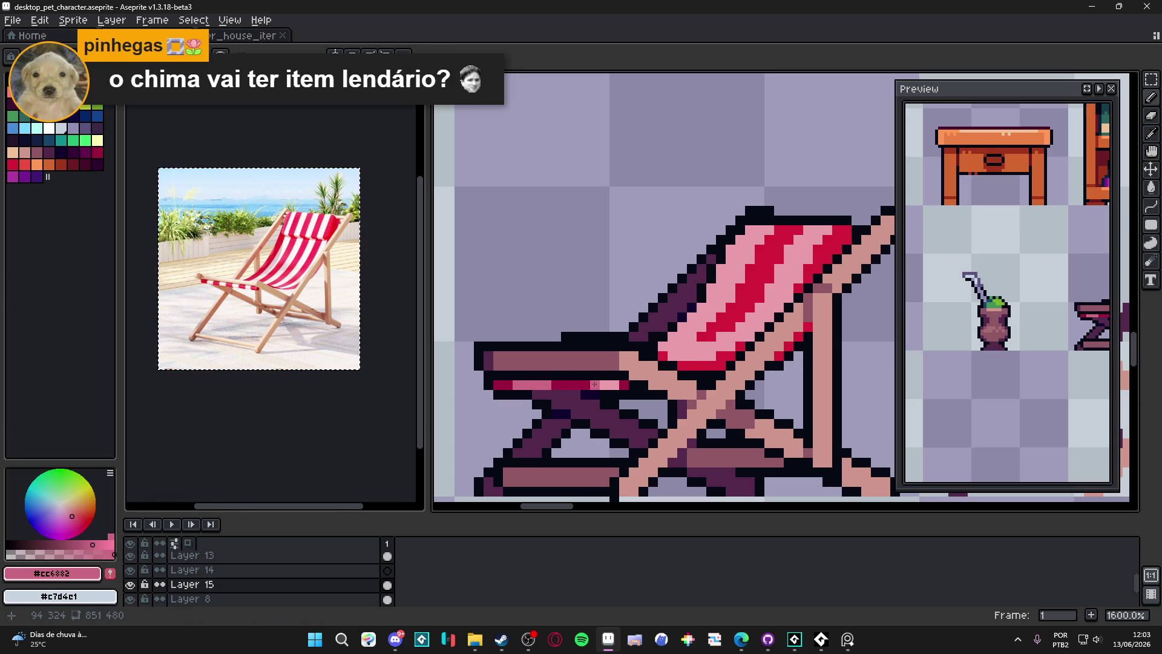
scroll(594, 383, "down", 4)
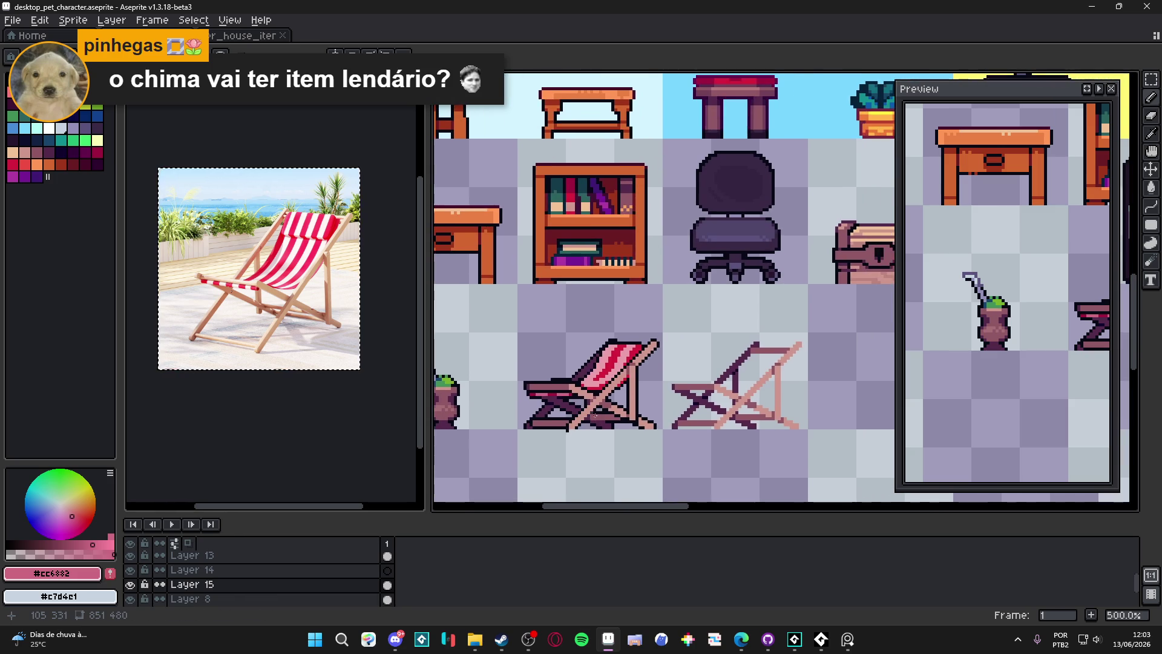
scroll(594, 415, "up", 1)
scroll(611, 363, "up", 2)
scroll(633, 389, "down", 2)
scroll(625, 402, "up", 3)
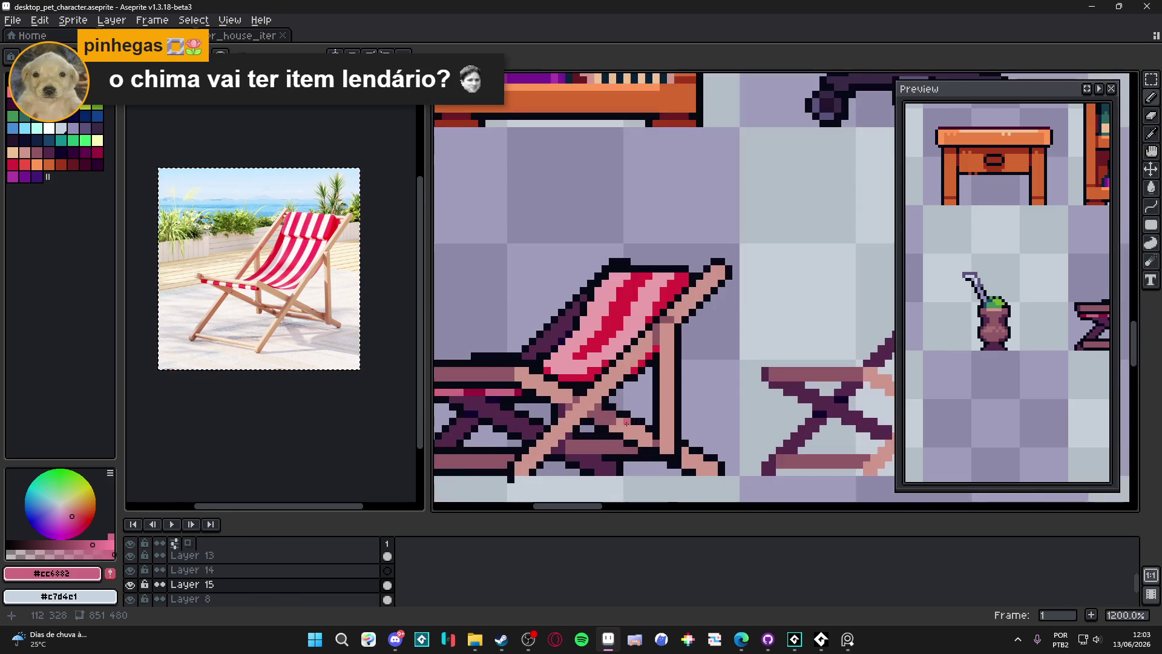
Try a dark mauve line down the chair's front leg, then undo it
left_click(625, 423, "alt")
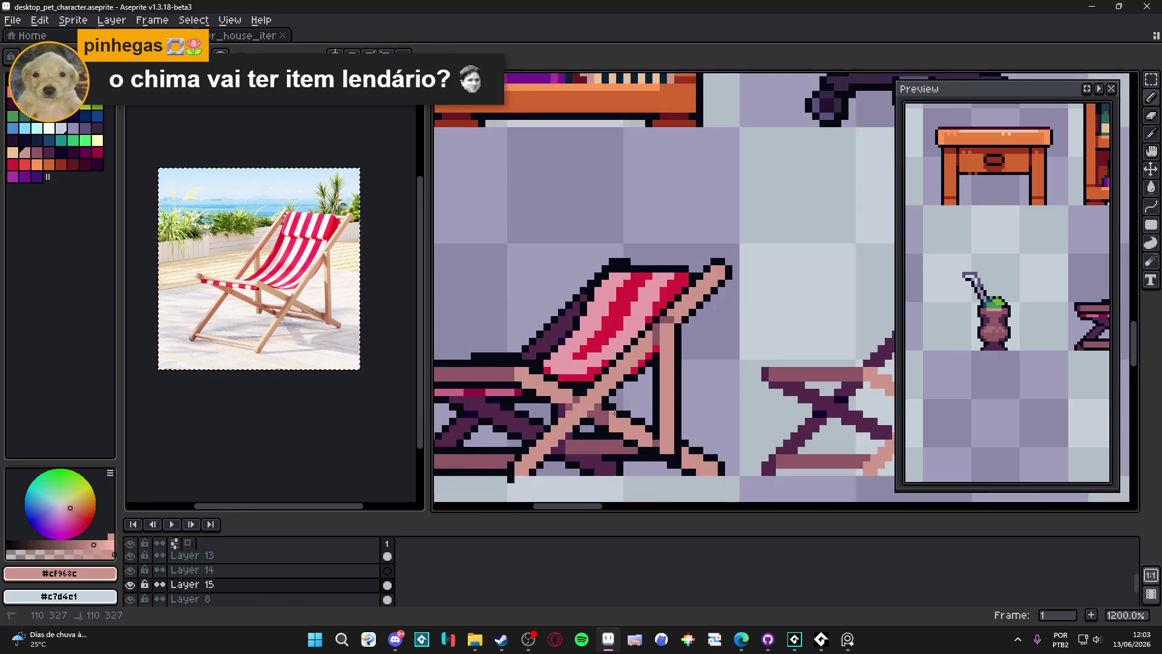
scroll(645, 441, "down", 5)
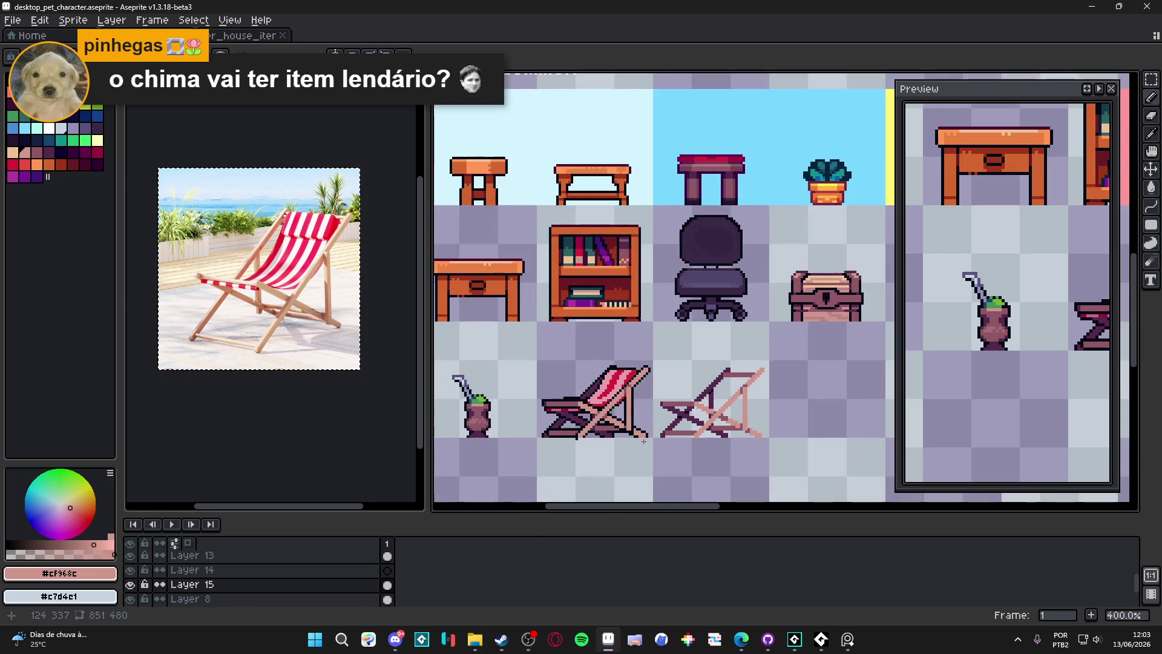
scroll(646, 341, "up", 5)
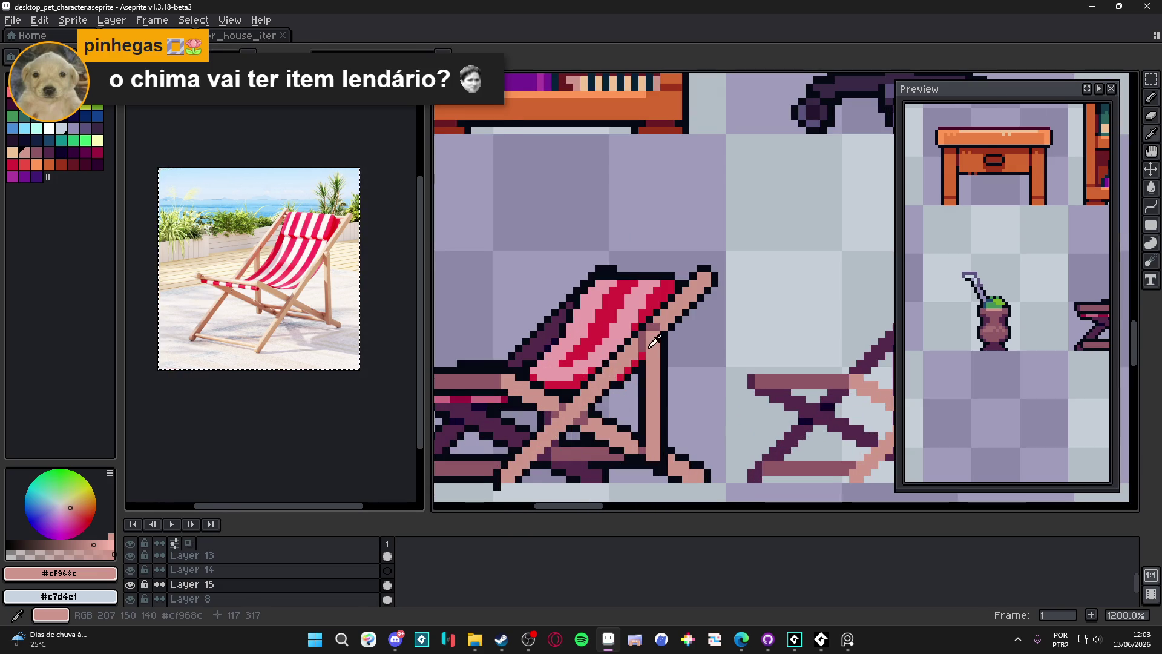
left_click(645, 341, "alt")
left_click_drag(645, 341, 512, 481)
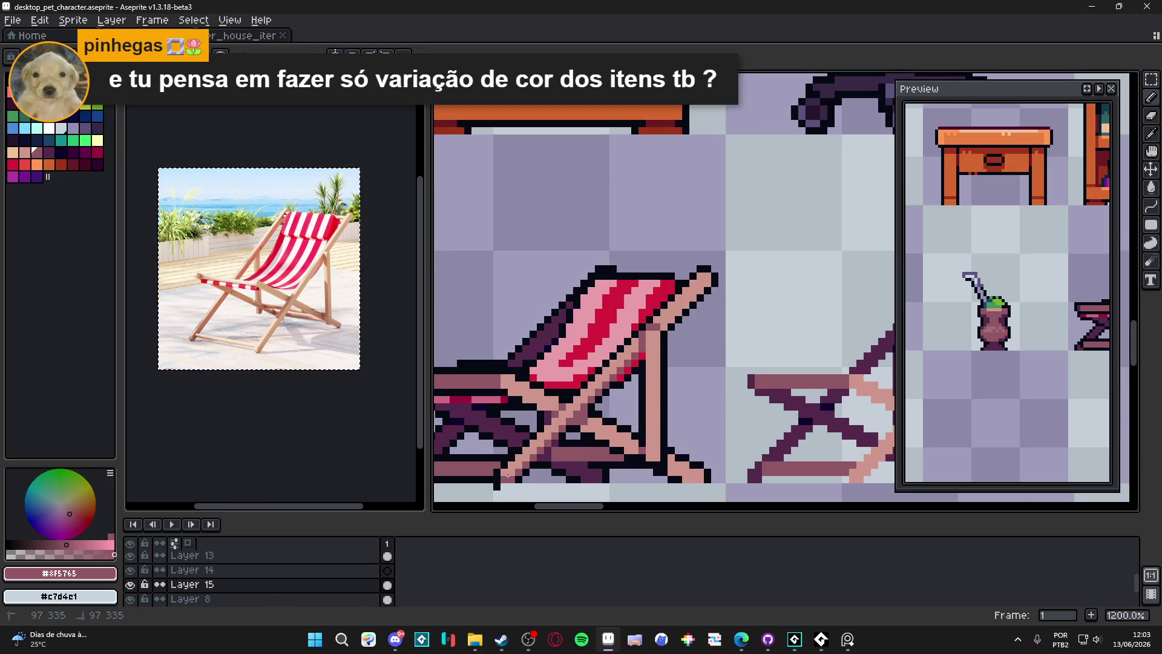
scroll(662, 382, "down", 3)
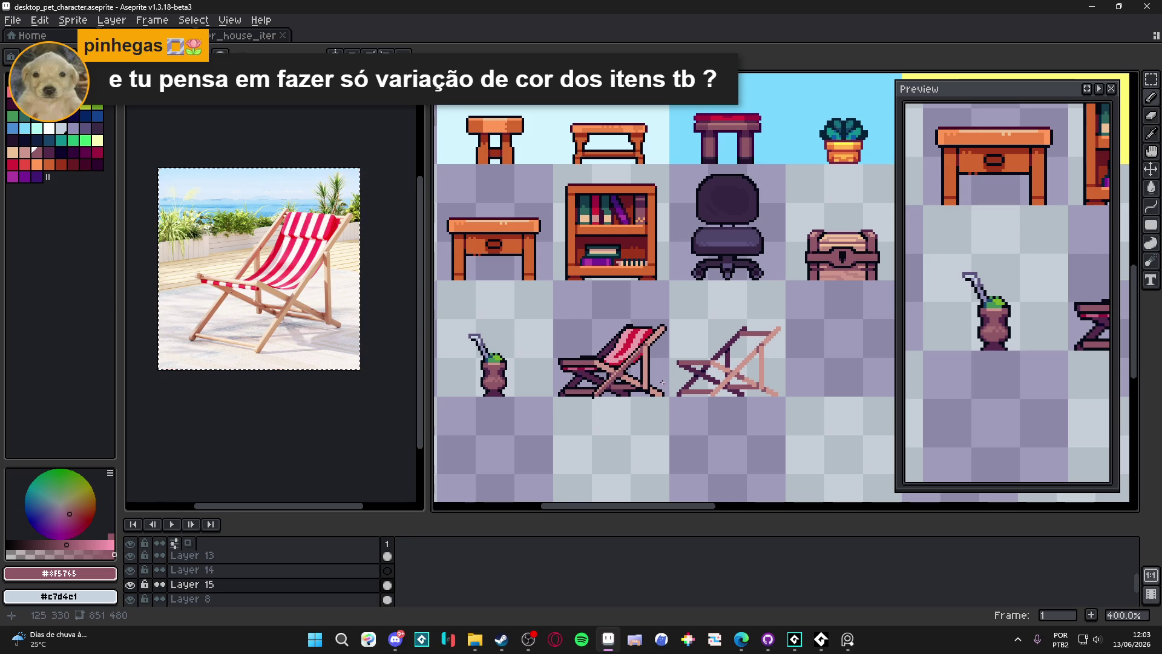
key("ctrl+z")
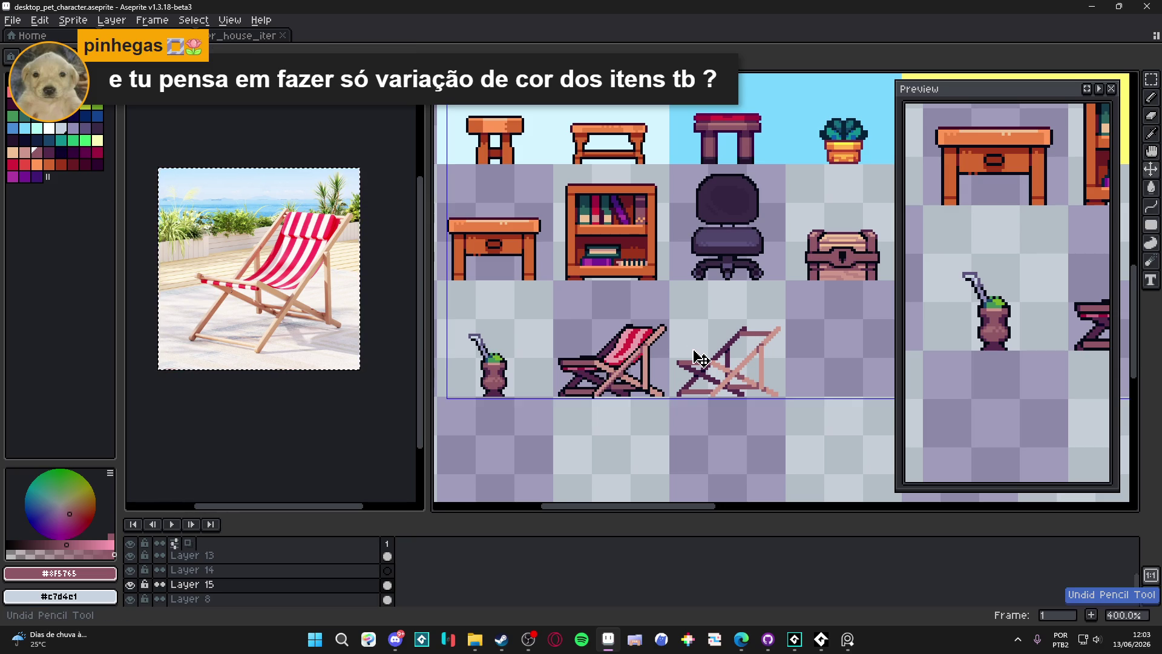
scroll(697, 354, "down", 1)
scroll(694, 346, "up", 1)
scroll(696, 339, "up", 8)
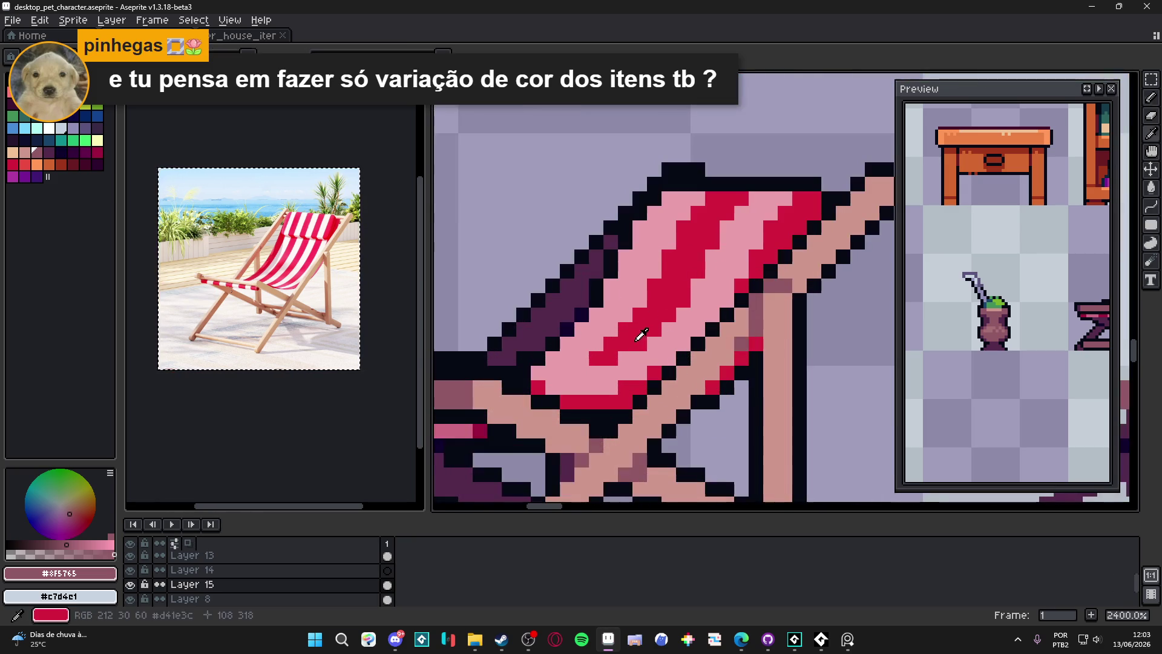
Shade the underside of the seat fabric in darker crimson #b2153c
left_click(638, 332, "alt")
left_click(96, 152)
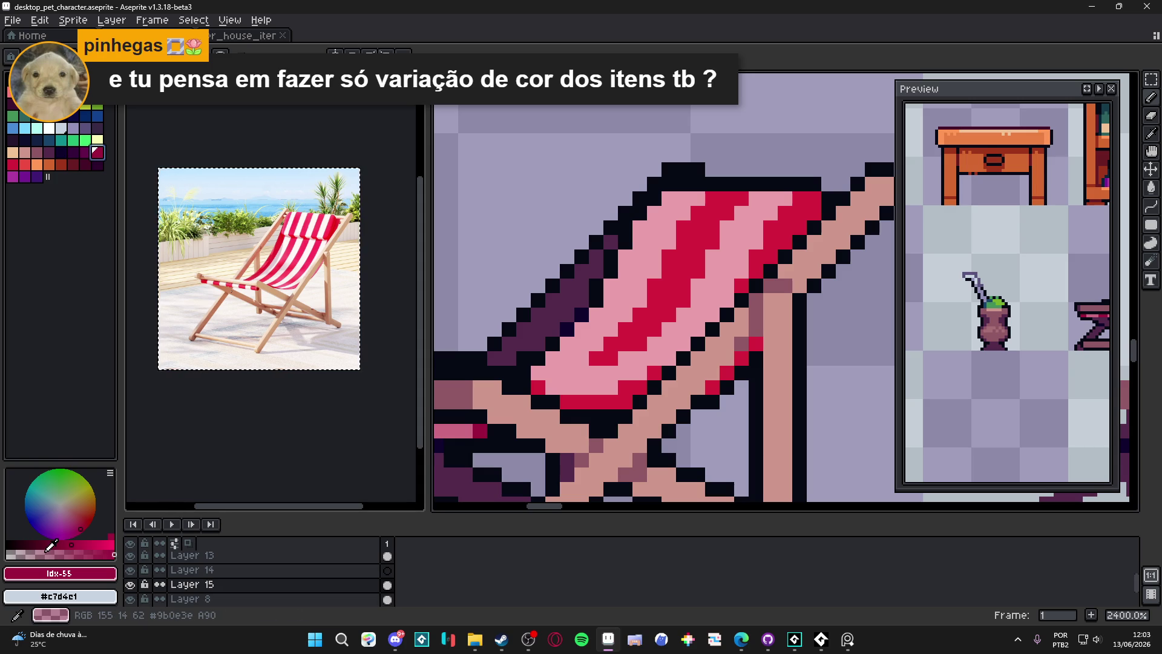
left_click(48, 553)
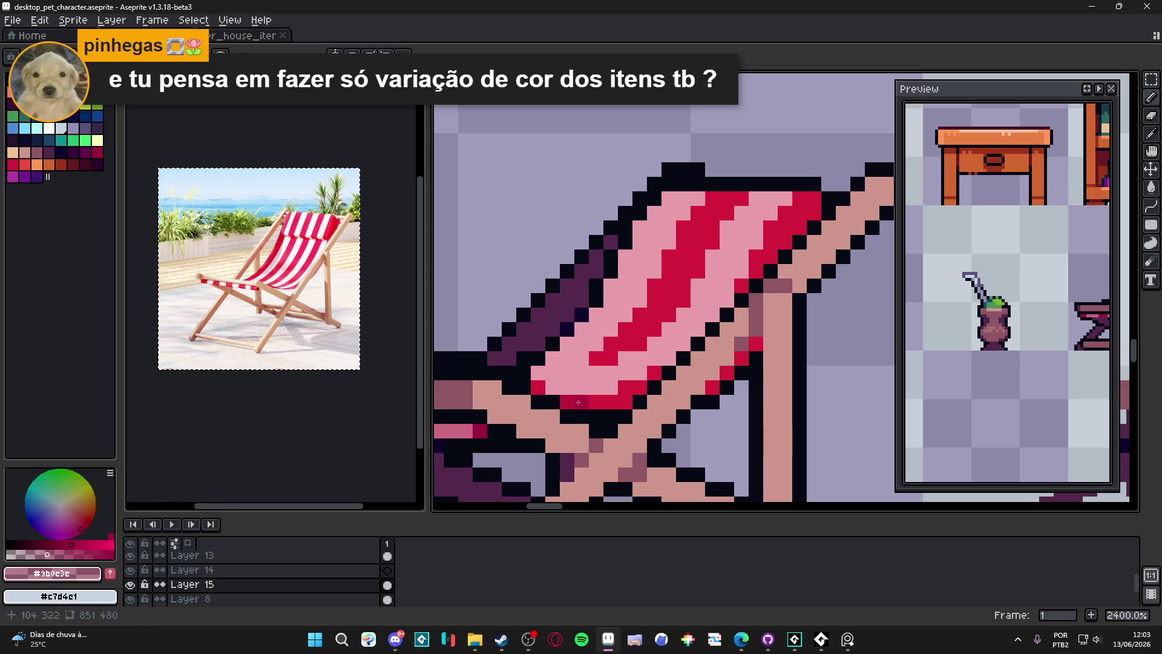
left_click(578, 402, "alt")
mouse_move(595, 401)
left_mouse_down()
mouse_move(624, 401)
mouse_move(625, 354)
mouse_move(647, 357)
mouse_move(635, 374)
left_mouse_up()
scroll(626, 385, "down", 2)
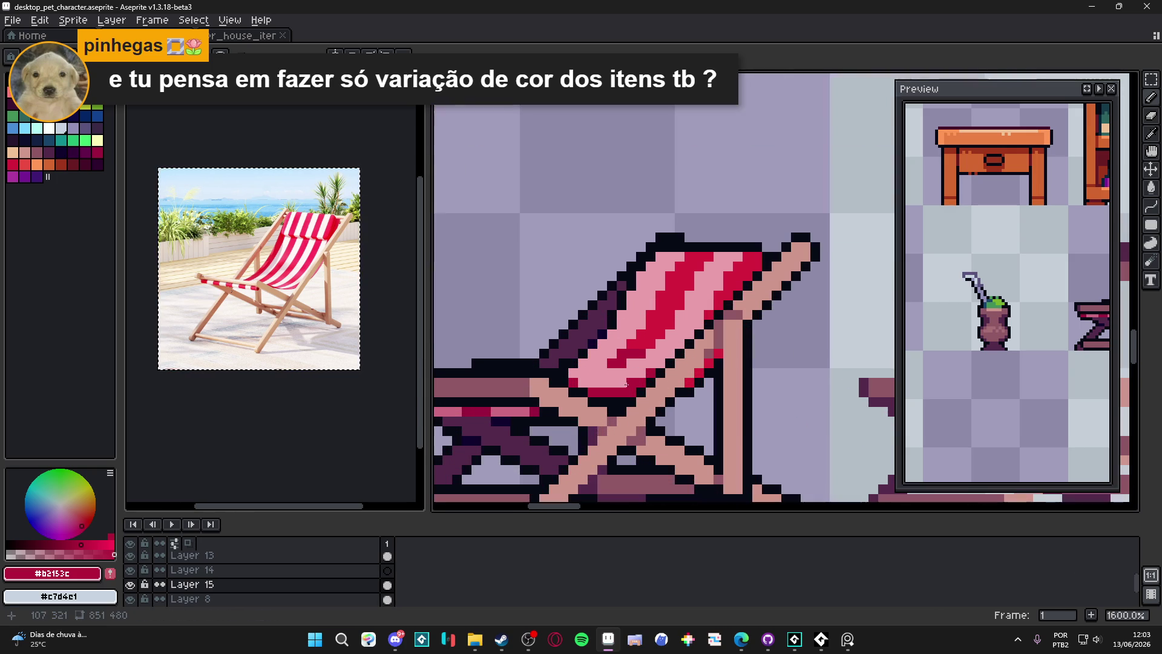
scroll(667, 352, "up", 2)
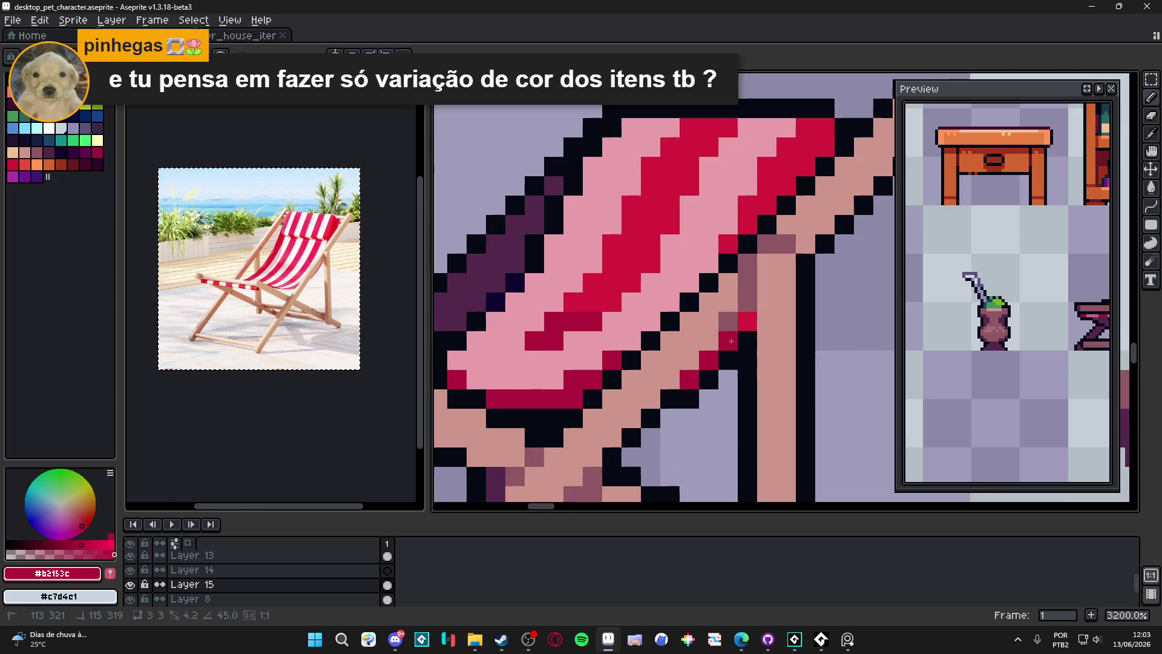
scroll(651, 359, "down", 5)
scroll(651, 358, "up", 4)
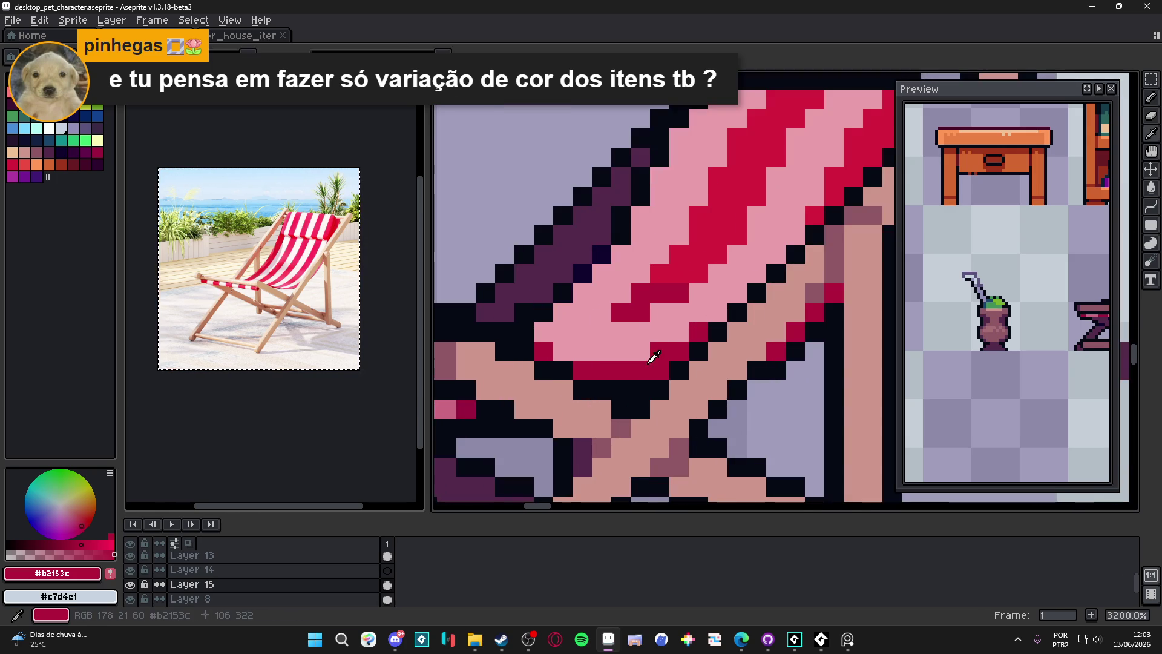
Derive a mid-pink #df5e74 from the fabric's crimson and paint a first fabric pixel with it
left_click(630, 351, "alt")
scroll(581, 370, "down", 6)
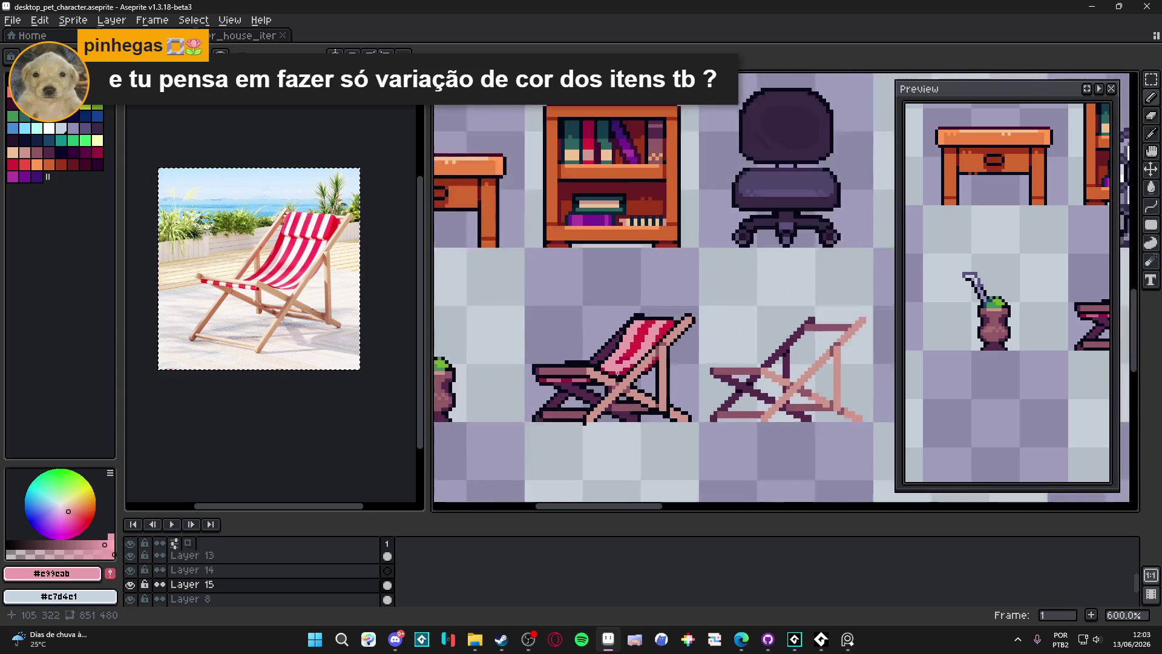
scroll(622, 374, "down", 1)
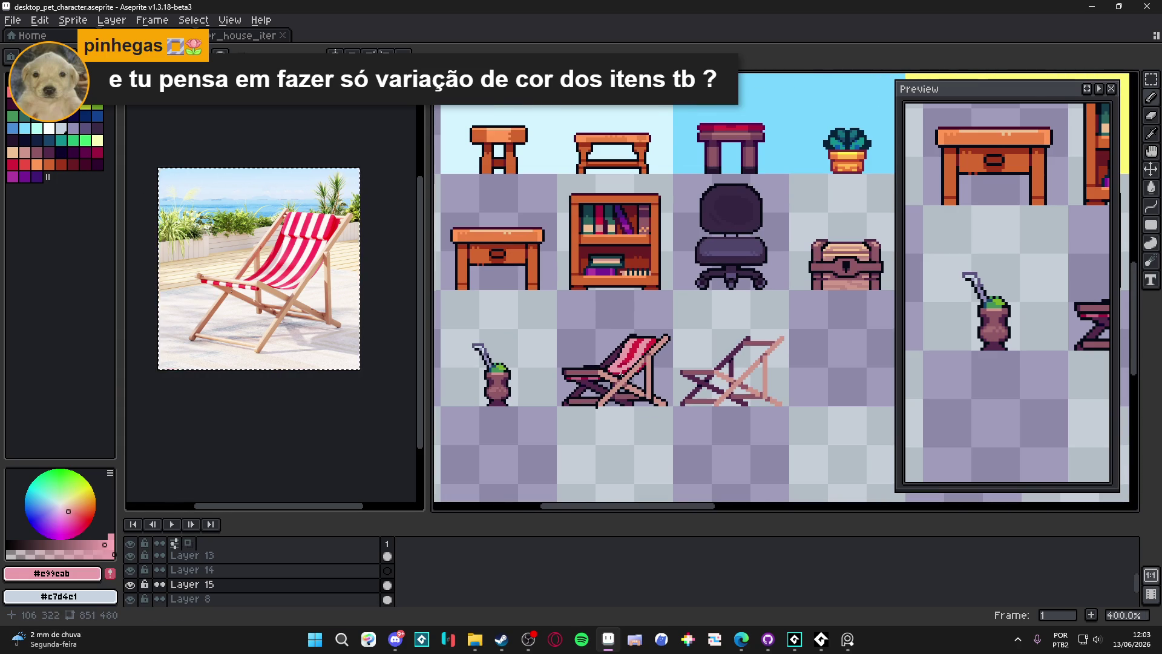
scroll(627, 369, "down", 2)
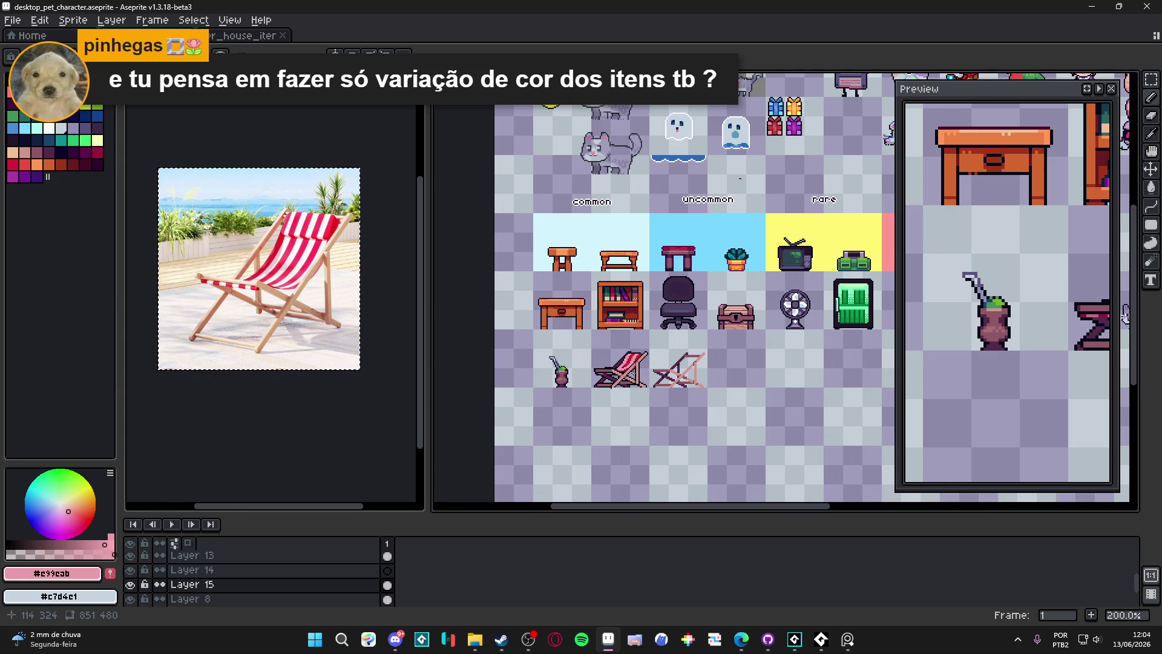
scroll(632, 372, "up", 1)
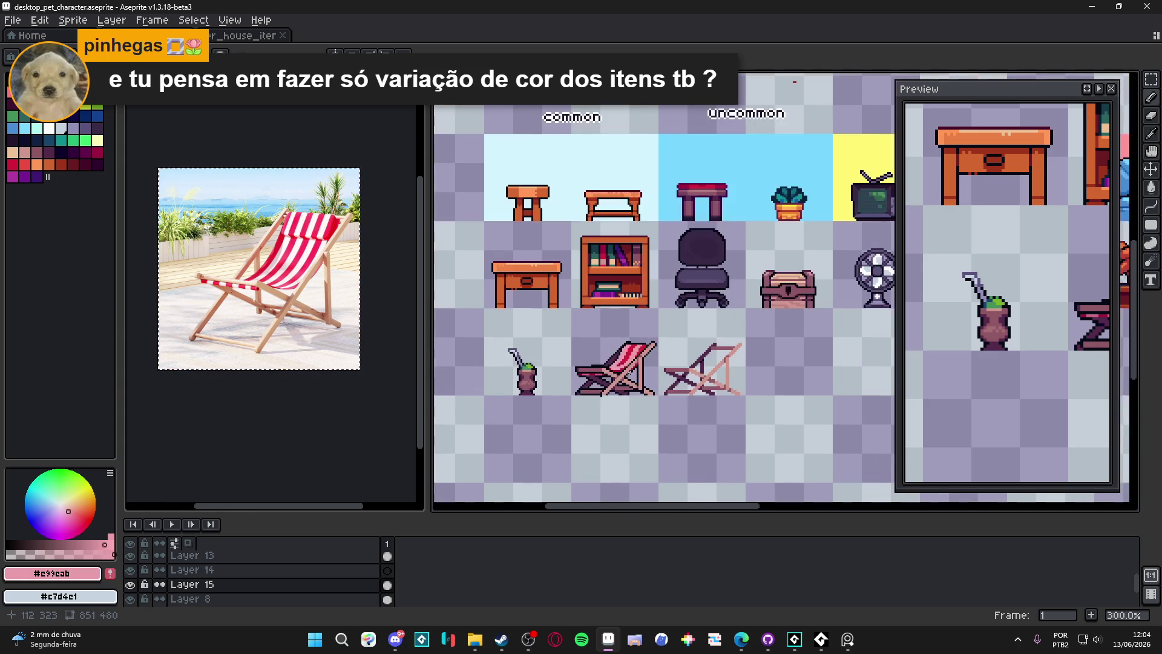
scroll(626, 367, "down", 1)
scroll(625, 367, "up", 3)
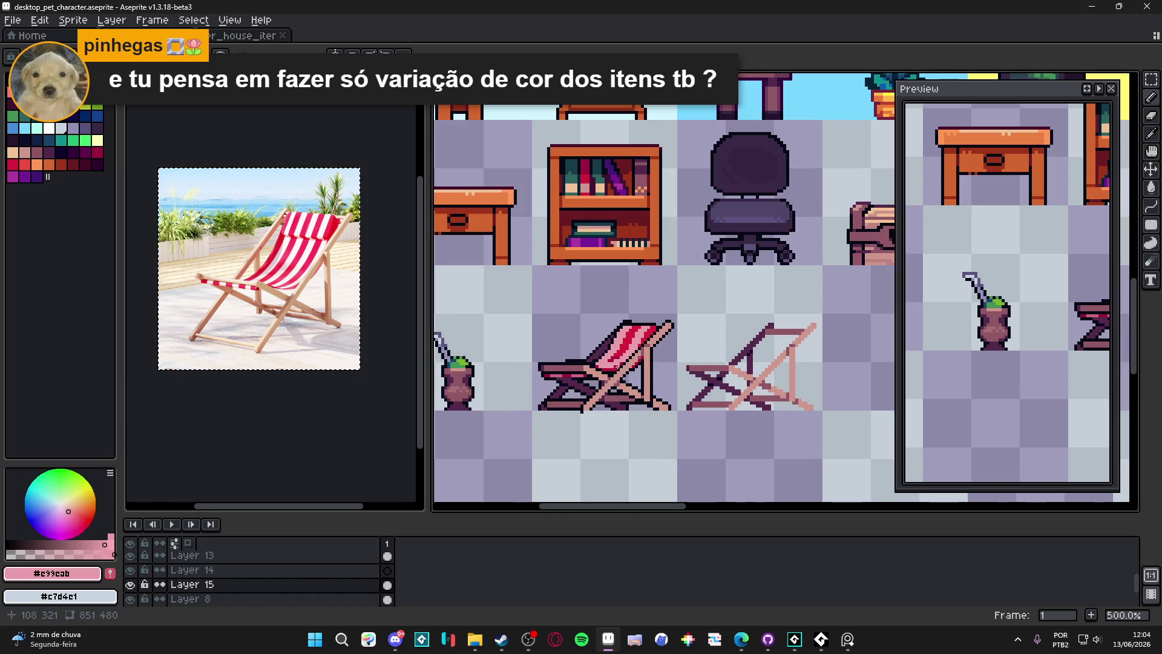
scroll(618, 367, "up", 3)
scroll(616, 383, "down", 1)
scroll(615, 368, "up", 3)
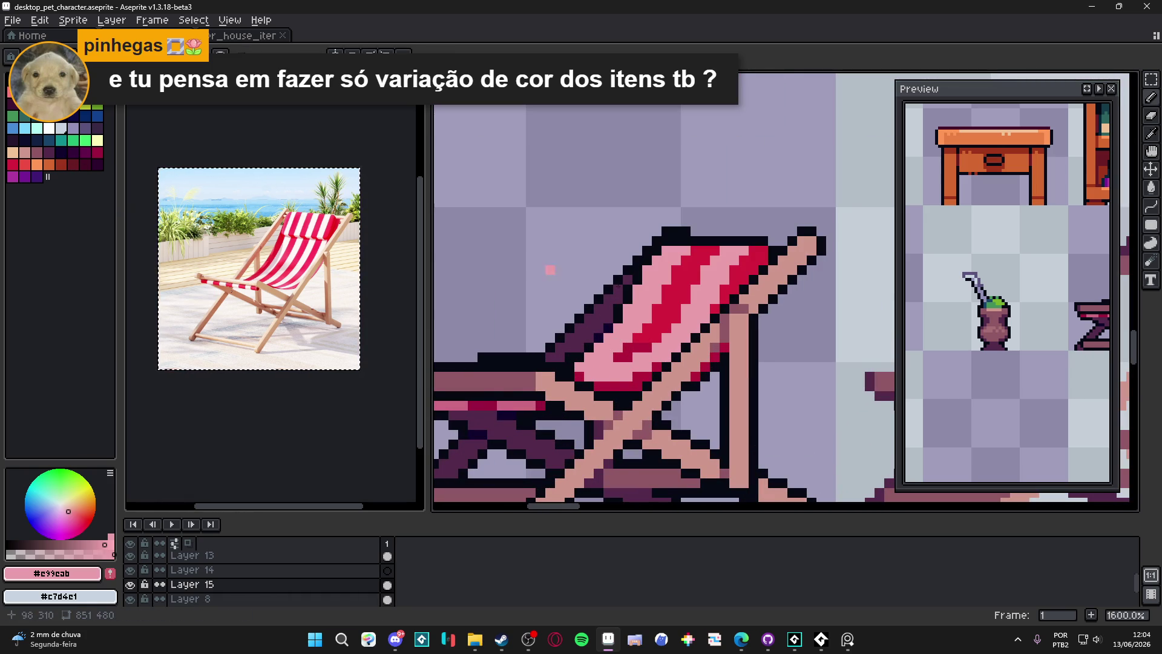
scroll(704, 367, "down", 1)
scroll(711, 365, "up", 1)
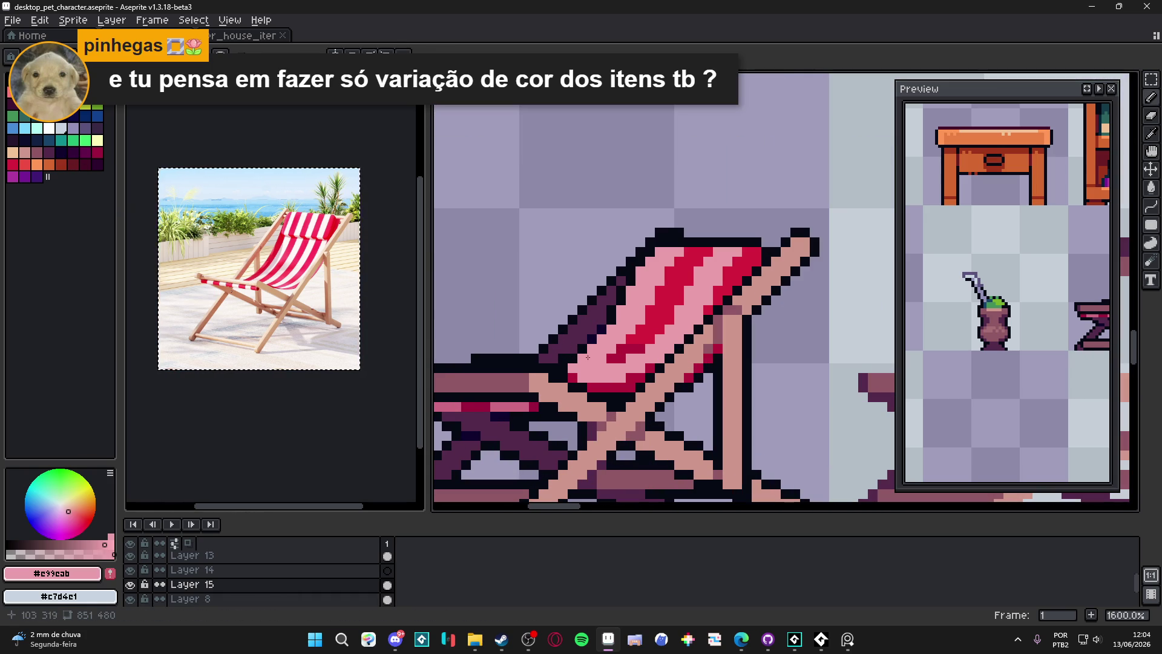
scroll(586, 352, "down", 1)
scroll(605, 381, "up", 3)
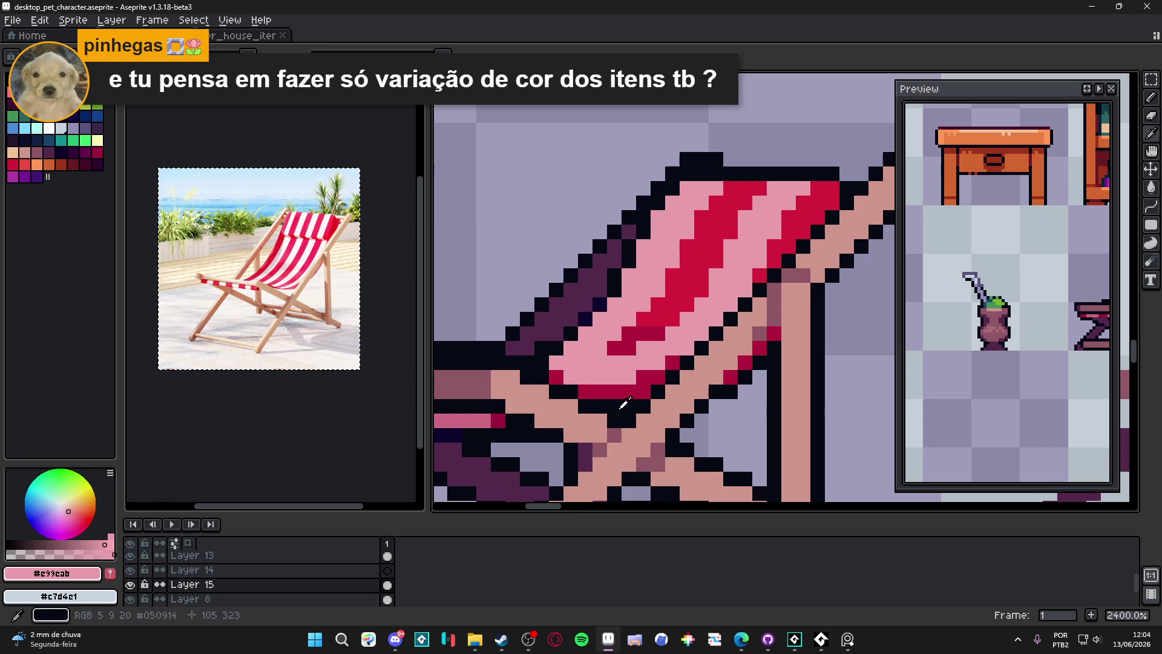
left_click(627, 384, "alt")
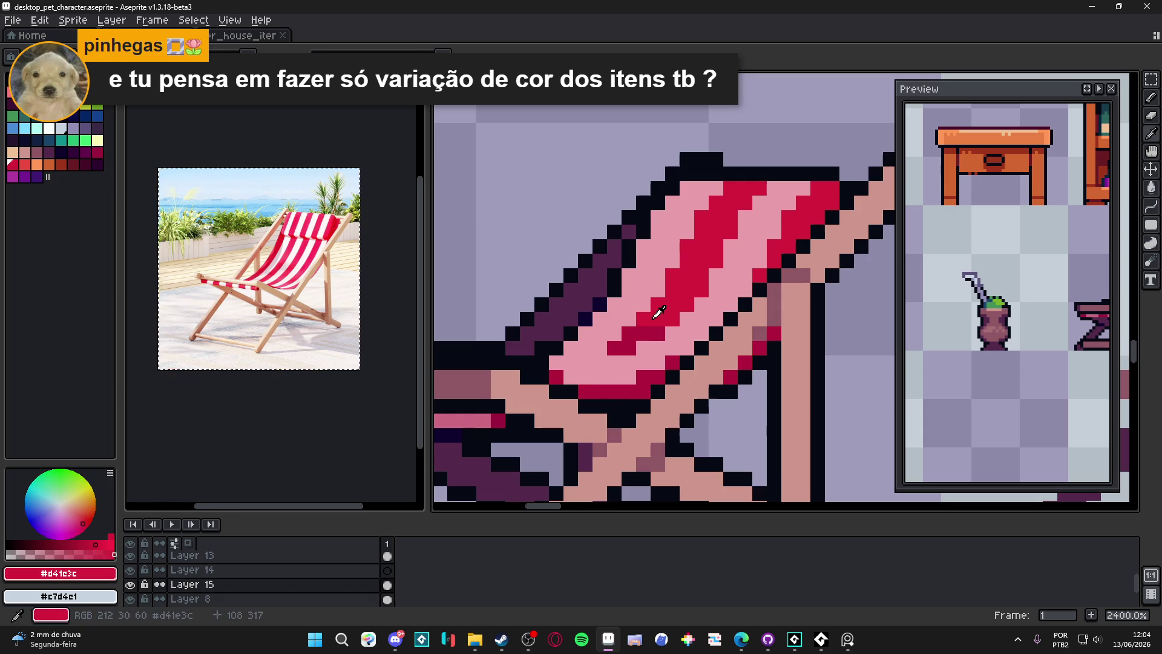
left_click(60, 553)
left_click(624, 375)
Paint mid-pink #df5e74 strokes across the fabric stripes to soften them
left_click(627, 371, "alt")
left_click_drag(624, 370, 558, 366)
mouse_move(661, 366)
left_mouse_down()
mouse_move(643, 363)
mouse_move(642, 347)
mouse_move(690, 347)
left_mouse_up()
left_click(599, 347)
left_click_drag(598, 346, 571, 346)
scroll(651, 366, "down", 8)
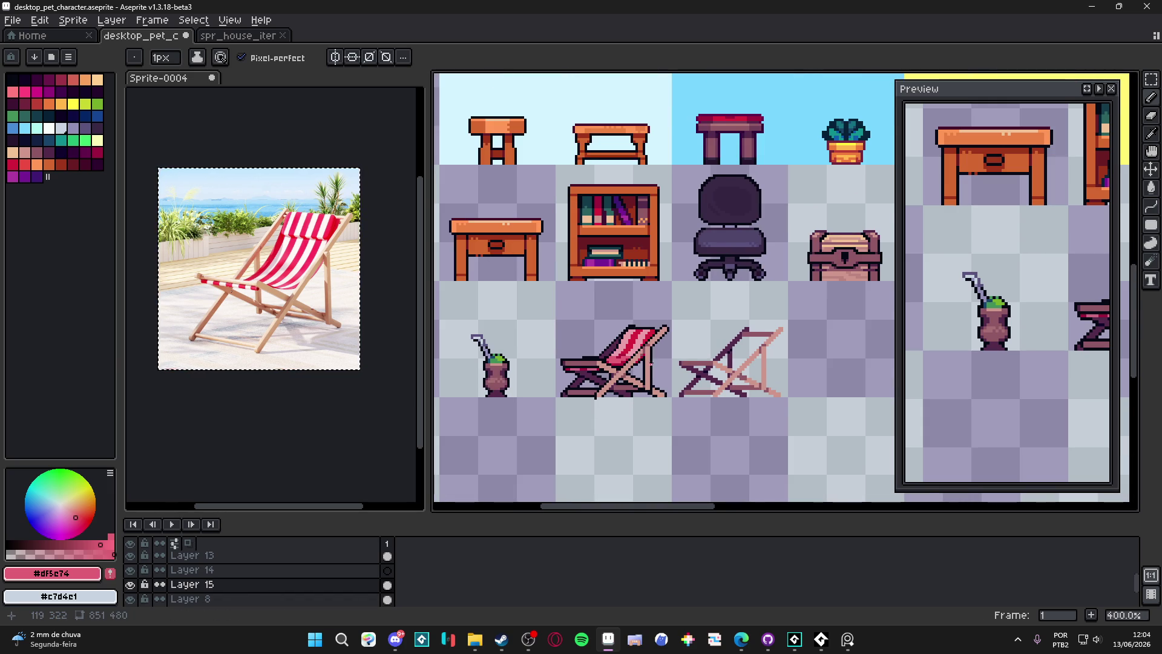
Save desktop_pet_character.aseprite with Ctrl+S and pan across the rarity columns back to common
scroll(651, 366, "down", 1)
scroll(635, 357, "right", 2)
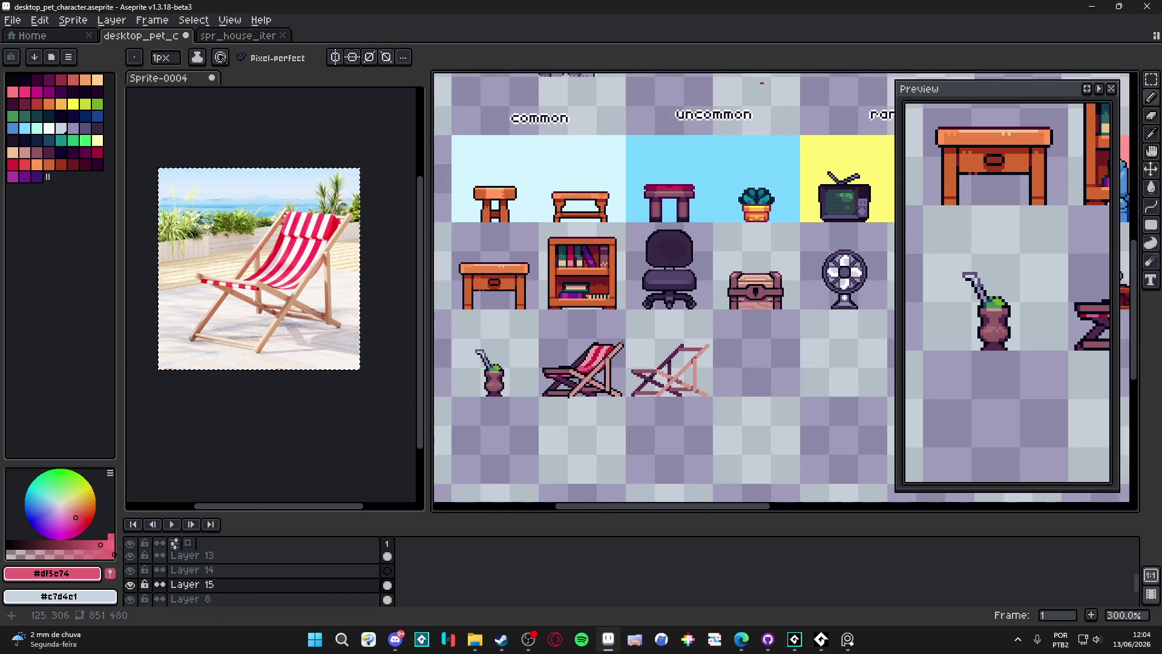
scroll(635, 357, "right", 1)
key("ctrl+s")
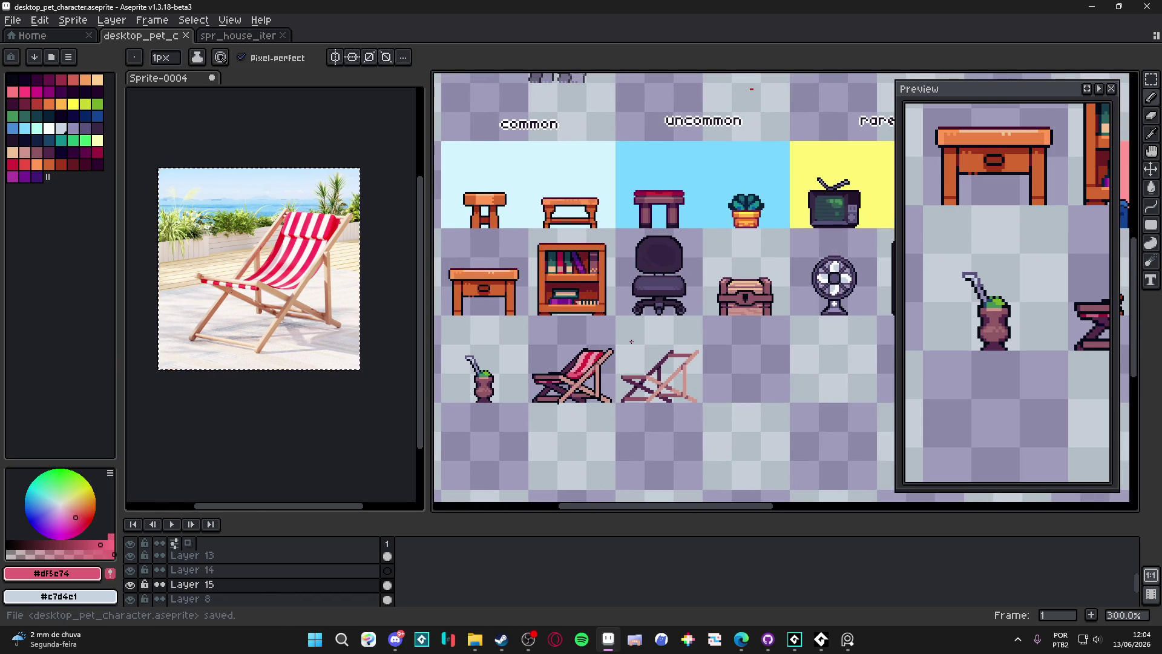
scroll(629, 341, "right", 3)
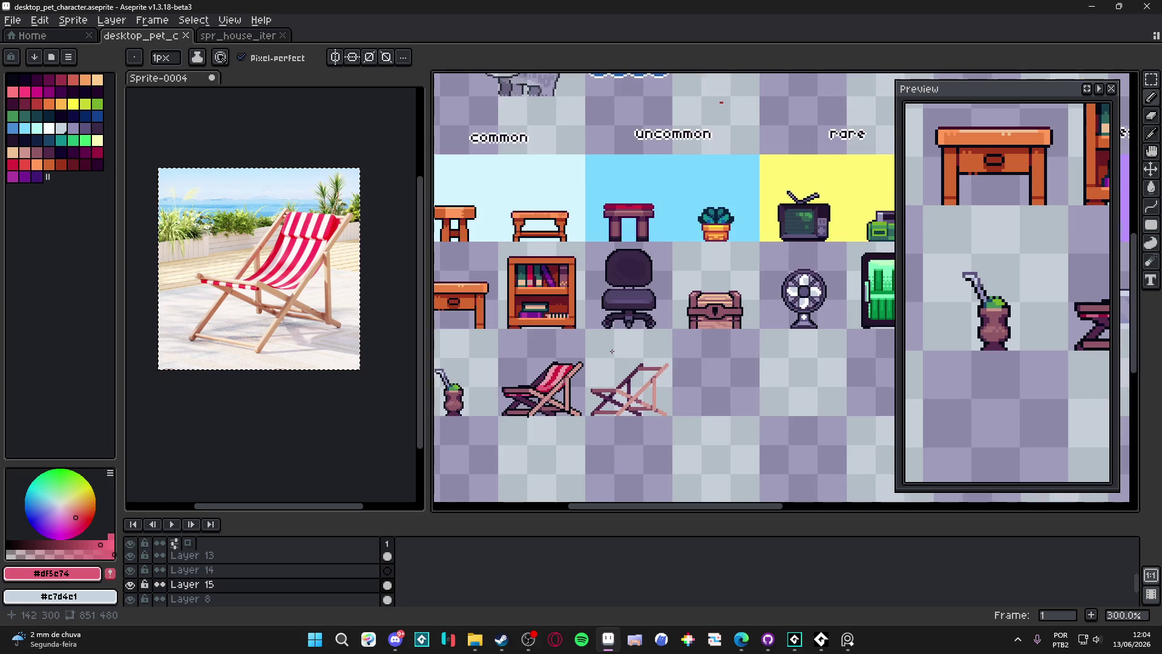
scroll(611, 351, "down", 1)
scroll(612, 351, "up", 1)
scroll(606, 351, "down", 1)
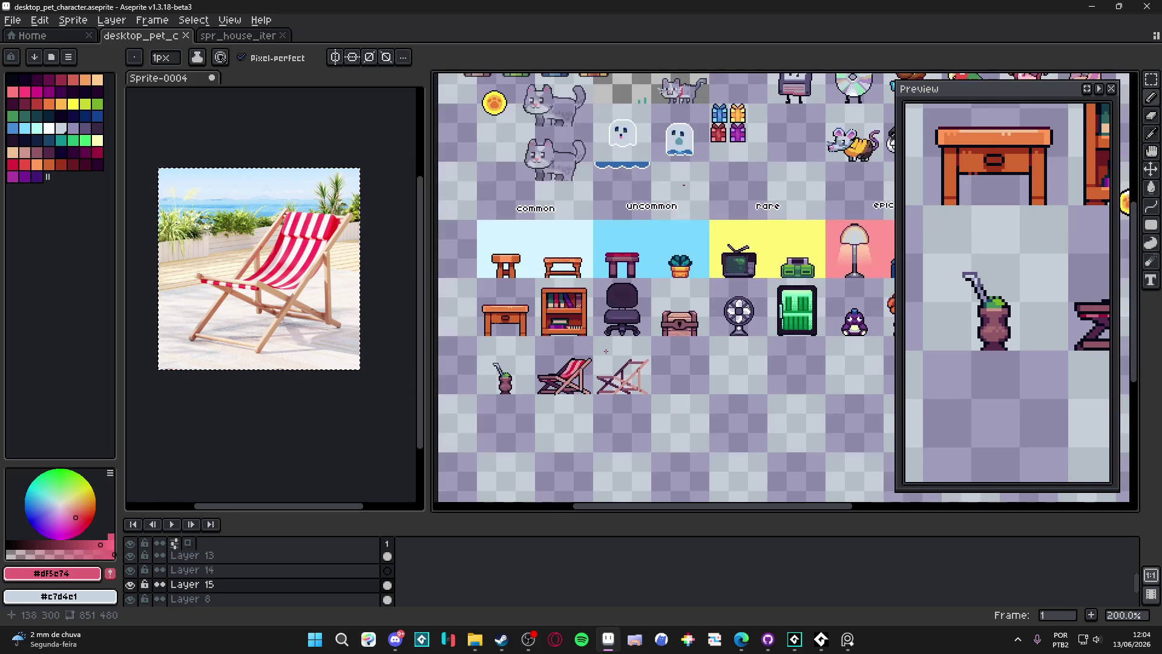
scroll(606, 349, "right", 5)
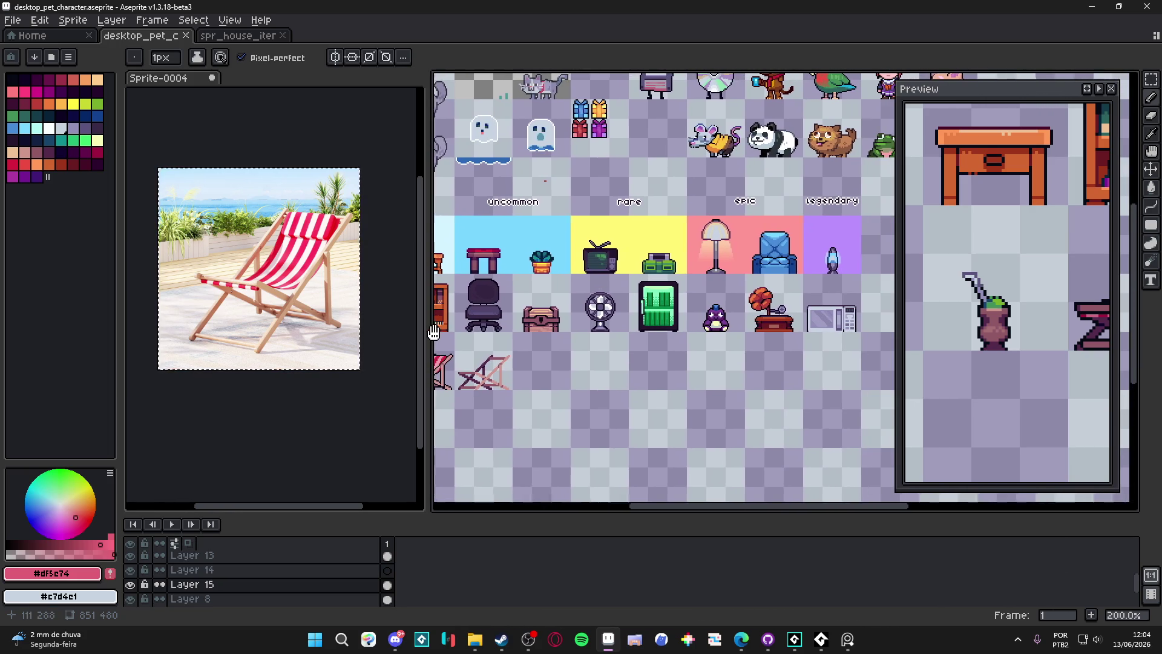
left_click_drag(540, 358, 716, 366)
scroll(753, 357, "up", 3)
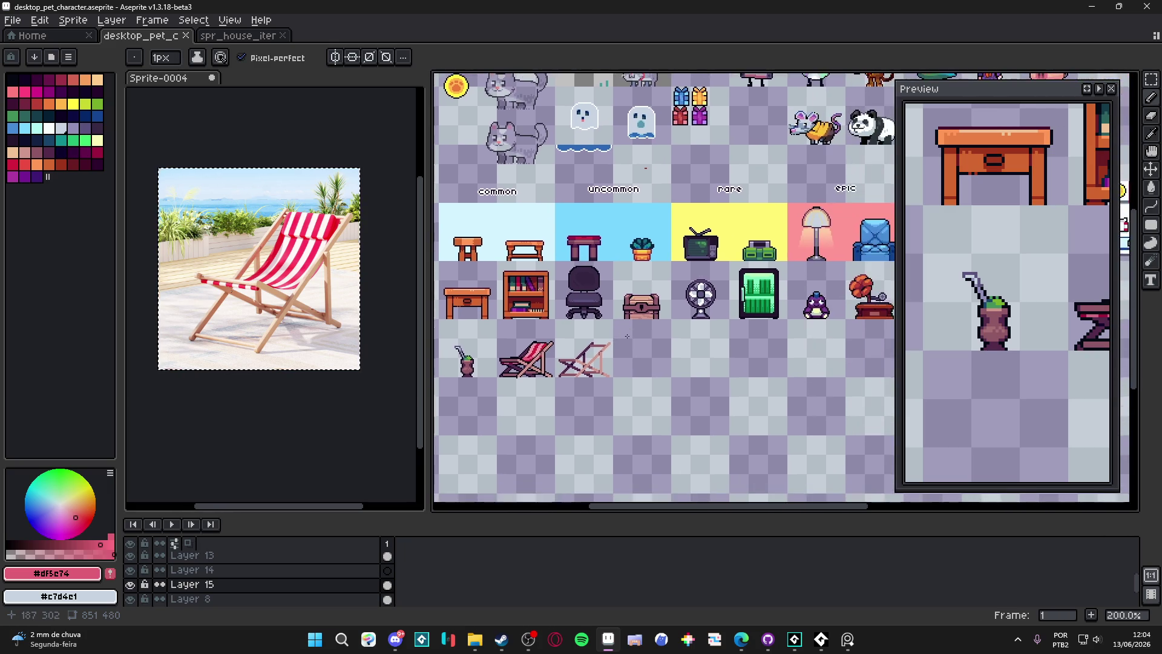
Select and delete the sketched chair beside the finished deck chair
key("v")
key("m")
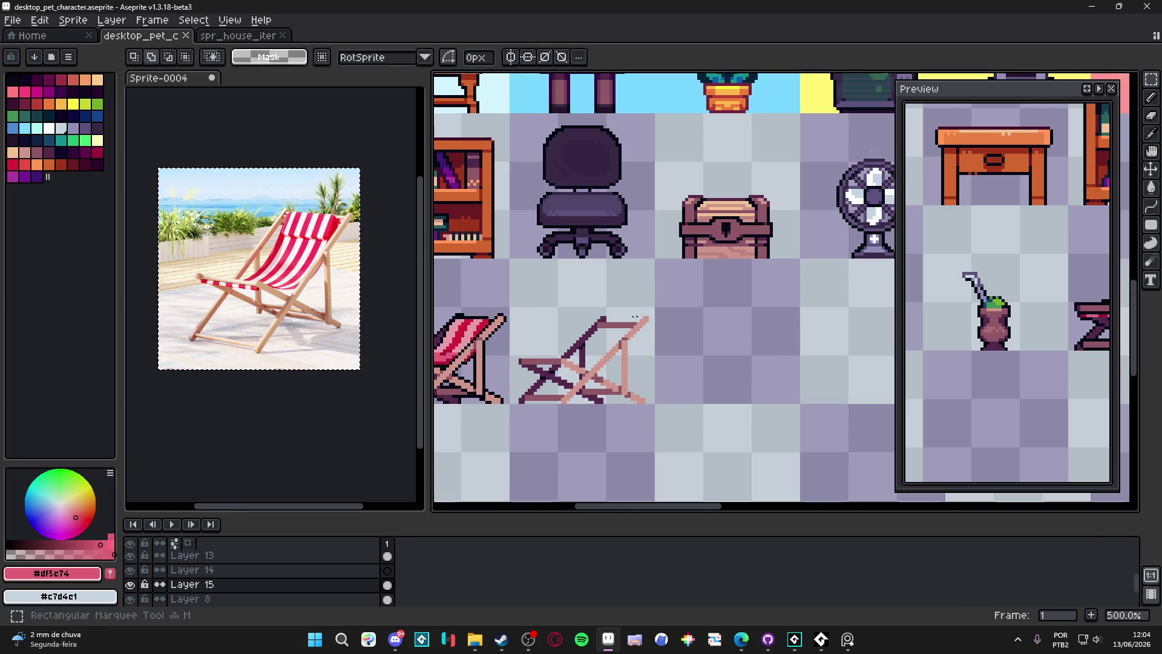
mouse_move(636, 272)
left_mouse_down()
mouse_move(532, 375)
mouse_move(532, 405)
left_mouse_up()
key("Delete")
scroll(532, 405, "down", 3)
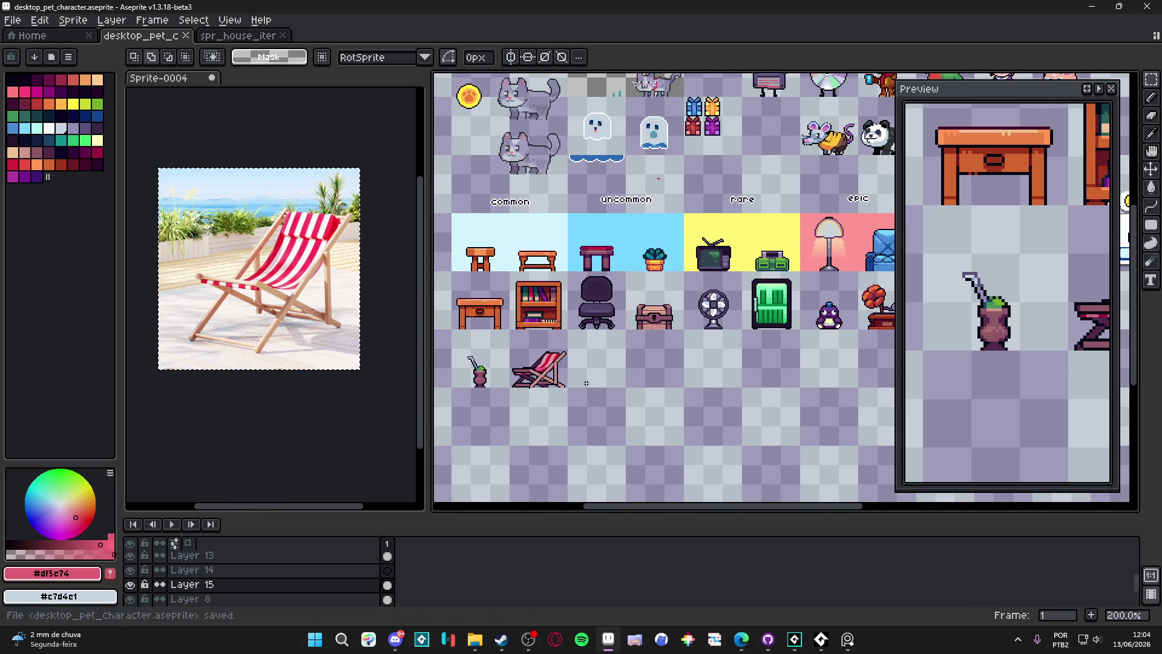
scroll(572, 375, "right", 2)
Try erasing pixels along the seat's top edge with a 2px brush, then undo it
key("b")
scroll(548, 360, "up", 3)
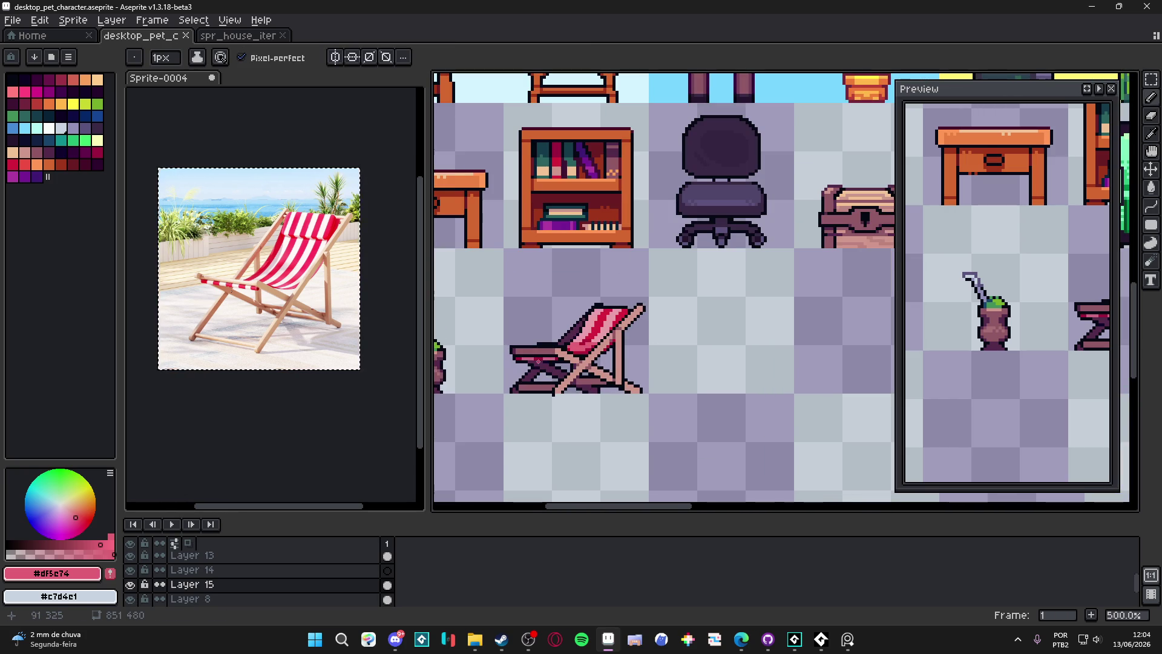
scroll(538, 361, "up", 5)
key("plus")
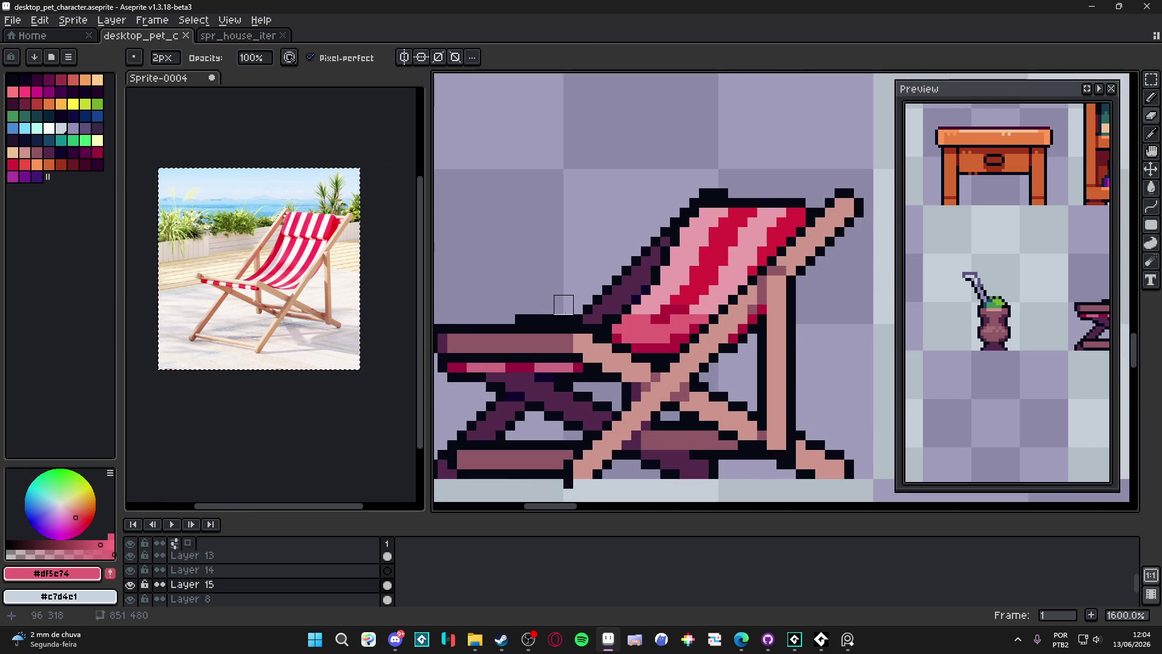
left_click_drag(563, 314, 515, 315)
key("ctrl+z")
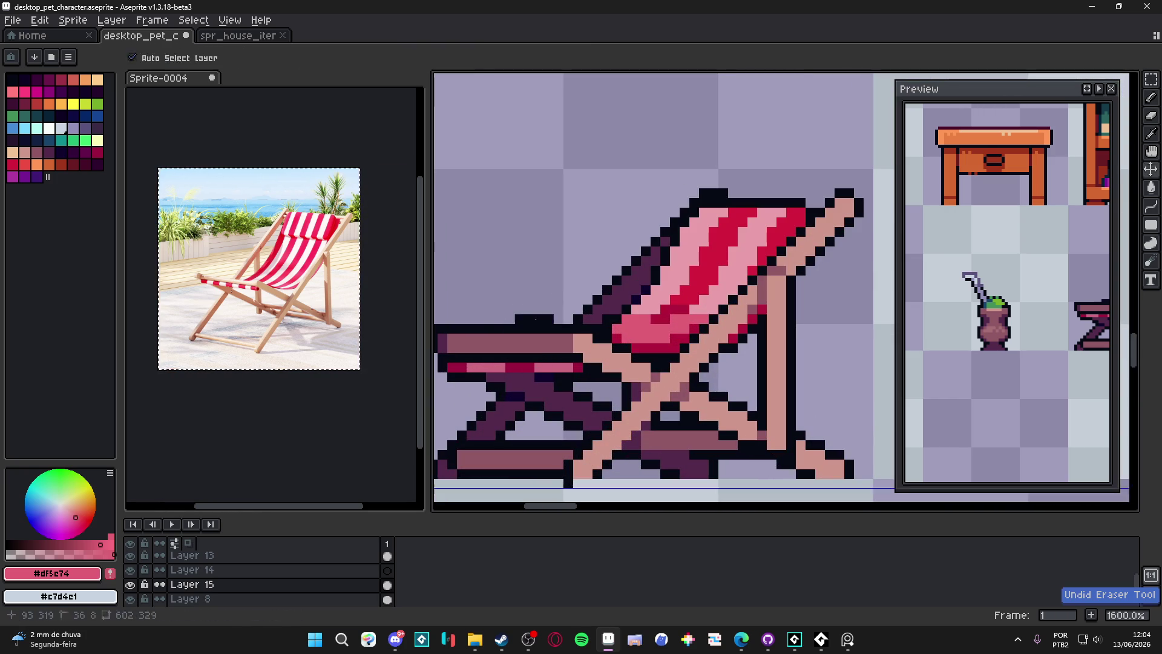
Save the sprite sheet again to desktop_pet_character.aseprite
scroll(515, 314, "down", 3)
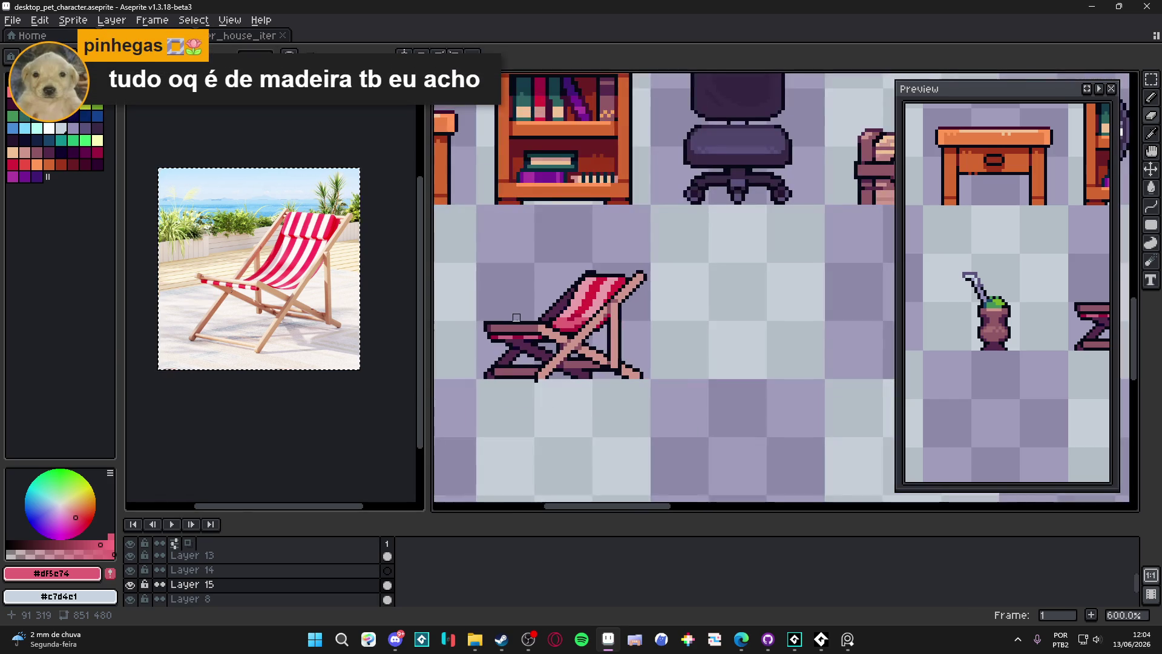
scroll(517, 317, "down", 3)
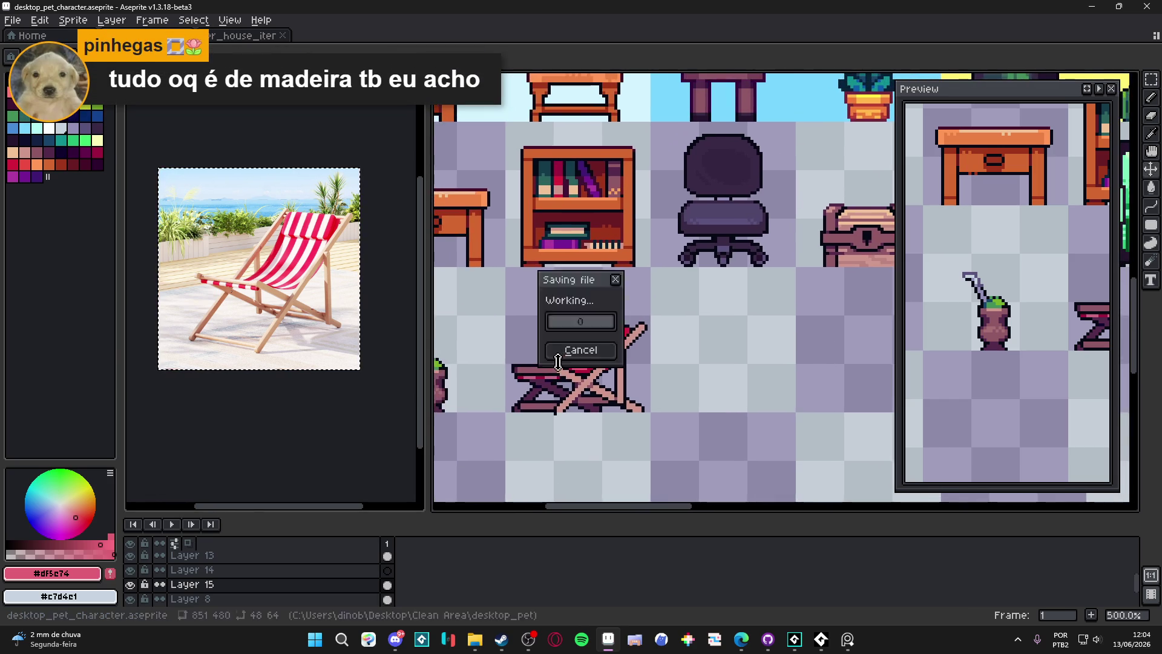
key("ctrl+s")
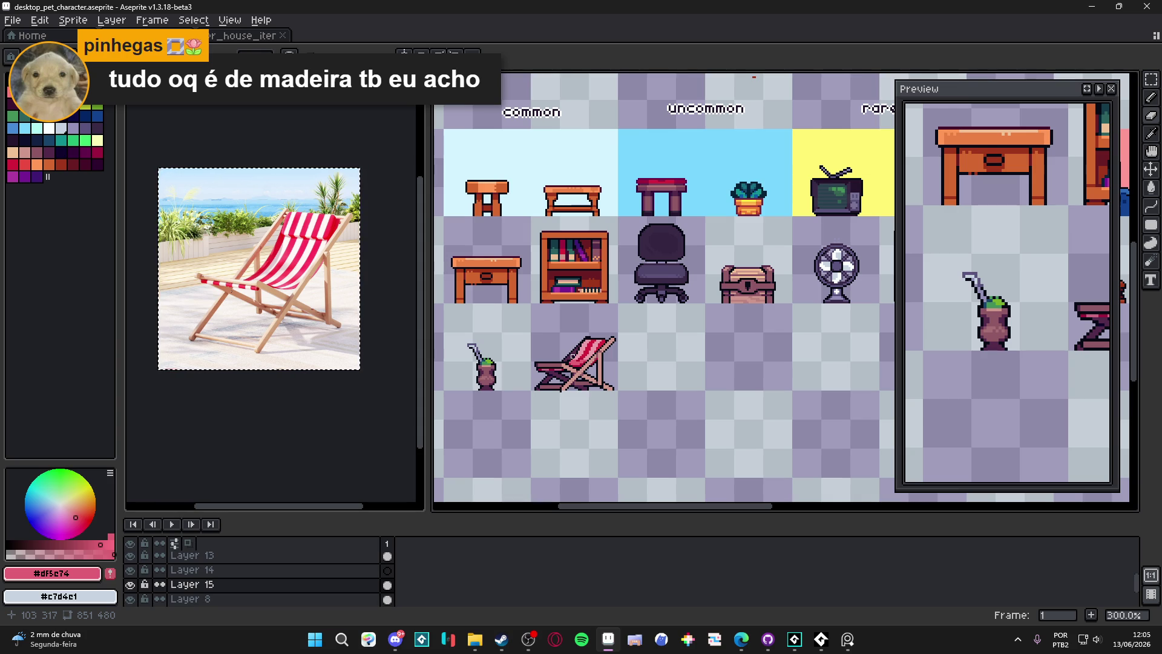
Paint a dark red run along the seat and recolour pink seat pixels with #b2153c
scroll(554, 367, "up", 1)
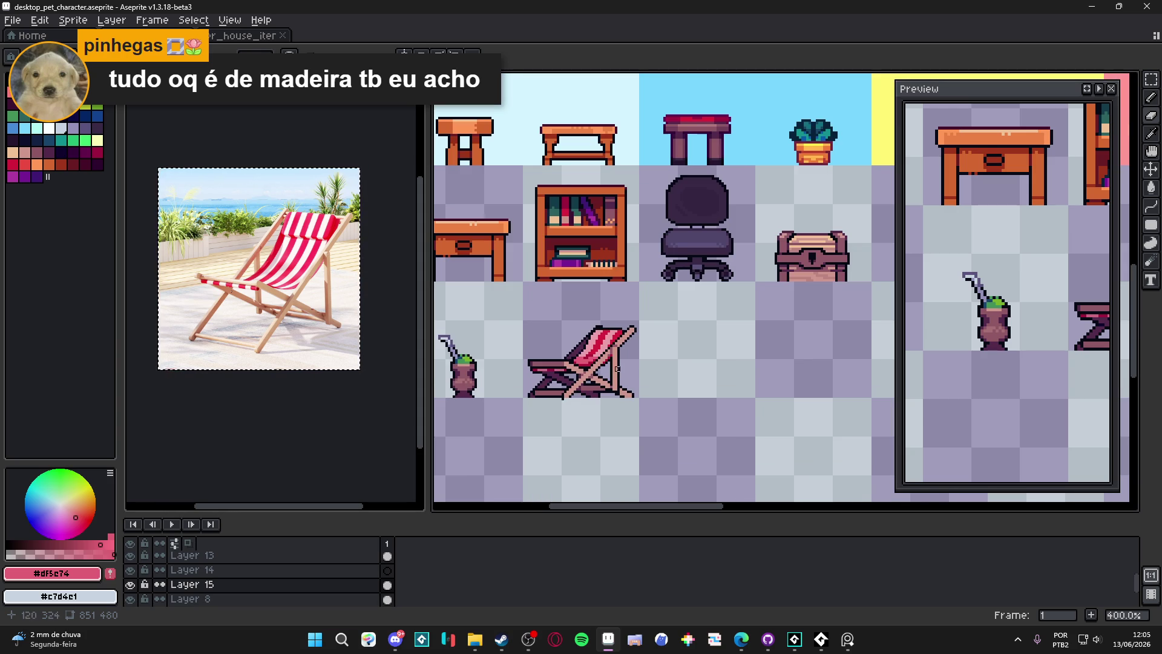
scroll(592, 364, "up", 3)
scroll(533, 344, "up", 3)
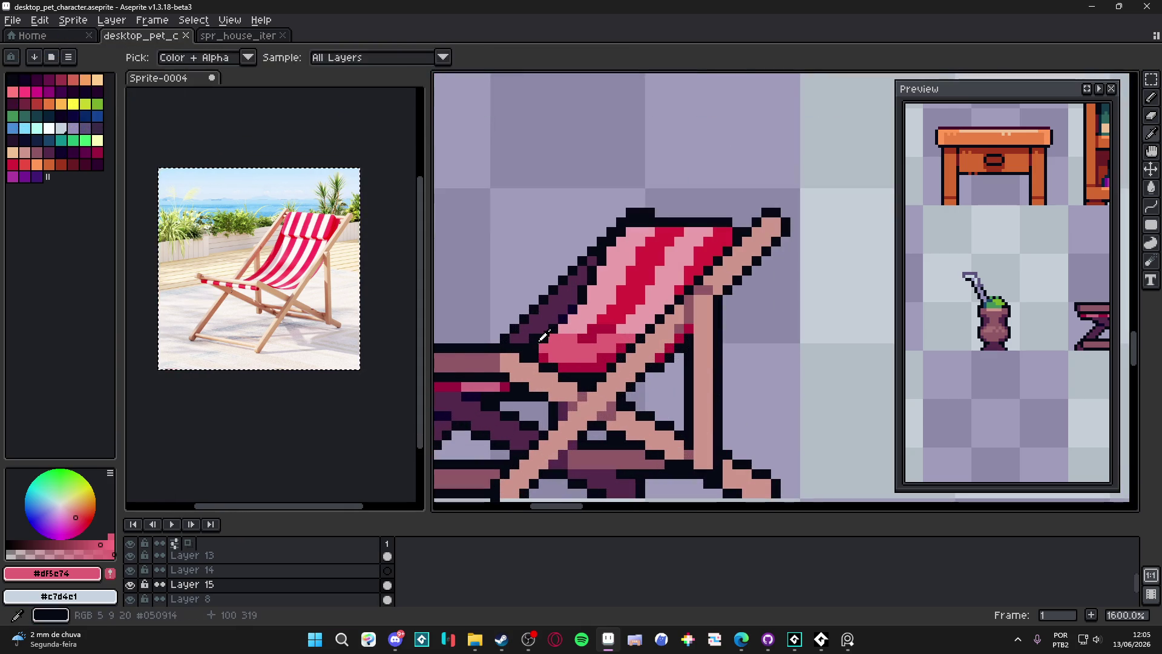
left_click_drag(532, 344, 588, 344)
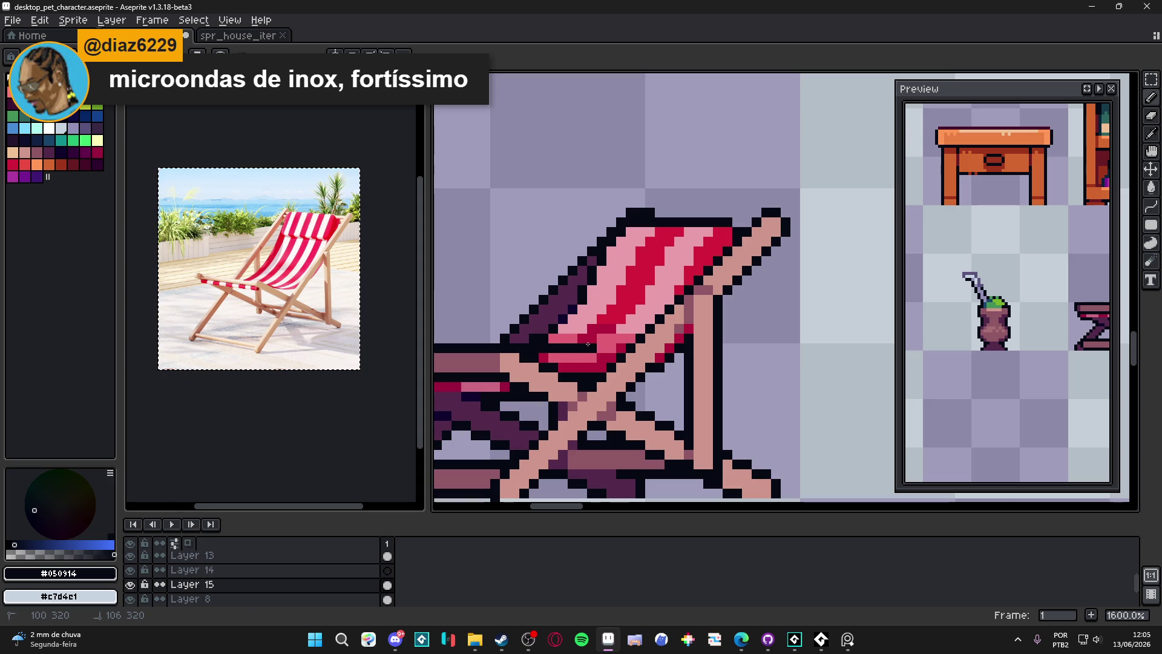
scroll(598, 336, "down", 5)
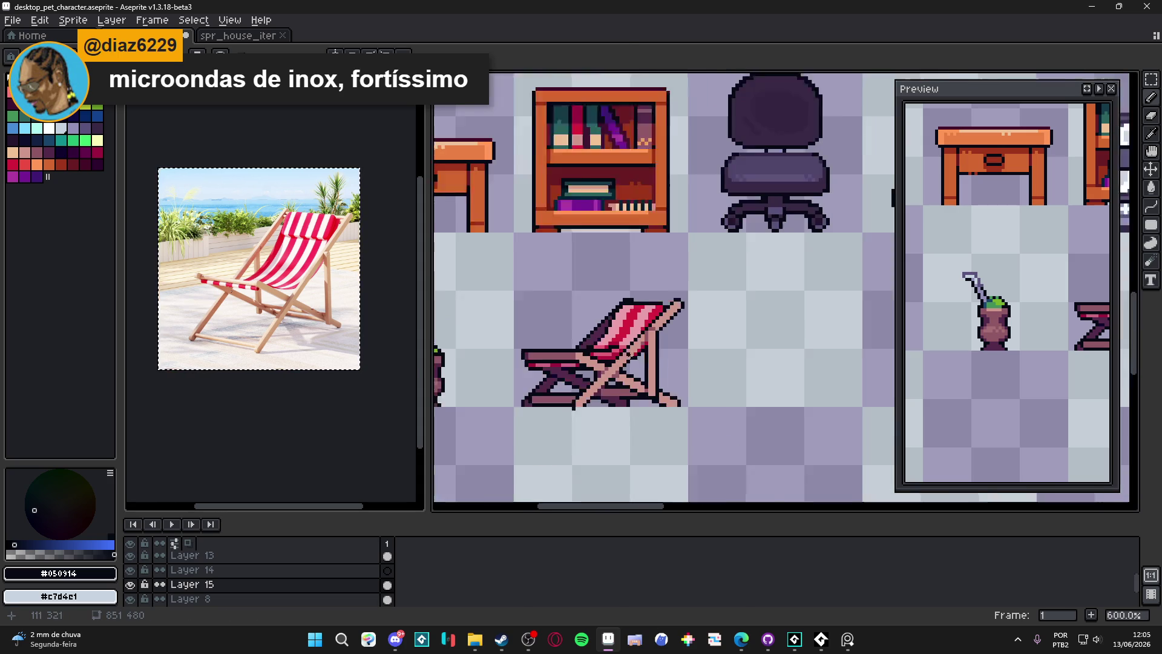
scroll(645, 366, "up", 5)
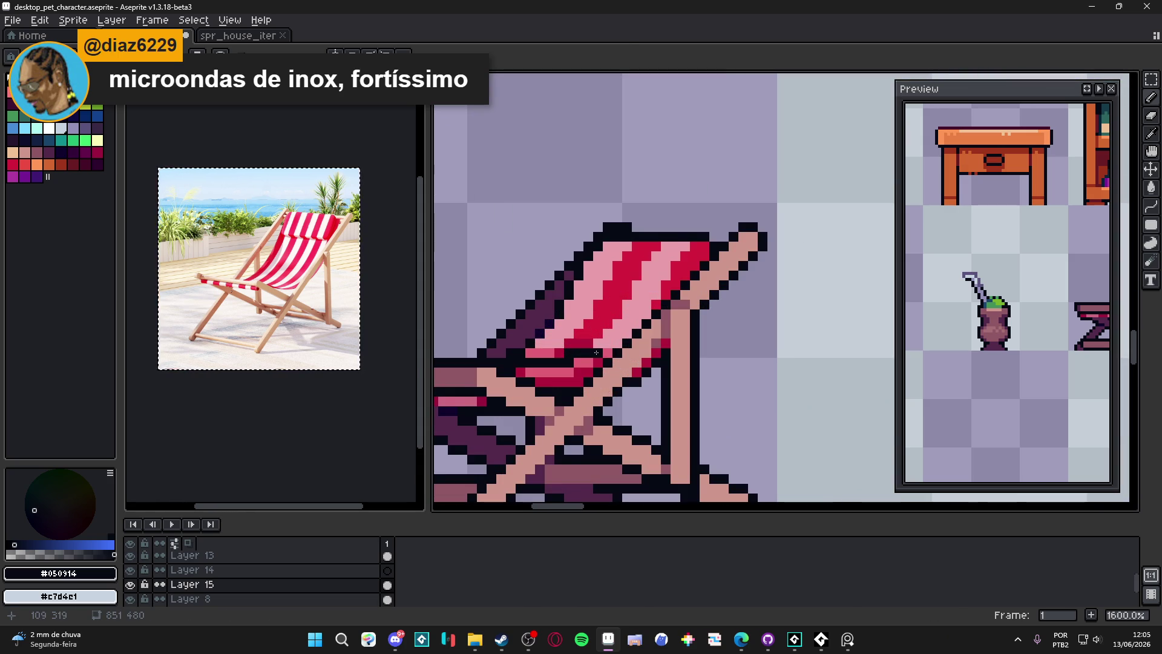
scroll(608, 345, "down", 4)
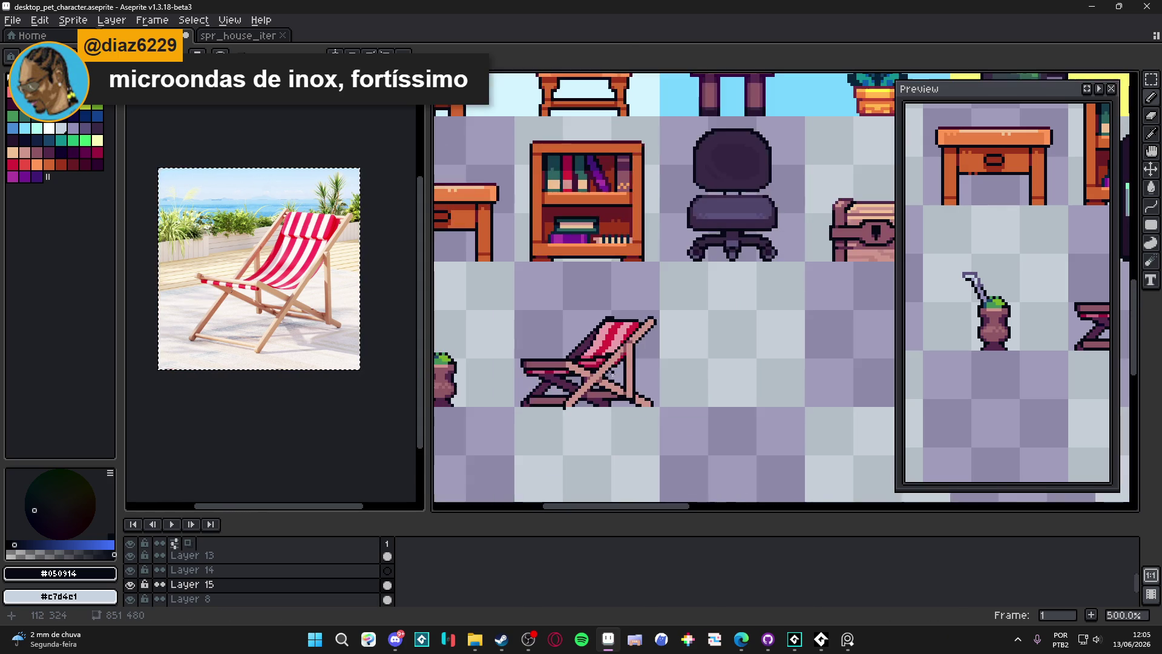
scroll(575, 330, "up", 6)
left_click(575, 330, "alt")
left_click(562, 328)
left_click_drag(547, 342, 484, 357)
Undo the last pencil stroke and rework the crimson seat stripe pixels
scroll(550, 363, "down", 4)
scroll(558, 371, "up", 4)
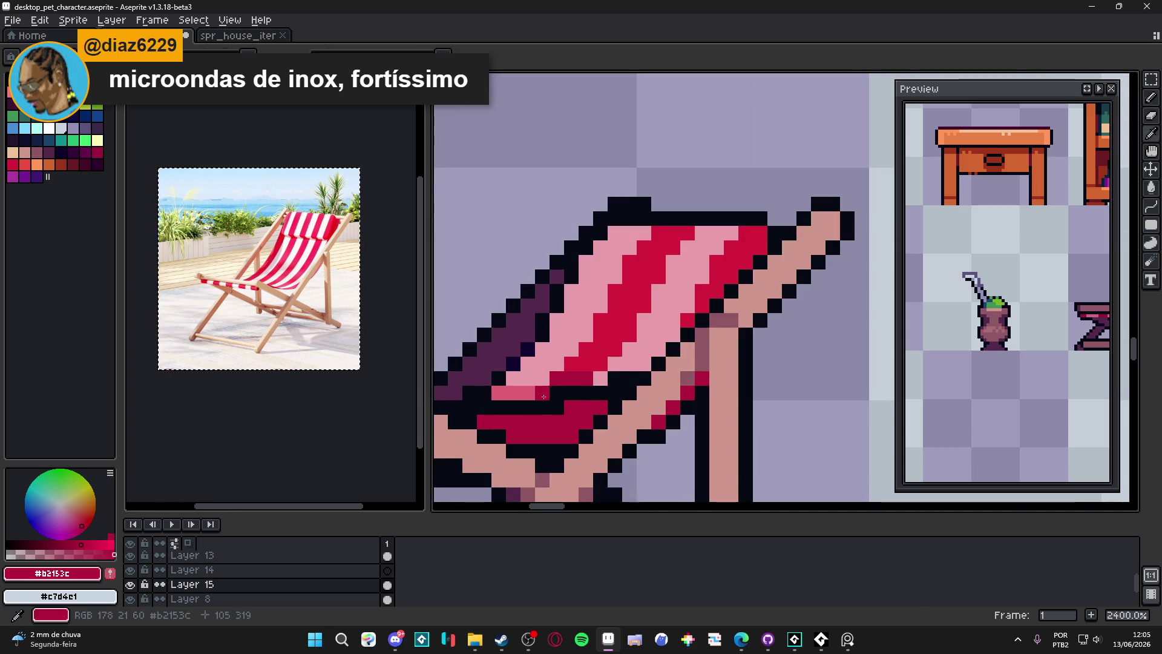
scroll(566, 409, "down", 3)
scroll(566, 410, "down", 4)
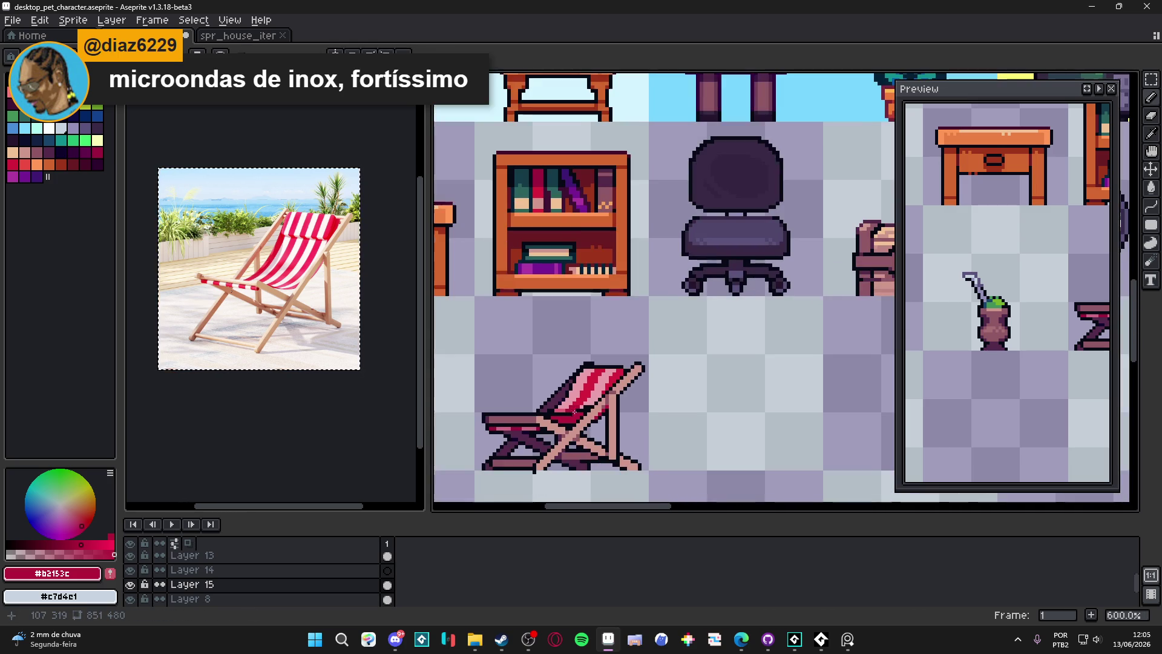
scroll(575, 412, "up", 4)
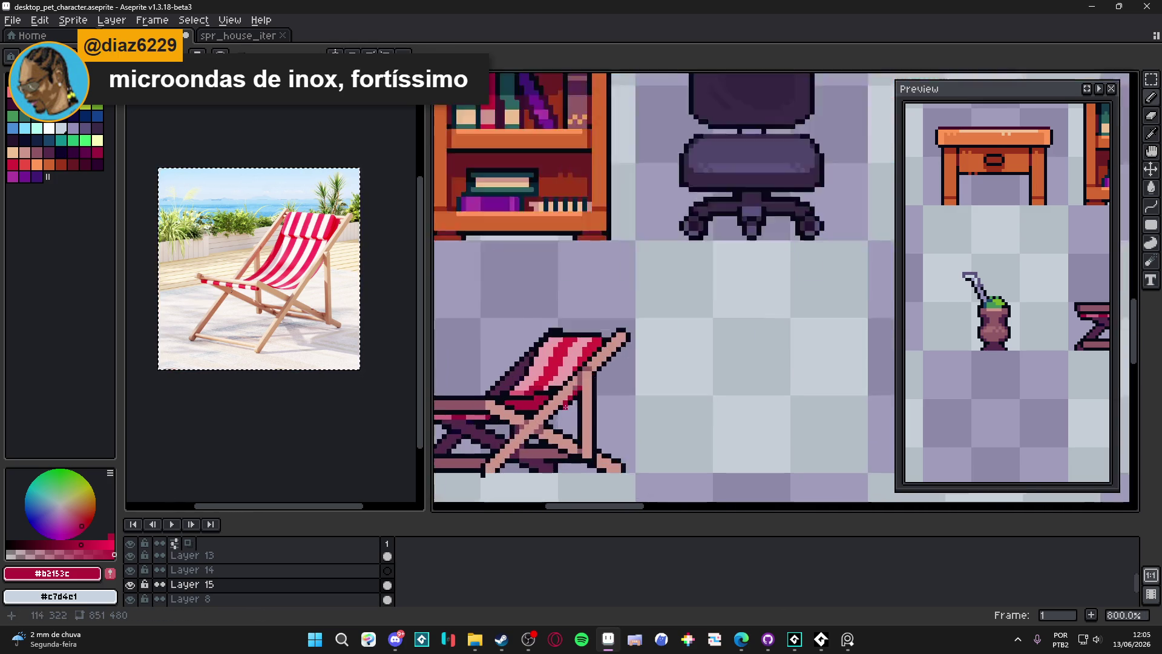
scroll(564, 404, "down", 2)
key("ctrl+z")
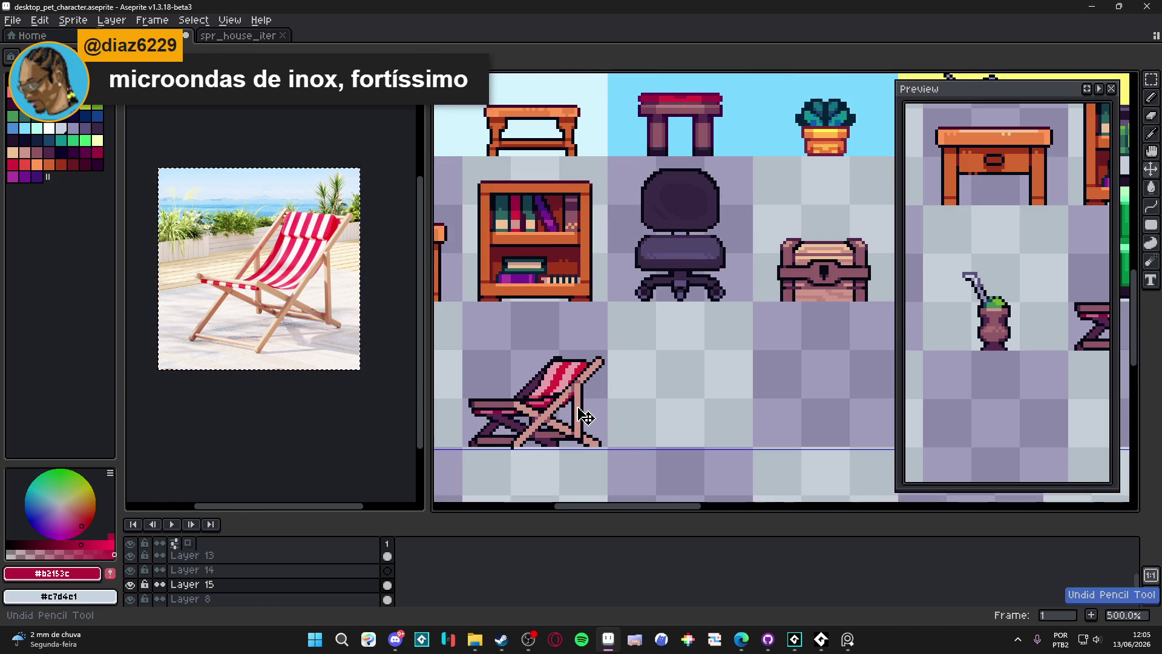
scroll(586, 417, "down", 1)
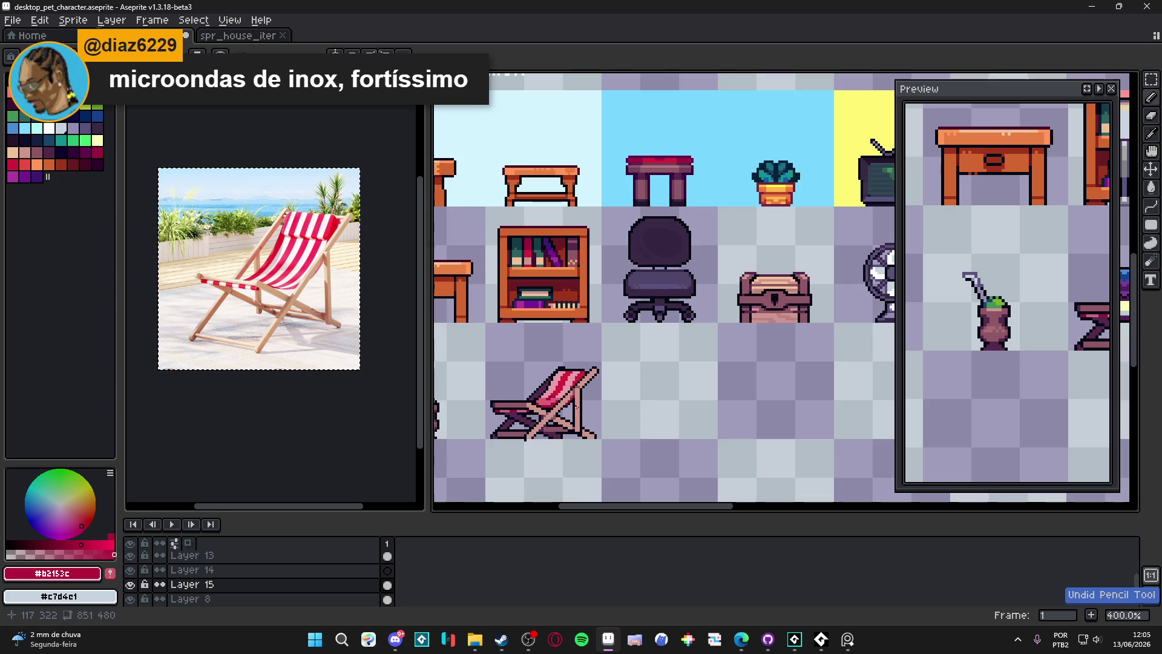
scroll(548, 396, "up", 5)
scroll(548, 397, "up", 3)
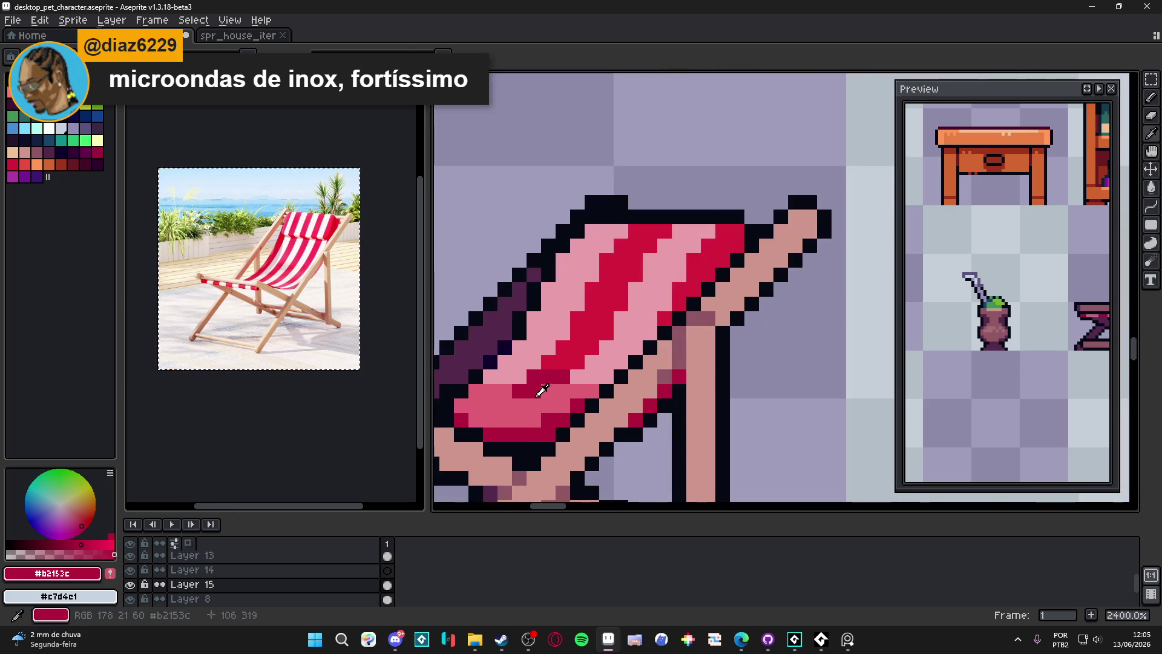
left_click_drag(609, 410, 657, 412)
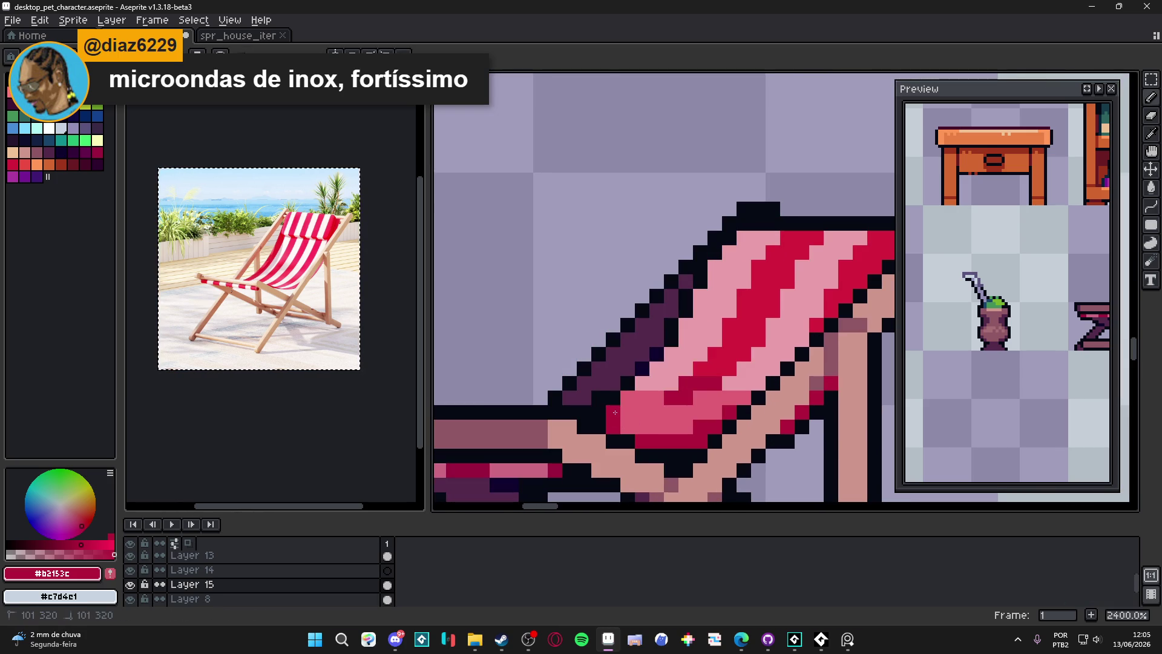
left_click(671, 412)
scroll(683, 399, "down", 4)
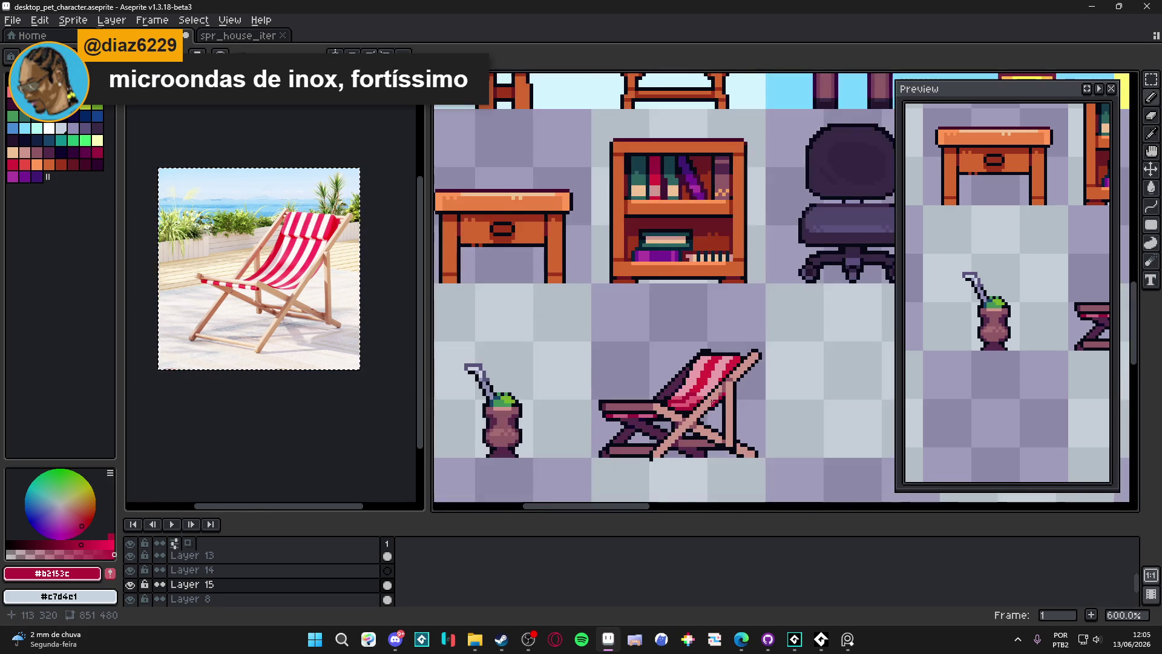
scroll(670, 398, "up", 3)
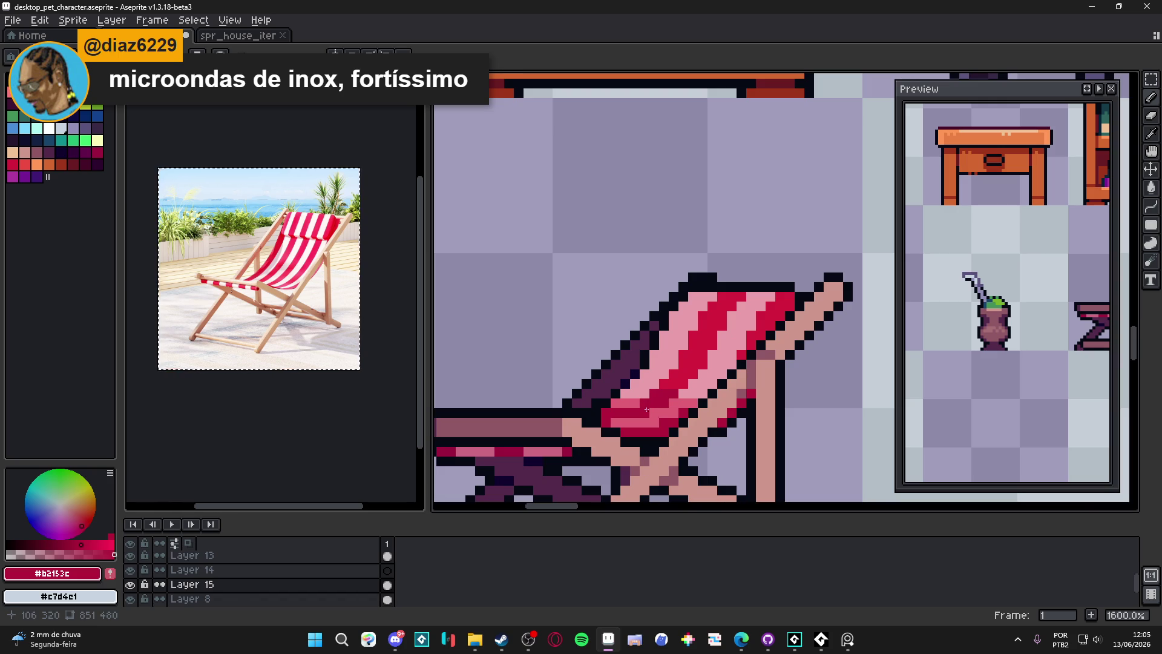
scroll(660, 402, "down", 3)
scroll(649, 408, "down", 1)
Save the sprite sheet, then pan across the epic, common and uncommon columns
key("ctrl+s")
scroll(629, 384, "down", 1)
scroll(623, 378, "down", 2)
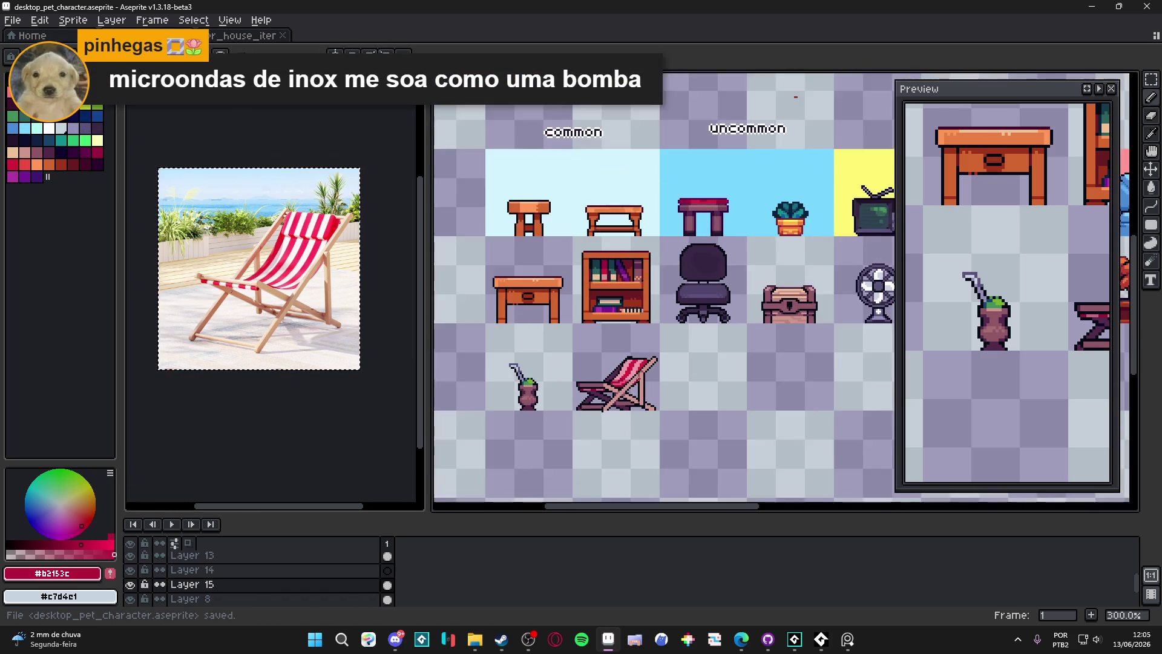
scroll(635, 376, "up", 1)
scroll(654, 371, "down", 2)
mouse_move(653, 370)
left_mouse_down()
mouse_move(476, 365)
mouse_move(570, 381)
mouse_move(533, 392)
mouse_move(527, 378)
left_mouse_up()
scroll(538, 387, "up", 1)
scroll(539, 387, "down", 1)
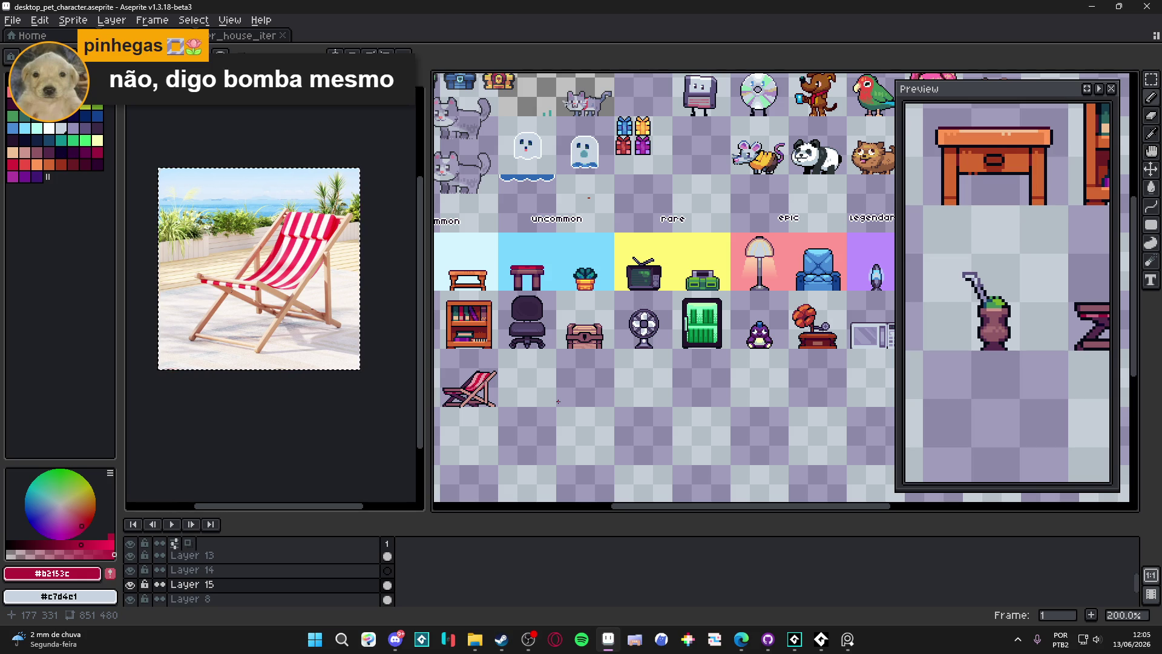
mouse_move(606, 400)
left_mouse_down()
mouse_move(539, 420)
mouse_move(572, 420)
left_mouse_up()
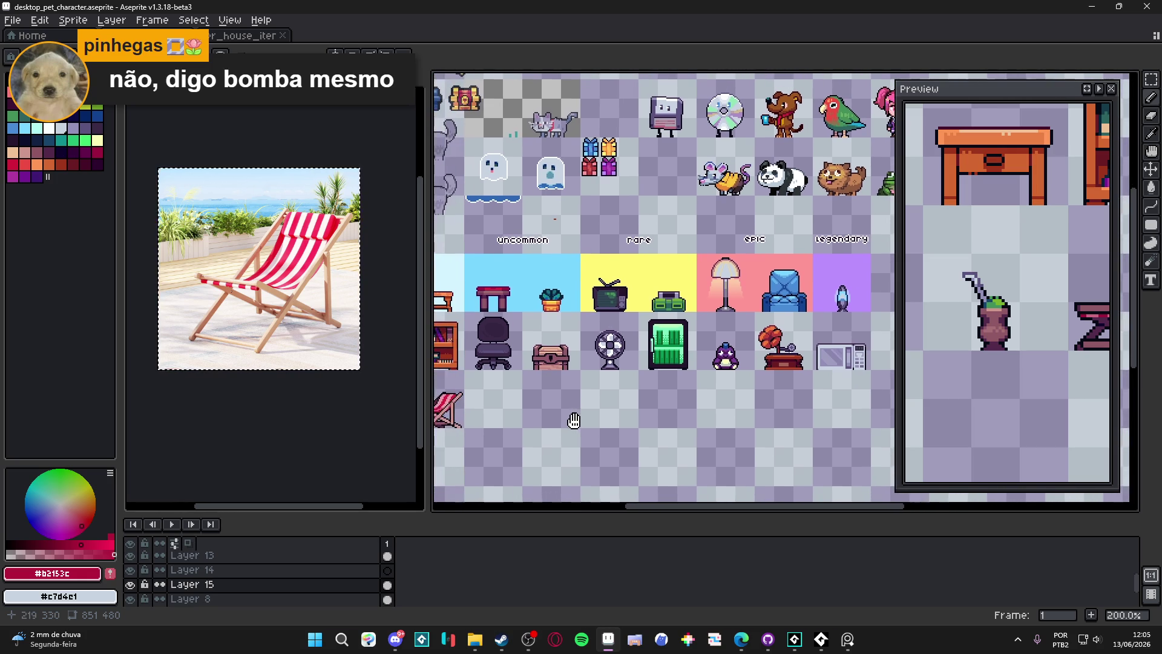
scroll(846, 363, "up", 3)
scroll(846, 363, "down", 2)
mouse_move(845, 363)
left_mouse_down()
mouse_move(660, 365)
mouse_move(736, 362)
left_mouse_up()
scroll(662, 366, "down", 1)
mouse_move(575, 375)
left_mouse_down()
mouse_move(626, 372)
mouse_move(627, 396)
mouse_move(678, 384)
left_mouse_up()
scroll(626, 398, "up", 2)
scroll(626, 398, "down", 2)
Save again and review the rare and epic columns, mate cup and new furniture row
key("ctrl+s")
scroll(663, 375, "down", 2)
scroll(664, 375, "up", 2)
mouse_move(693, 326)
left_mouse_down()
mouse_move(604, 321)
mouse_move(651, 319)
left_mouse_up()
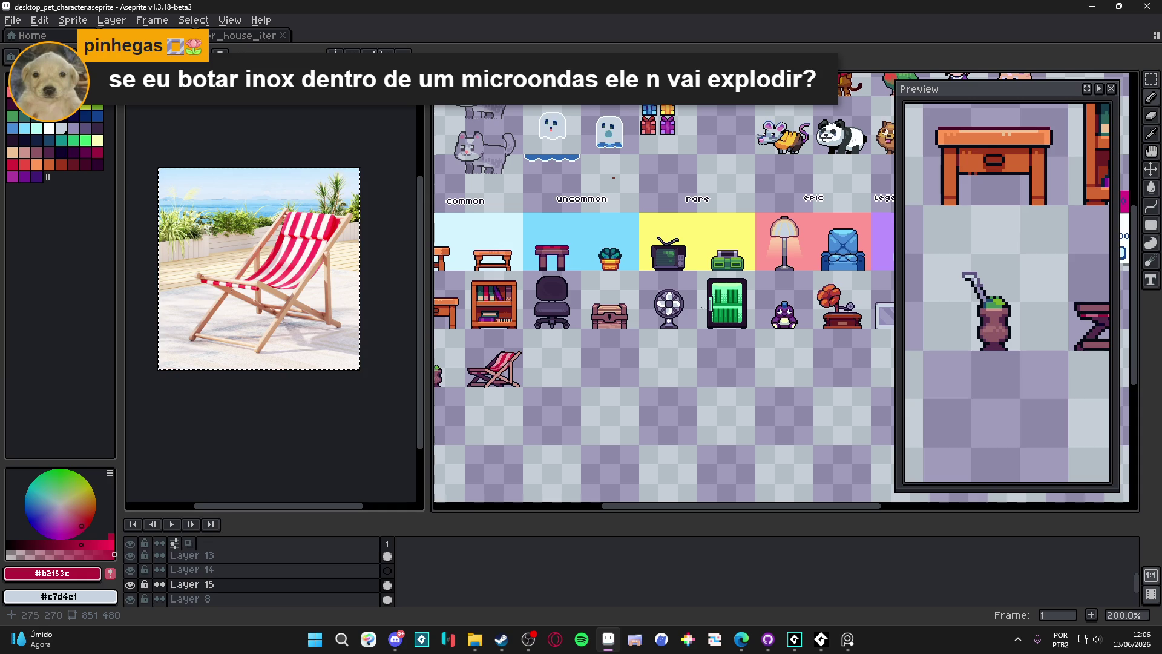
left_click_drag(770, 374, 745, 382)
left_click_drag(432, 436, 504, 433)
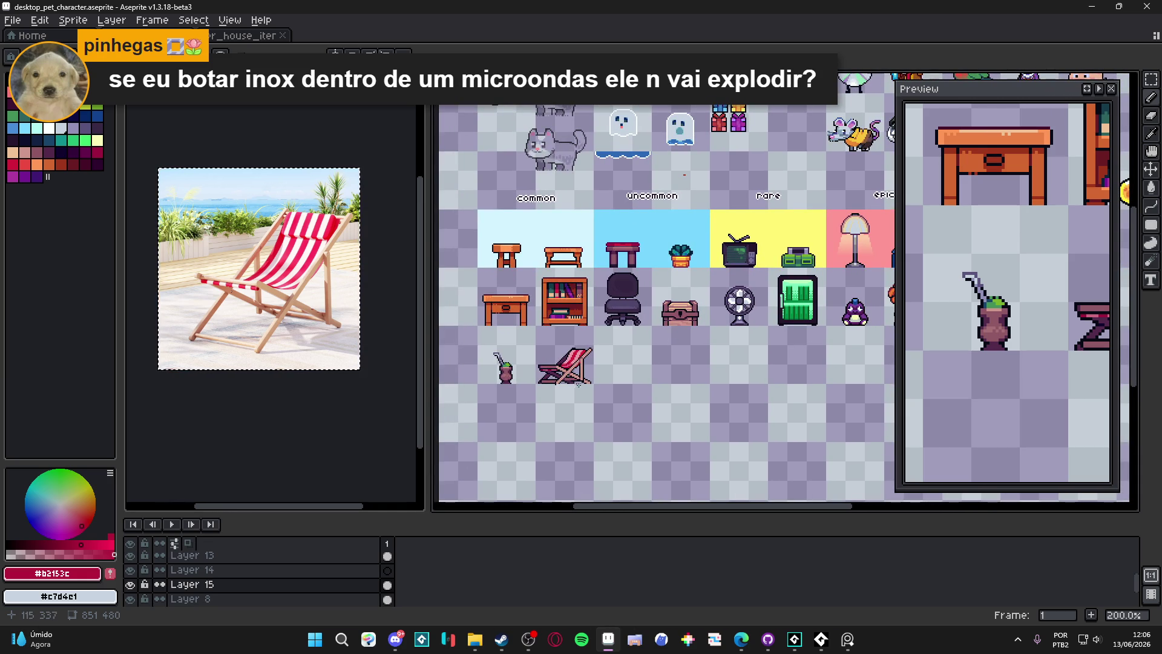
scroll(569, 376, "down", 2)
scroll(568, 387, "up", 2)
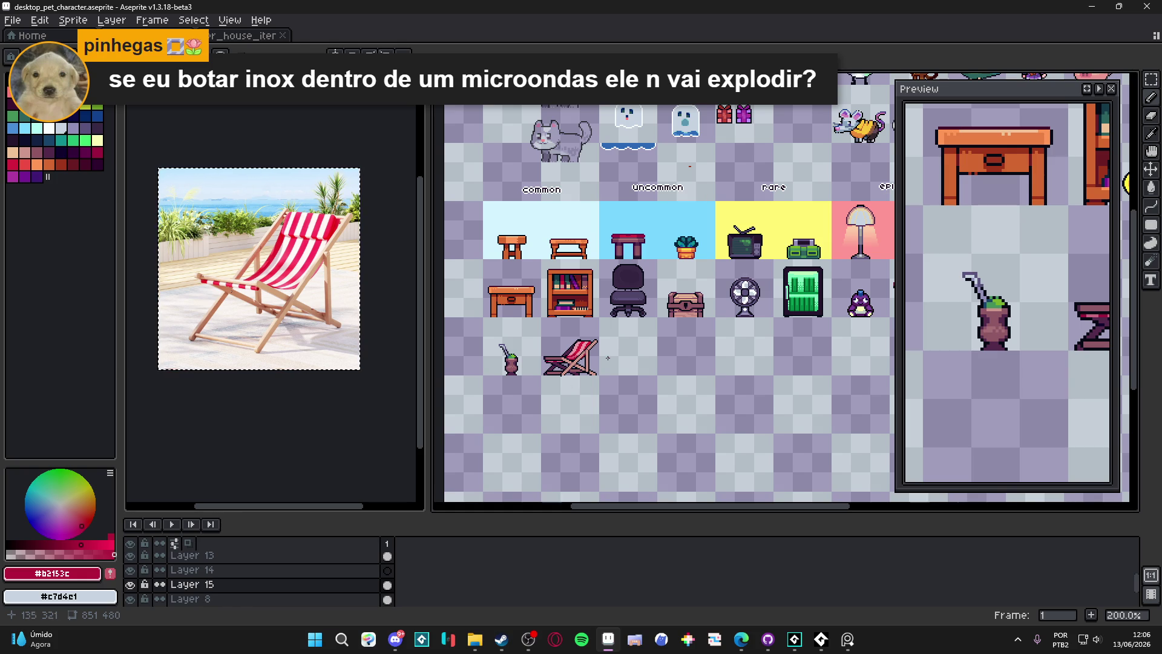
scroll(657, 348, "down", 2)
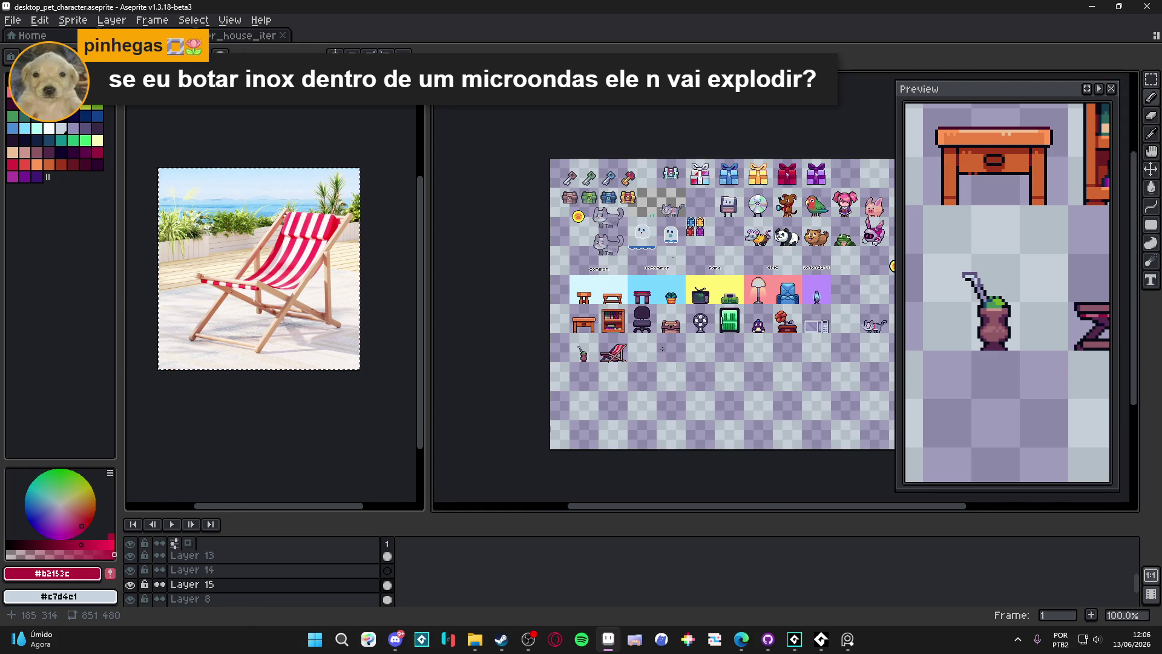
scroll(662, 347, "up", 1)
Shift the view left and down and save the furniture sprite sheet
mouse_move(623, 368)
left_mouse_down()
mouse_move(565, 386)
mouse_move(662, 382)
mouse_move(649, 389)
left_mouse_up()
key("ctrl+s")
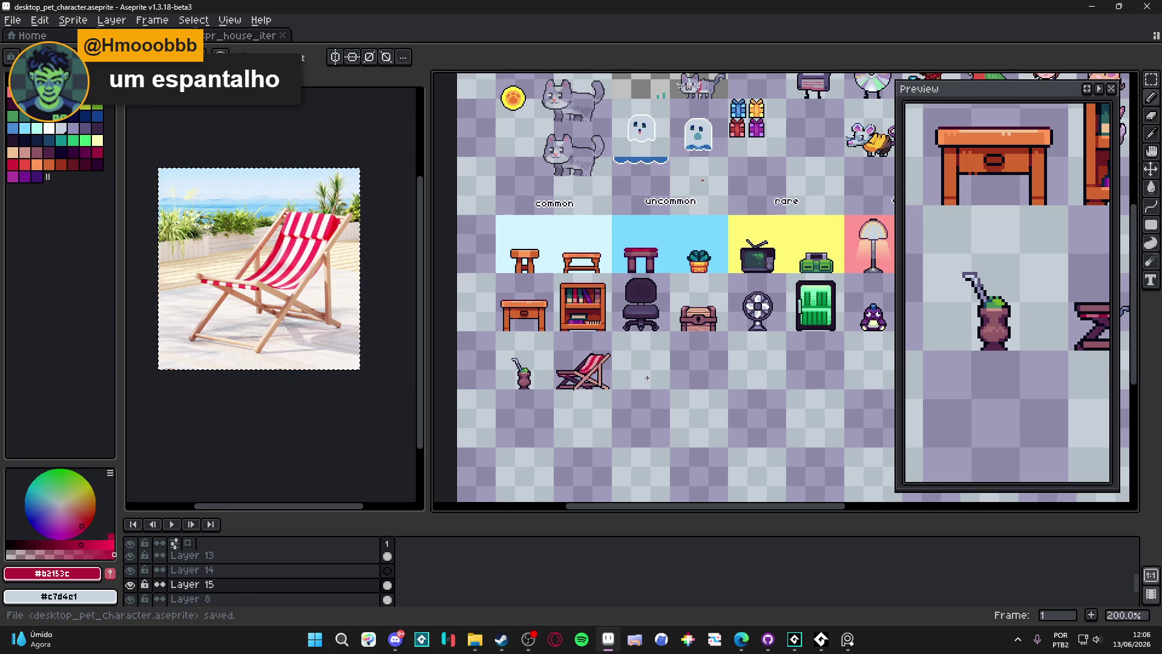
scroll(688, 334, "down", 1)
scroll(687, 334, "up", 1)
scroll(687, 334, "down", 1)
scroll(690, 329, "up", 1)
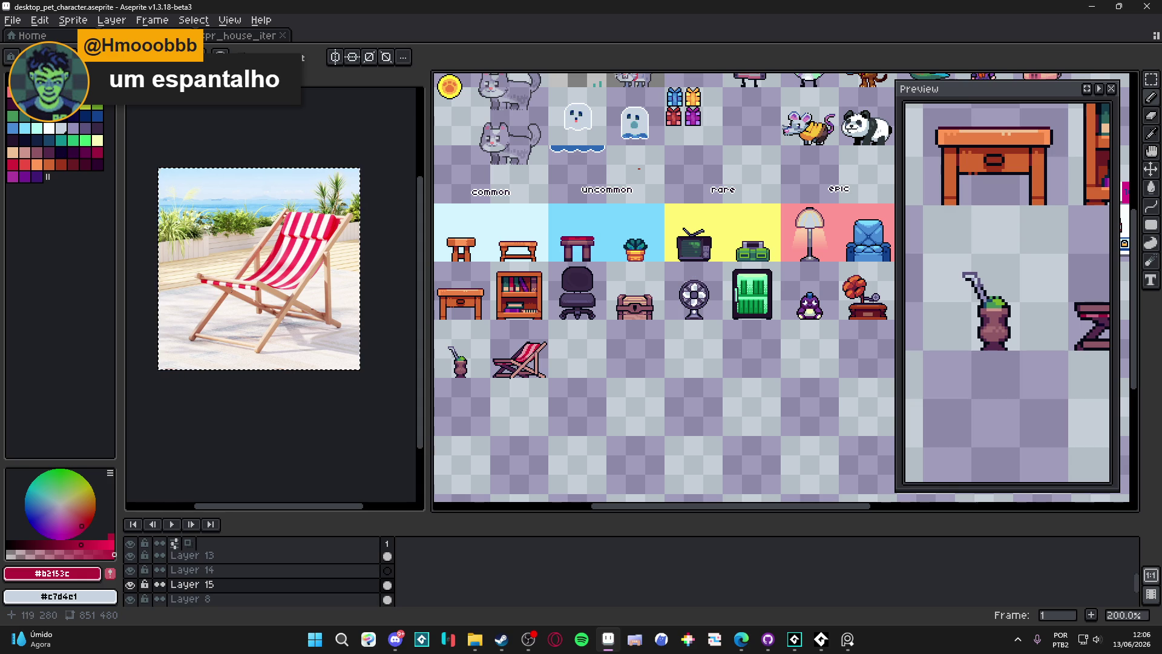
scroll(617, 319, "down", 1)
scroll(617, 319, "up", 1)
scroll(617, 319, "down", 1)
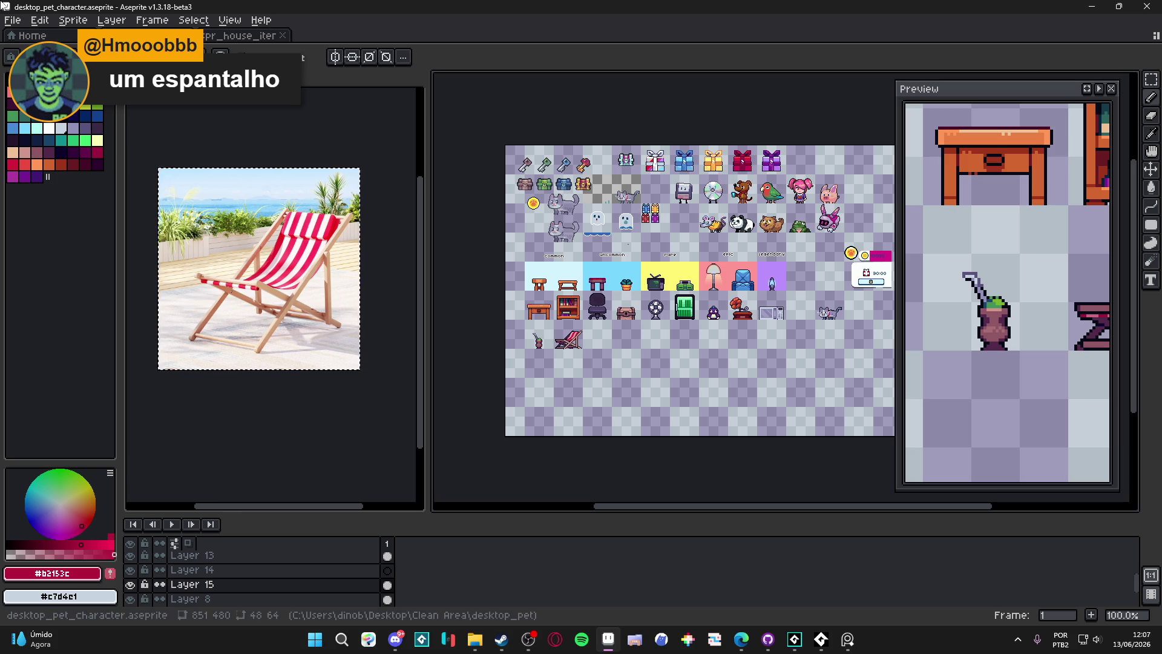
Close the Sprite-0004 reference photo without saving and switch to the web browser
key("ctrl+w")
left_click(581, 347)
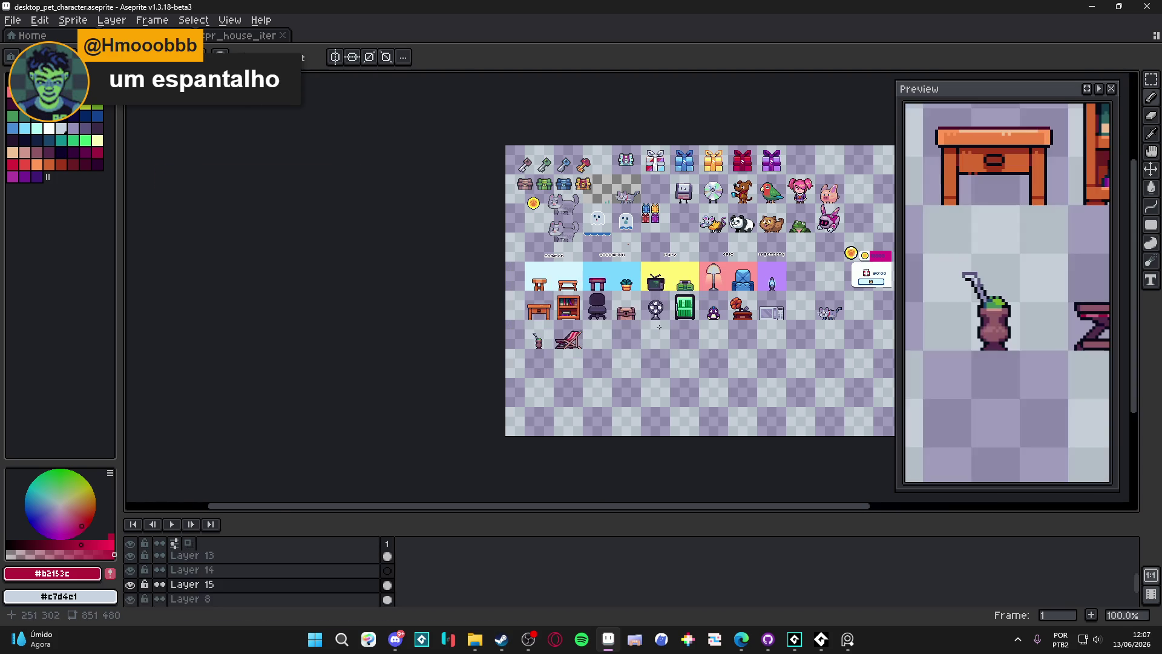
scroll(605, 290, "up", 1)
scroll(605, 291, "down", 1)
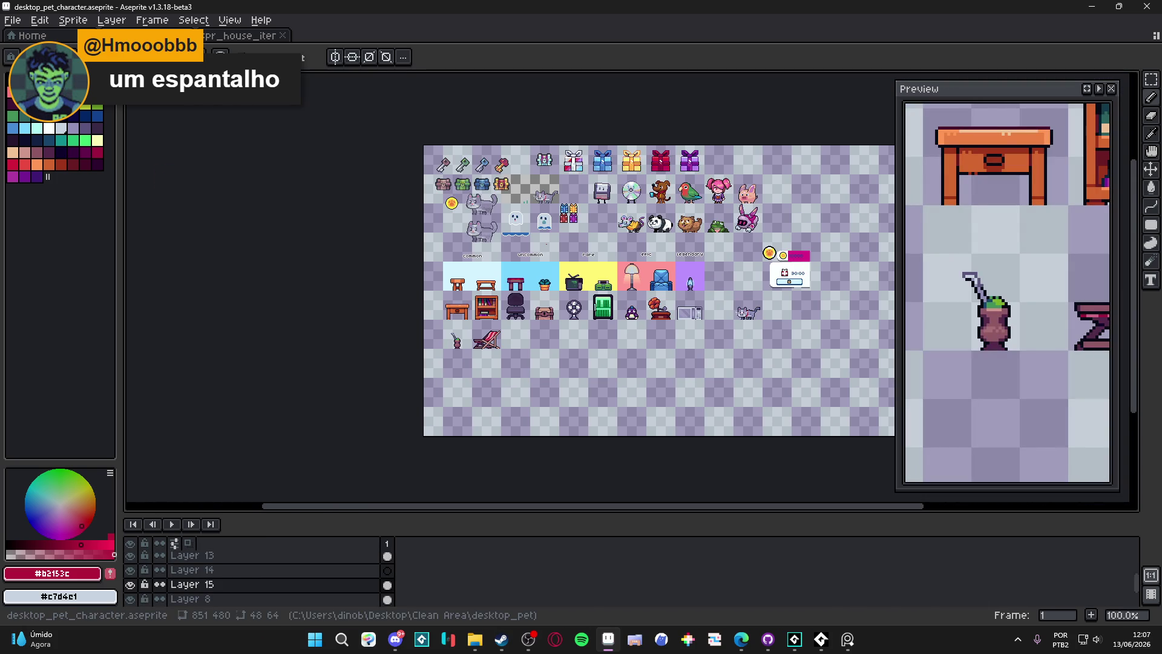
key("alt+Tab")
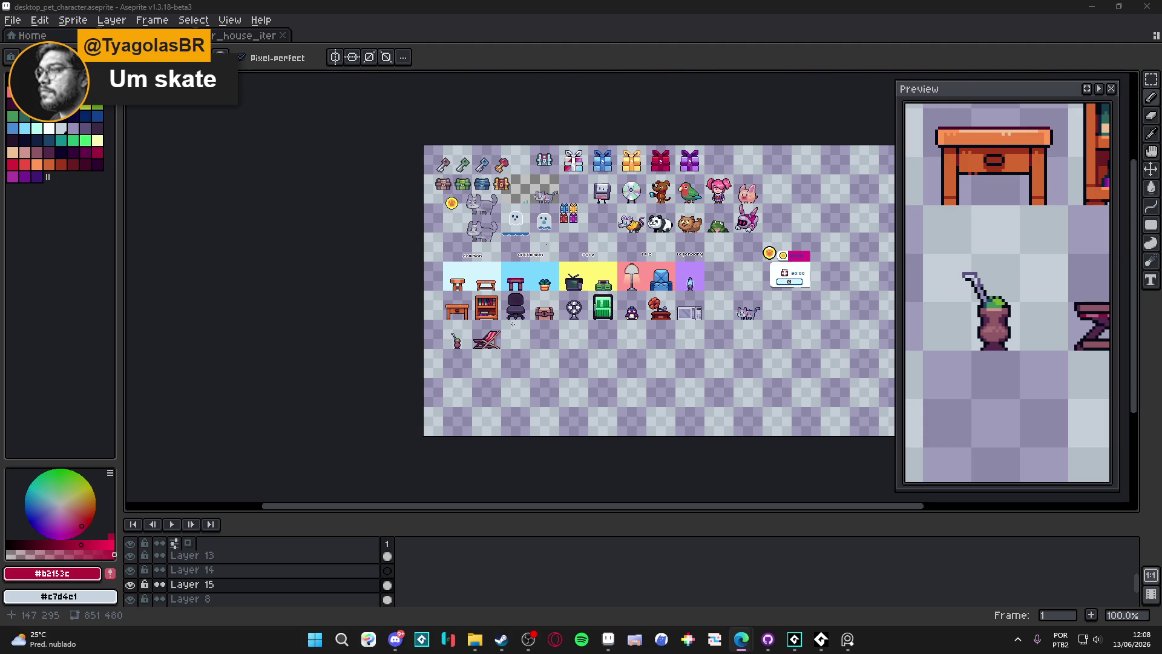
scroll(507, 336, "up", 4)
scroll(427, 338, "up", 3)
left_click(440, 361, "alt")
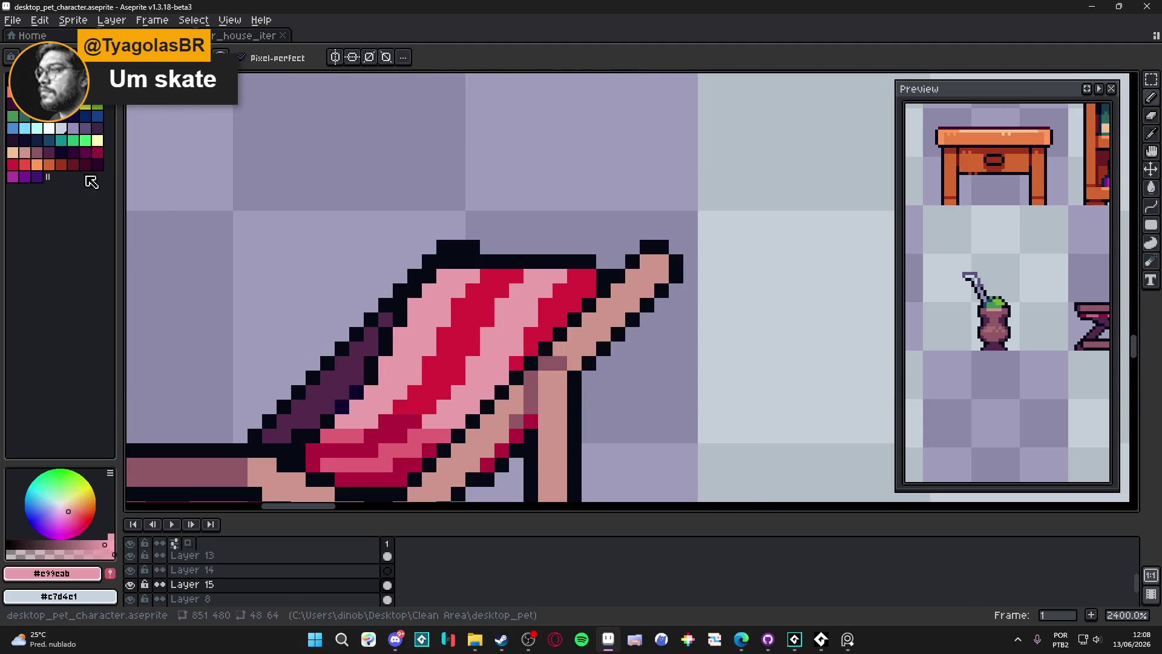
scroll(440, 361, "down", 1)
scroll(435, 345, "down", 4)
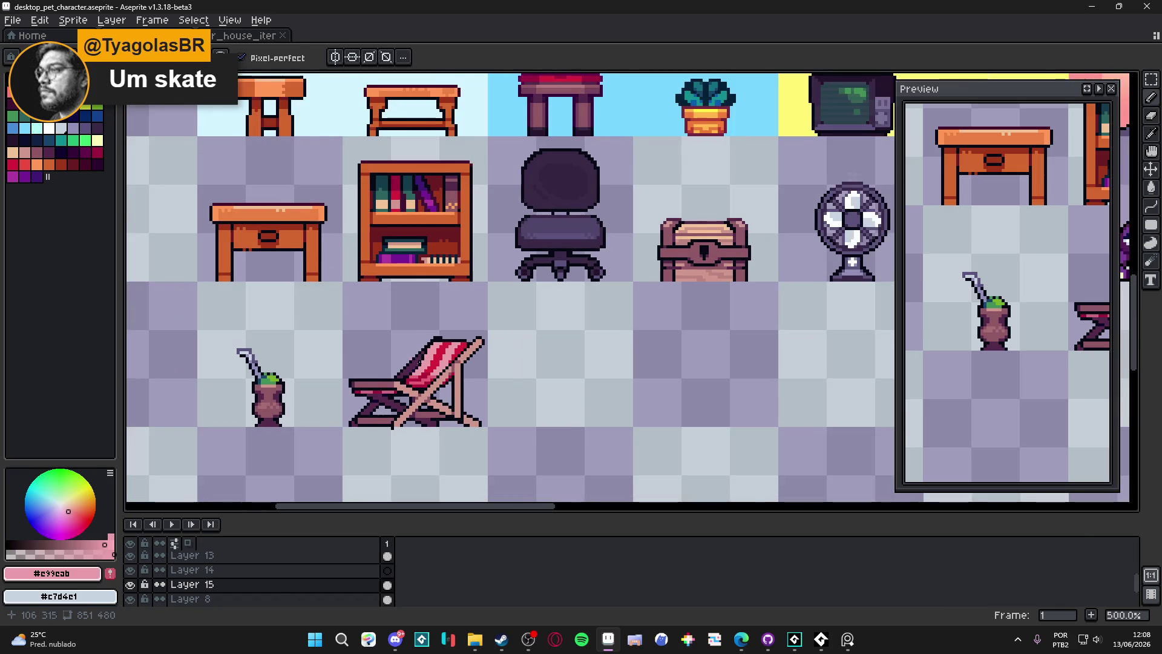
scroll(431, 322, "down", 2)
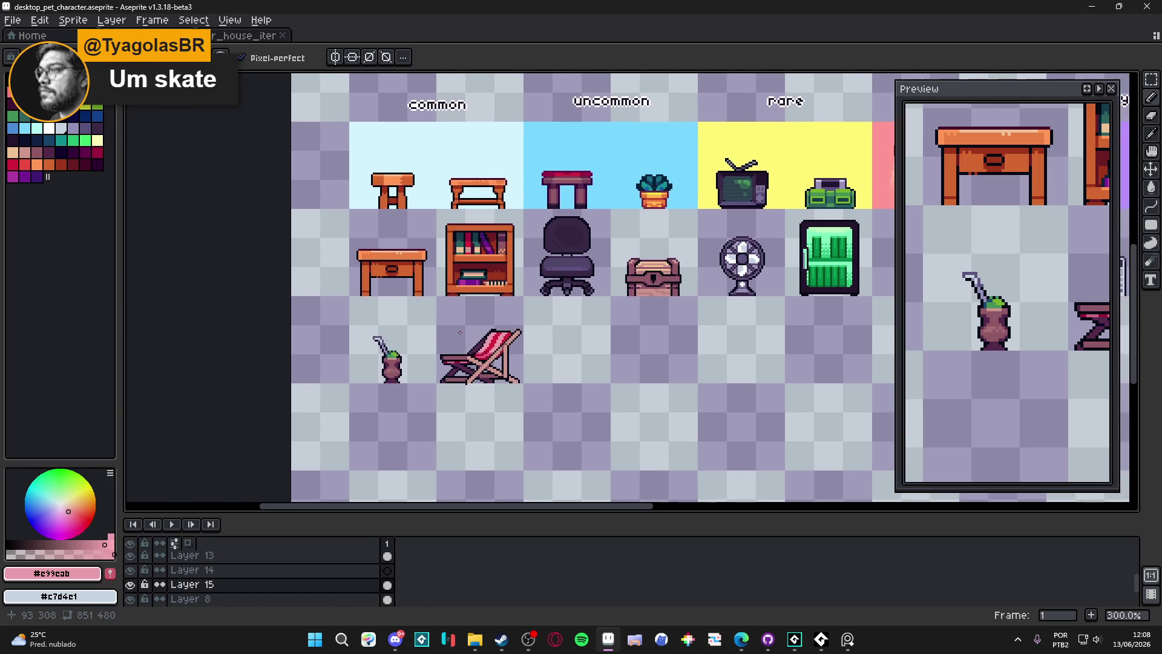
scroll(464, 330, "up", 1)
scroll(464, 330, "down", 1)
scroll(464, 330, "up", 1)
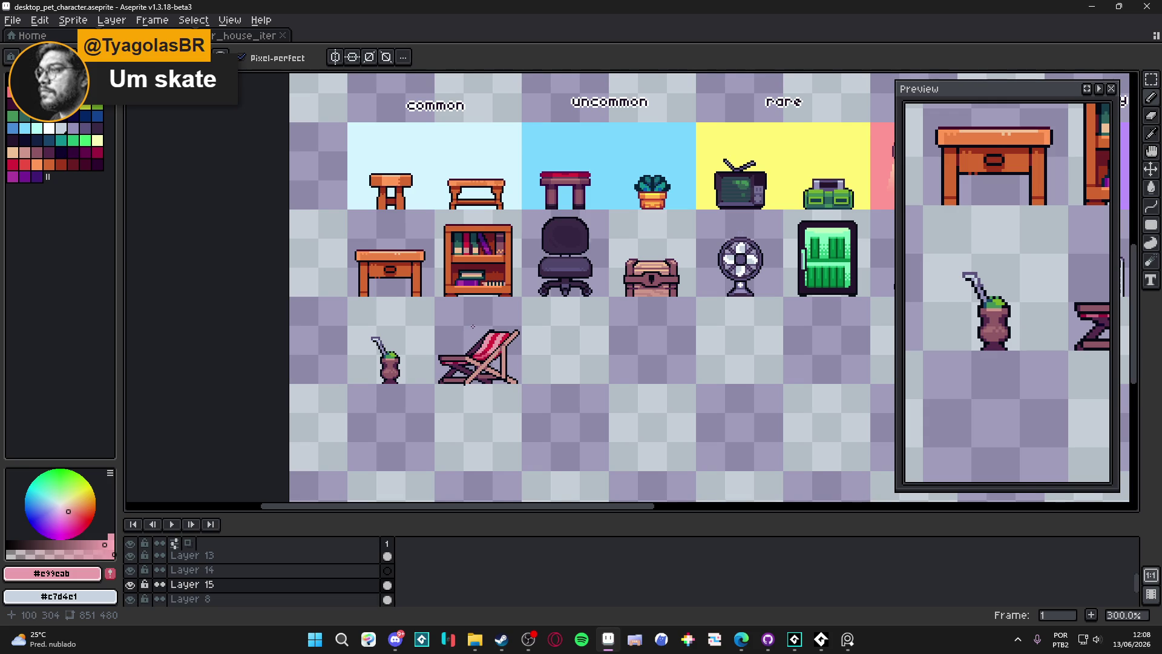
scroll(471, 327, "down", 1)
scroll(471, 327, "up", 1)
scroll(448, 315, "down", 1)
scroll(419, 302, "up", 1)
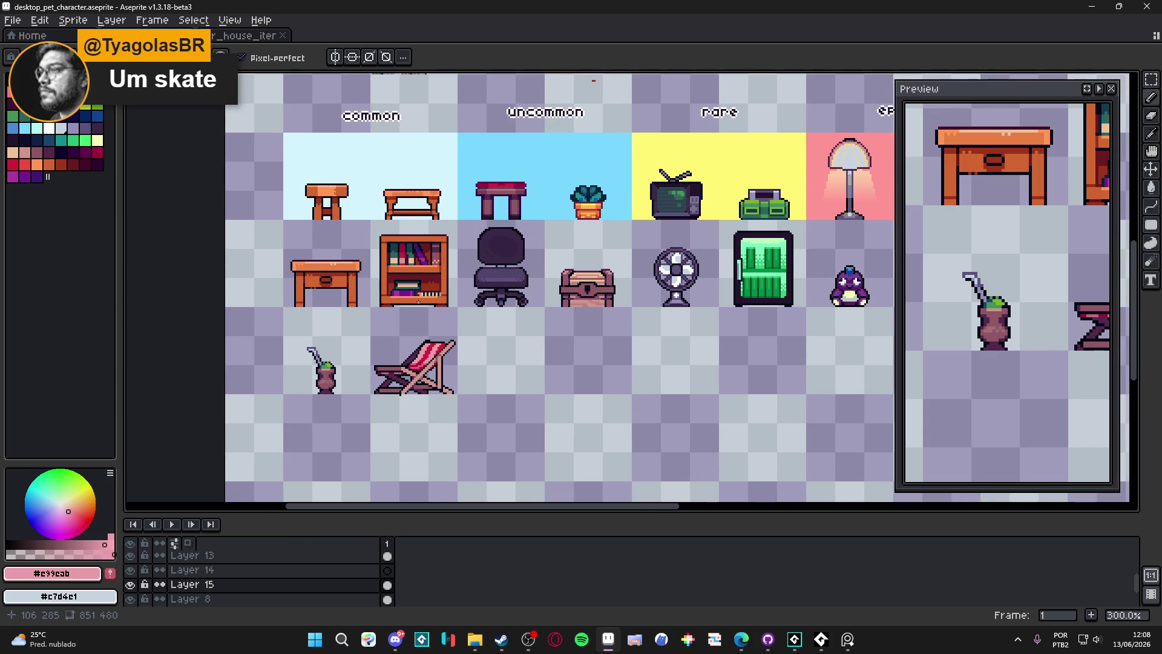
scroll(419, 301, "down", 2)
scroll(468, 277, "up", 1)
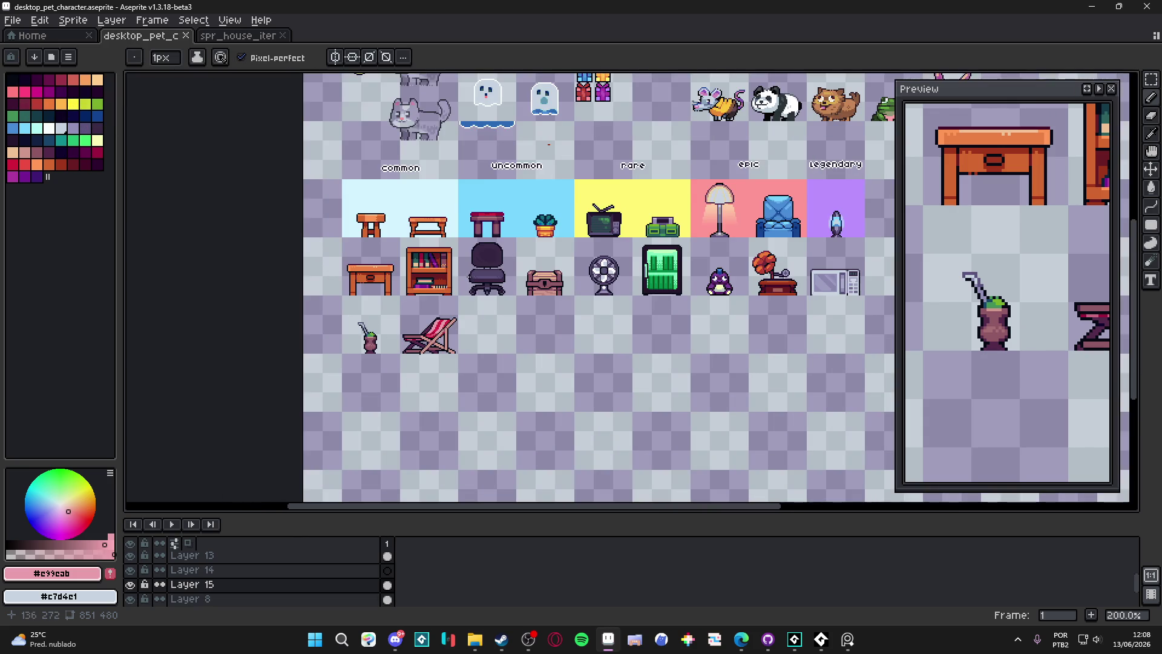
scroll(467, 276, "down", 1)
scroll(372, 267, "up", 1)
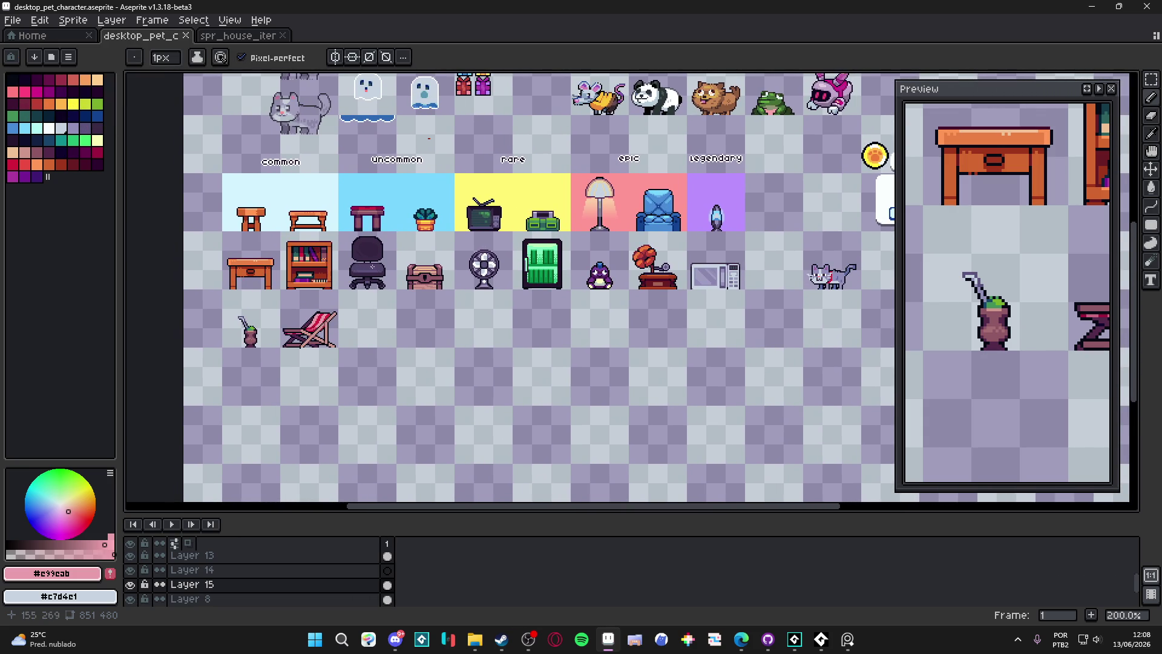
scroll(362, 303, "down", 1)
scroll(373, 307, "up", 1)
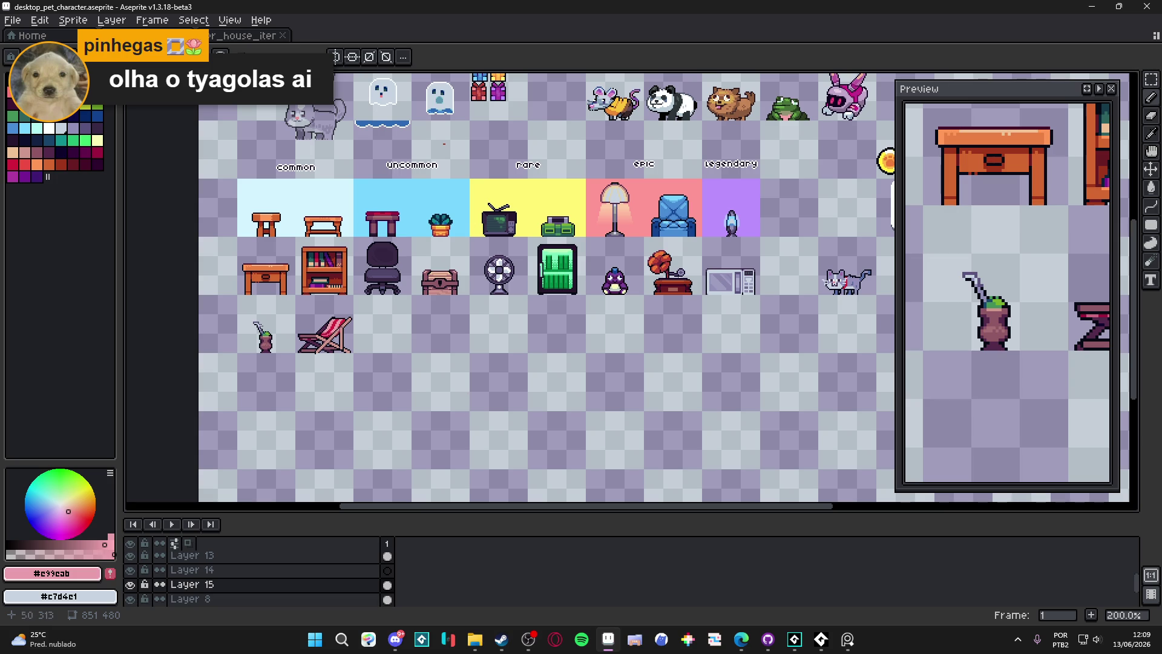
Add dark outline pixels at the chair's top tip, erase and undo mistakes, then save
scroll(310, 336, "up", 4)
scroll(327, 336, "down", 1)
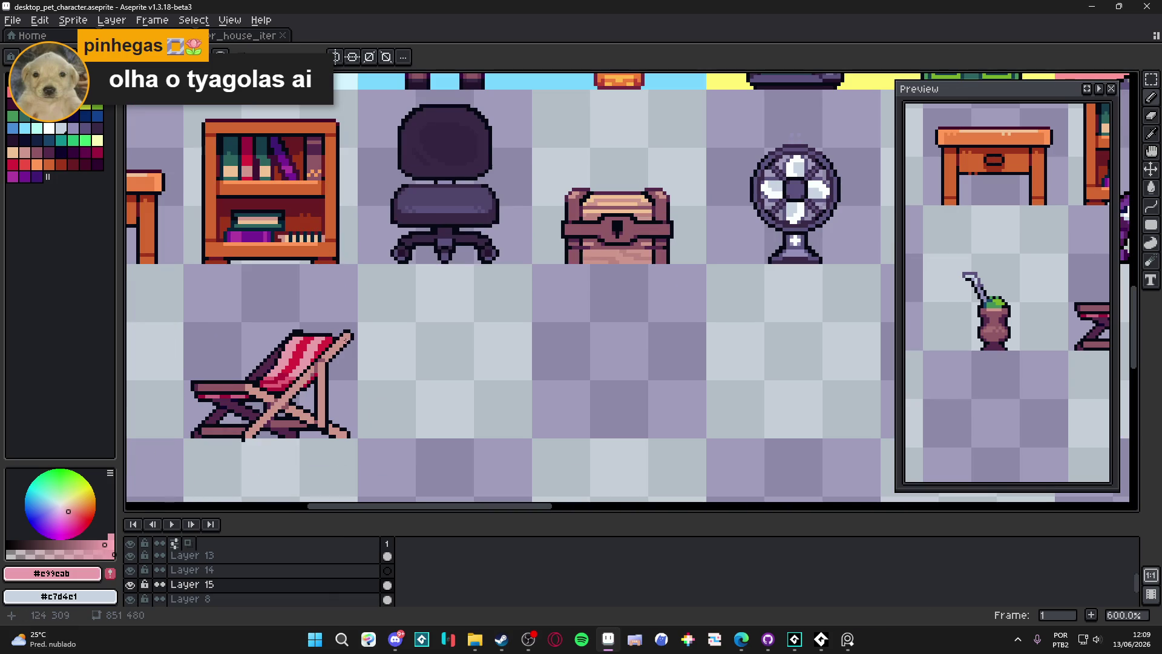
scroll(348, 335, "up", 1)
scroll(348, 335, "up", 5)
left_click(348, 351, "alt")
left_click(332, 322)
left_click(347, 322)
left_click(347, 337)
key("e")
mouse_move(370, 330)
left_mouse_down()
mouse_move(355, 301)
mouse_move(339, 300)
mouse_move(355, 315)
left_mouse_up()
scroll(356, 315, "down", 6)
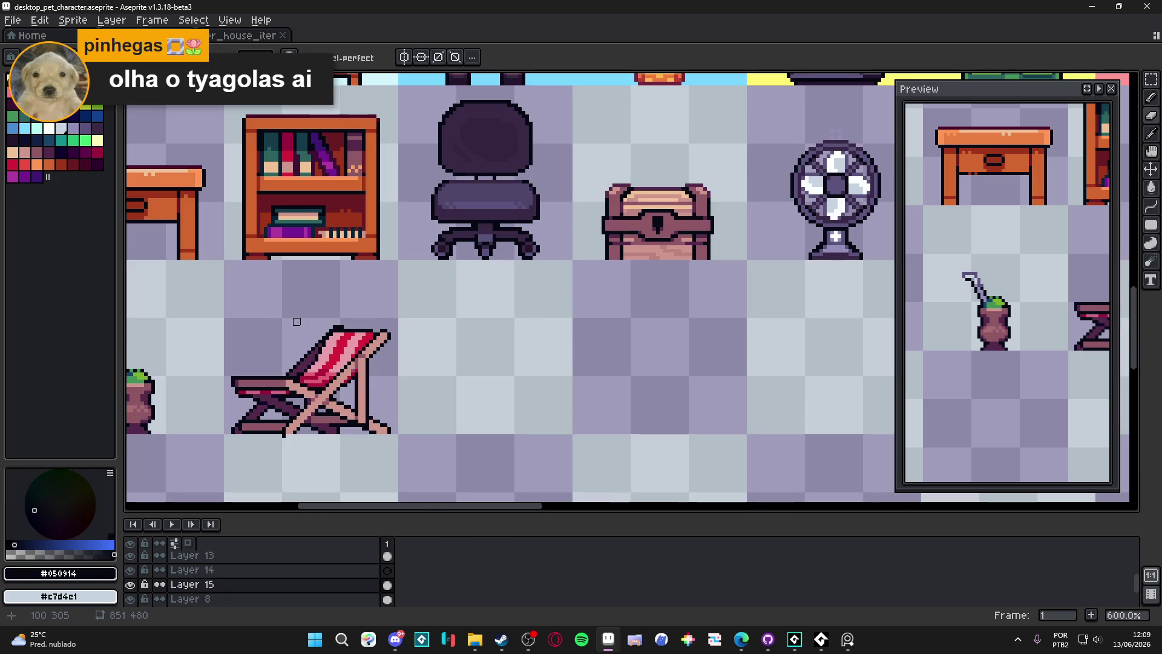
scroll(387, 324, "up", 3)
key("ctrl+z")
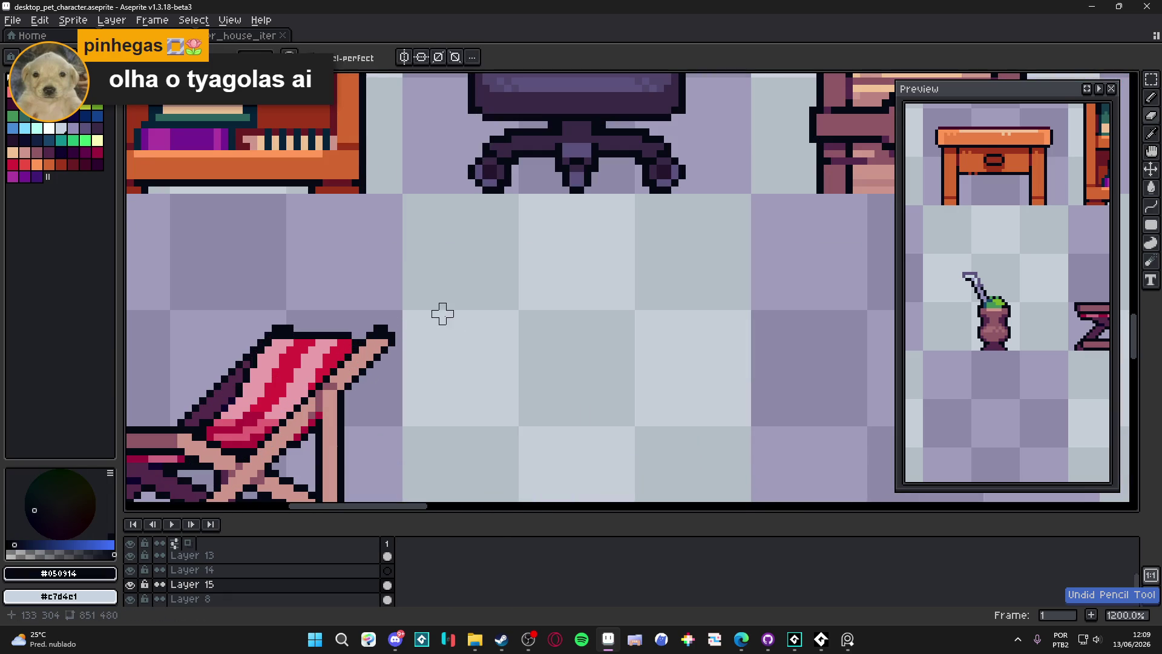
scroll(442, 313, "down", 4)
key("ctrl+s")
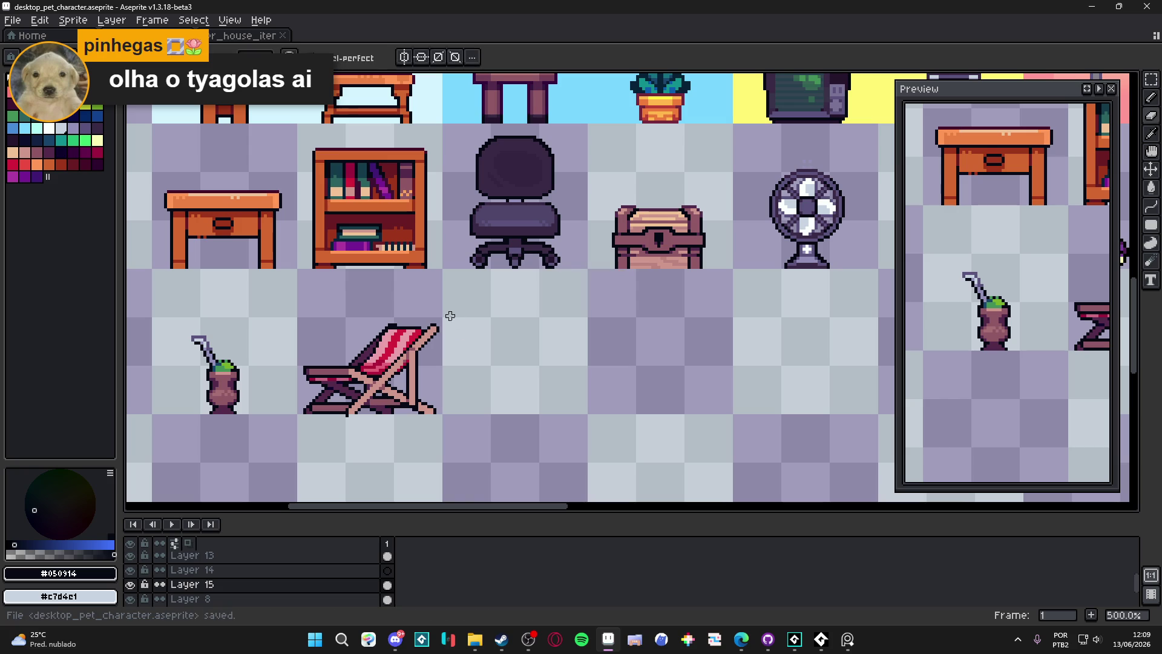
Fill the gap and extend the black outline along the chair's top row
scroll(413, 320, "up", 7)
left_click(412, 322, "alt")
left_click(411, 322, "alt")
left_click_drag(420, 328, 438, 328)
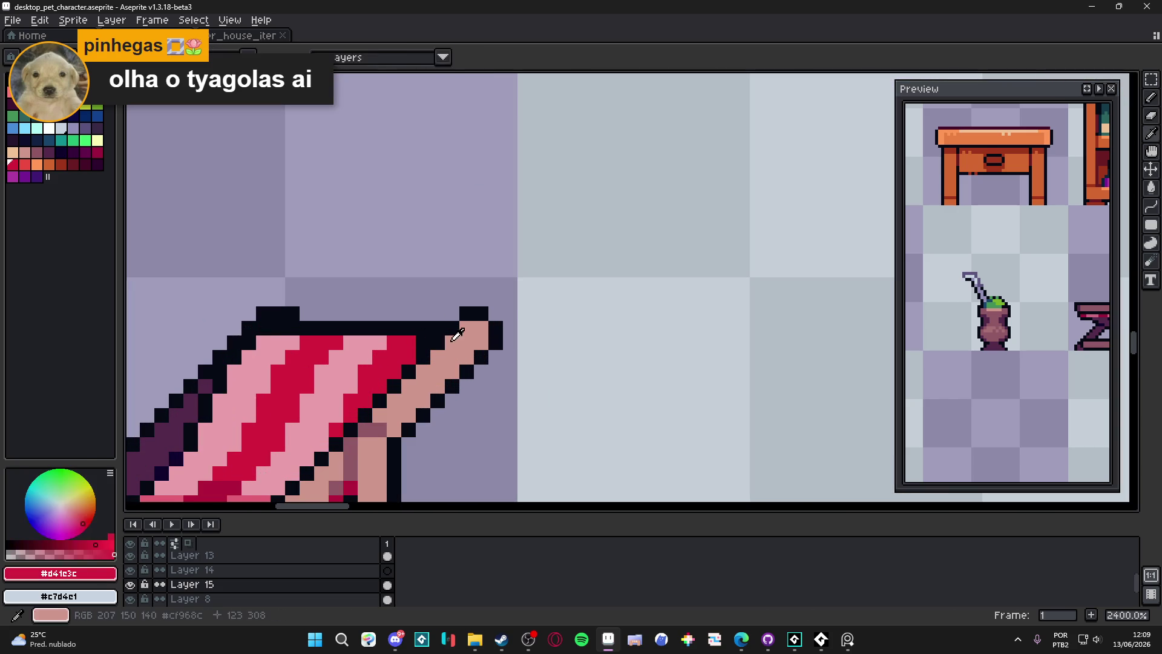
Paint the chair's top-right corner in the tan frame colour and save the sheet
left_click(455, 336, "alt")
left_click(423, 342)
left_click(408, 357)
left_click(407, 345)
left_click(394, 344, "alt")
scroll(399, 343, "down", 6)
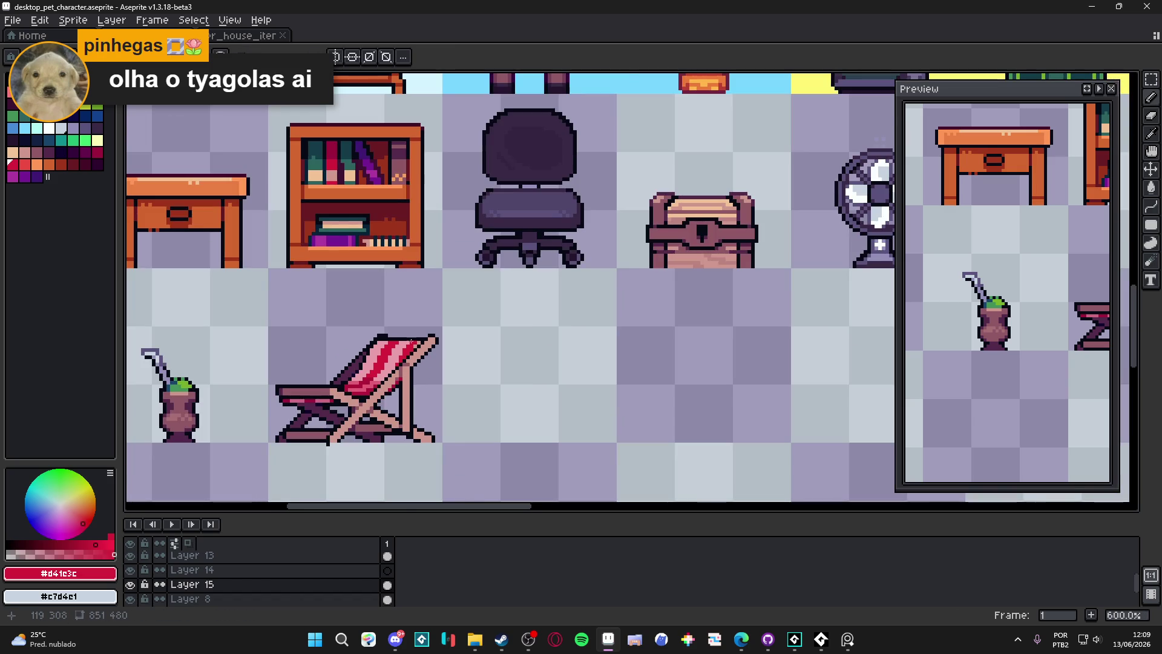
scroll(411, 343, "up", 4)
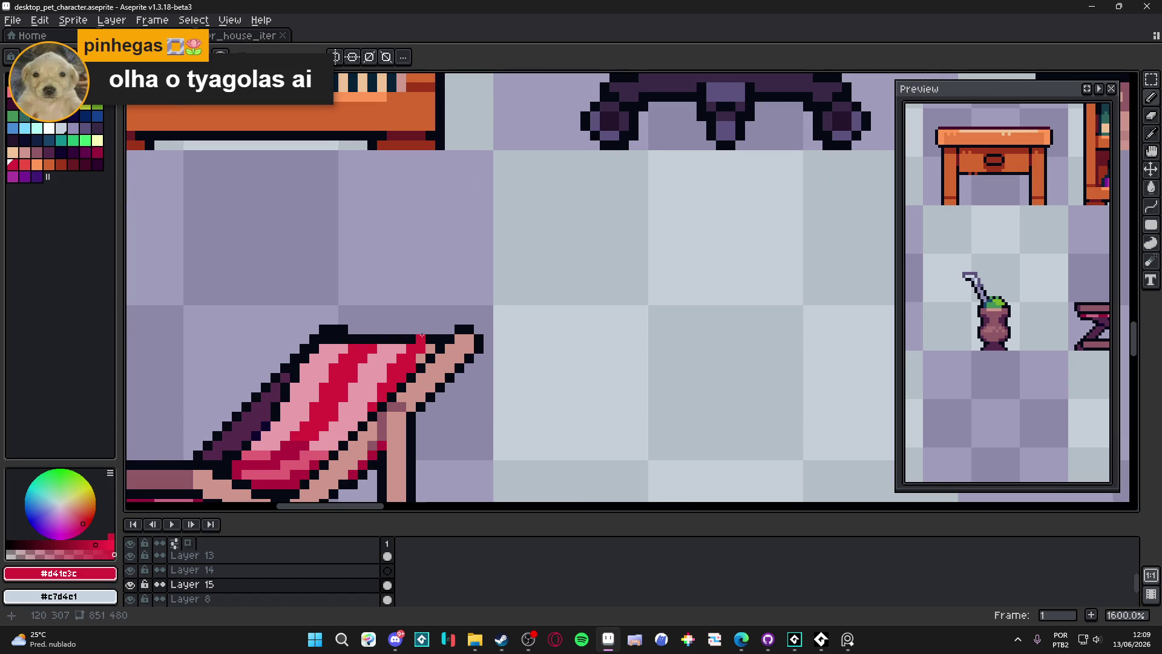
scroll(422, 335, "down", 3)
scroll(430, 351, "down", 1)
key("ctrl+s")
scroll(438, 354, "down", 2)
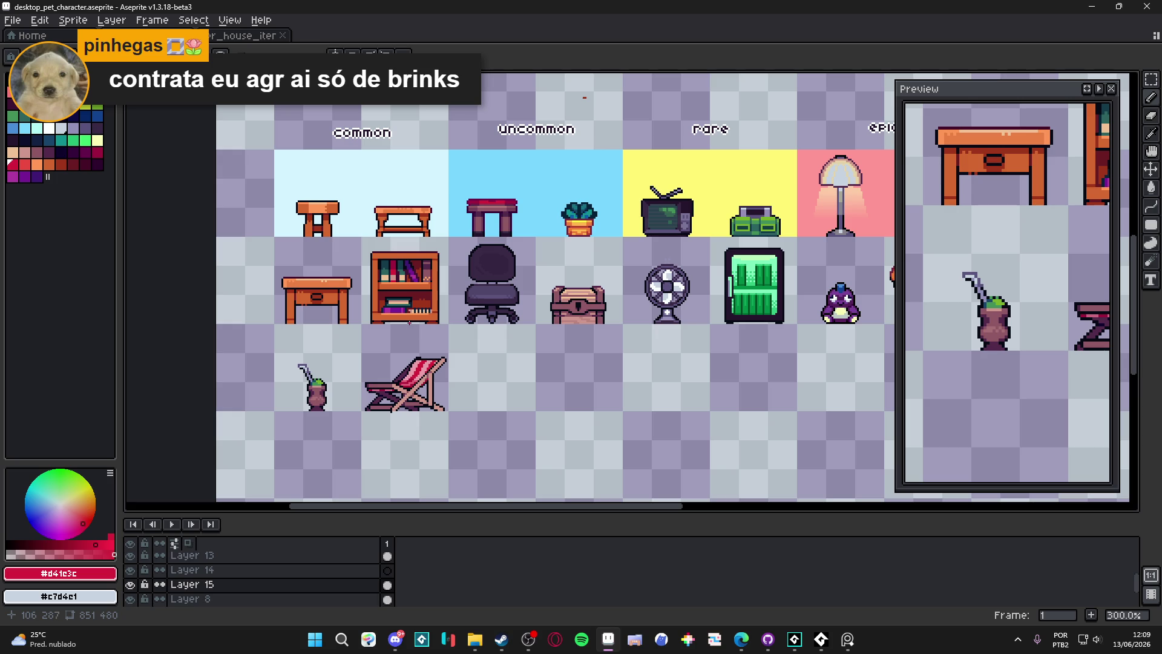
scroll(408, 323, "down", 1)
scroll(404, 312, "up", 2)
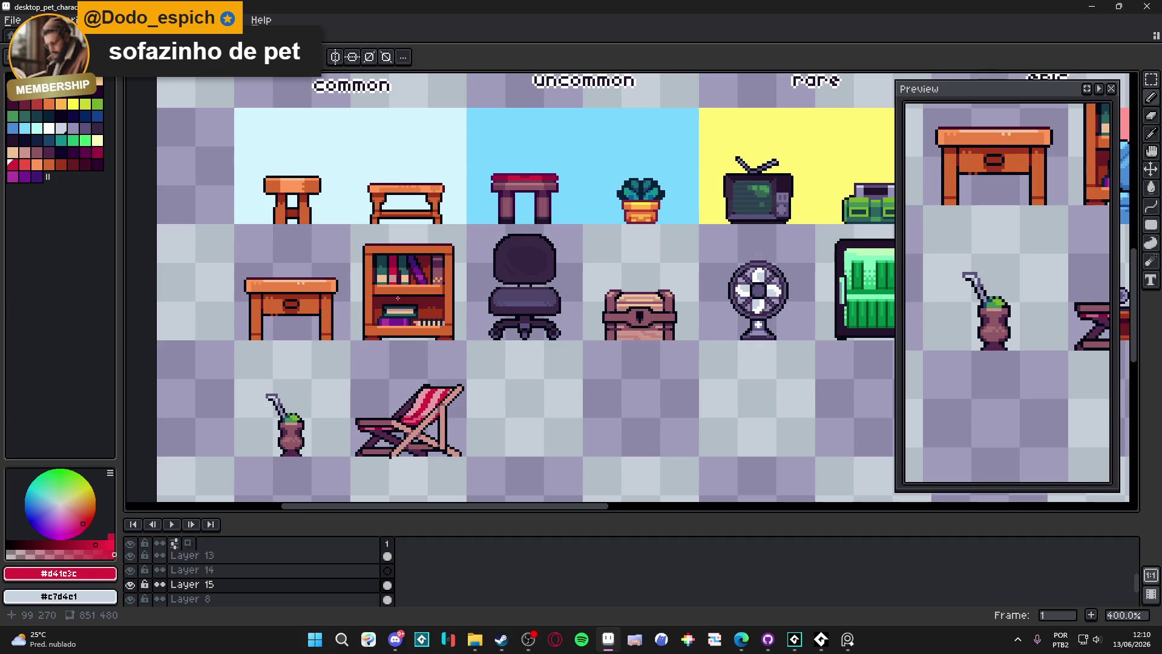
scroll(397, 297, "down", 1)
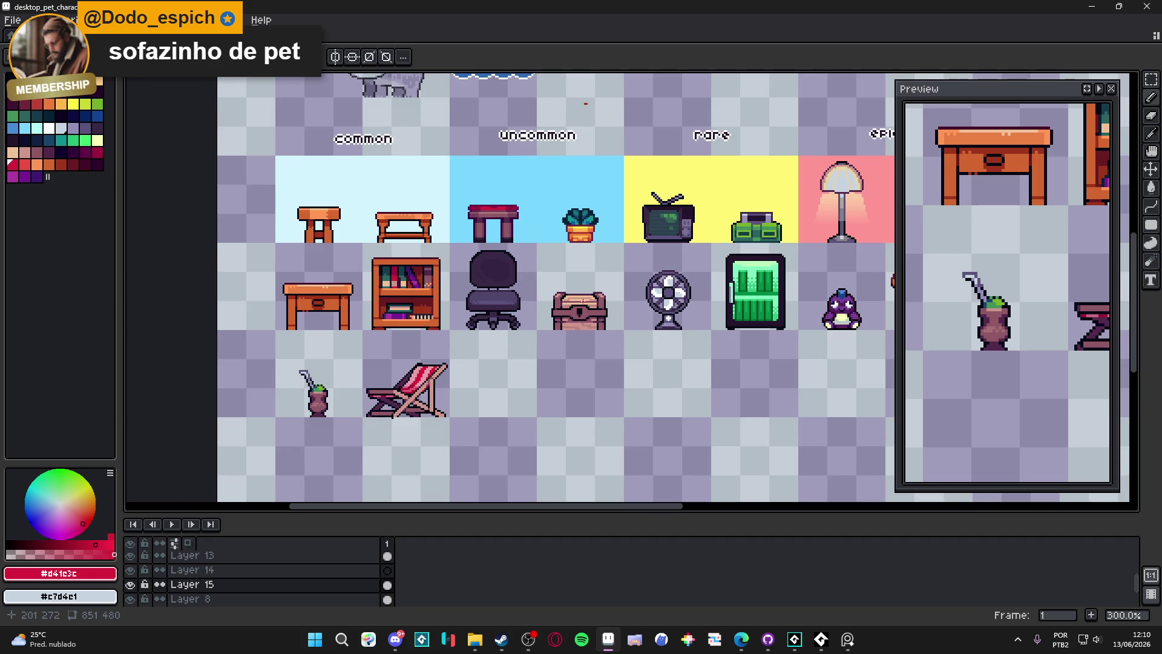
key("alt+Tab")
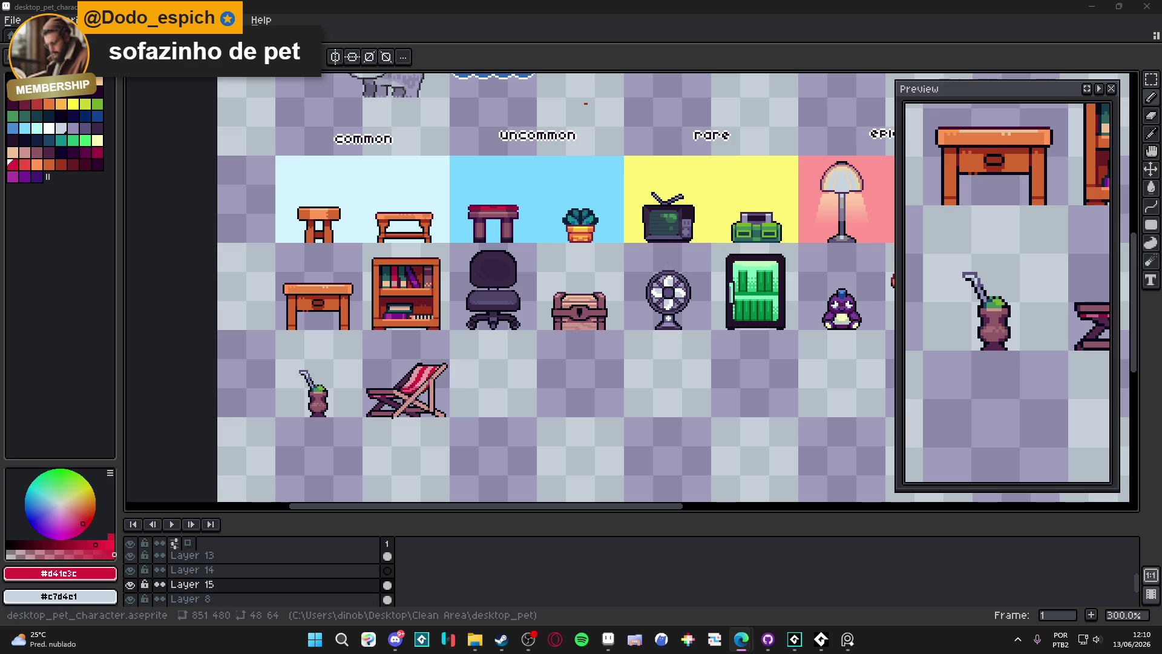
scroll(478, 391, "up", 3)
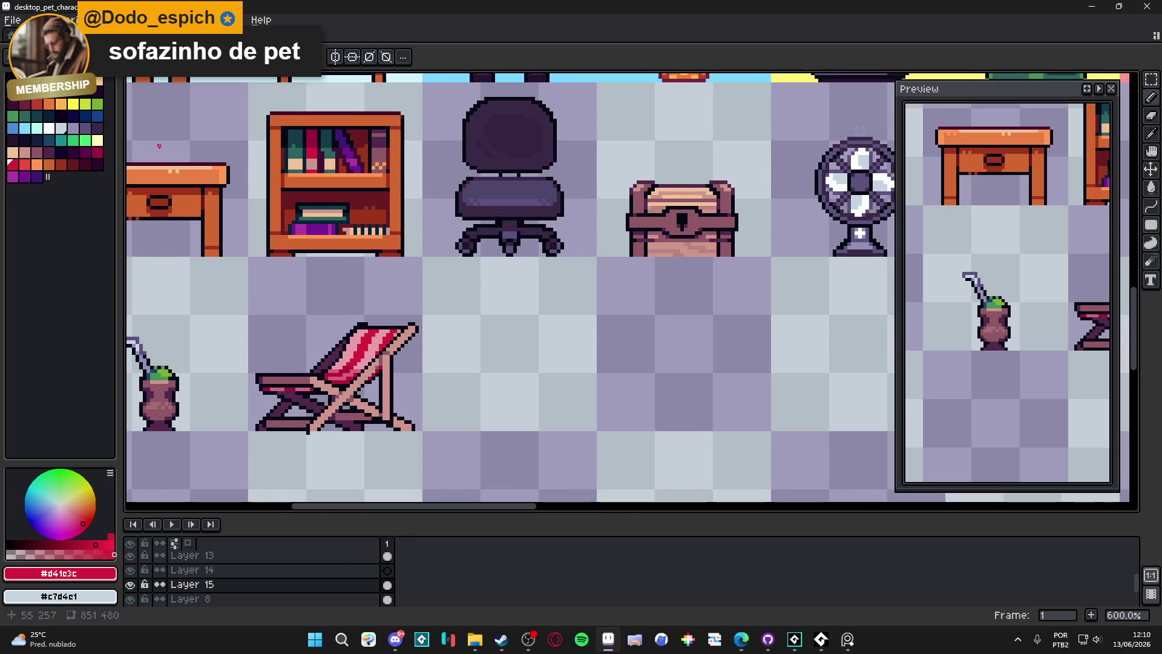
left_click(321, 309, "alt")
scroll(478, 420, "down", 3)
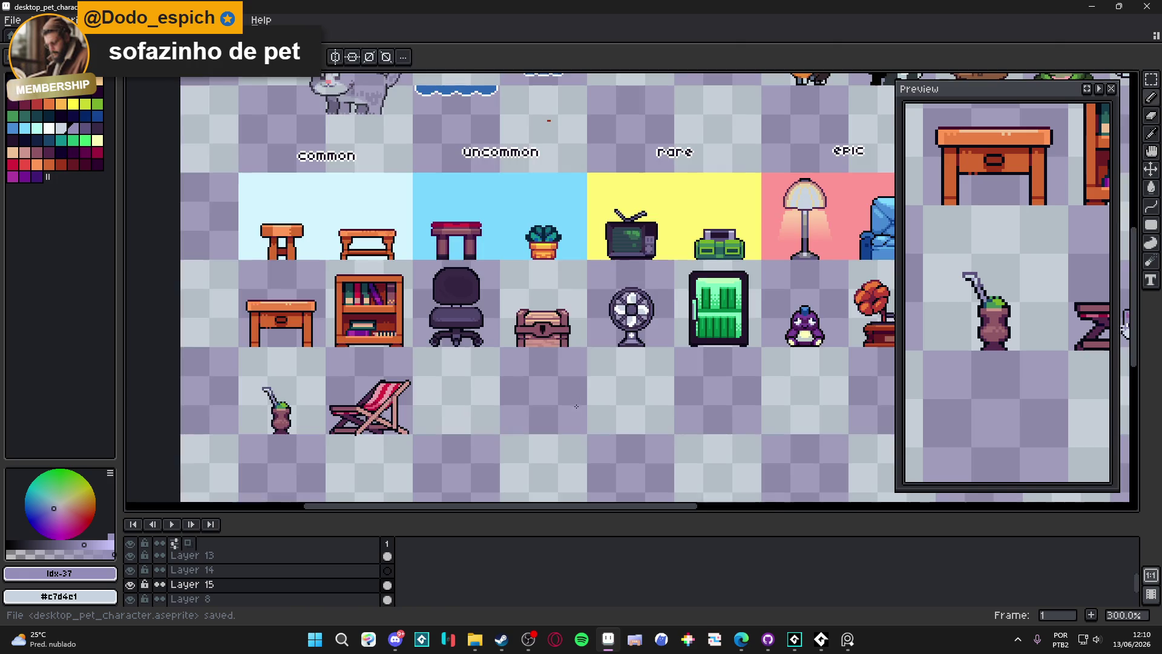
scroll(454, 420, "down", 1)
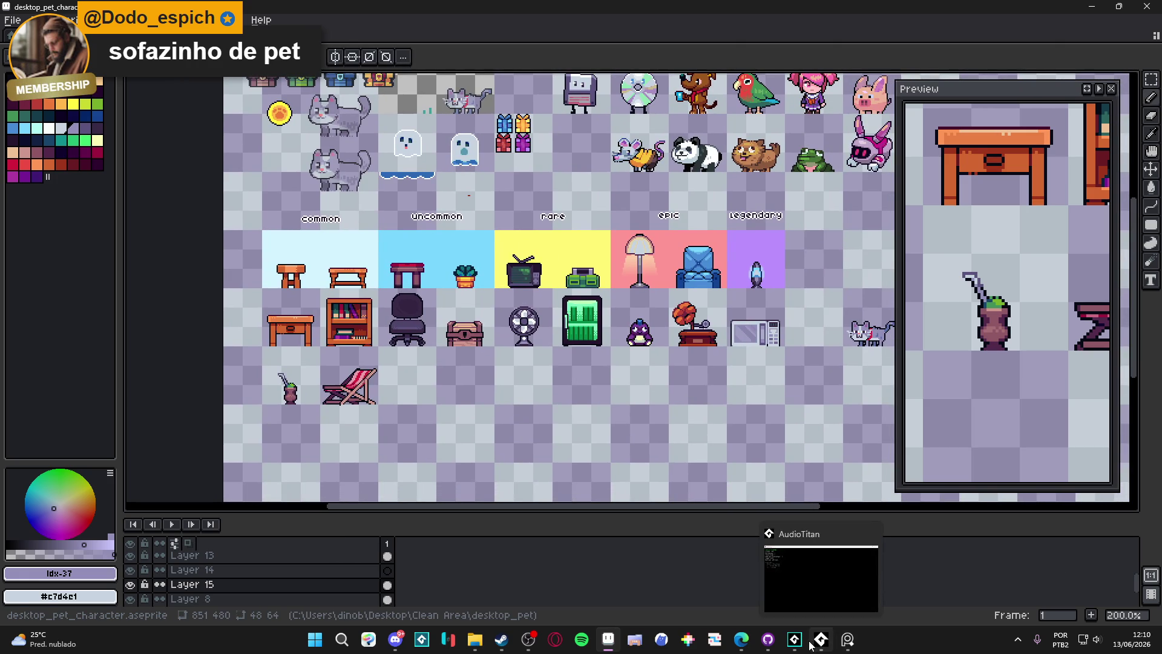
mouse_move(807, 645)
scroll(608, 297, "down", 1)
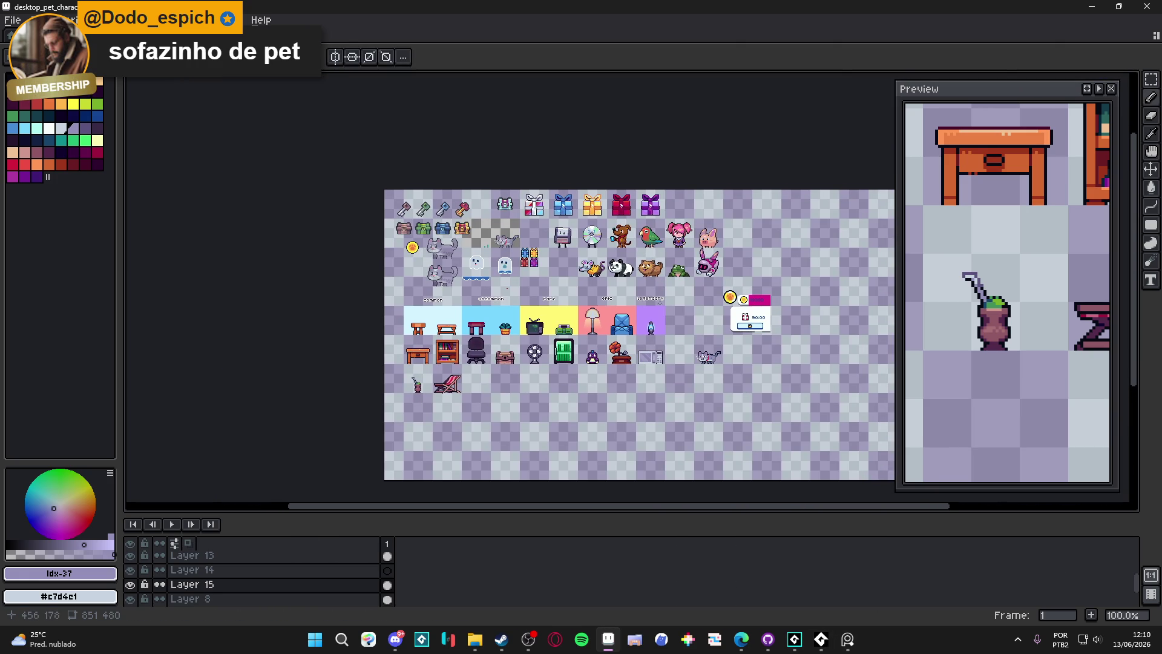
scroll(614, 339, "up", 1)
scroll(567, 320, "down", 3)
scroll(567, 320, "right", 3)
scroll(568, 319, "down", 1)
scroll(423, 272, "up", 3)
scroll(329, 259, "up", 1)
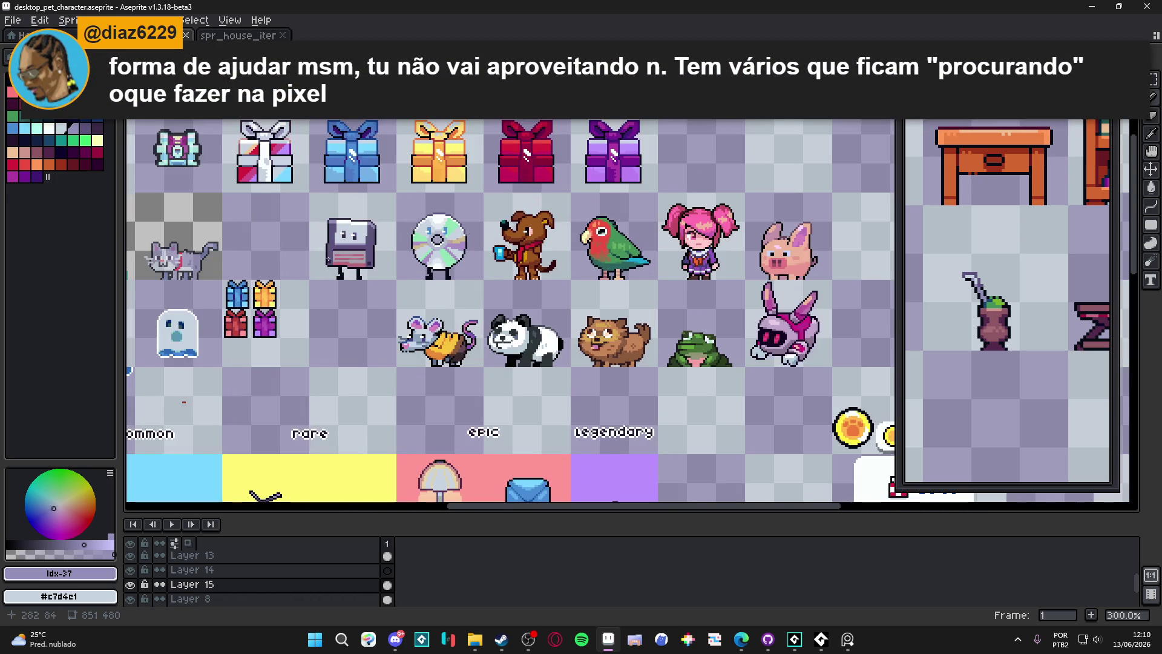
scroll(426, 260, "right", 2)
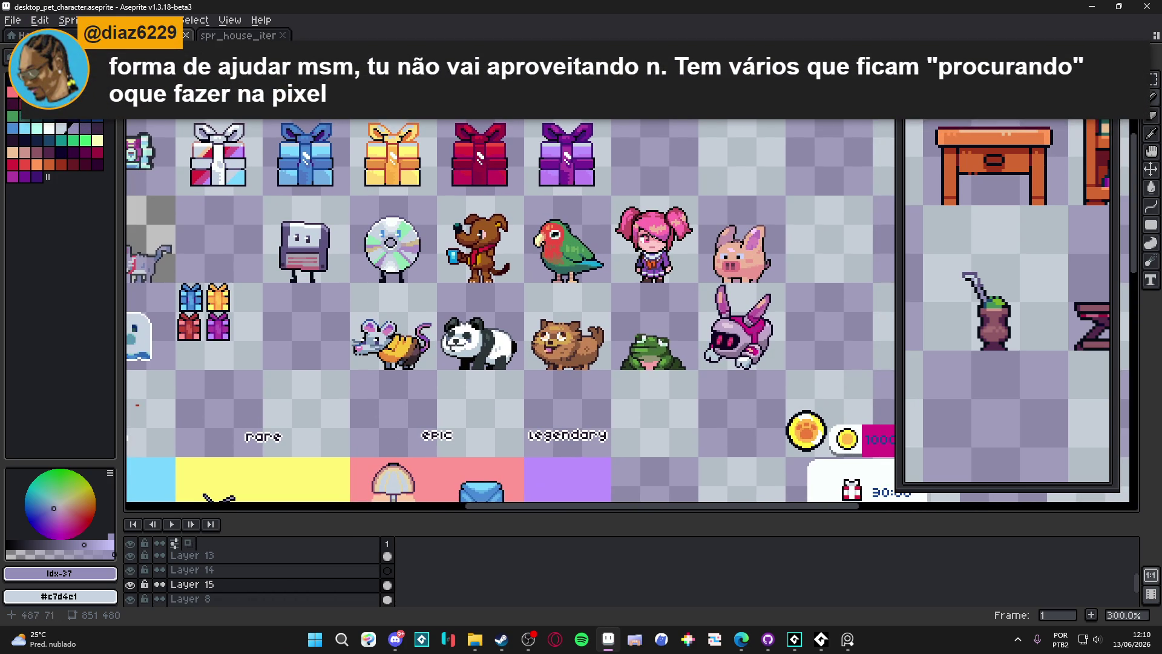
left_click_drag(655, 233, 599, 230)
scroll(599, 230, "up", 1)
scroll(599, 230, "down", 1)
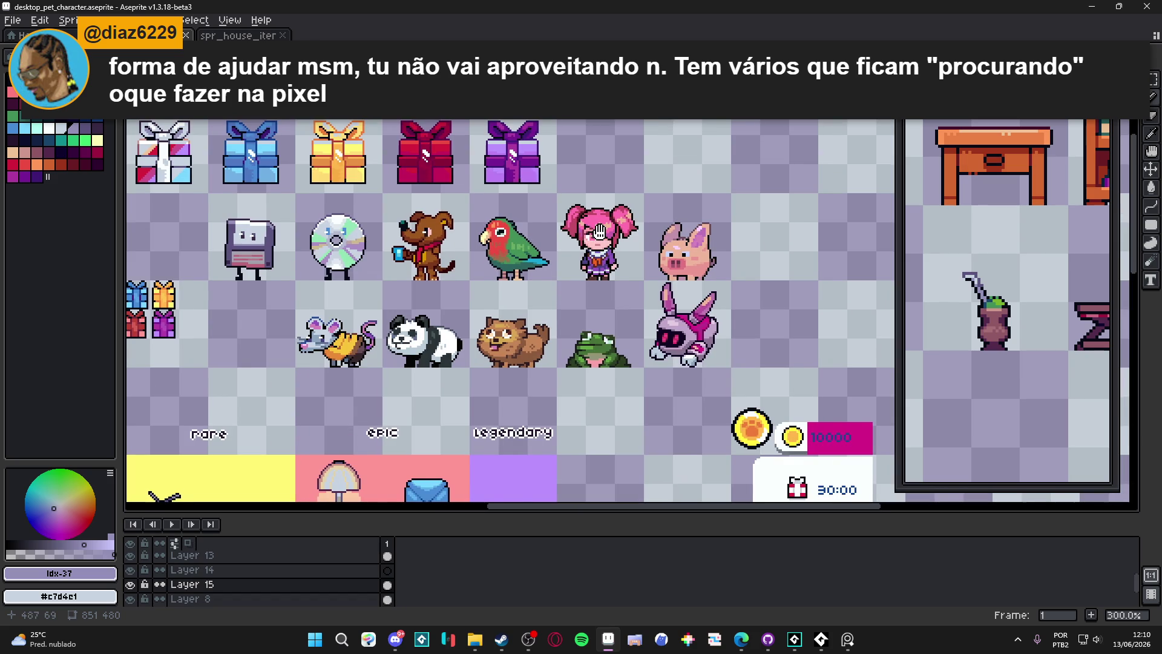